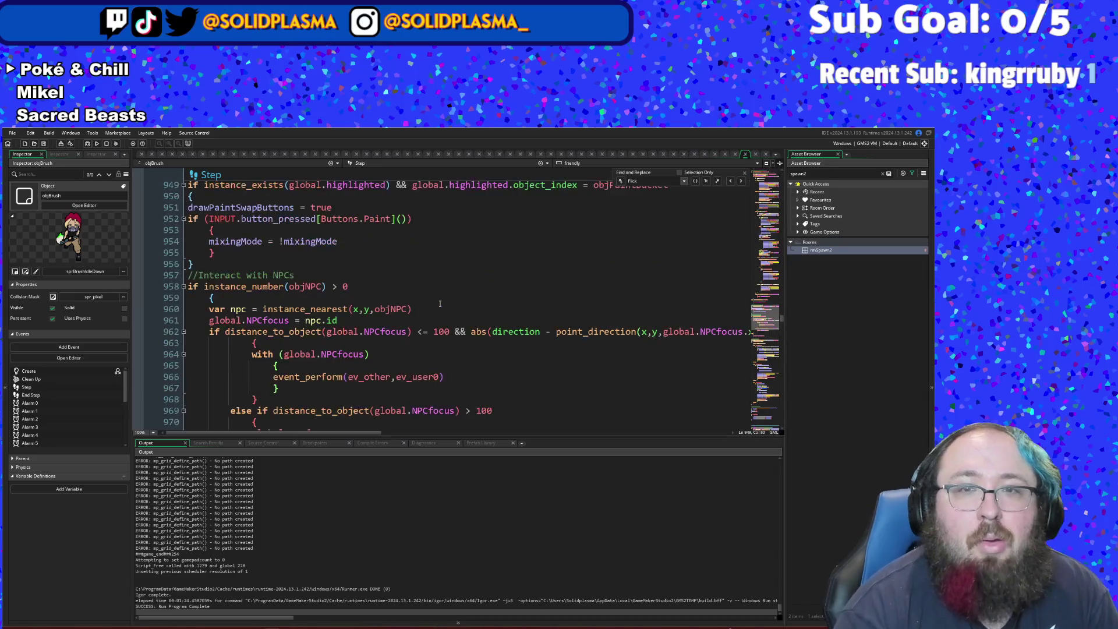
# - Delete the mixPaints(...) call from the shop purchase condition on line 865
pyautogui.scroll(20, 442, 299)
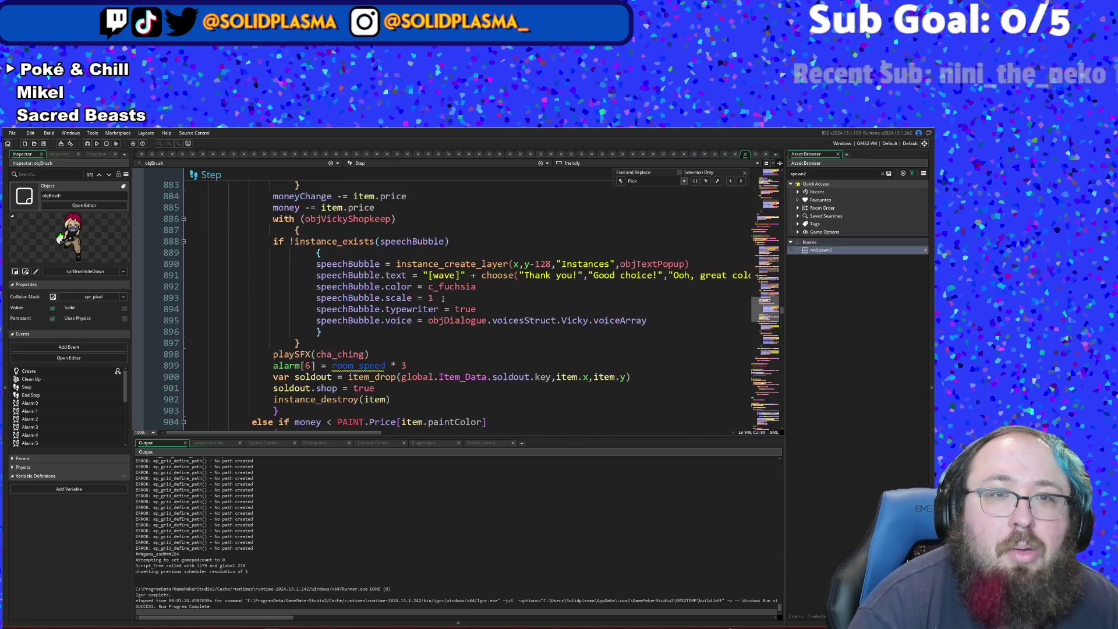
pyautogui.scroll(2, 443, 298)
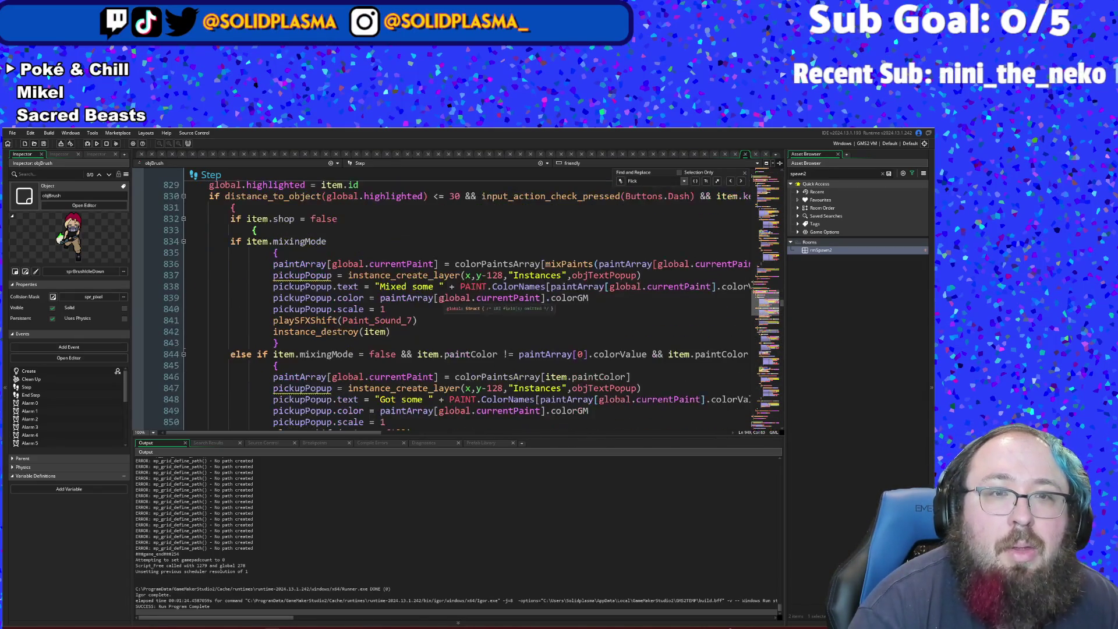
pyautogui.scroll(-12, 443, 299)
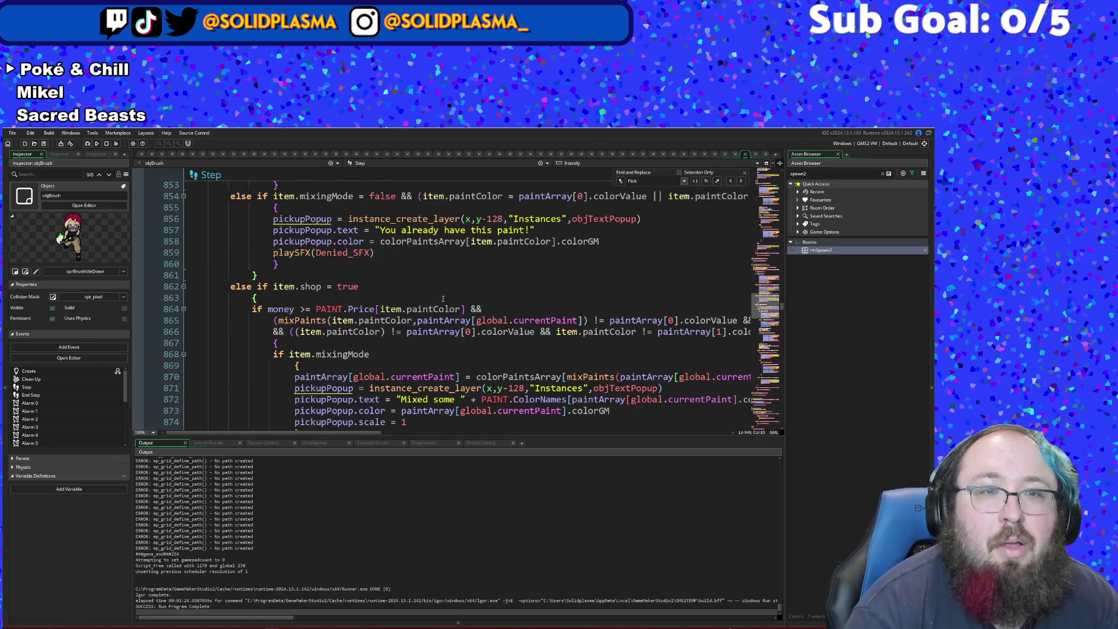
pyautogui.scroll(-6, 443, 299)
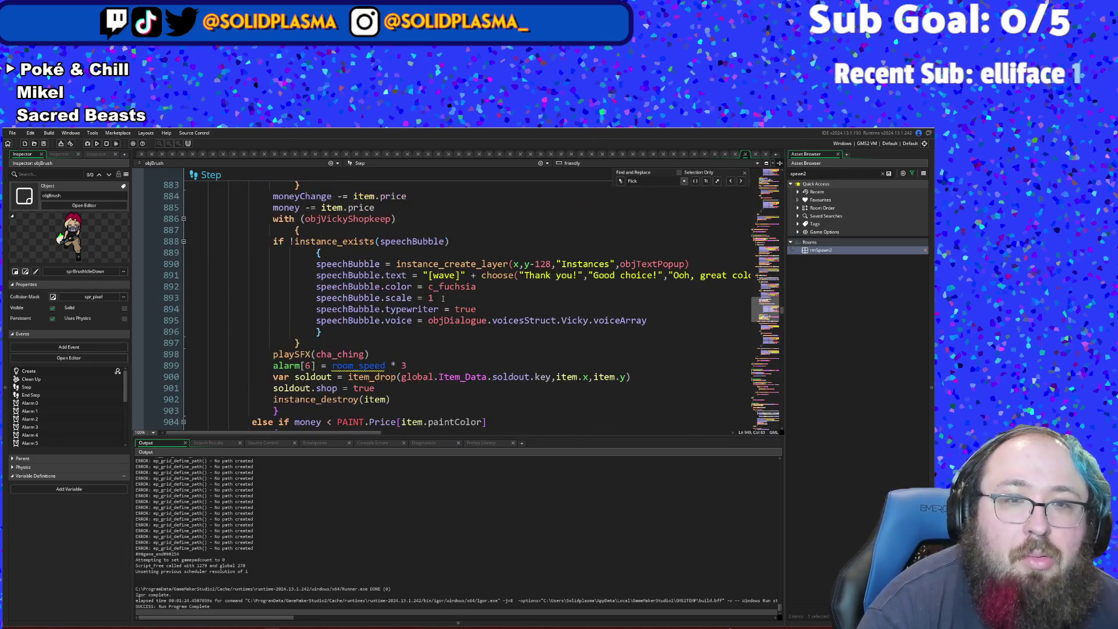
pyautogui.scroll(10, 443, 299)
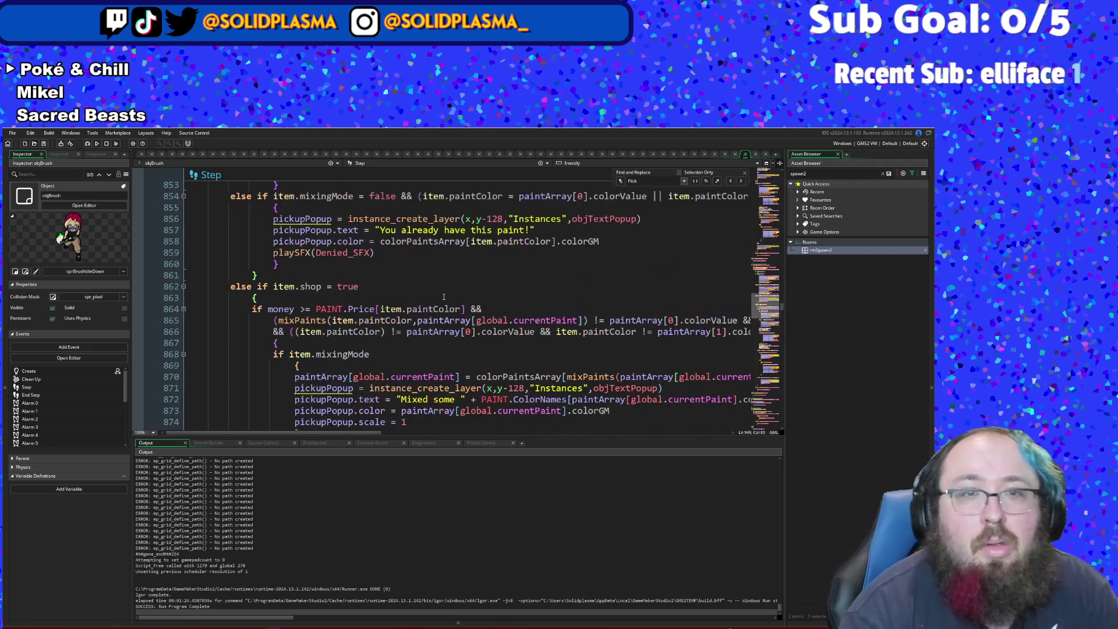
pyautogui.click(380, 332)
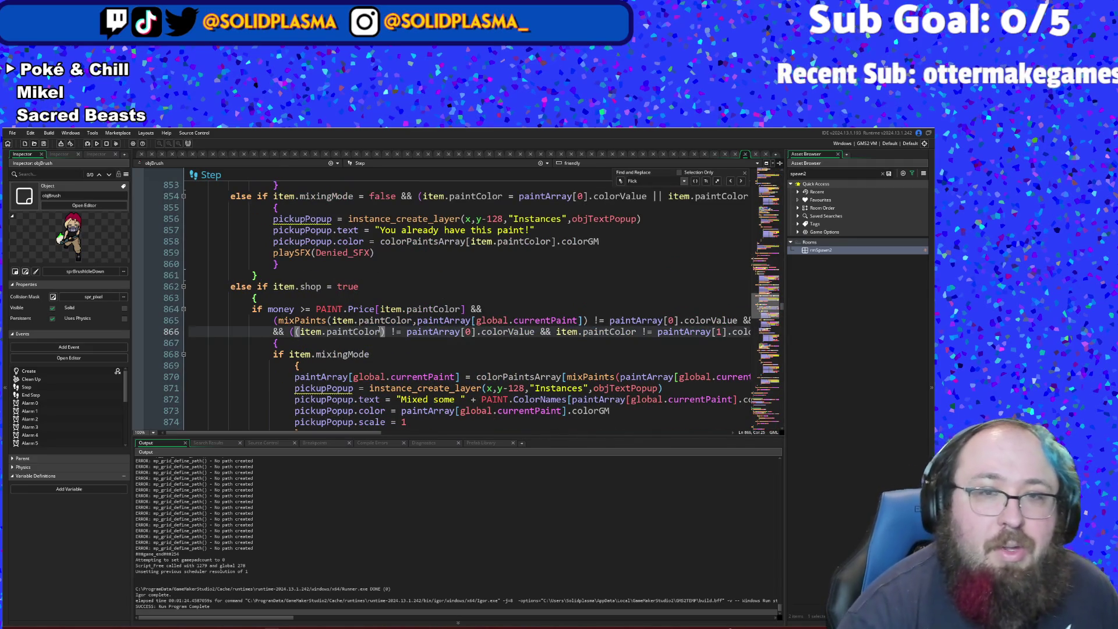
pyautogui.press('Up')
pyautogui.press('Up')
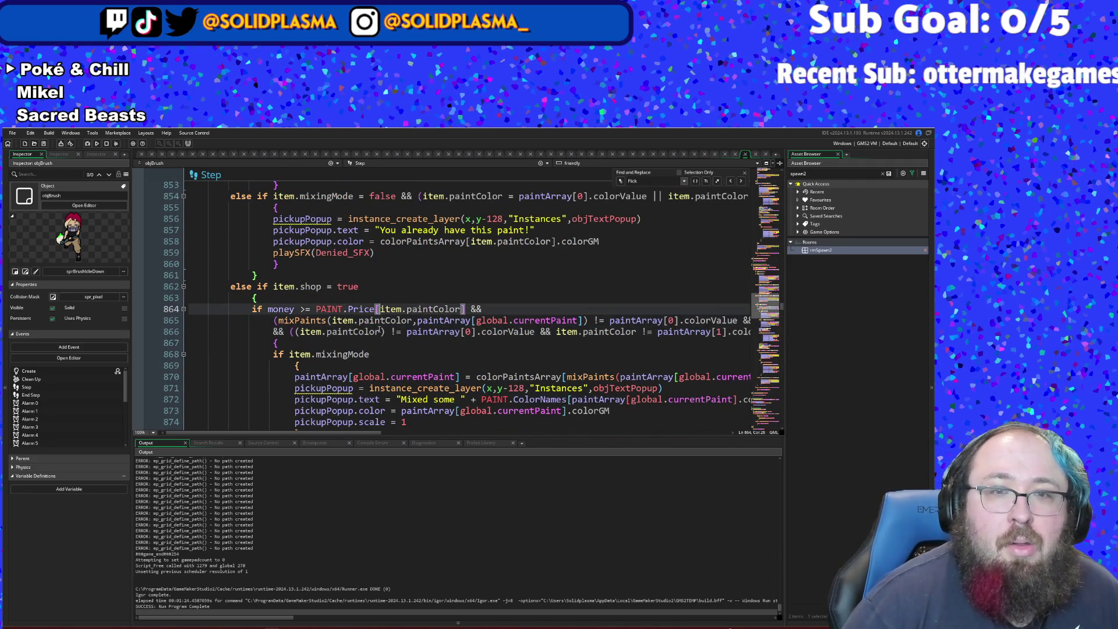
pyautogui.press('Down')
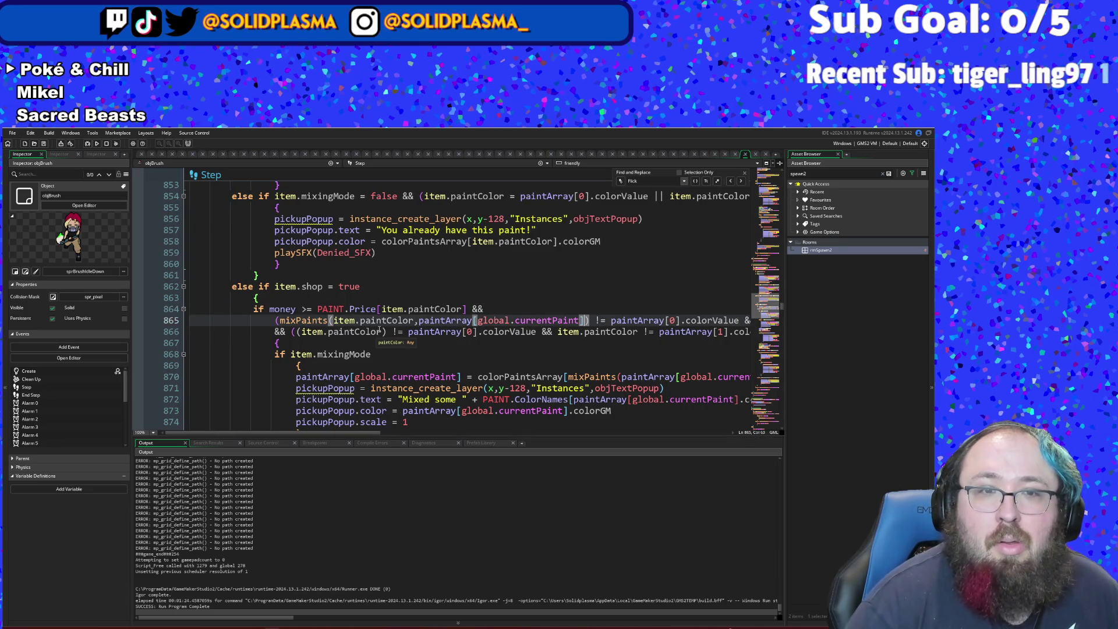
pyautogui.press('BackSpace')
pyautogui.press('BackSpace')
pyautogui.press('BackSpace')
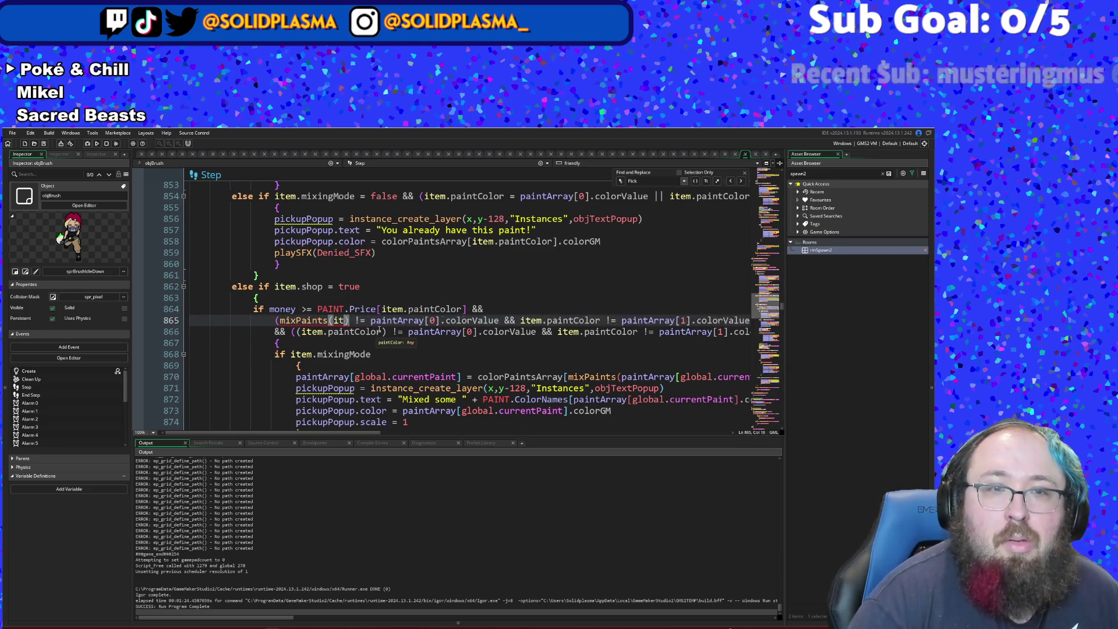
pyautogui.press('BackSpace')
pyautogui.press('BackSpace')
pyautogui.press('BackSpace')
# - Put item.mix in its place, then search assets for 'obj'
pyautogui.write('item.m')
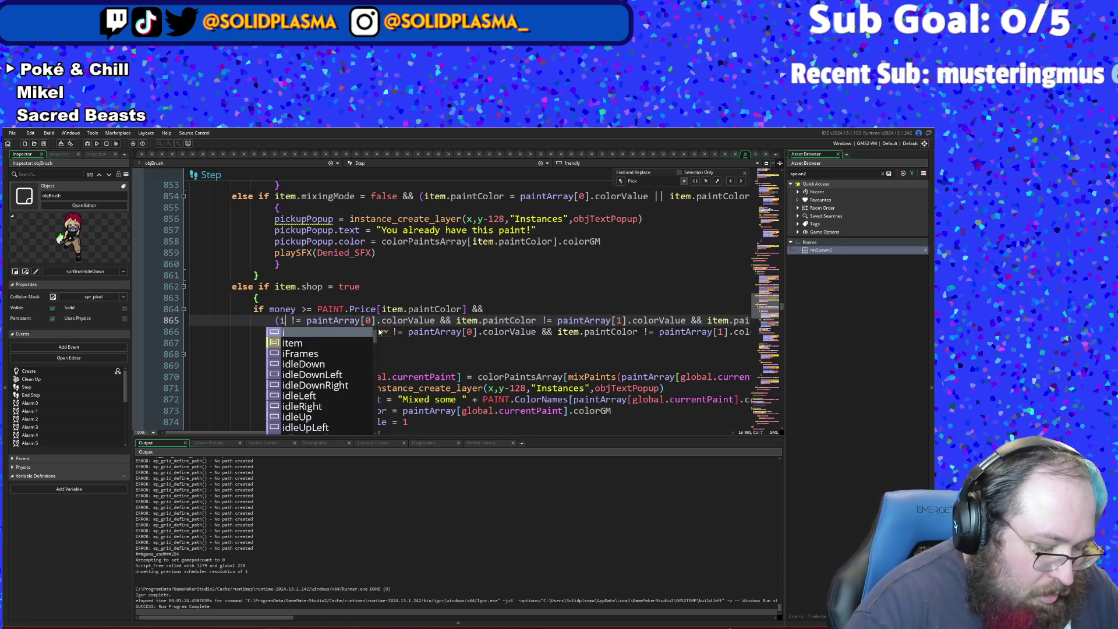
pyautogui.write('ixPaints(')
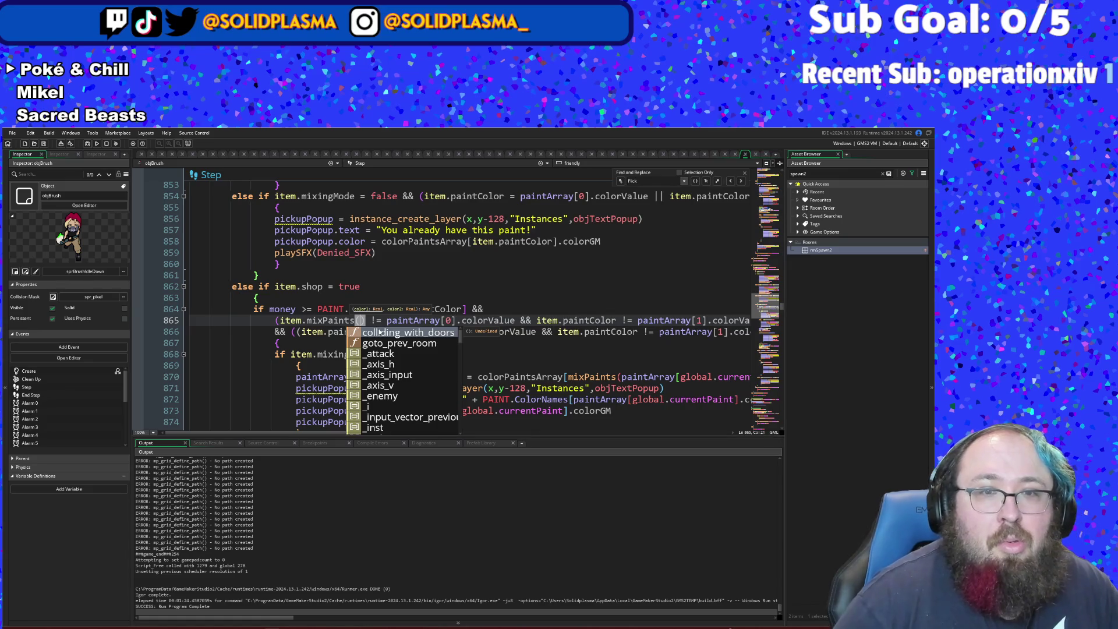
pyautogui.press('BackSpace')
pyautogui.press('BackSpace')
pyautogui.press('BackSpace')
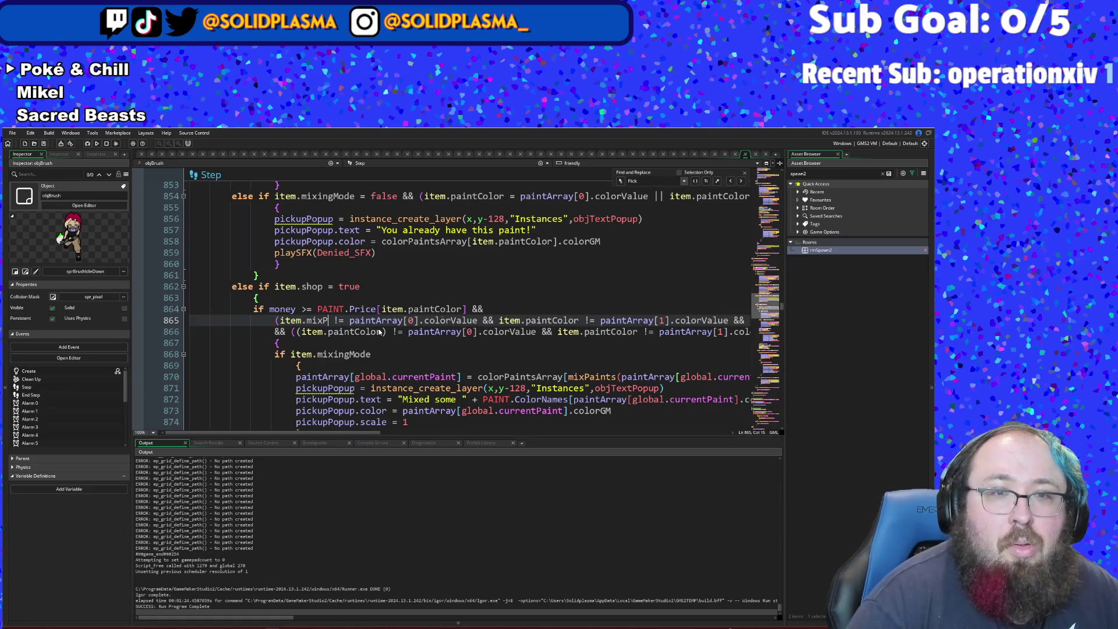
pyautogui.press('BackSpace')
pyautogui.press('BackSpace')
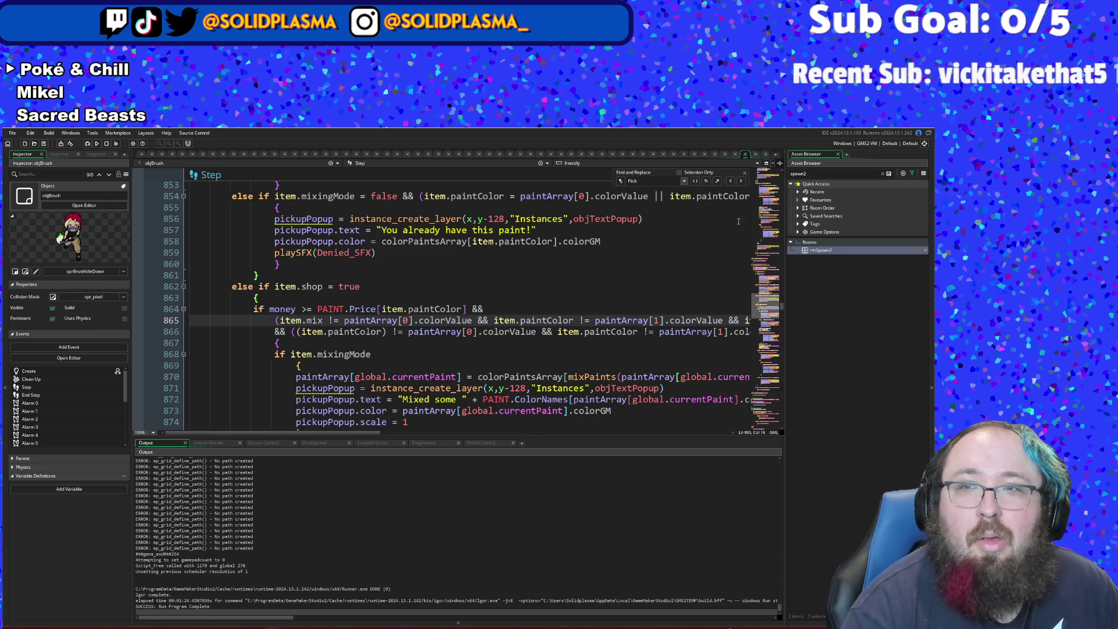
pyautogui.hotkey('ctrl', 't')
pyautogui.write('obj')
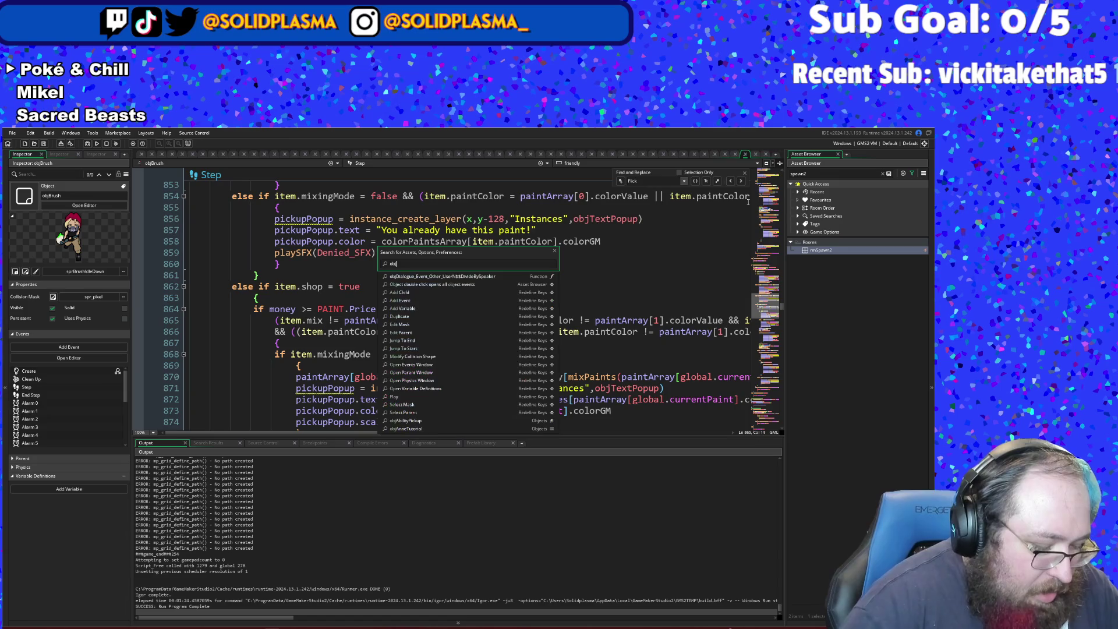
pyautogui.press('BackSpace')
pyautogui.press('BackSpace')
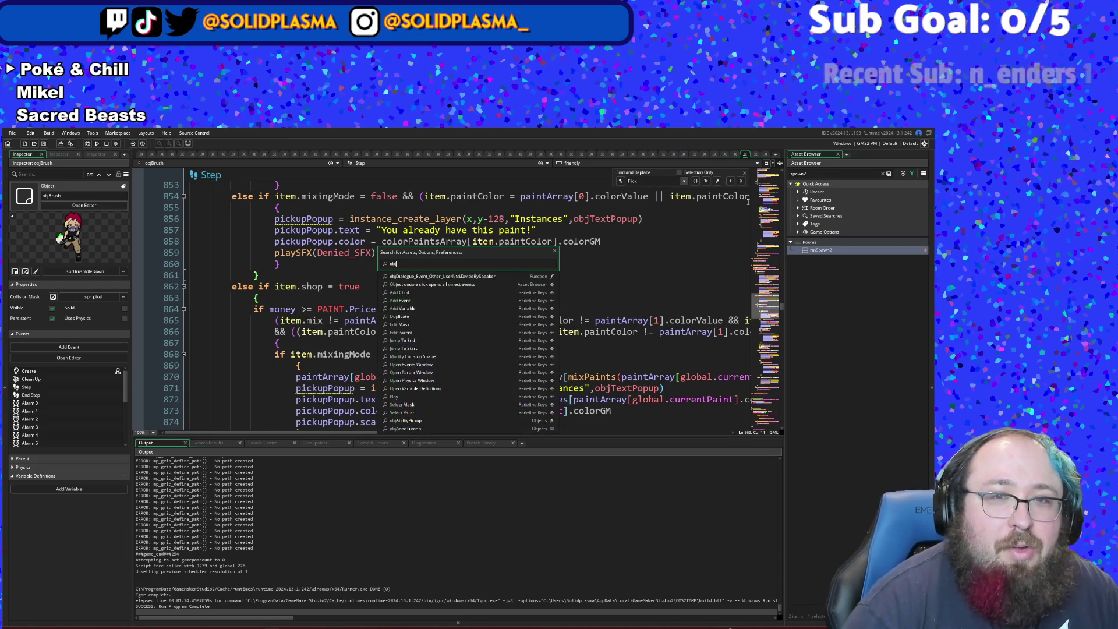
pyautogui.write('PAin')
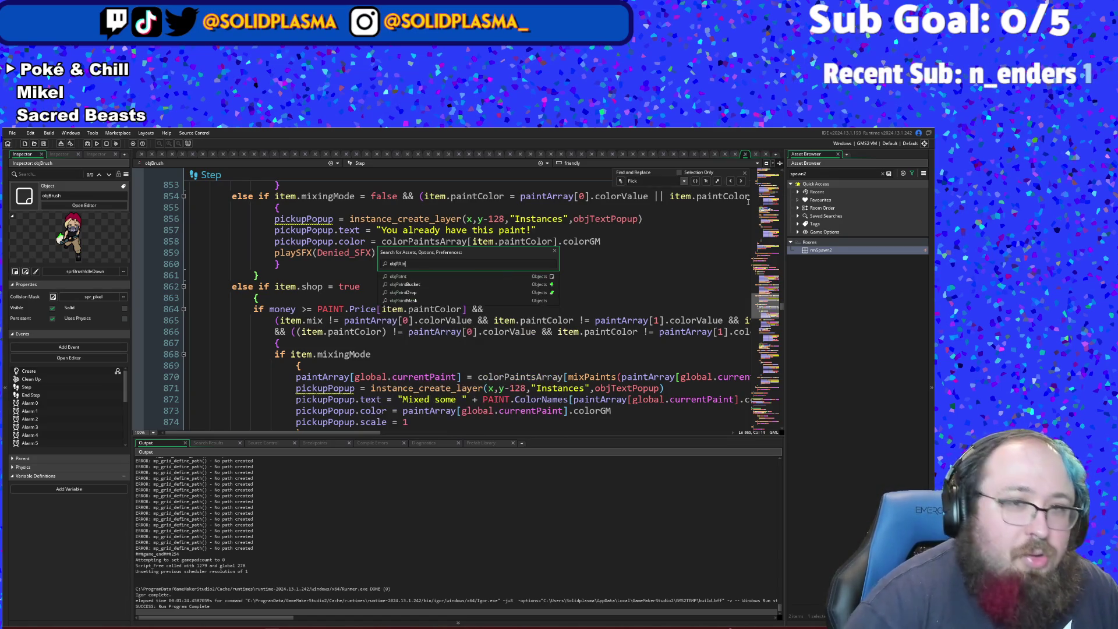
pyautogui.press('Down')
pyautogui.press('Return')
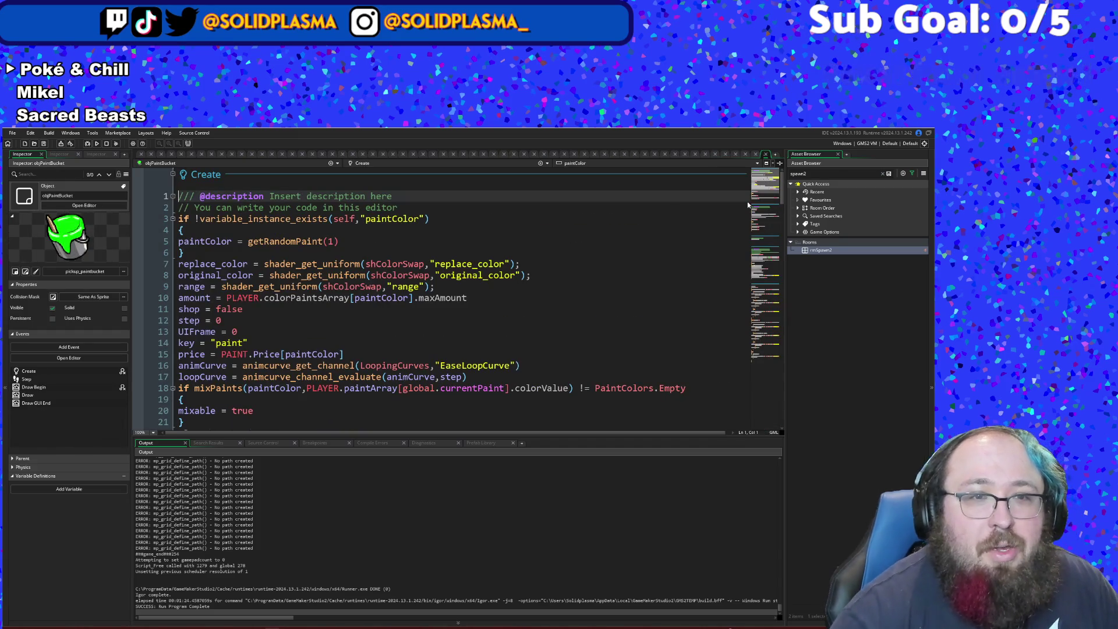
pyautogui.click(506, 309)
pyautogui.scroll(-6, 504, 302)
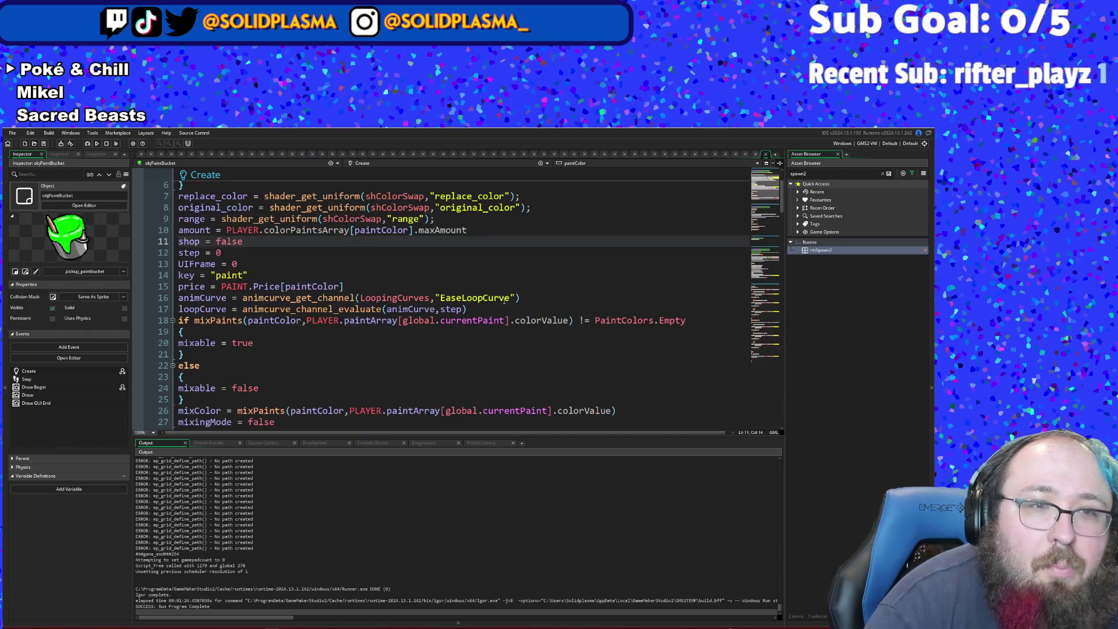
pyautogui.scroll(-8, 503, 301)
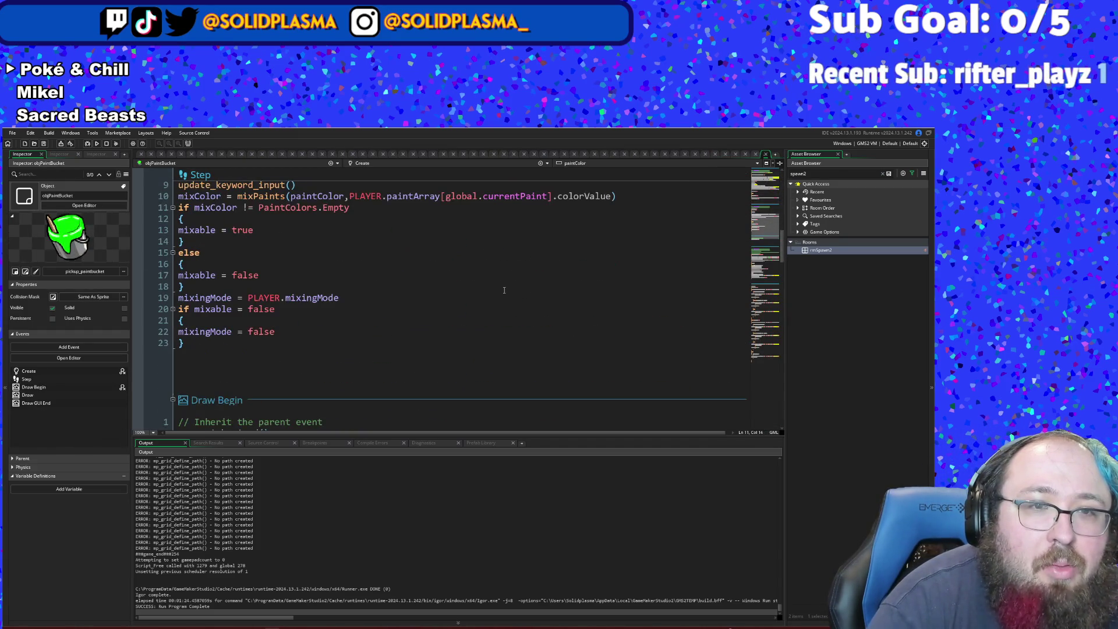
pyautogui.click(337, 309)
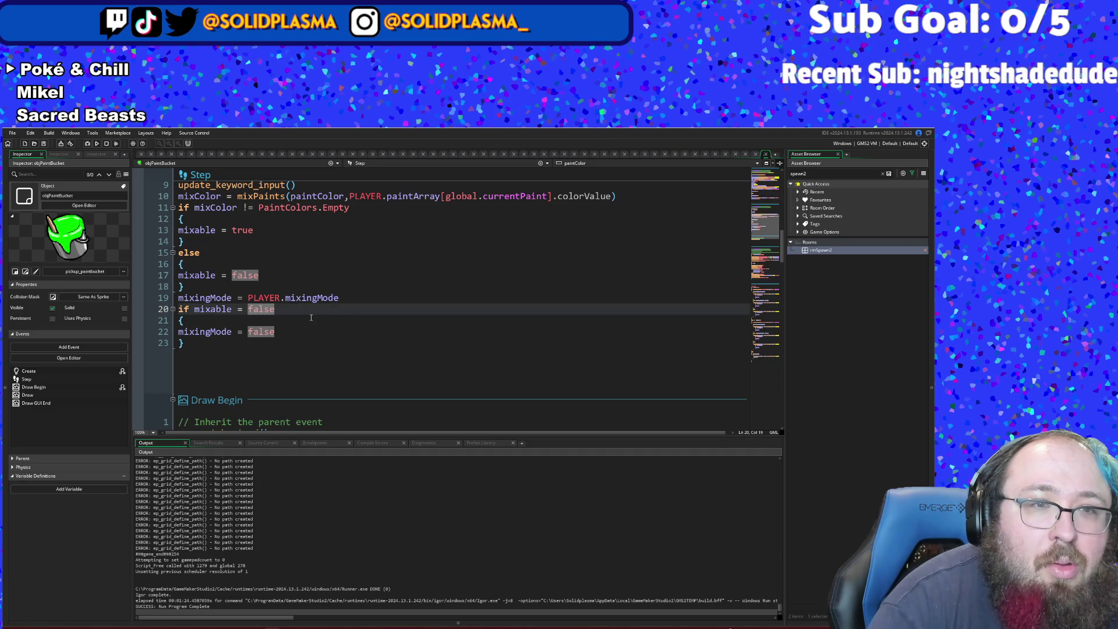
pyautogui.click(311, 317)
pyautogui.scroll(8, 310, 317)
pyautogui.scroll(-2, 311, 319)
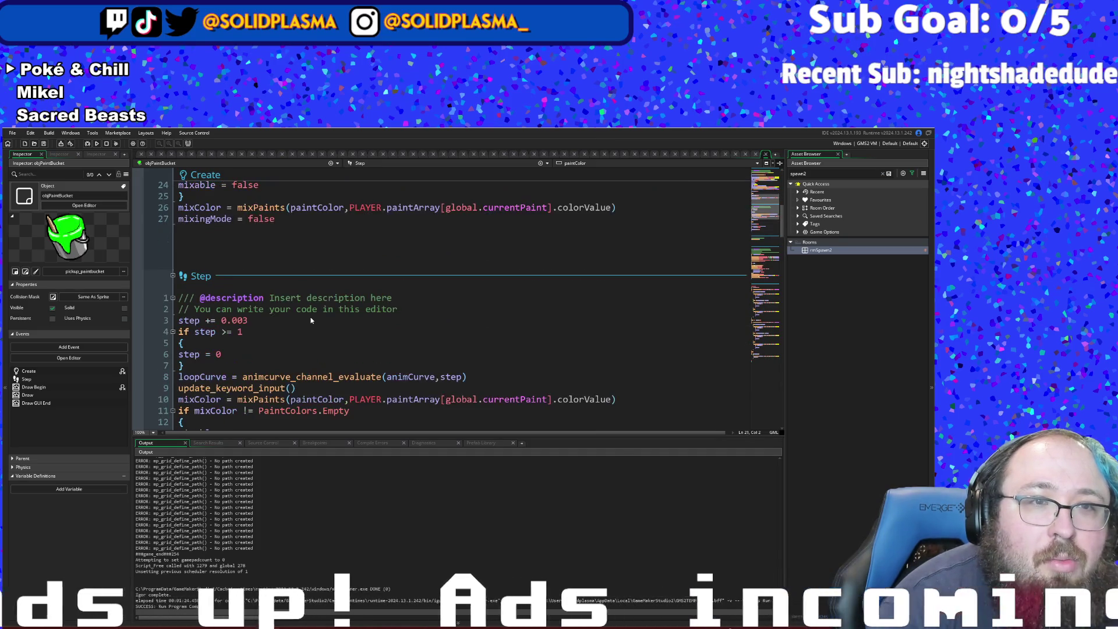
pyautogui.scroll(2, 311, 320)
pyautogui.scroll(-4, 311, 320)
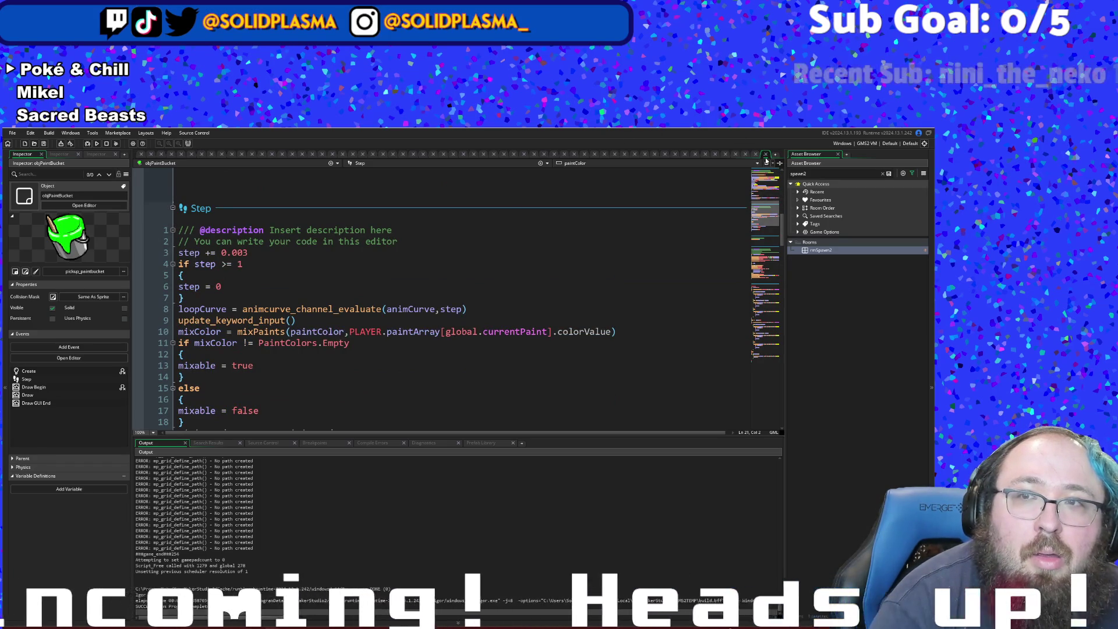
pyautogui.click(765, 155)
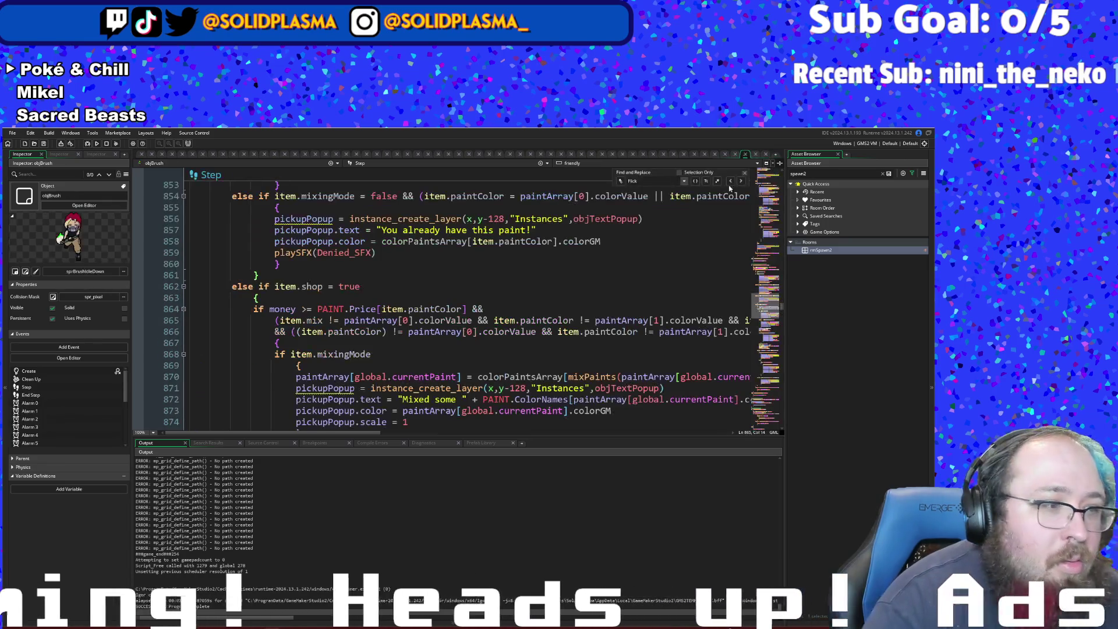
# - Scroll to the else if item.shop = true block and place the caret after item.mix on line 865
pyautogui.scroll(4, 423, 331)
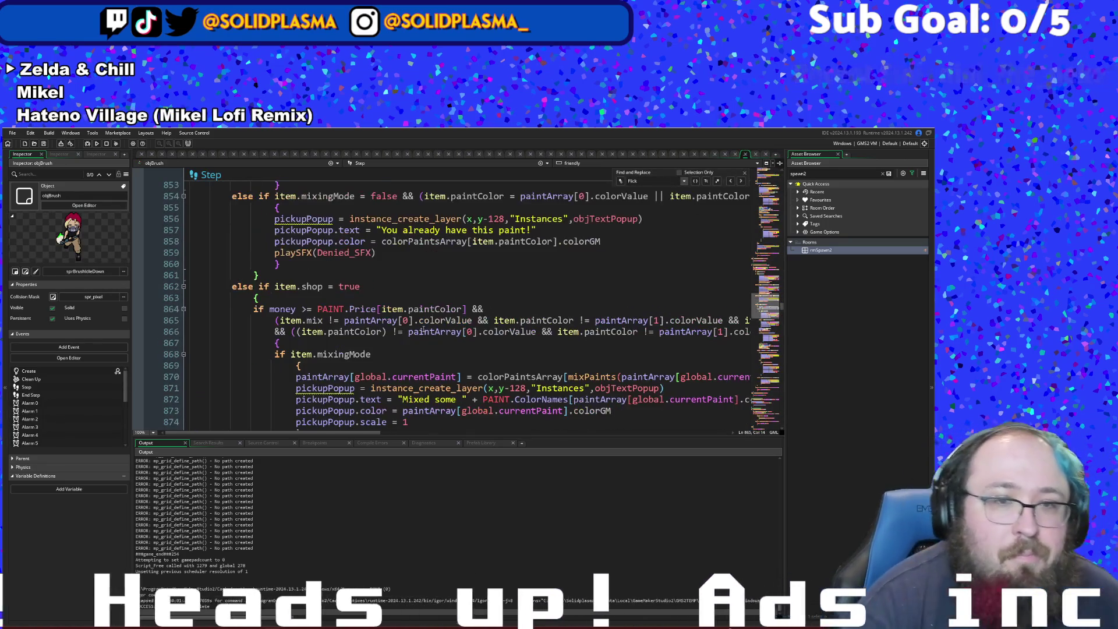
pyautogui.scroll(-4, 420, 333)
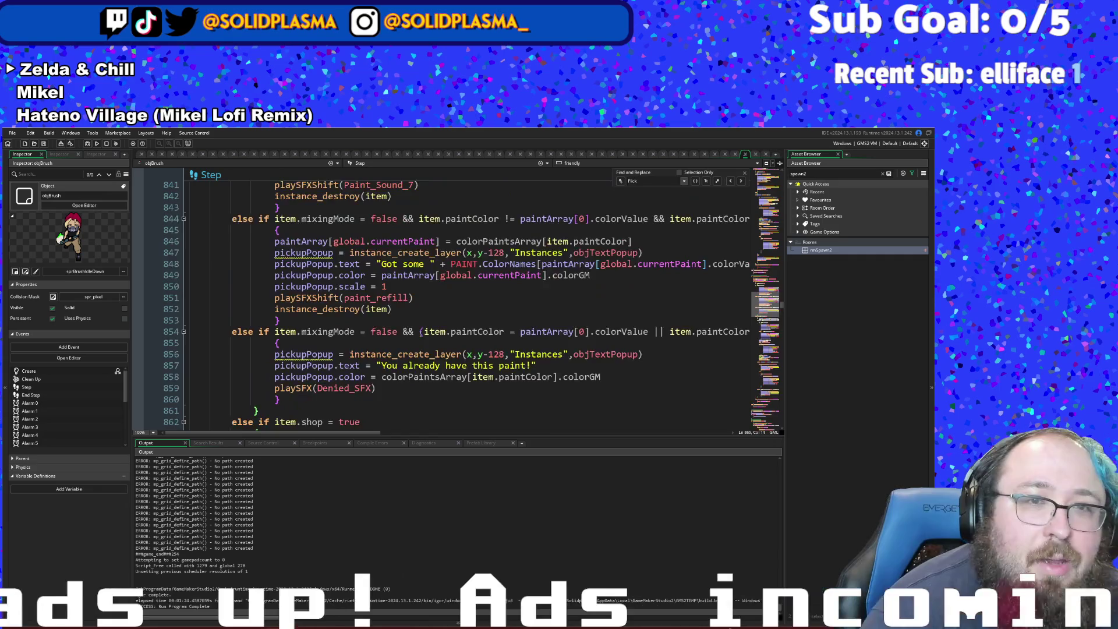
pyautogui.scroll(-2, 425, 331)
pyautogui.scroll(4, 426, 332)
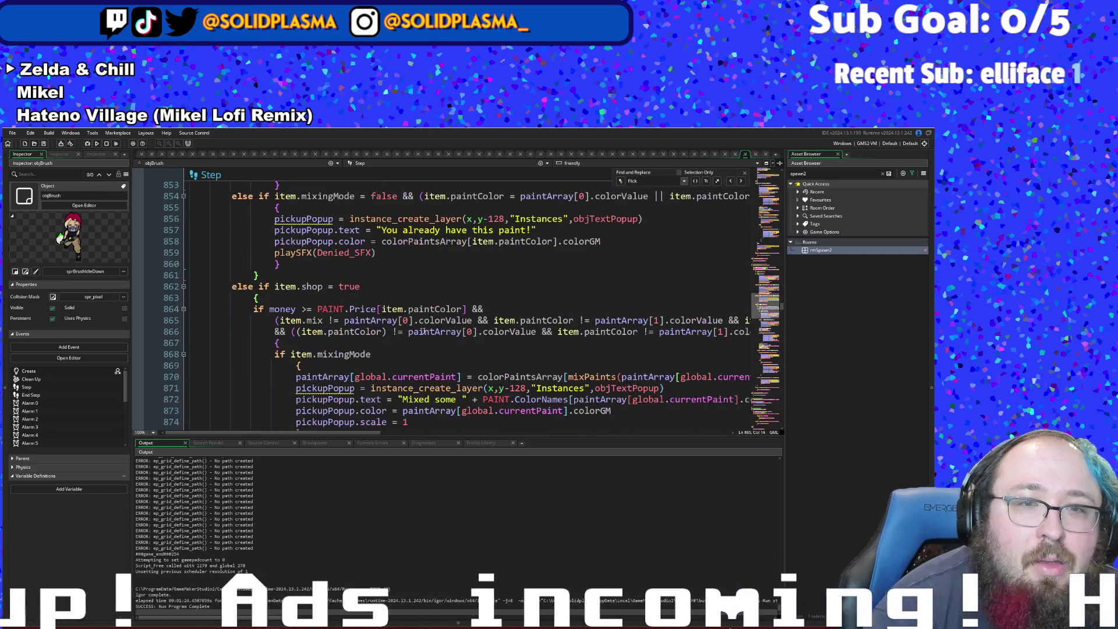
pyautogui.scroll(-2, 426, 331)
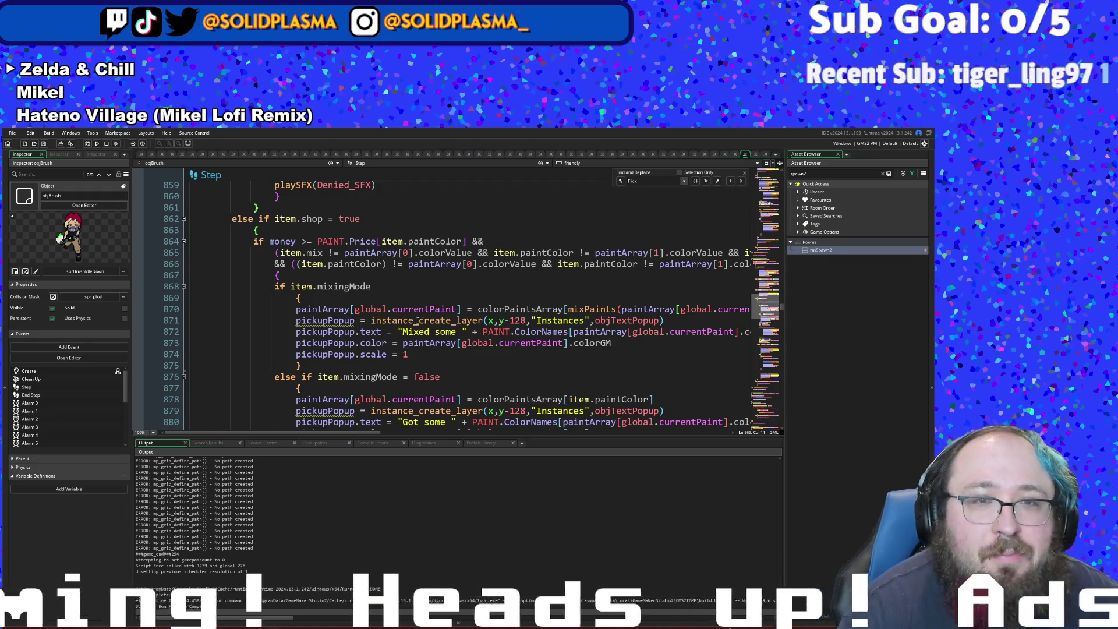
pyautogui.scroll(4, 418, 321)
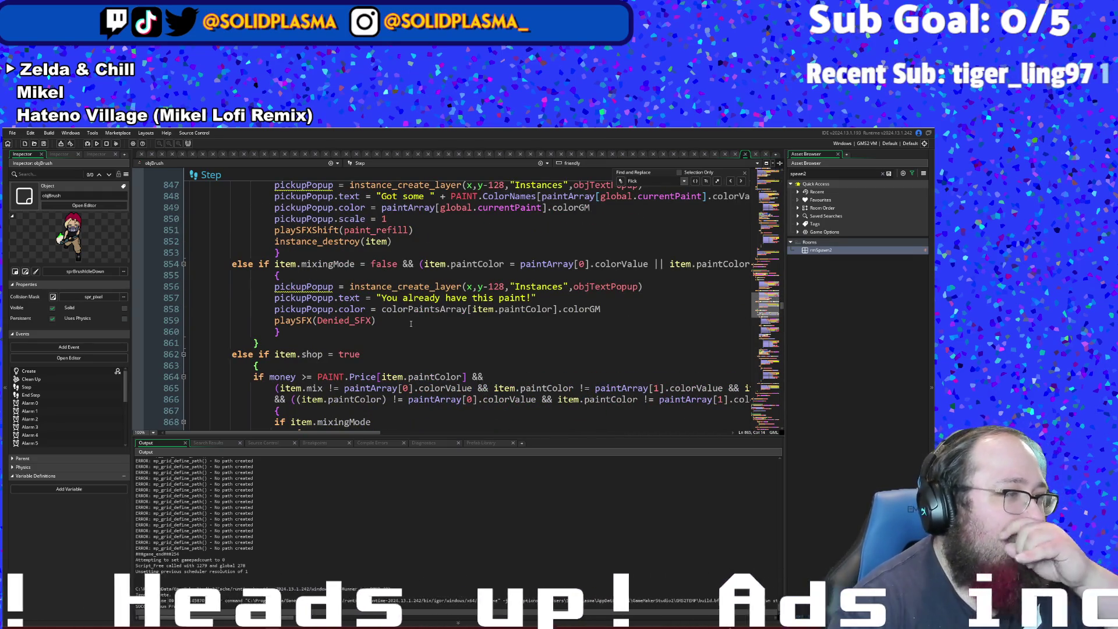
pyautogui.scroll(-8, 384, 348)
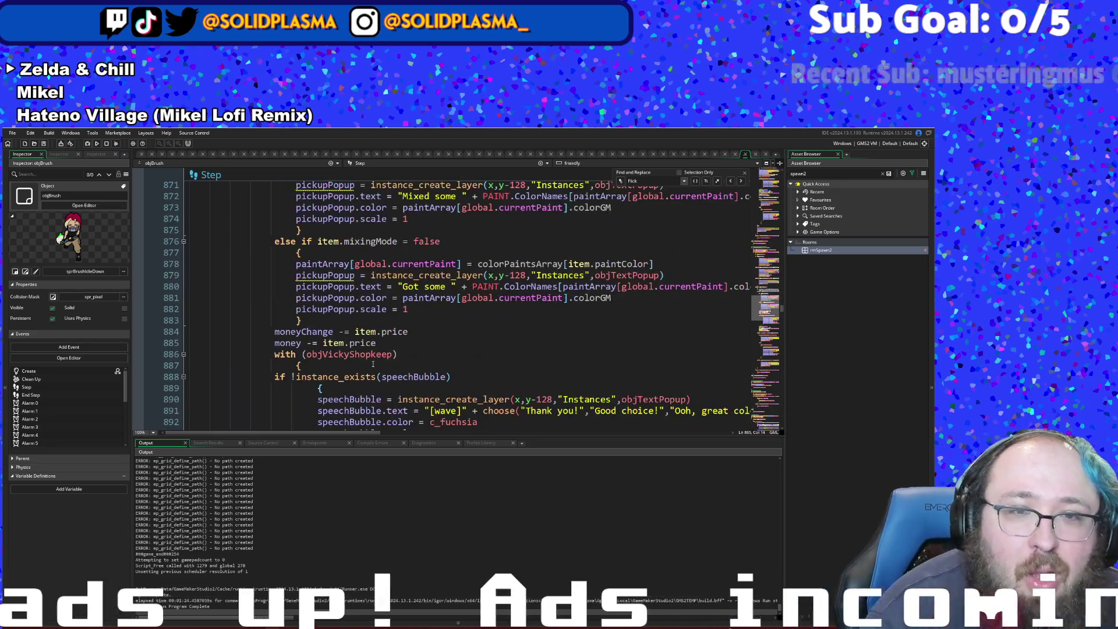
pyautogui.scroll(12, 372, 364)
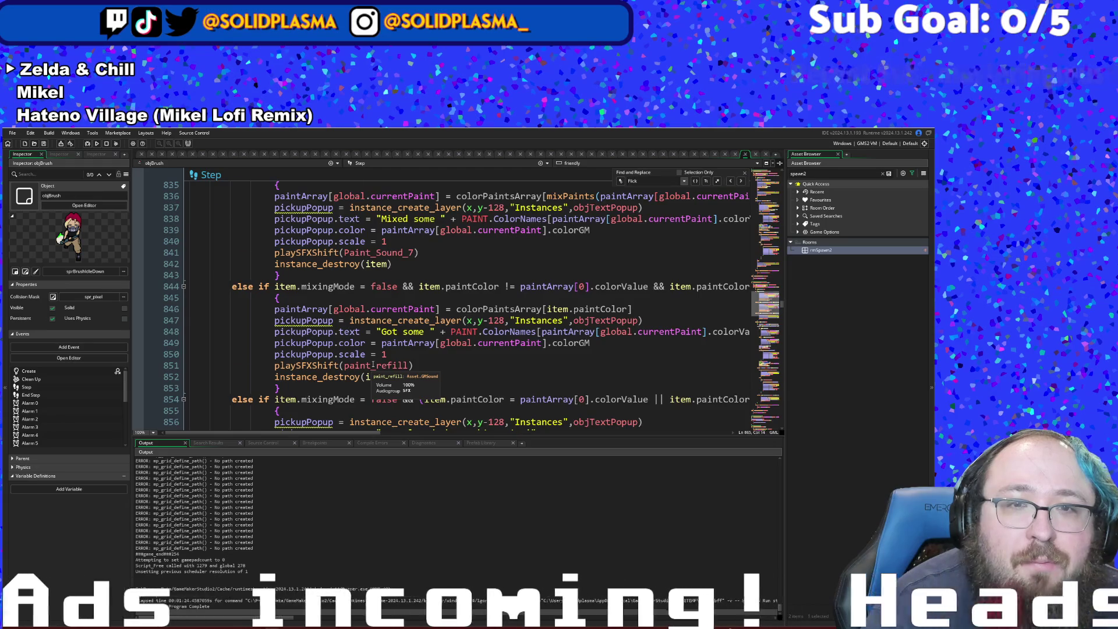
pyautogui.scroll(6, 373, 364)
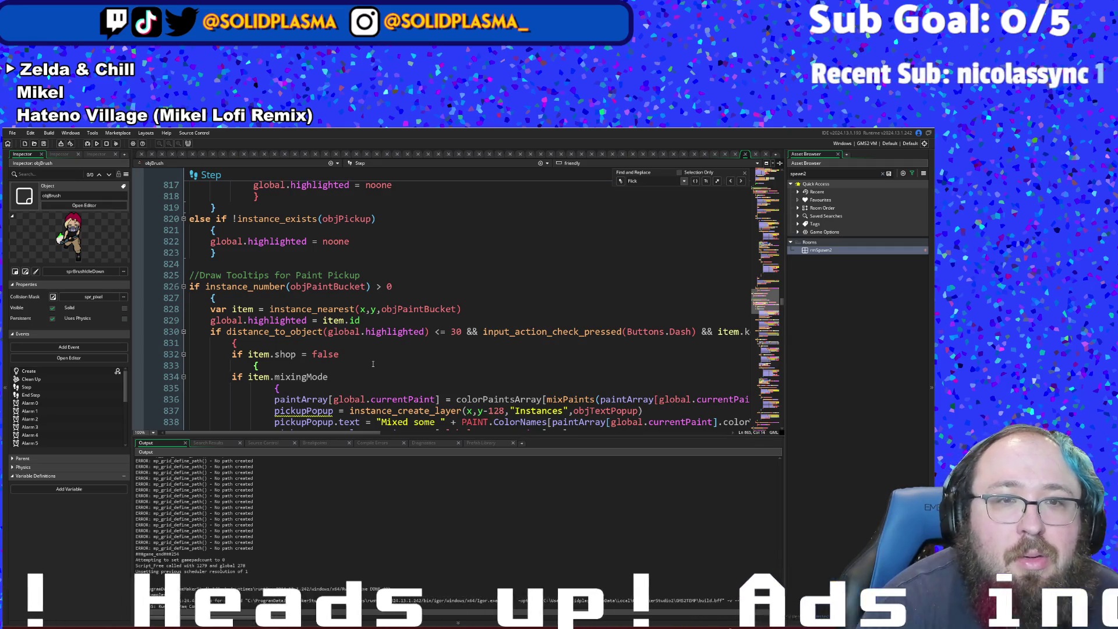
pyautogui.scroll(-12, 372, 363)
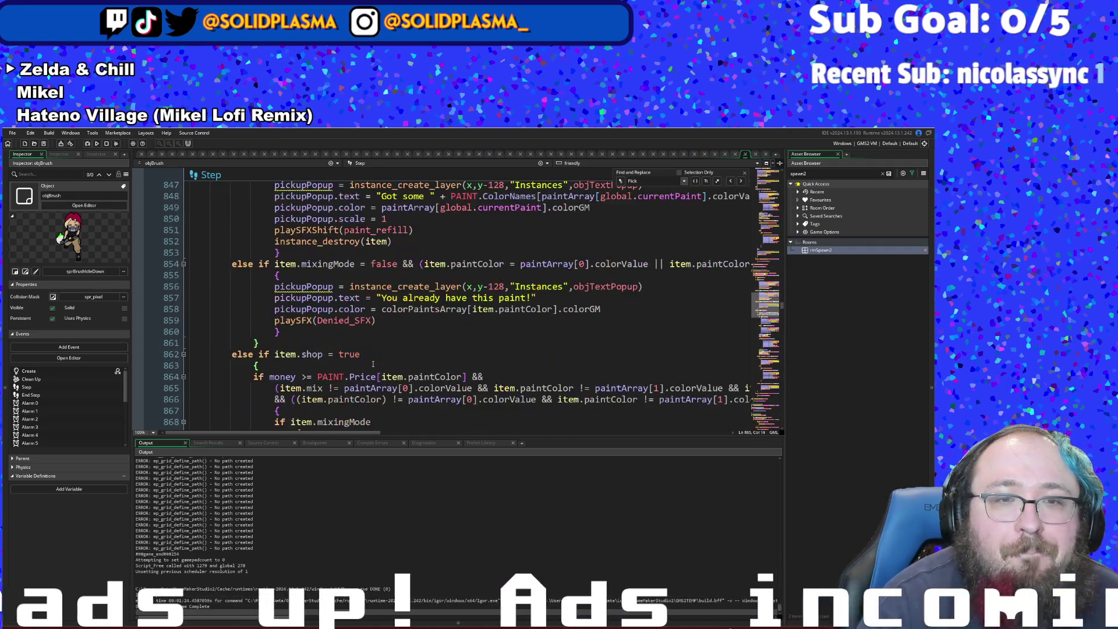
pyautogui.scroll(-2, 373, 364)
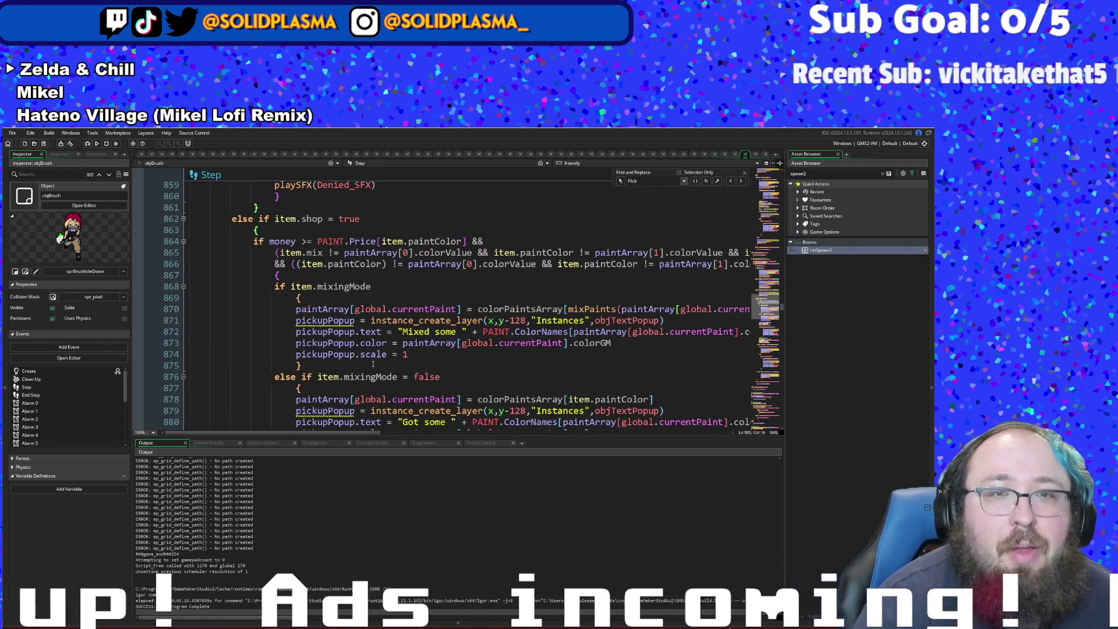
pyautogui.scroll(2, 373, 364)
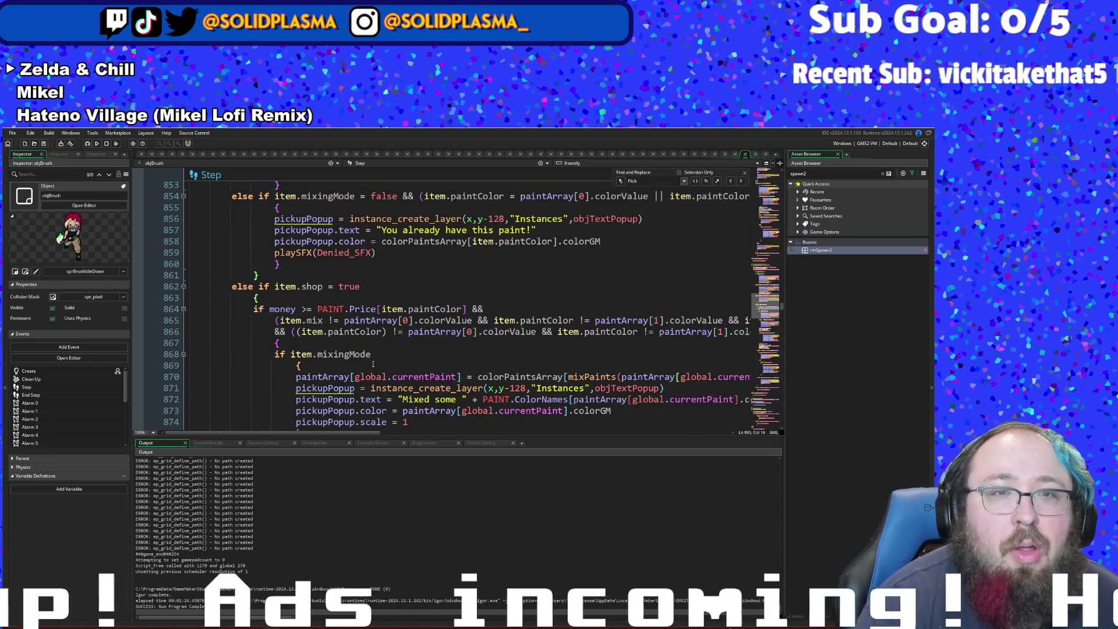
pyautogui.click(326, 320)
# - Change item.mix on line 865 to item.paintColor
pyautogui.write('Color')
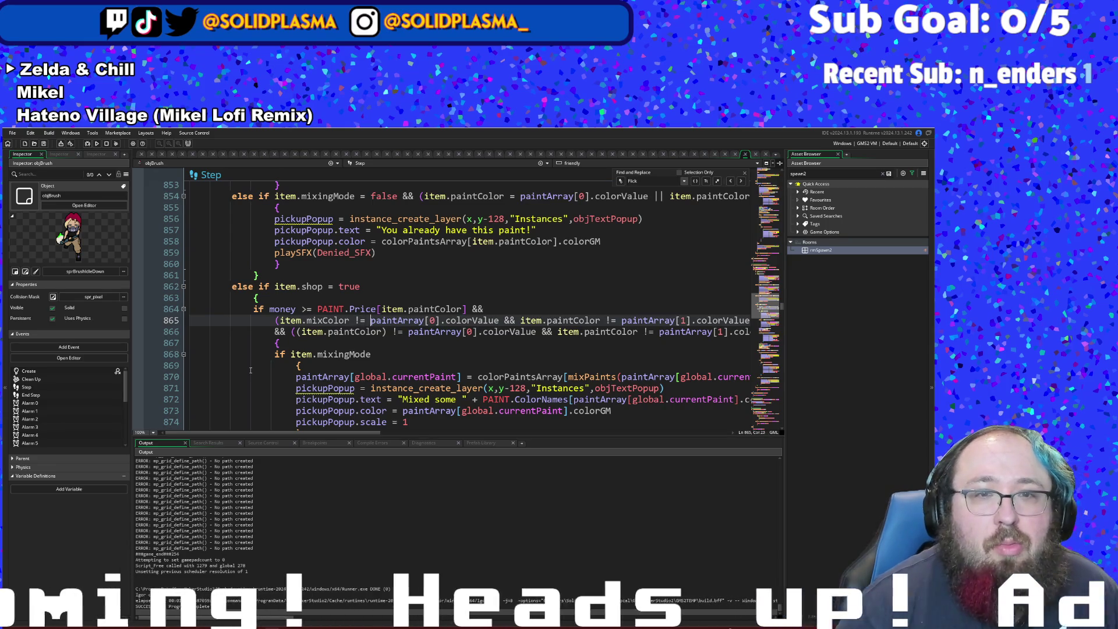
pyautogui.press('BackSpace')
pyautogui.press('BackSpace')
pyautogui.press('BackSpace')
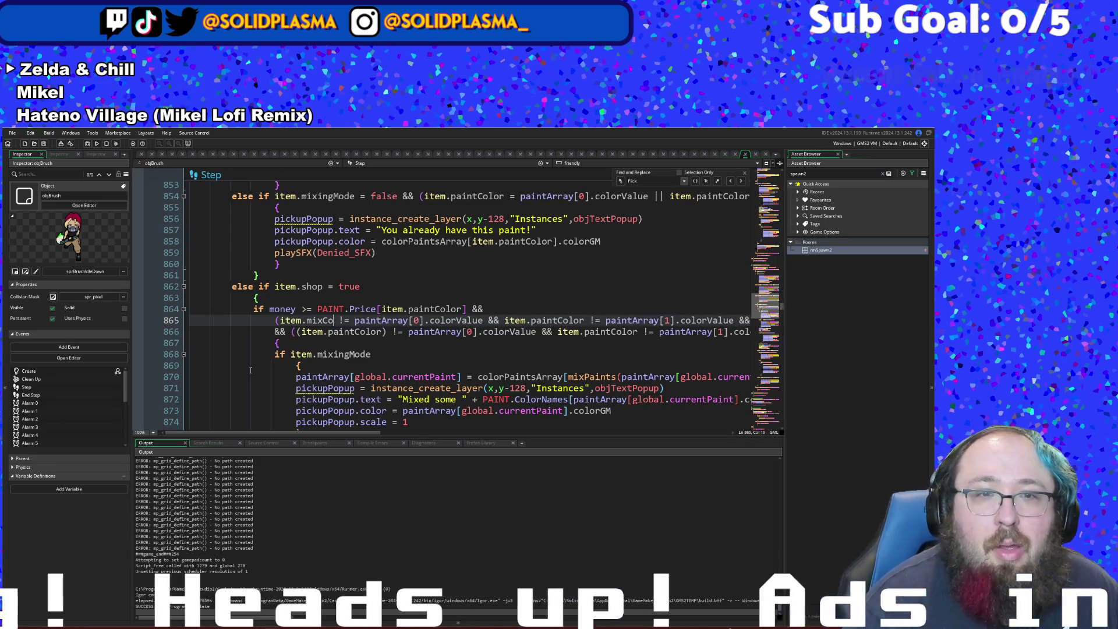
pyautogui.write('pai')
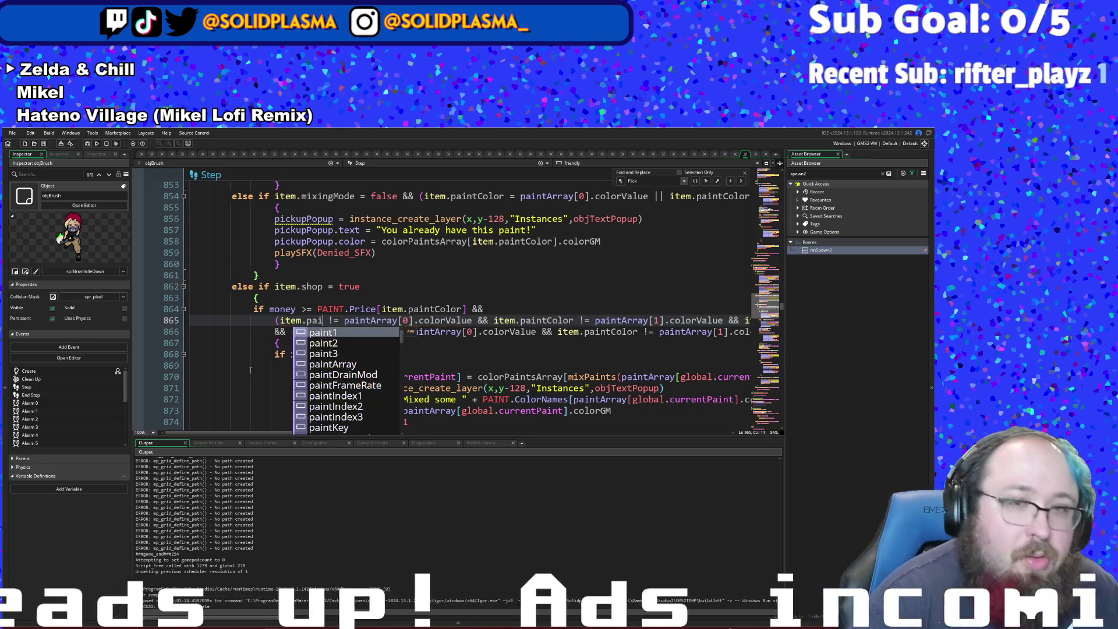
pyautogui.write('ntCoor')
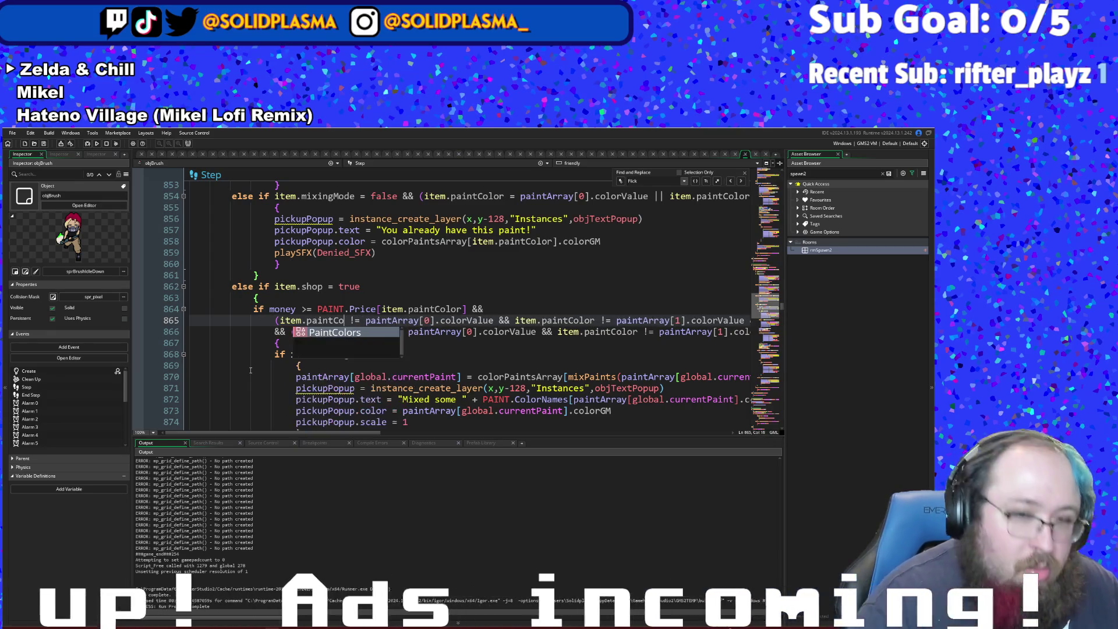
pyautogui.press('BackSpace')
pyautogui.press('BackSpace')
pyautogui.write('lor')
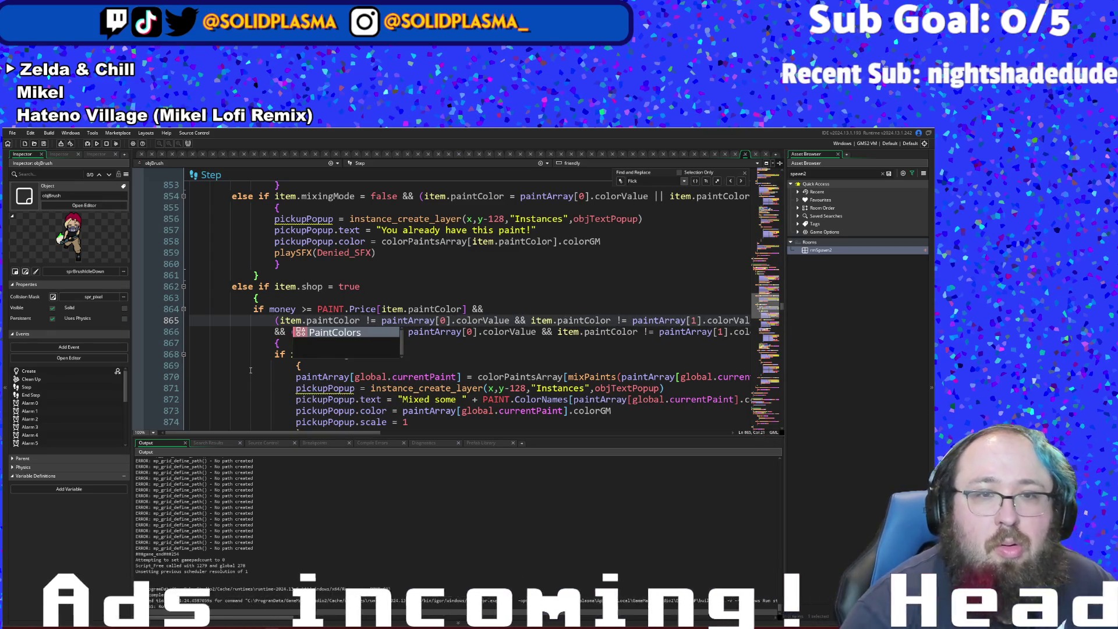
pyautogui.click(534, 344)
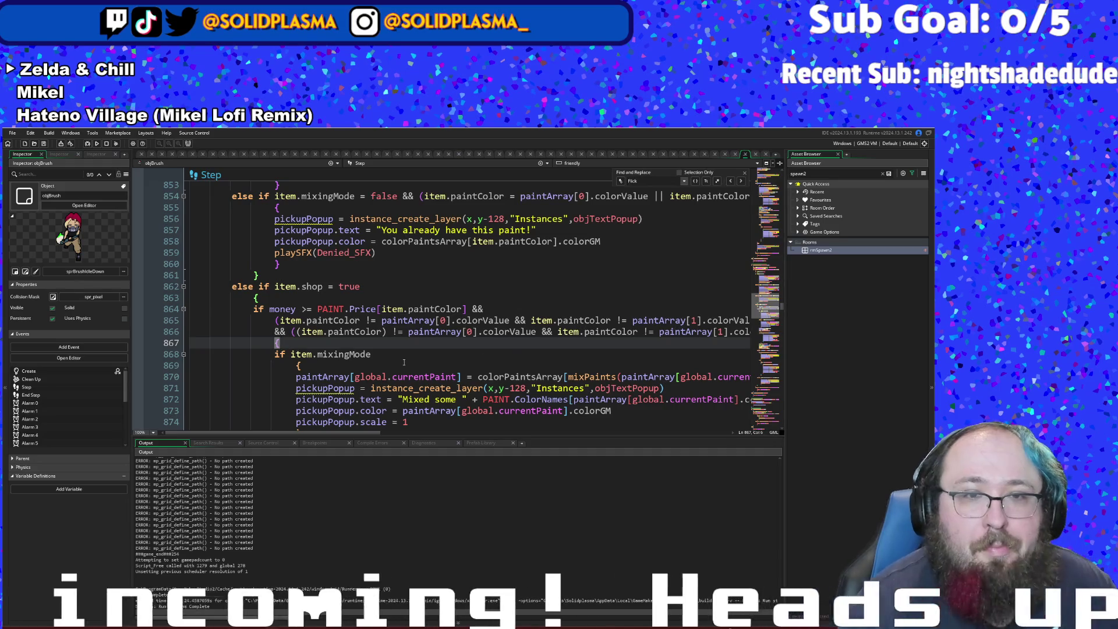
# - Rewrite line 866's comparisons to test item.mixColor against the paintArray colours
pyautogui.moveTo(386, 331); pyautogui.dragTo(324, 332)
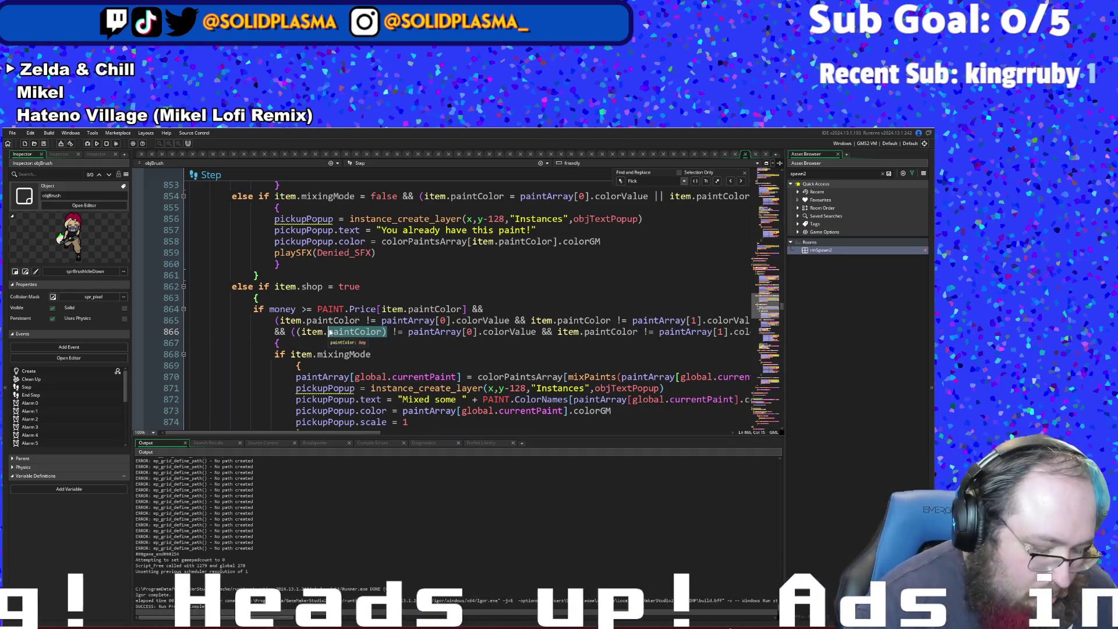
pyautogui.write('mixColor')
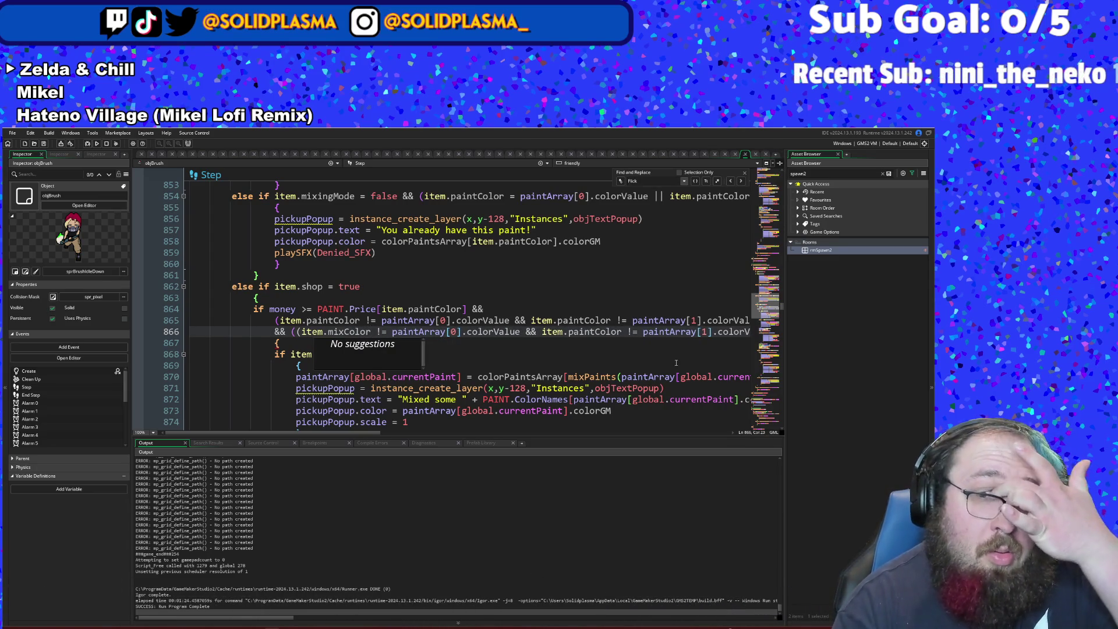
pyautogui.click(617, 332)
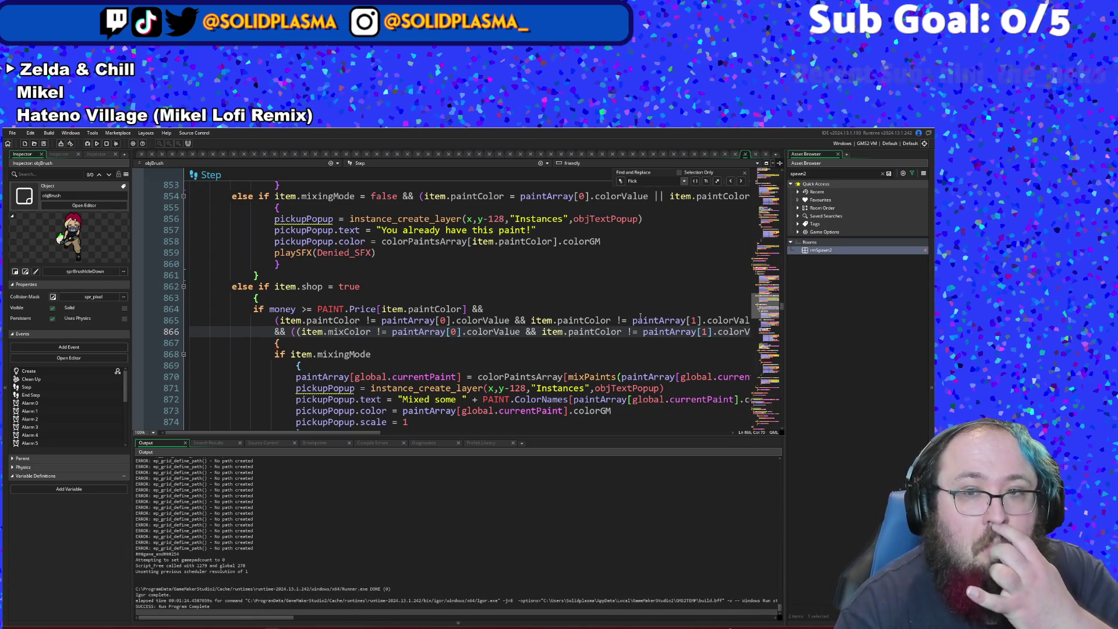
pyautogui.press('BackSpace')
pyautogui.press('BackSpace')
pyautogui.press('BackSpace')
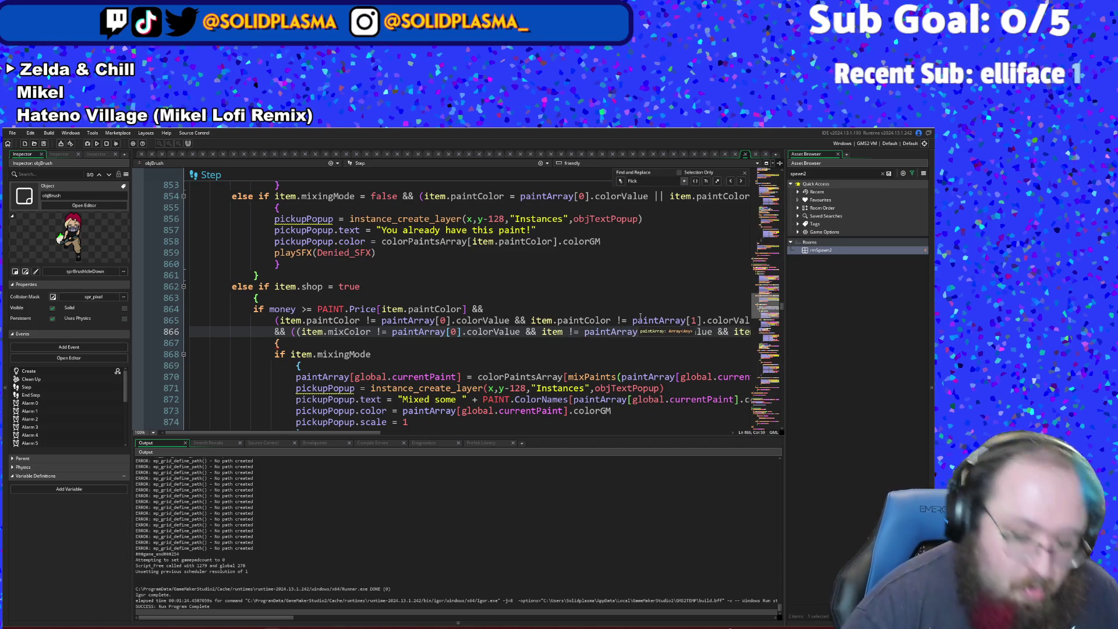
pyautogui.write('.mix')
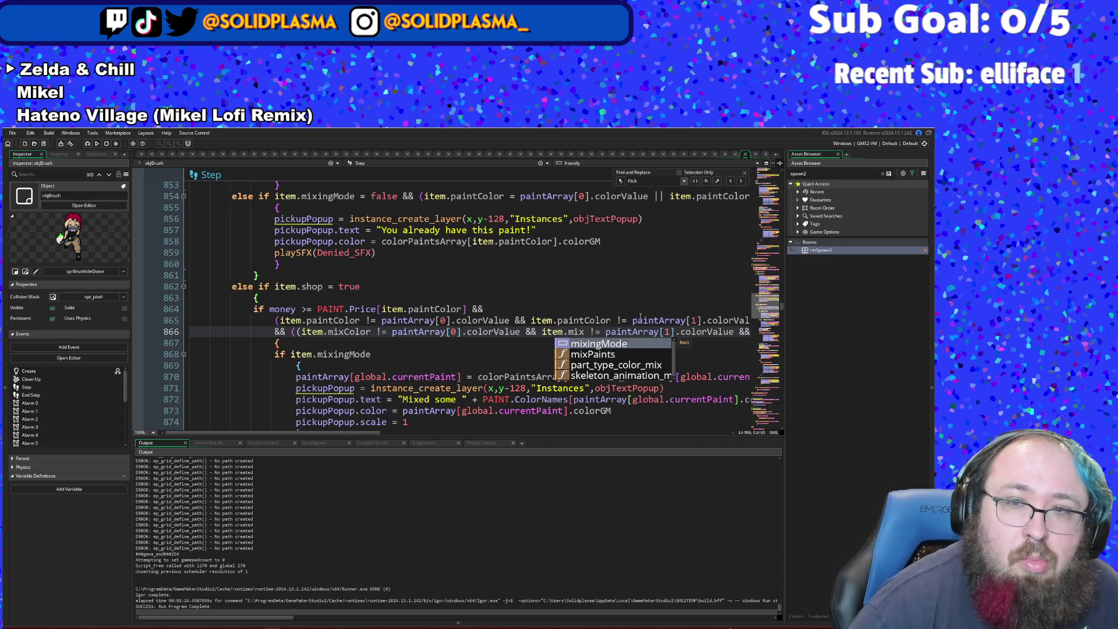
pyautogui.write('Color')
pyautogui.press('Right')
pyautogui.press('Right')
pyautogui.press('Right')
pyautogui.write('ue && item.mixColor != paintA')
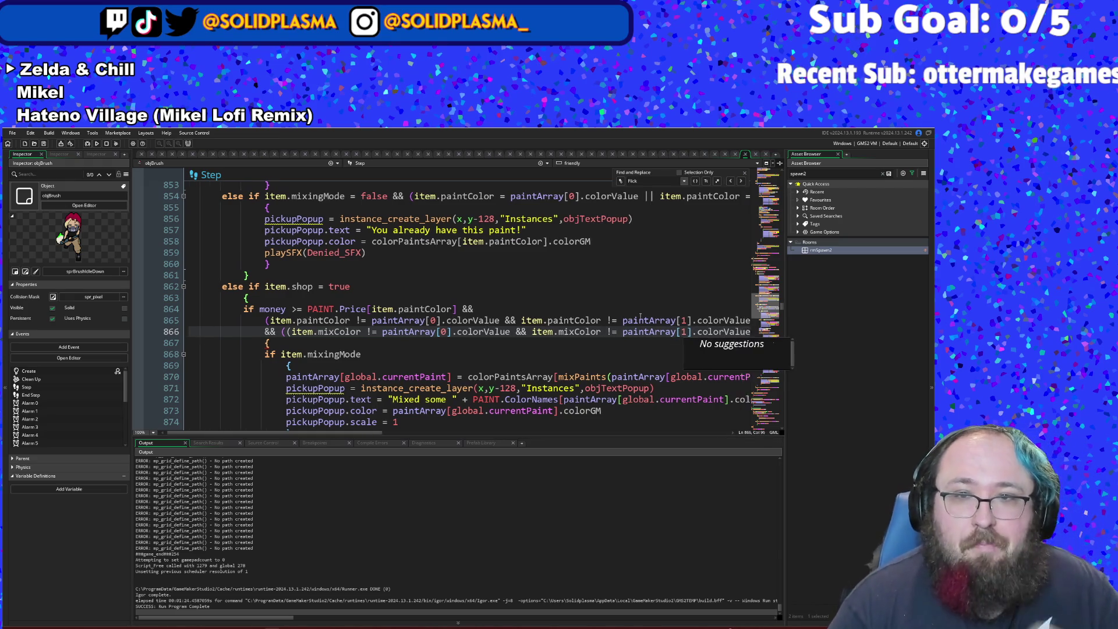
# - Turn the last paintColor reference on line 866 into mixColor and review lines 865–866
pyautogui.hotkey('ctrl', 'Left')
pyautogui.hotkey('ctrl', 'Left')
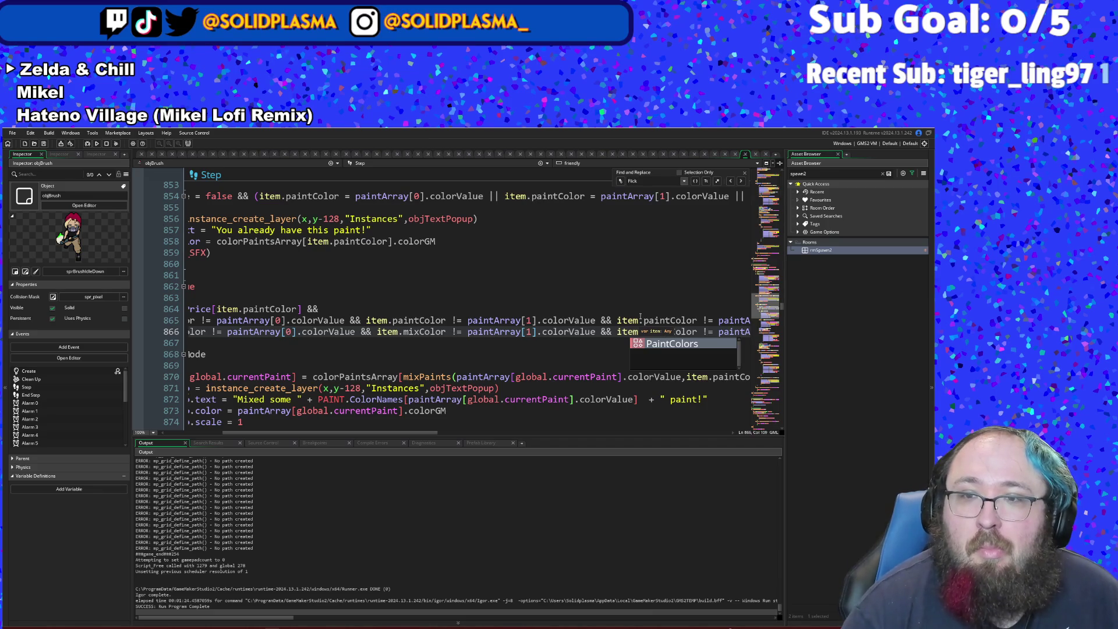
pyautogui.press('BackSpace')
pyautogui.press('BackSpace')
pyautogui.press('BackSpace')
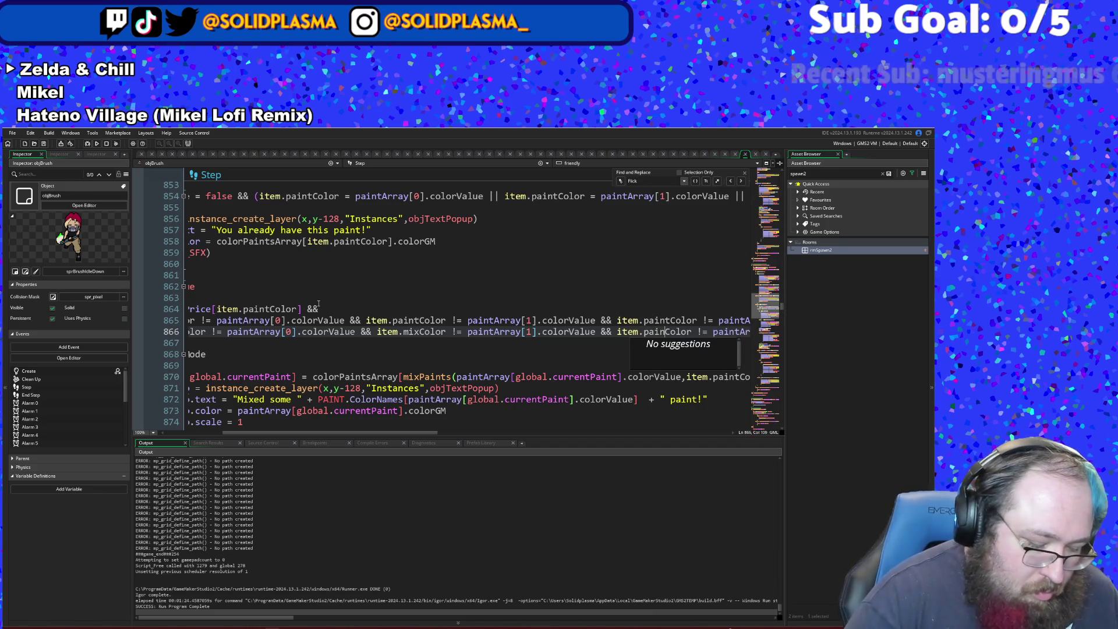
pyautogui.write('mix')
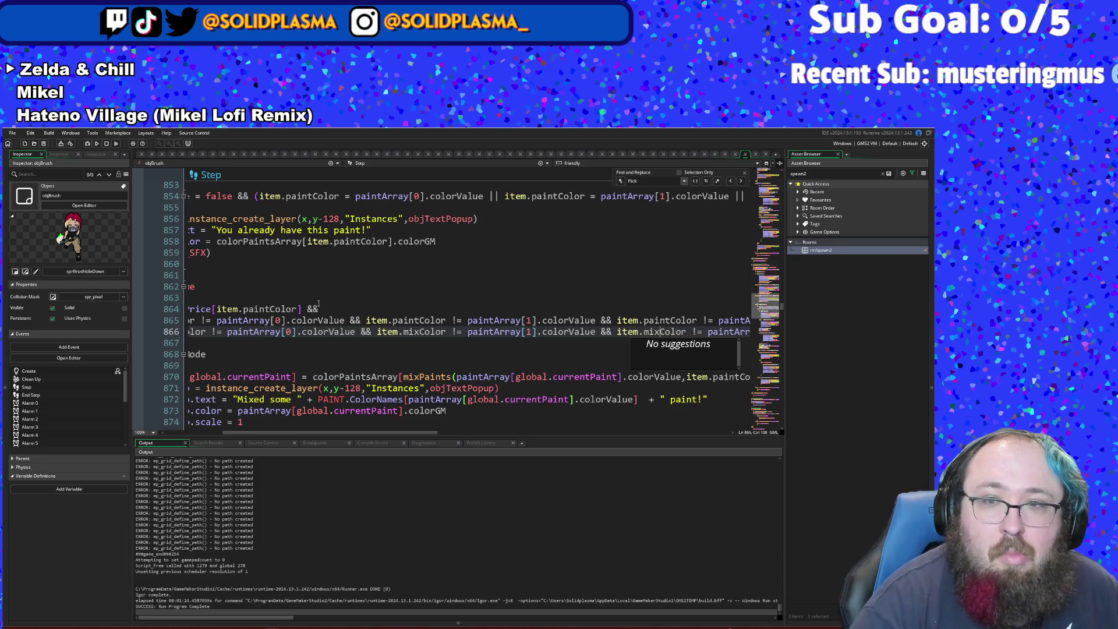
pyautogui.press('Down')
pyautogui.press('Down')
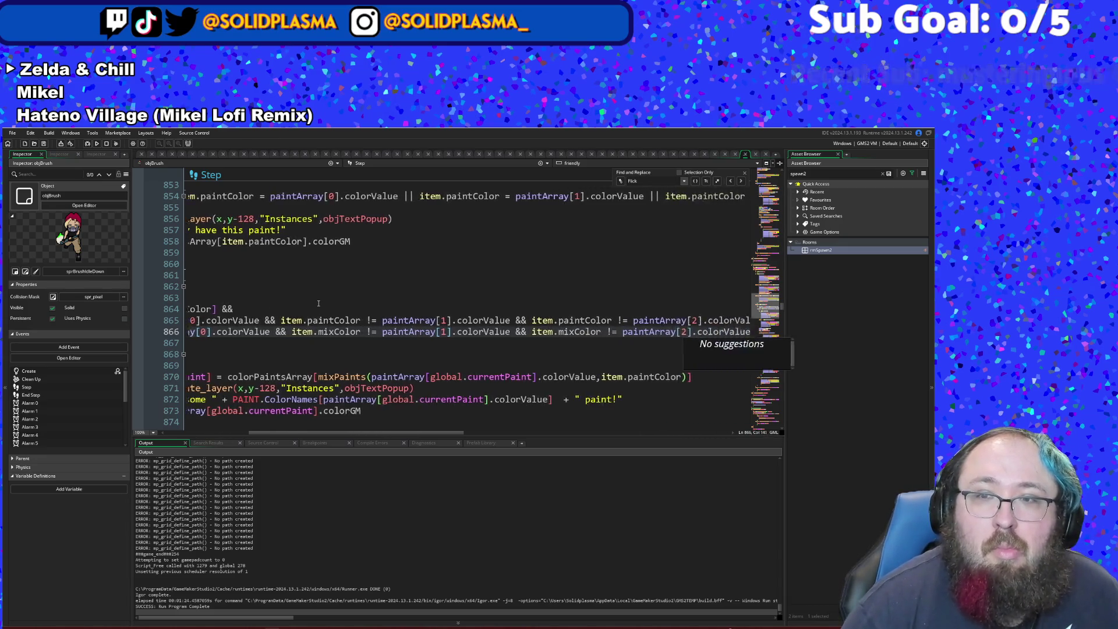
pyautogui.press('Home')
pyautogui.press('Right')
pyautogui.press('Right')
pyautogui.press('Up')
pyautogui.press('Up')
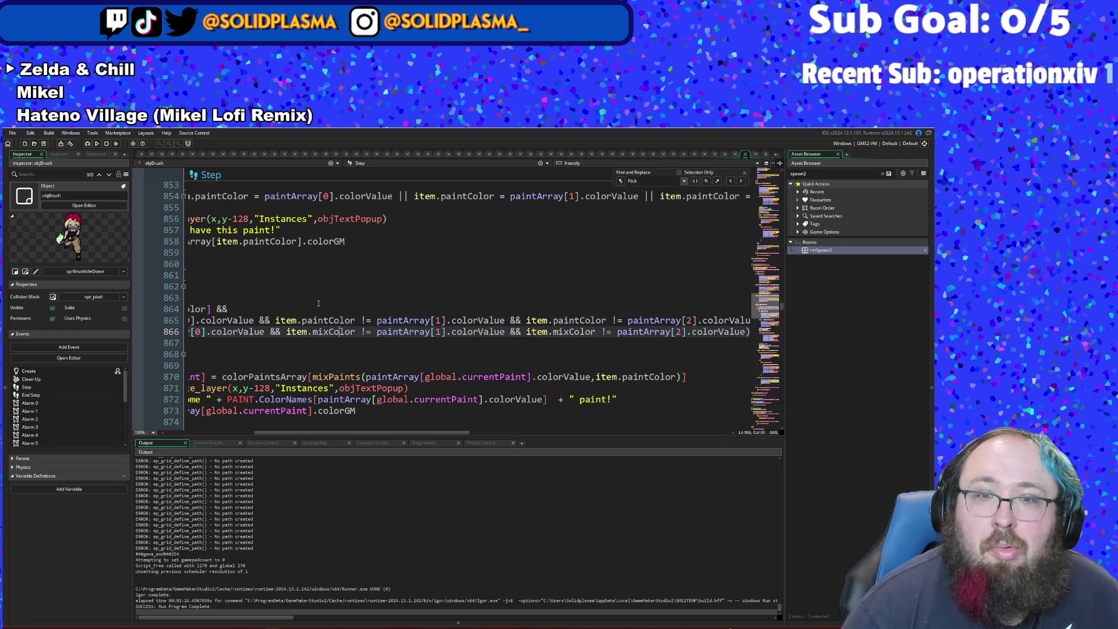
pyautogui.press('Left')
pyautogui.press('Left')
pyautogui.press('Left')
pyautogui.press('Up')
pyautogui.press('End')
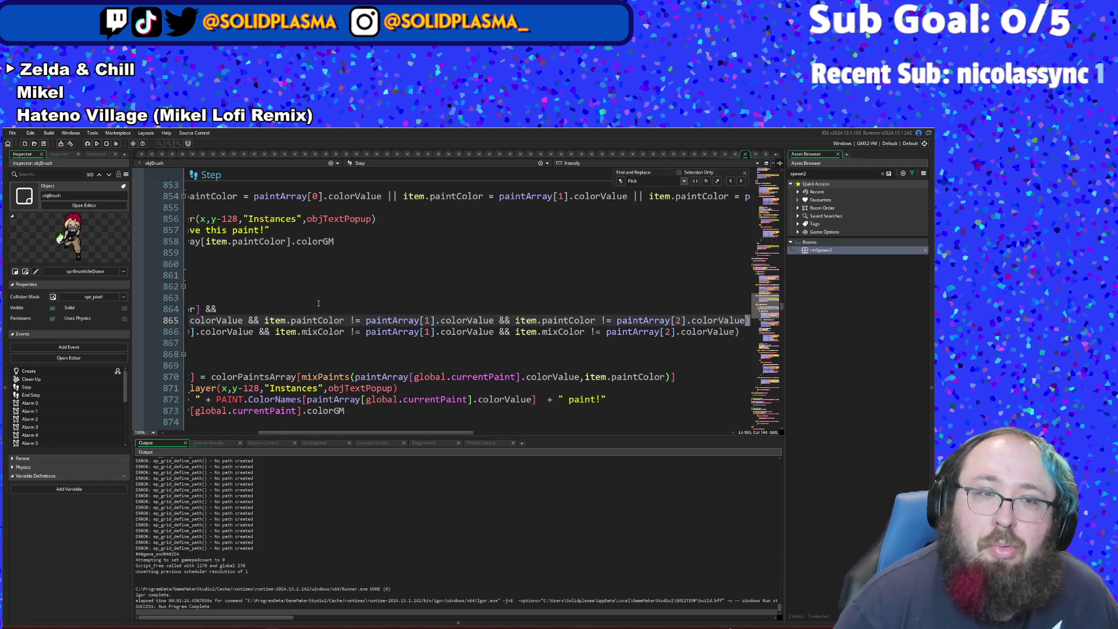
pyautogui.press('Down')
pyautogui.press('Home')
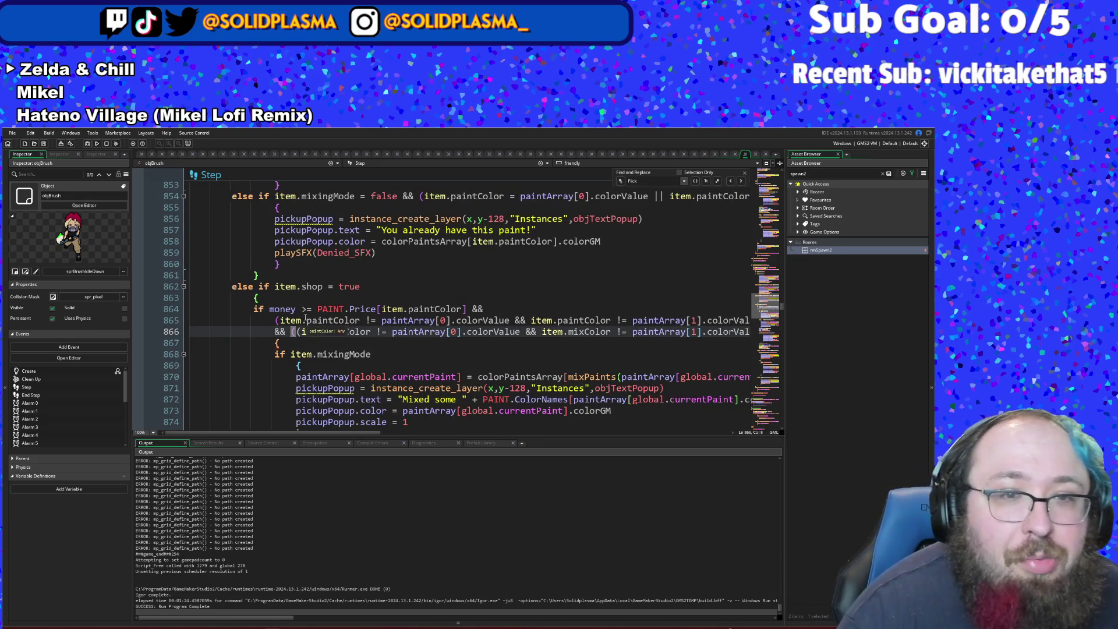
pyautogui.click(308, 342)
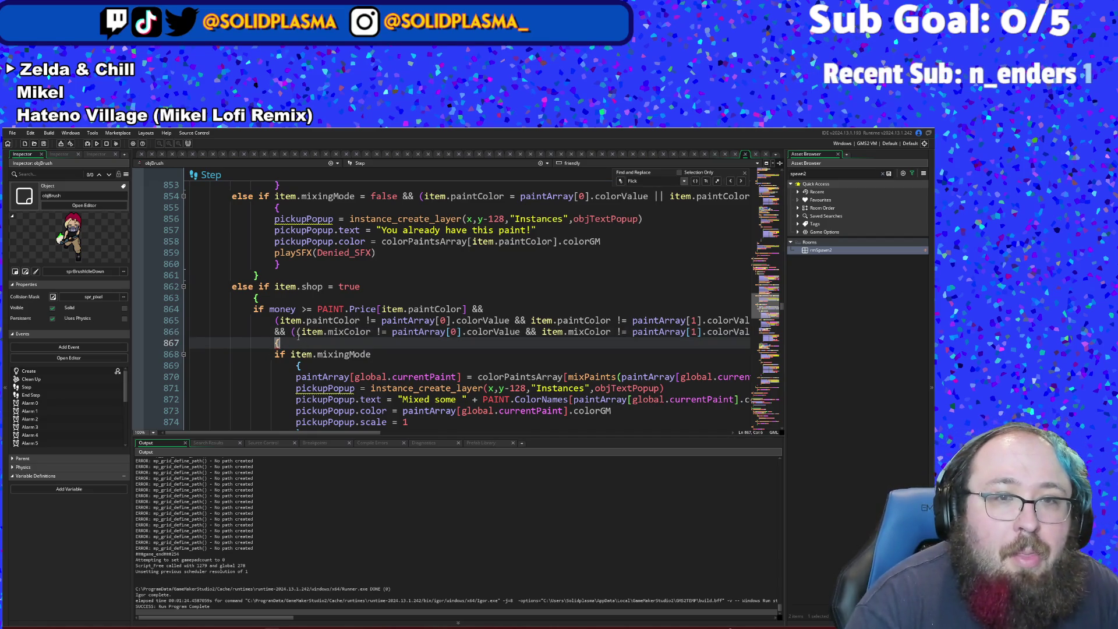
# - Remove an extra '(' on line 866 and insert item.mixingMode && there
pyautogui.click(296, 332)
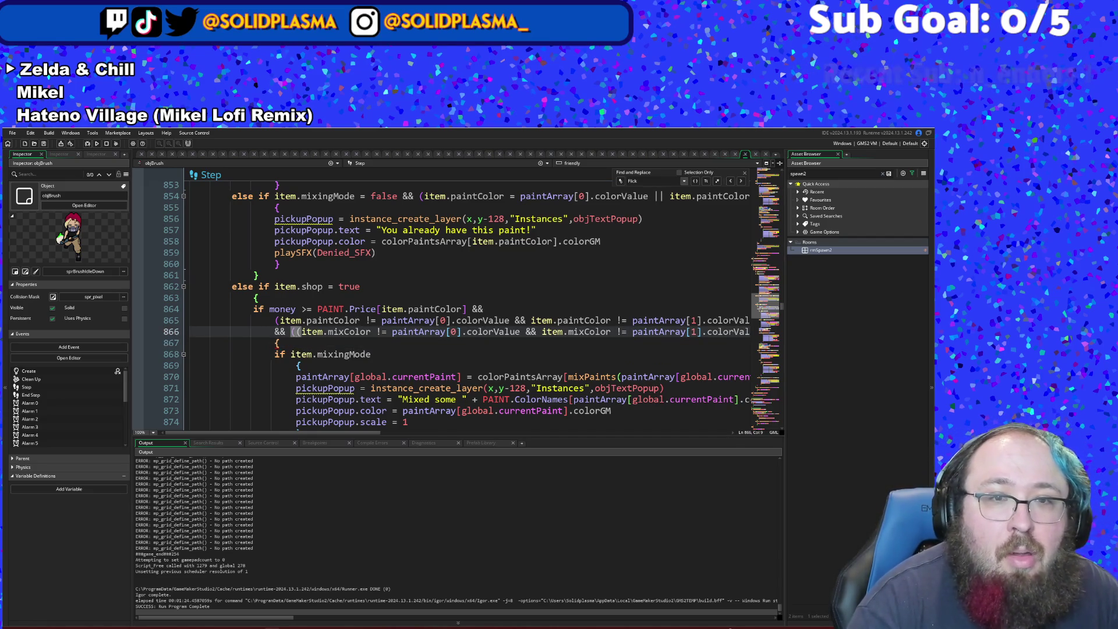
pyautogui.press('Delete')
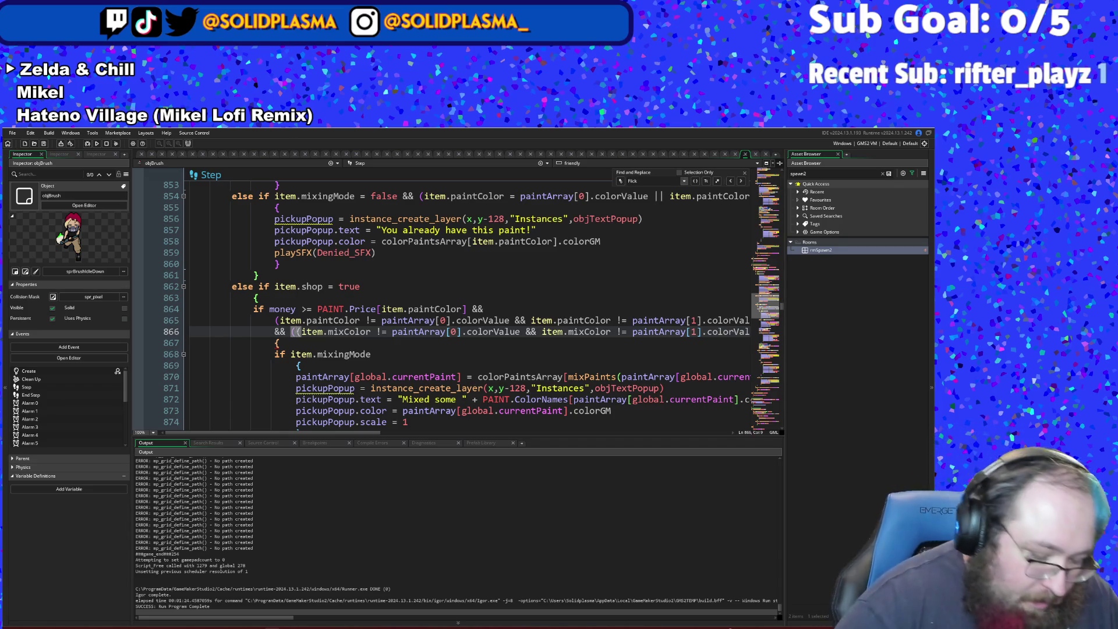
pyautogui.write('item.')
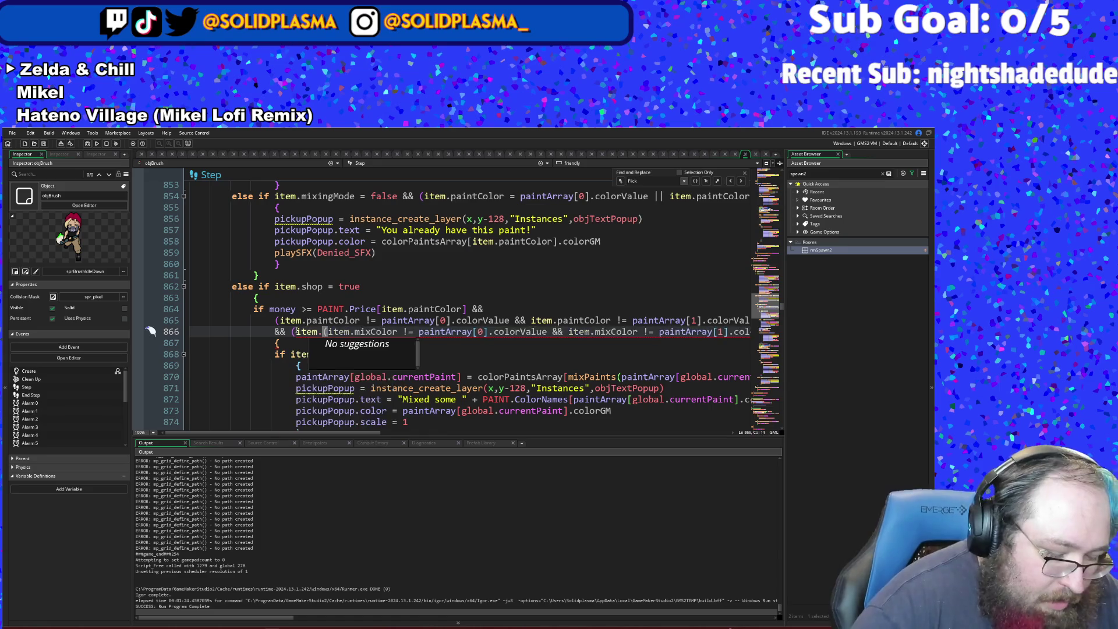
pyautogui.write('mixing')
pyautogui.press('Return')
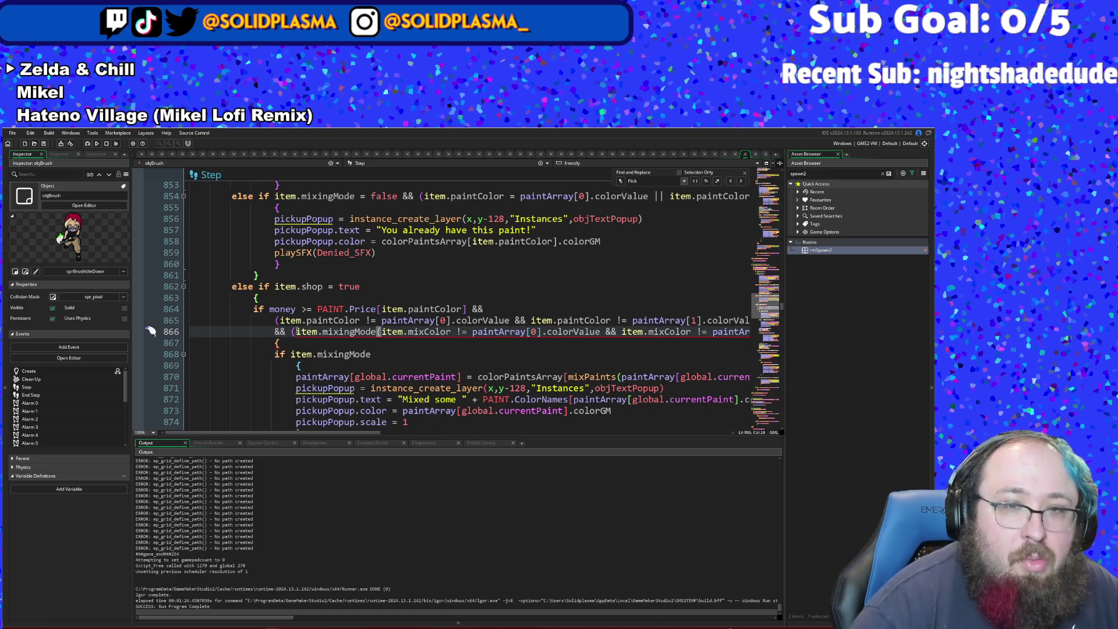
pyautogui.write('&&')
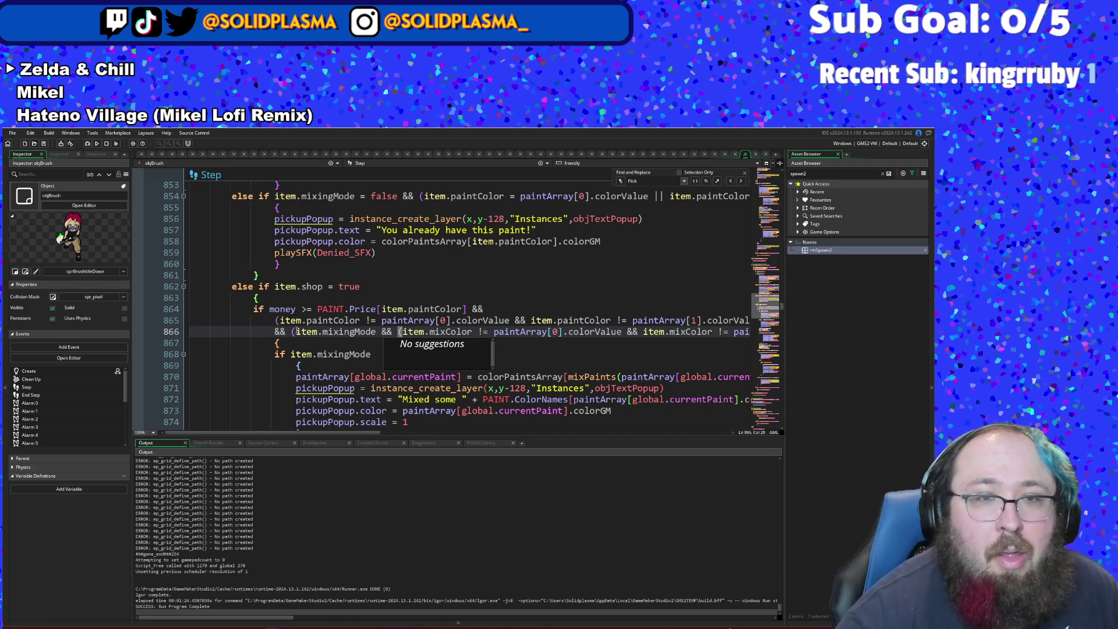
pyautogui.click(349, 375)
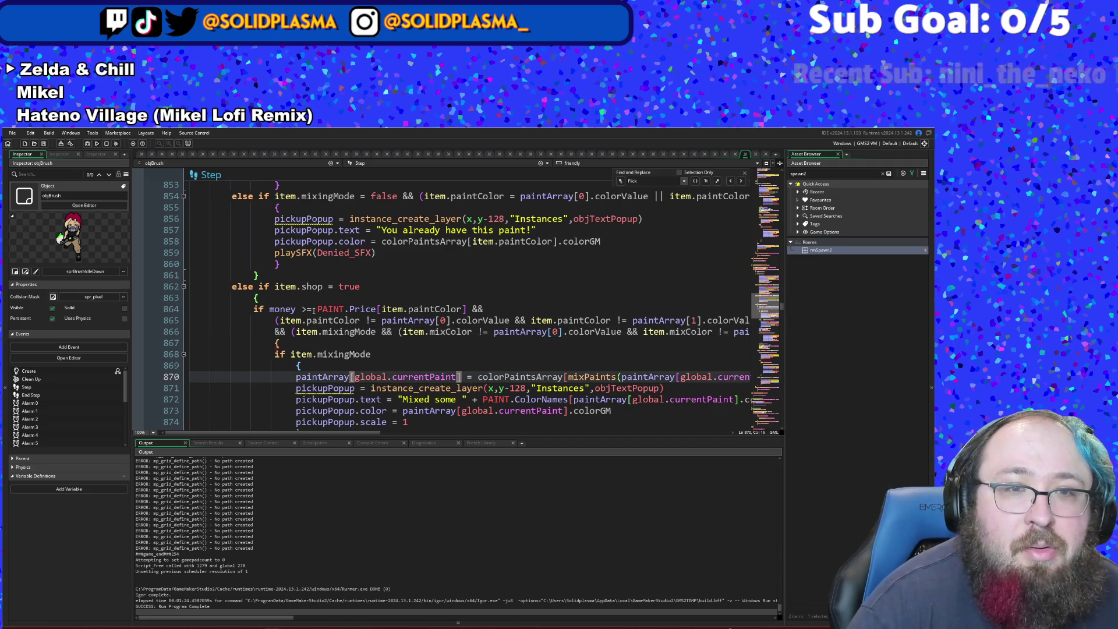
pyautogui.click(286, 333)
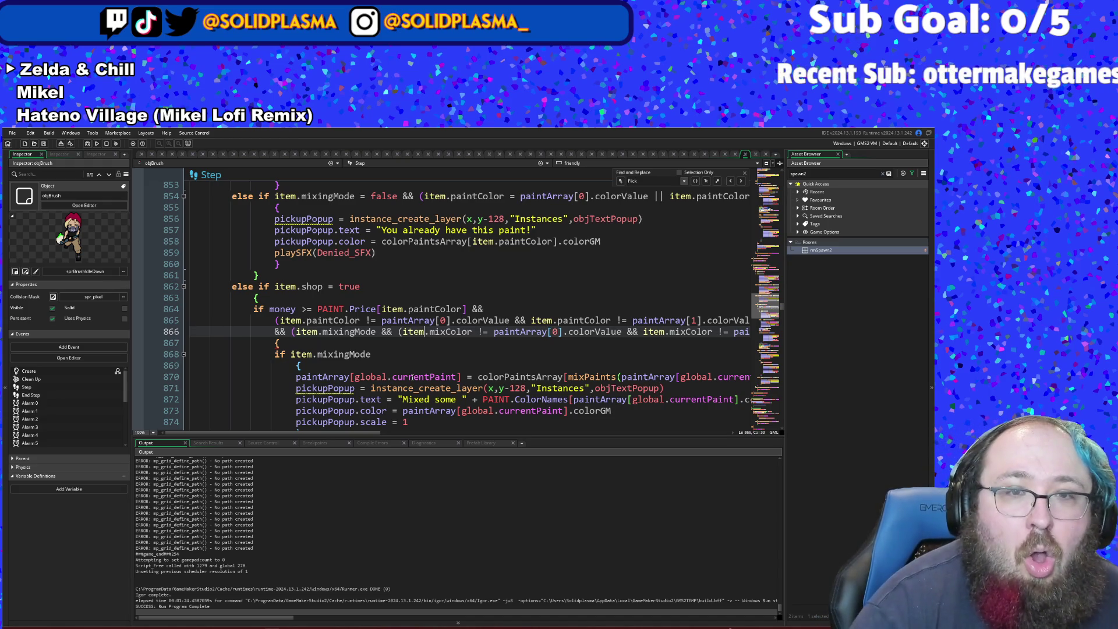
# - Select the purchase condition on lines 865–866, then deselect it
pyautogui.hscroll(5, 451, 411)
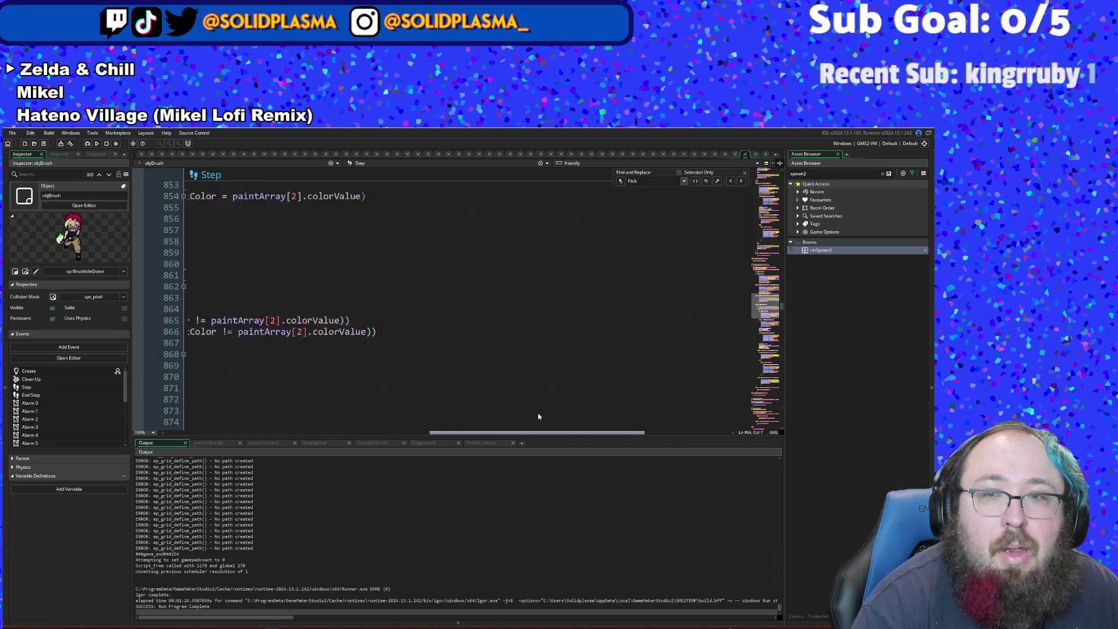
pyautogui.click(599, 332)
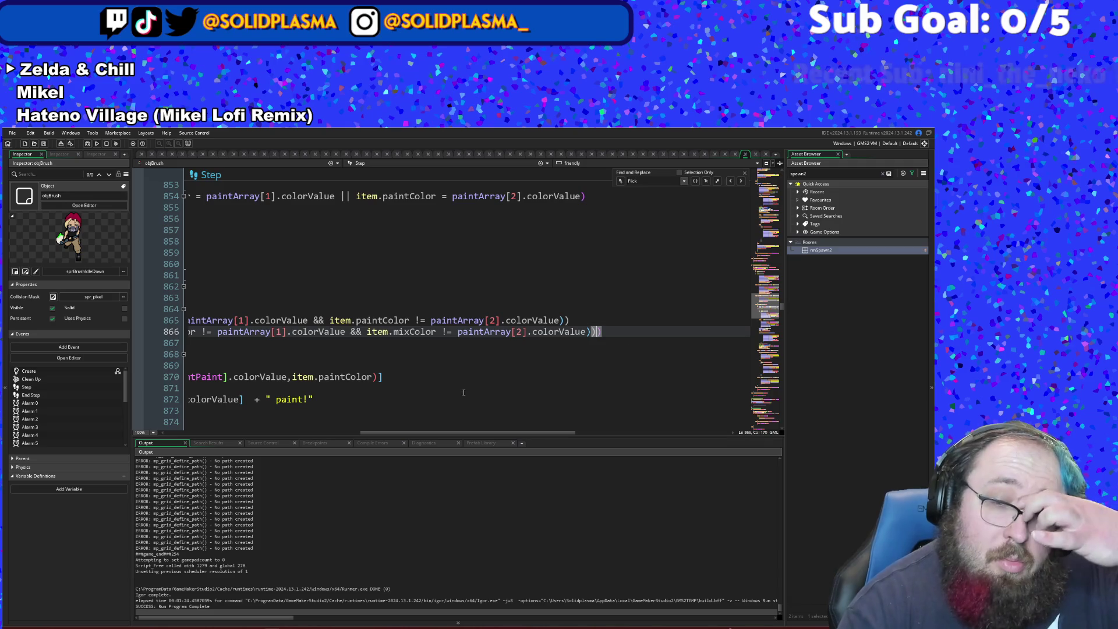
pyautogui.moveTo(435, 435)
pyautogui.mouseDown()
pyautogui.moveTo(300, 433)
pyautogui.moveTo(242, 417)
pyautogui.mouseUp()
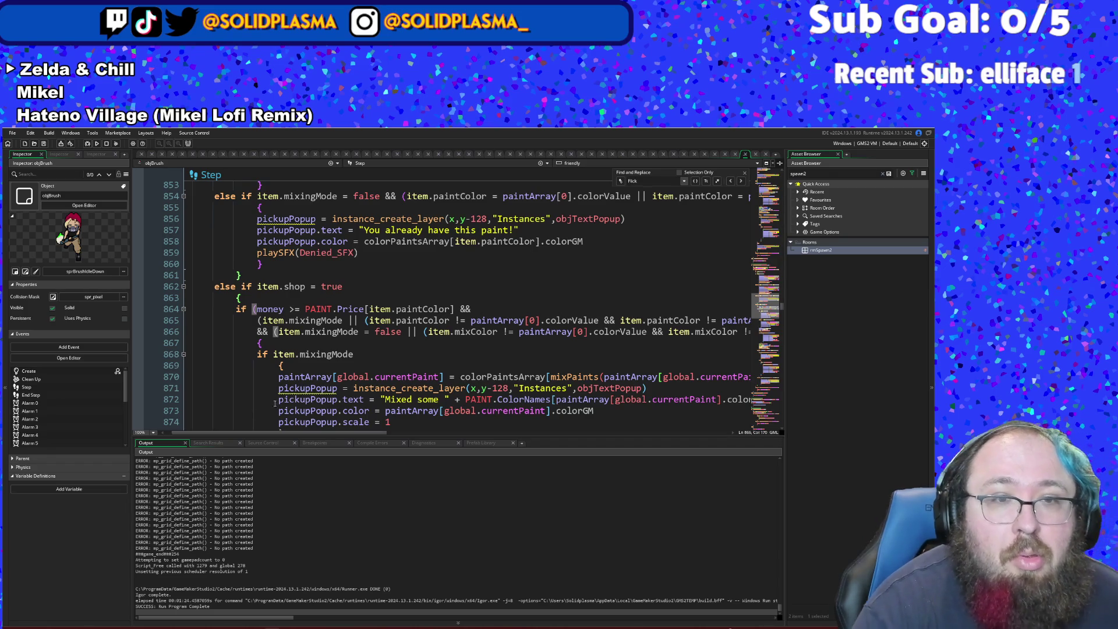
pyautogui.press('Up')
pyautogui.press('Home')
pyautogui.hotkey('shift', 'Down')
pyautogui.hotkey('shift', 'Down')
pyautogui.hotkey('shift', 'Down')
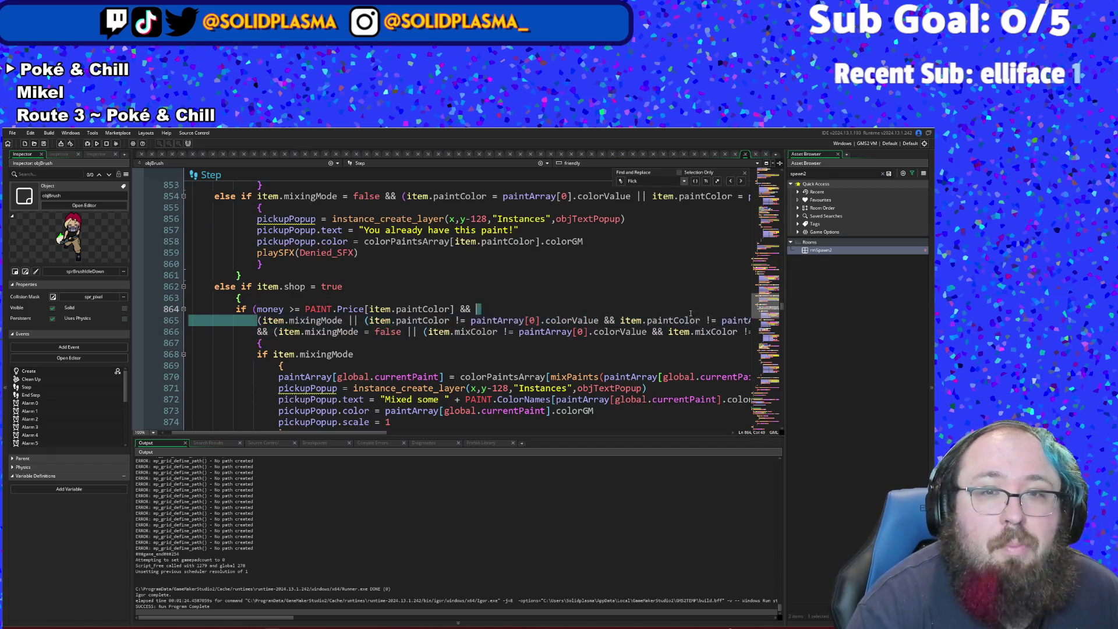
pyautogui.moveTo(209, 365)
pyautogui.mouseDown()
pyautogui.moveTo(800, 324)
pyautogui.moveTo(801, 333)
pyautogui.moveTo(743, 338)
pyautogui.mouseUp()
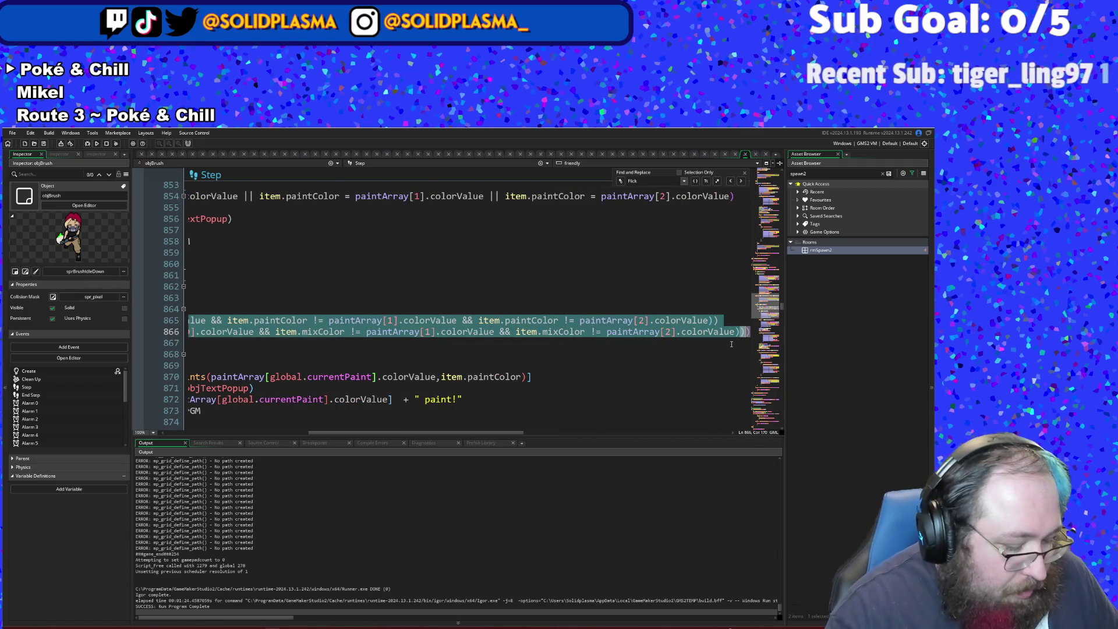
pyautogui.click(624, 343)
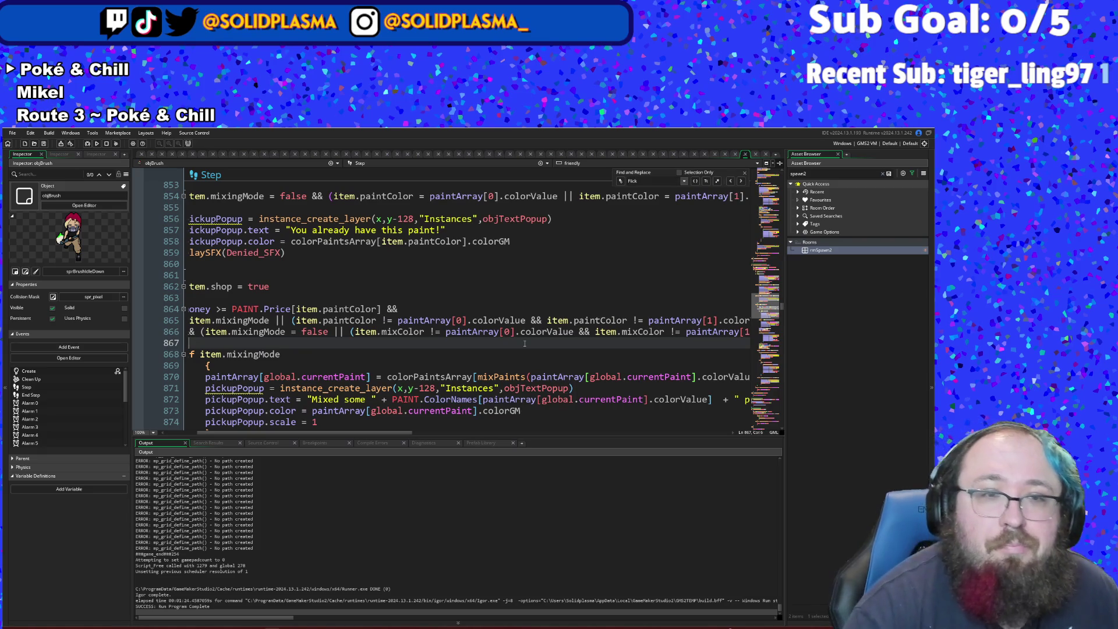
pyautogui.scroll(4, 524, 344)
pyautogui.scroll(2, 534, 343)
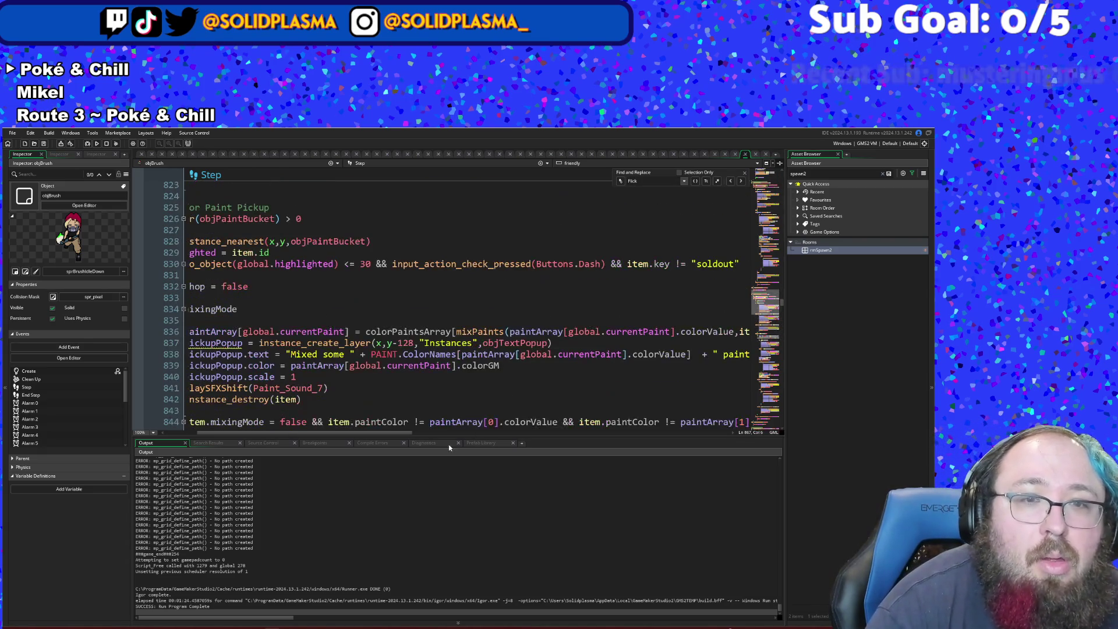
pyautogui.moveTo(297, 433); pyautogui.dragTo(265, 442)
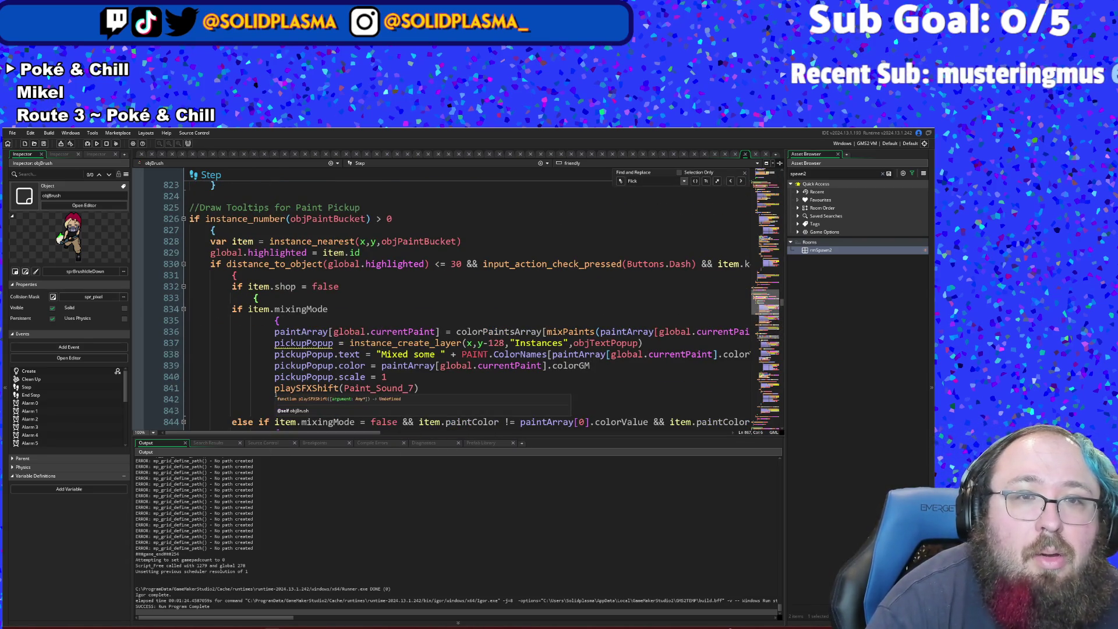
pyautogui.scroll(-2, 282, 372)
pyautogui.scroll(2, 281, 373)
pyautogui.scroll(2, 281, 374)
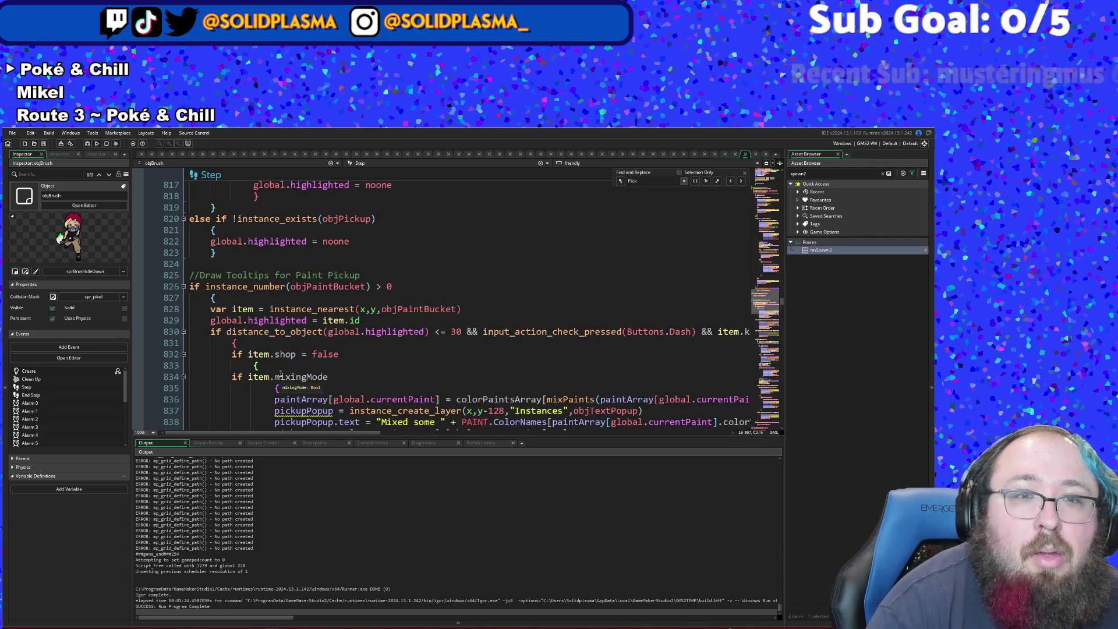
pyautogui.scroll(-4, 281, 374)
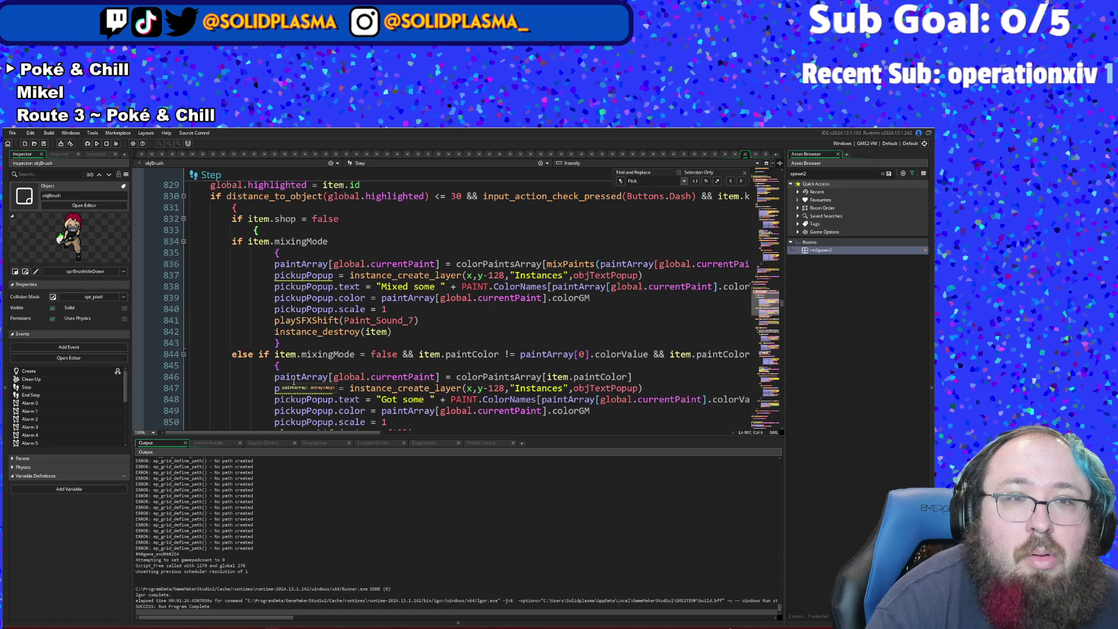
pyautogui.scroll(2, 293, 382)
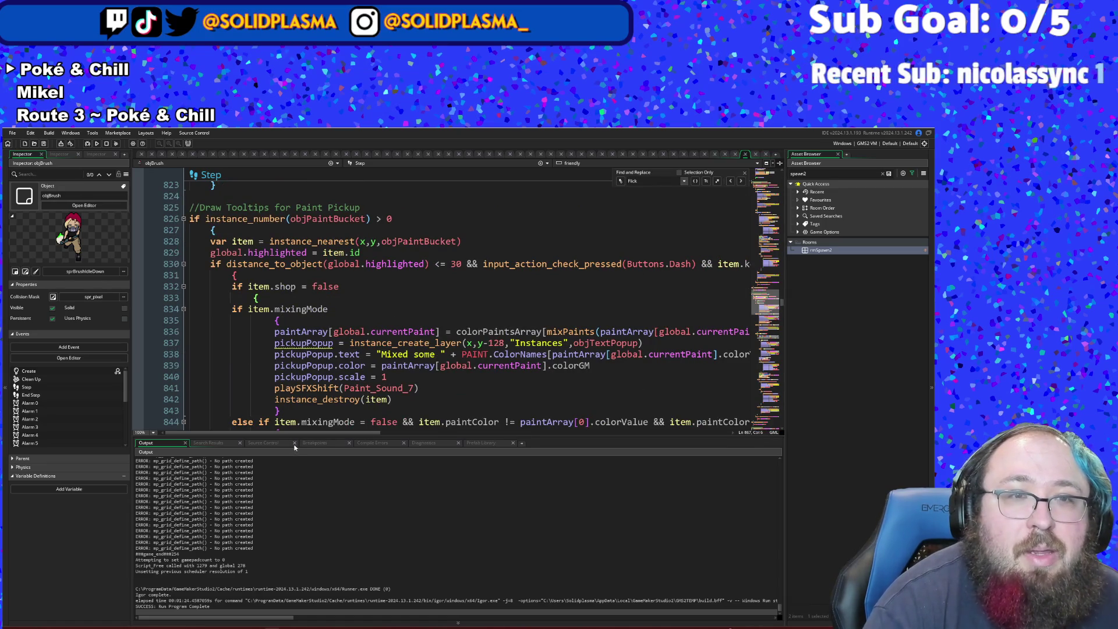
pyautogui.scroll(-14, 291, 402)
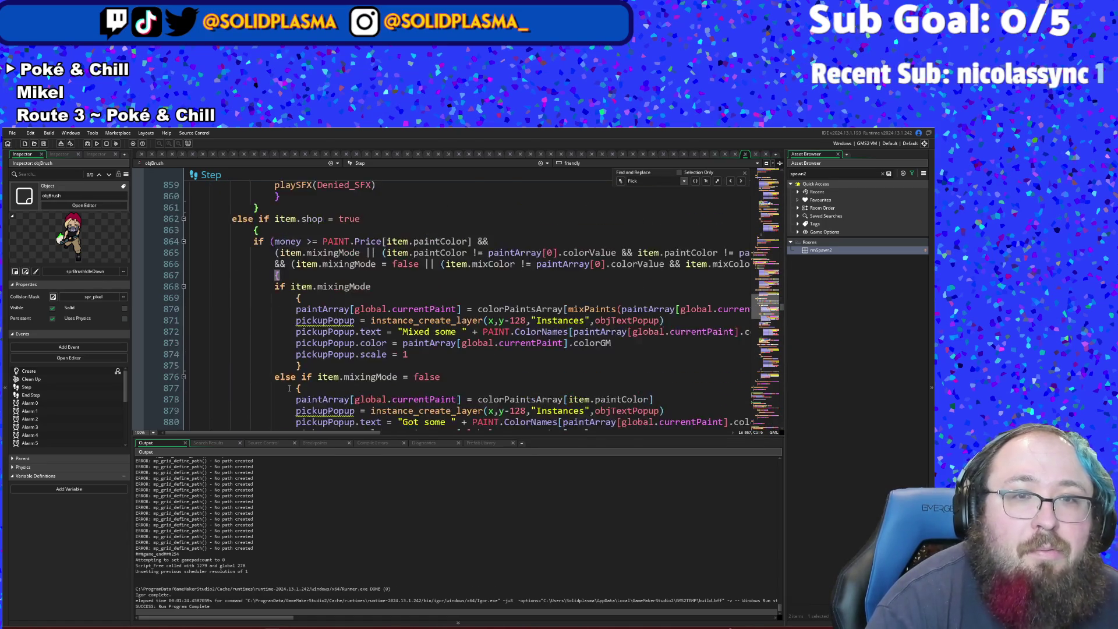
pyautogui.scroll(8, 290, 388)
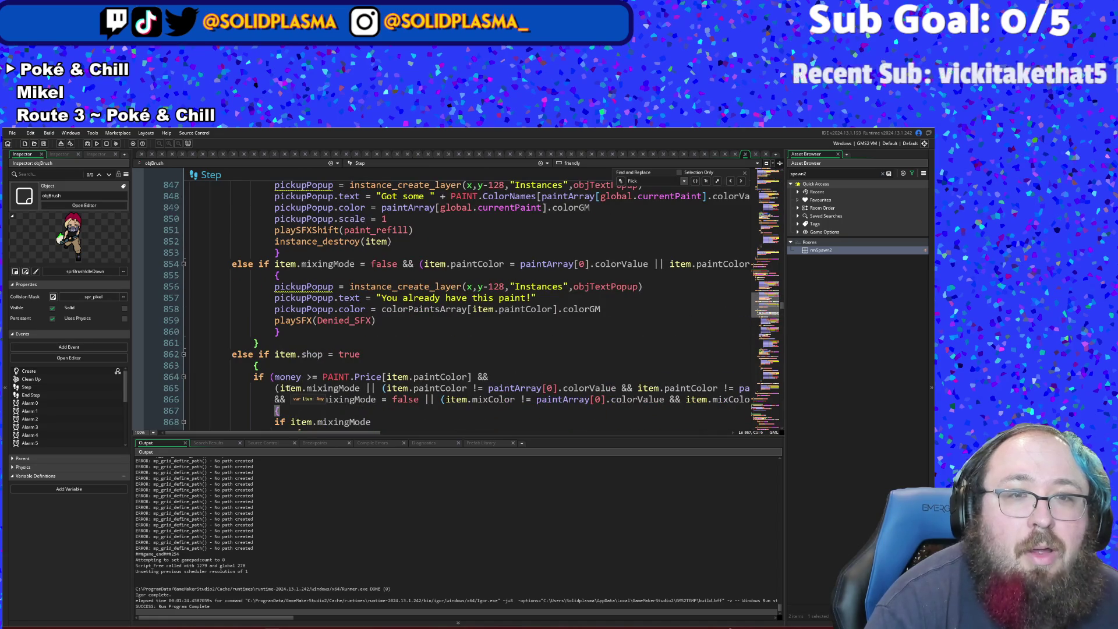
pyautogui.scroll(4, 289, 388)
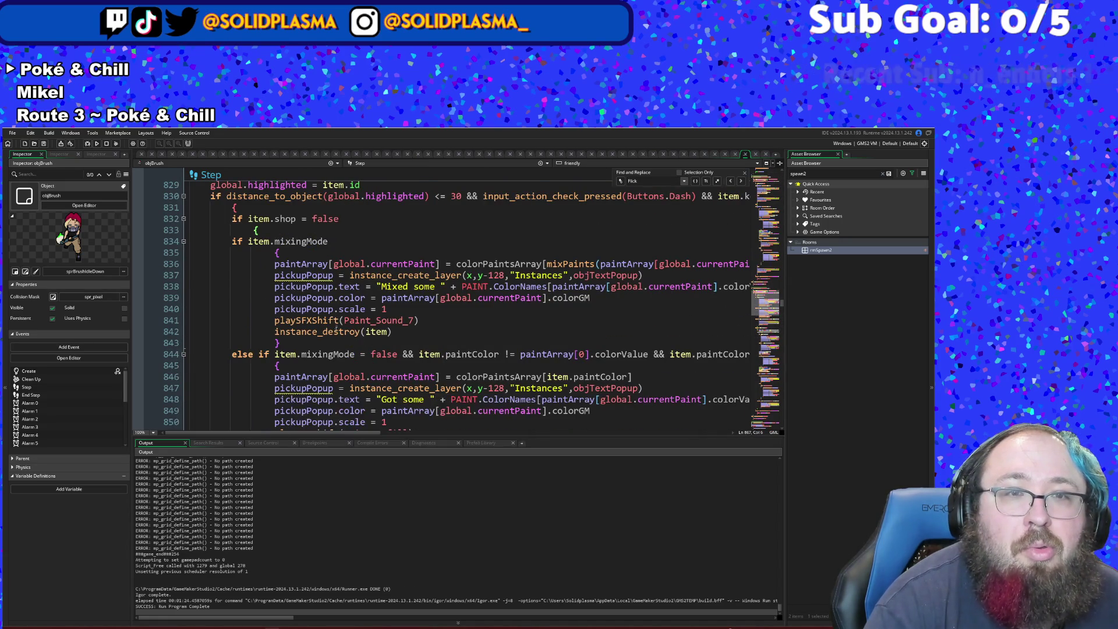
pyautogui.scroll(-8, 344, 306)
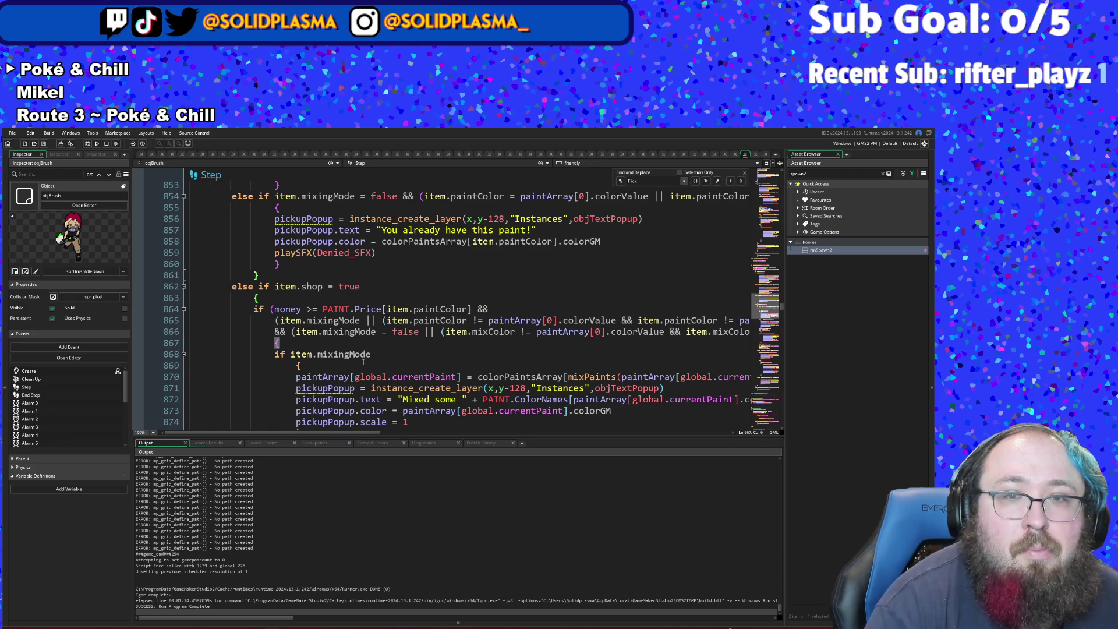
pyautogui.scroll(10, 364, 361)
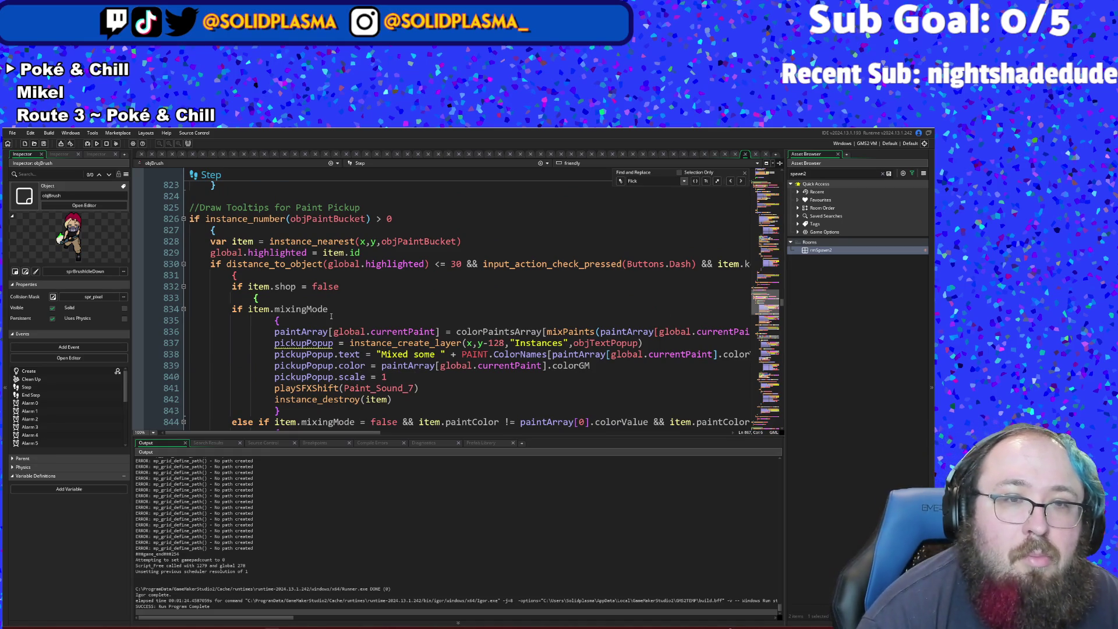
pyautogui.scroll(-20, 331, 316)
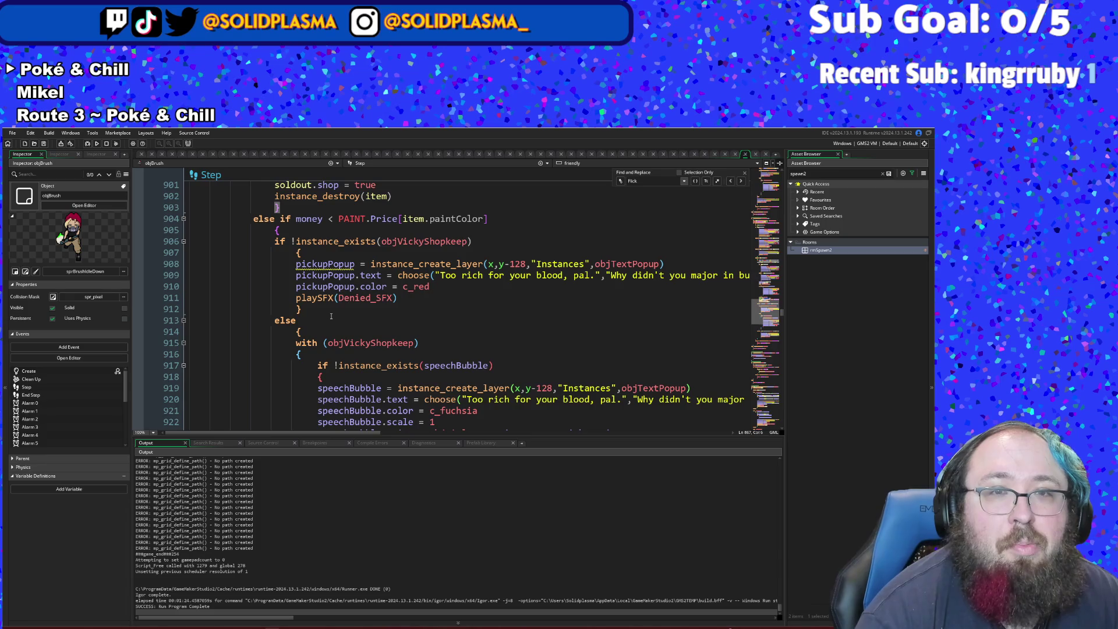
pyautogui.scroll(-4, 331, 316)
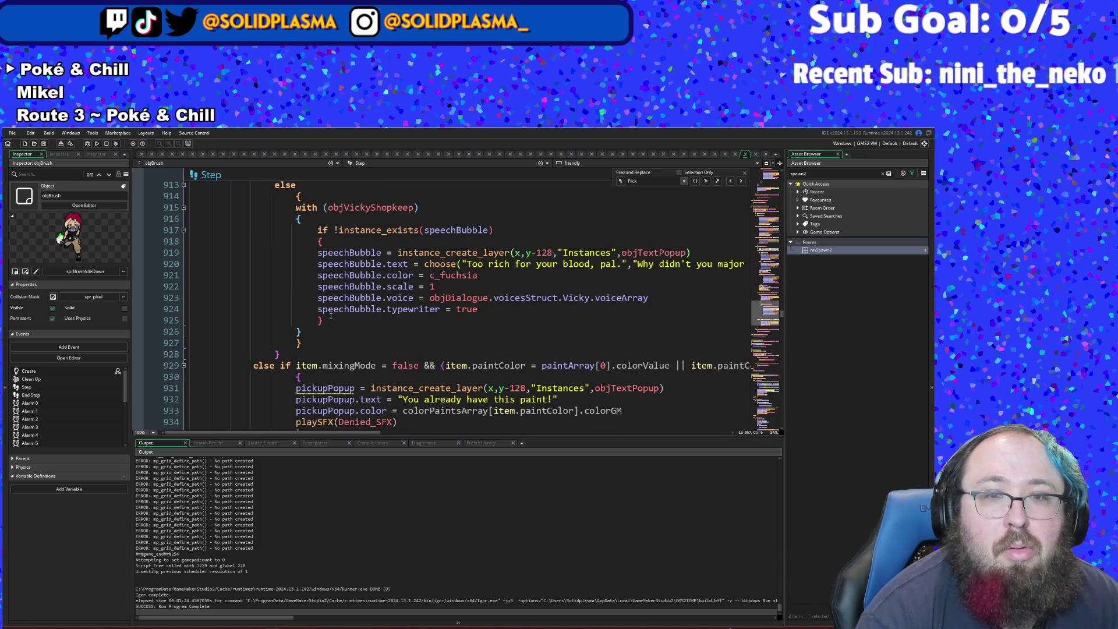
pyautogui.scroll(-2, 330, 316)
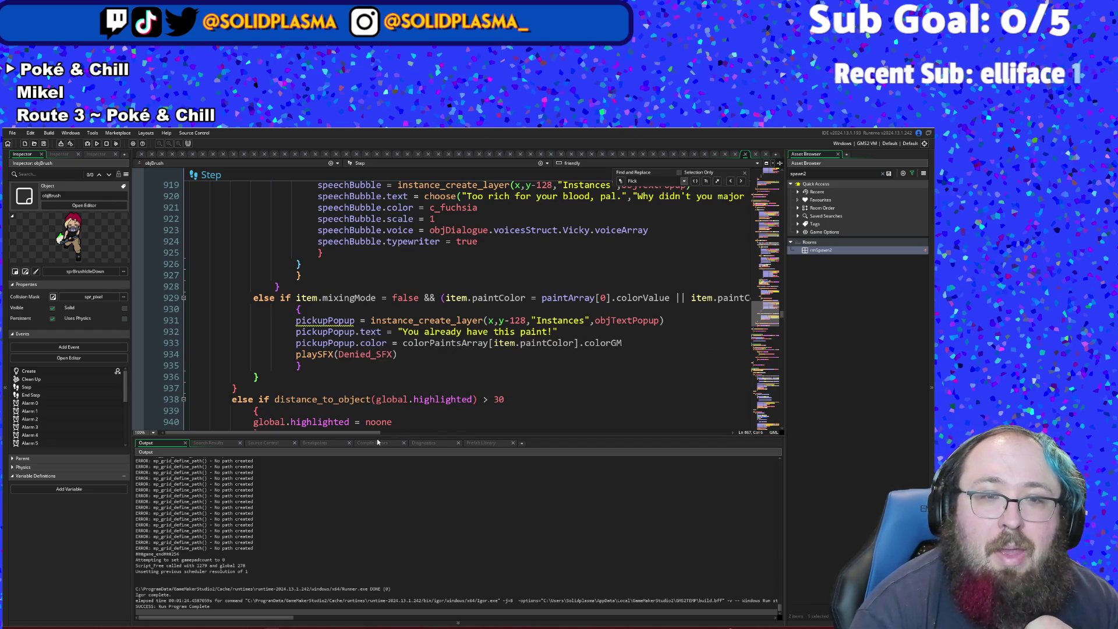
pyautogui.tripleClick(296, 298)
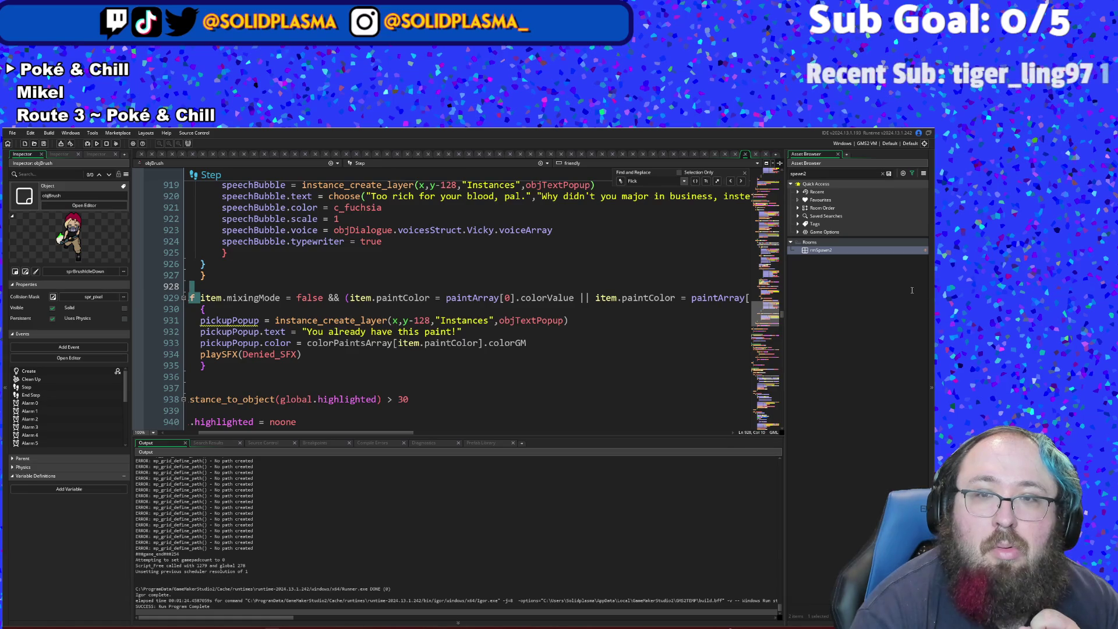
pyautogui.click(408, 422)
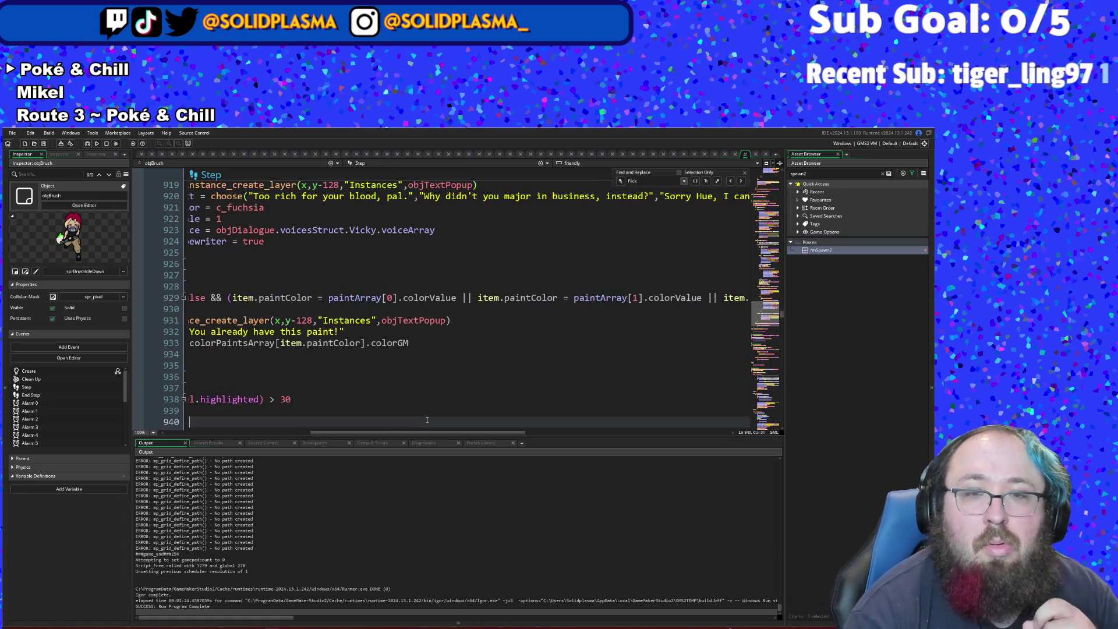
pyautogui.moveTo(403, 432); pyautogui.dragTo(314, 432)
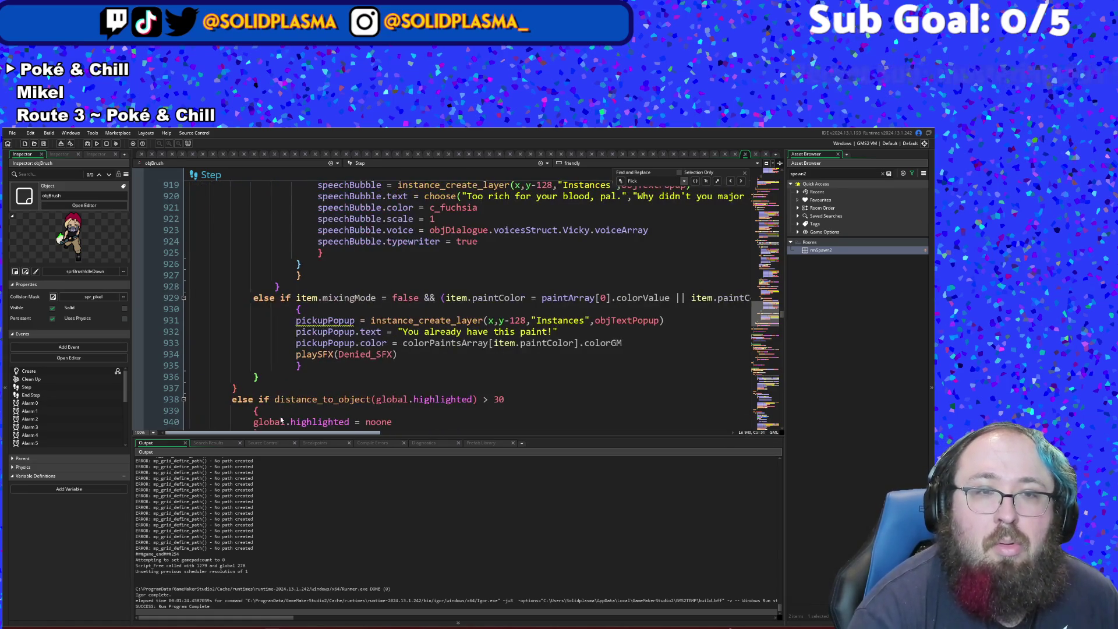
pyautogui.click(314, 365)
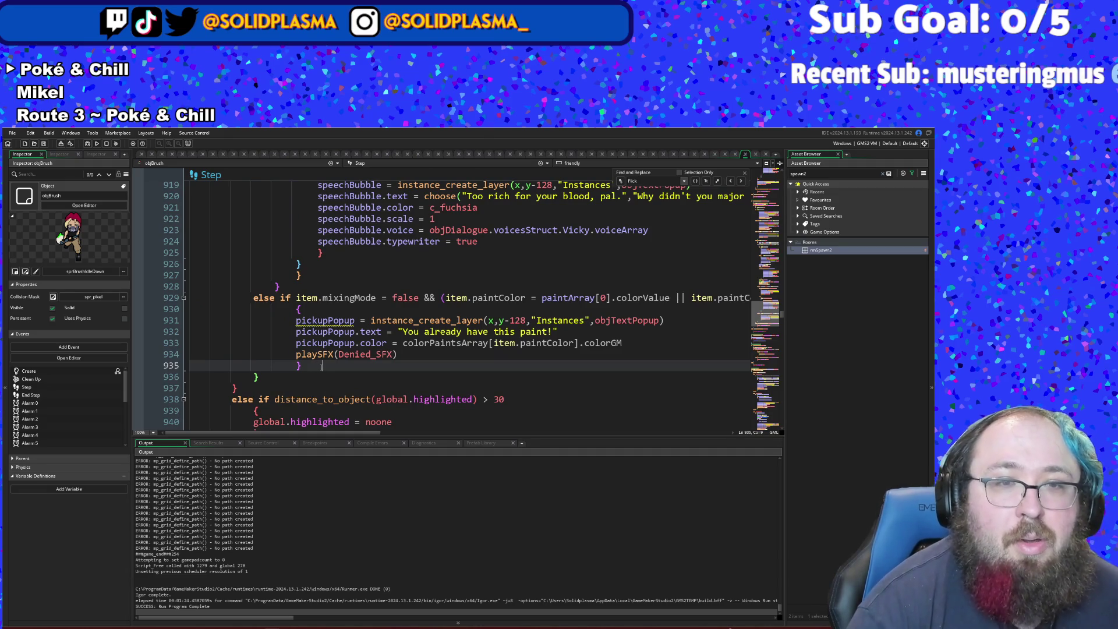
pyautogui.scroll(20, 309, 369)
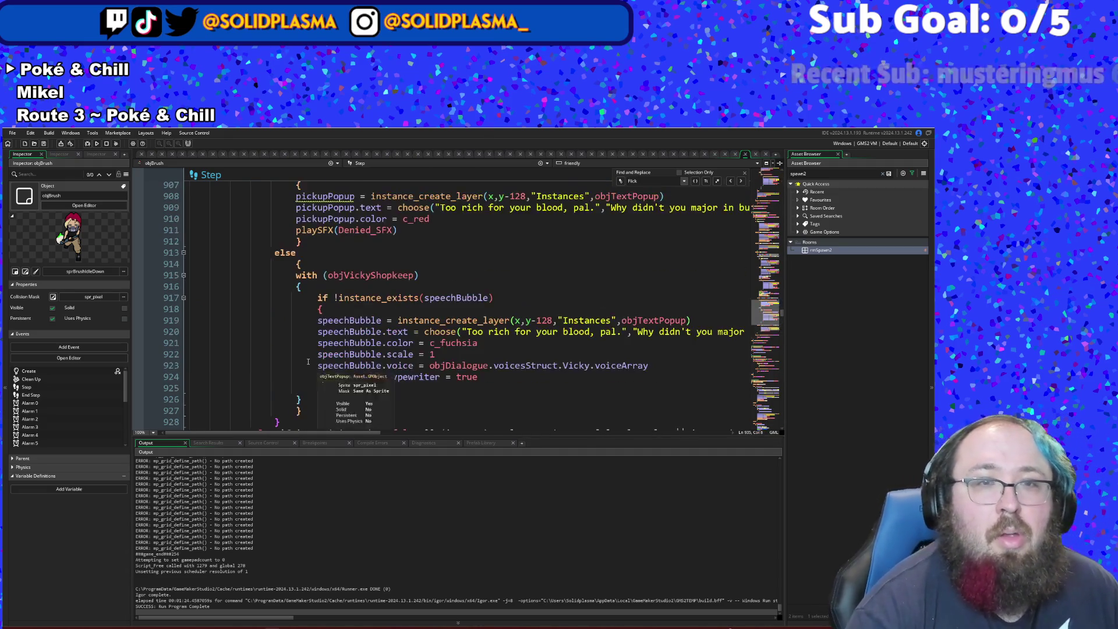
pyautogui.scroll(-2, 309, 355)
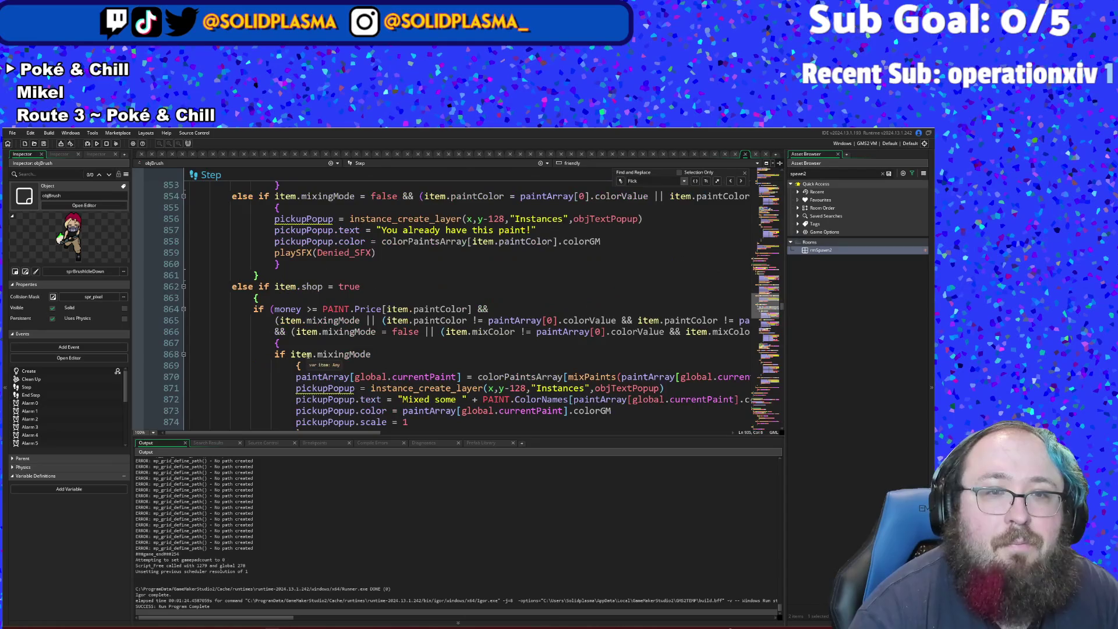
pyautogui.click(372, 287)
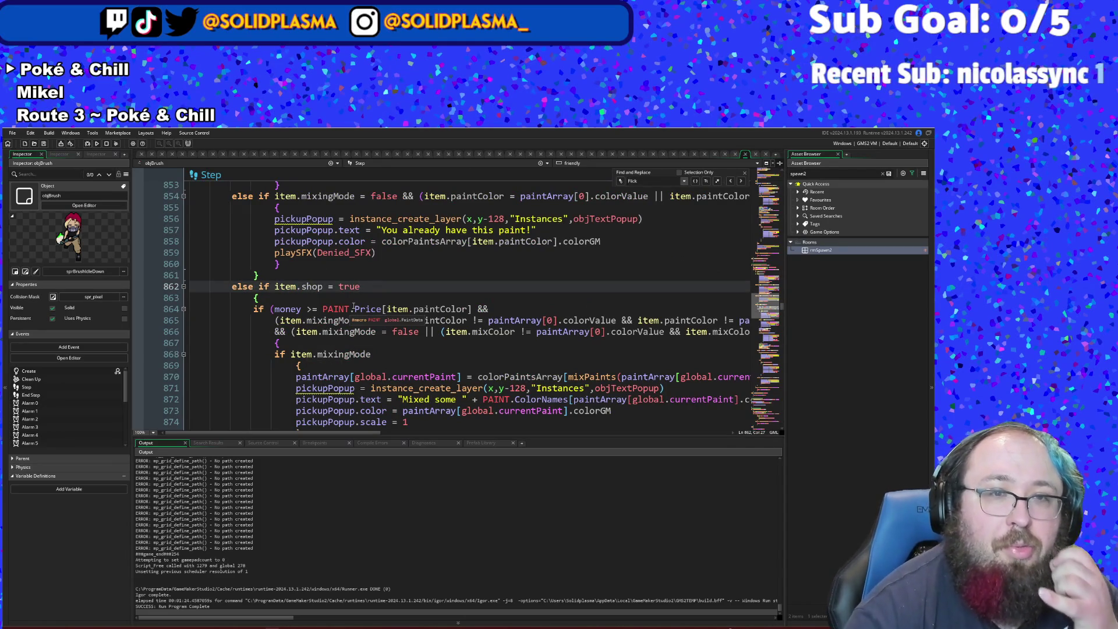
# - Paste the mixingMode colour-ownership condition into the item.shop = false check, joined with &&
pyautogui.scroll(10, 367, 334)
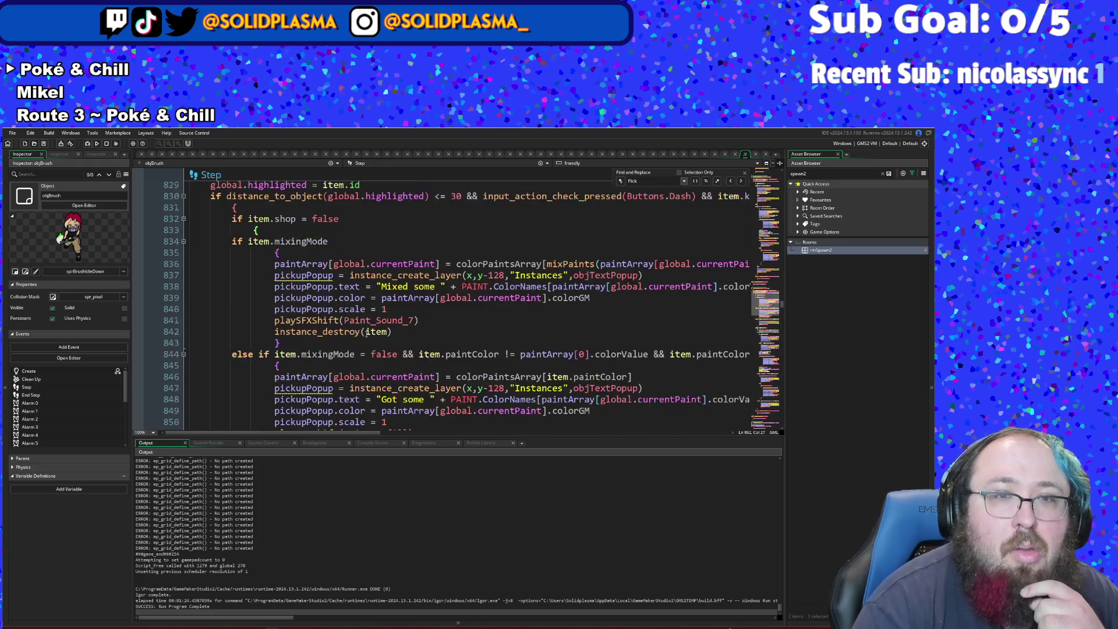
pyautogui.click(355, 309)
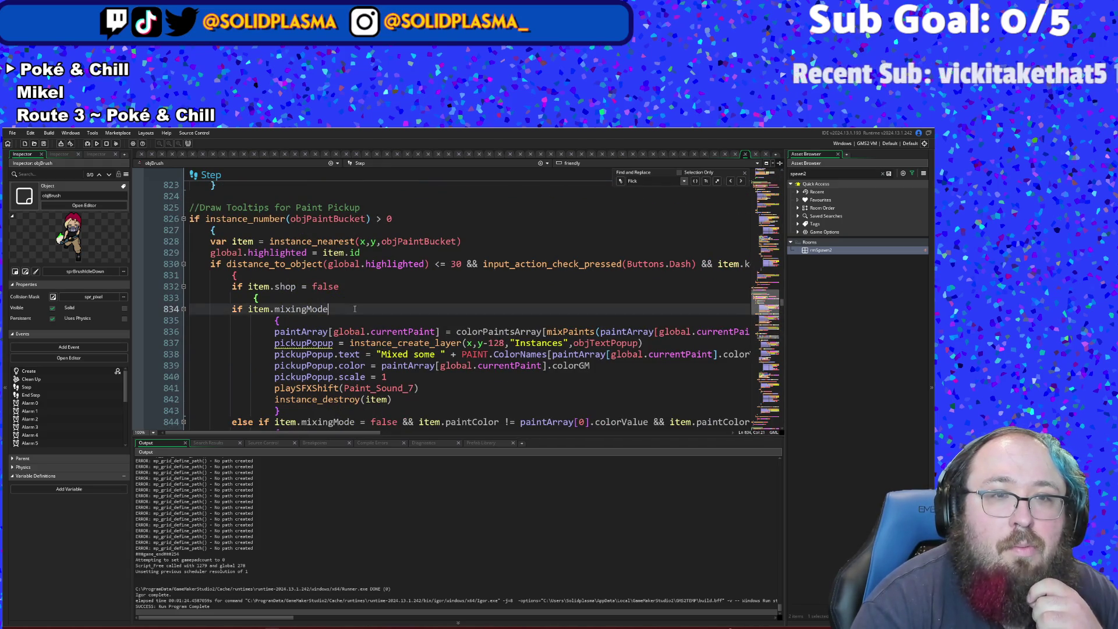
pyautogui.scroll(-2, 354, 309)
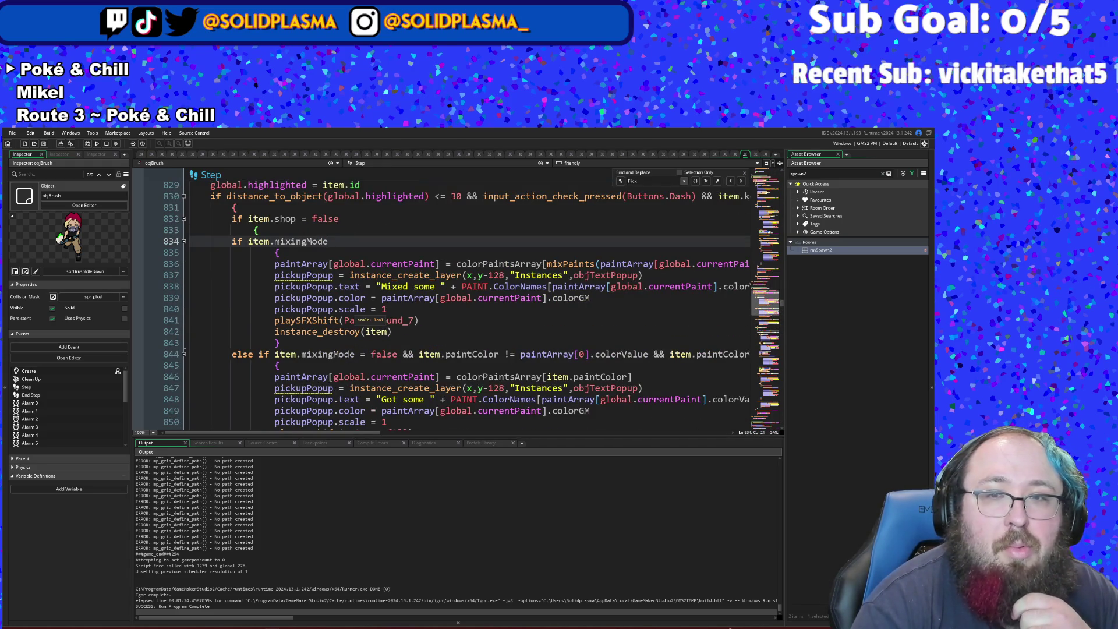
pyautogui.click(355, 376)
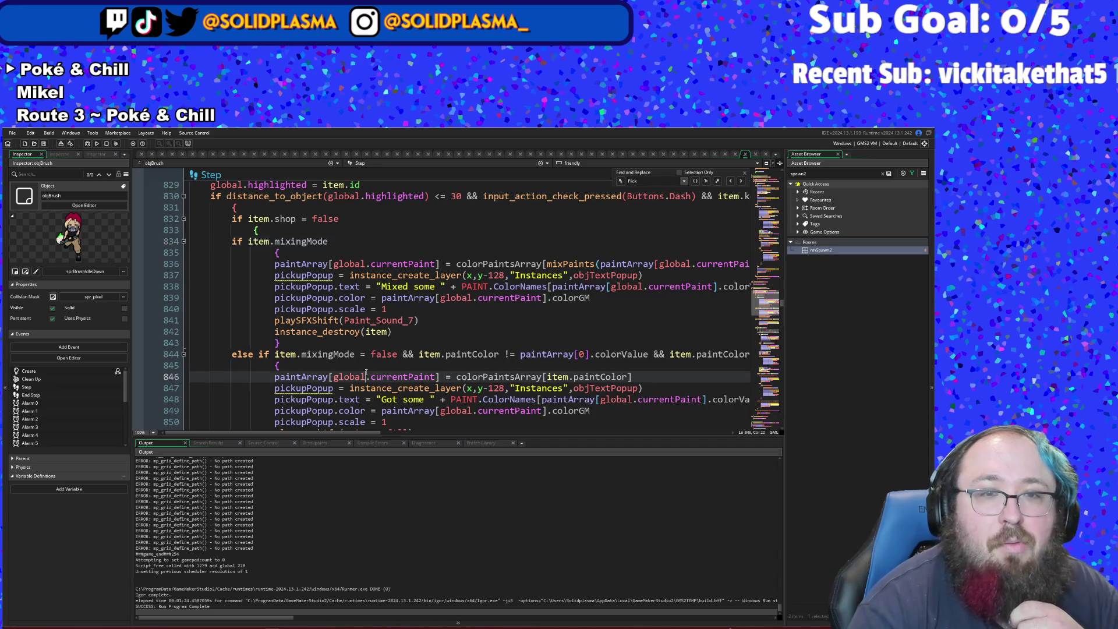
pyautogui.click(354, 218)
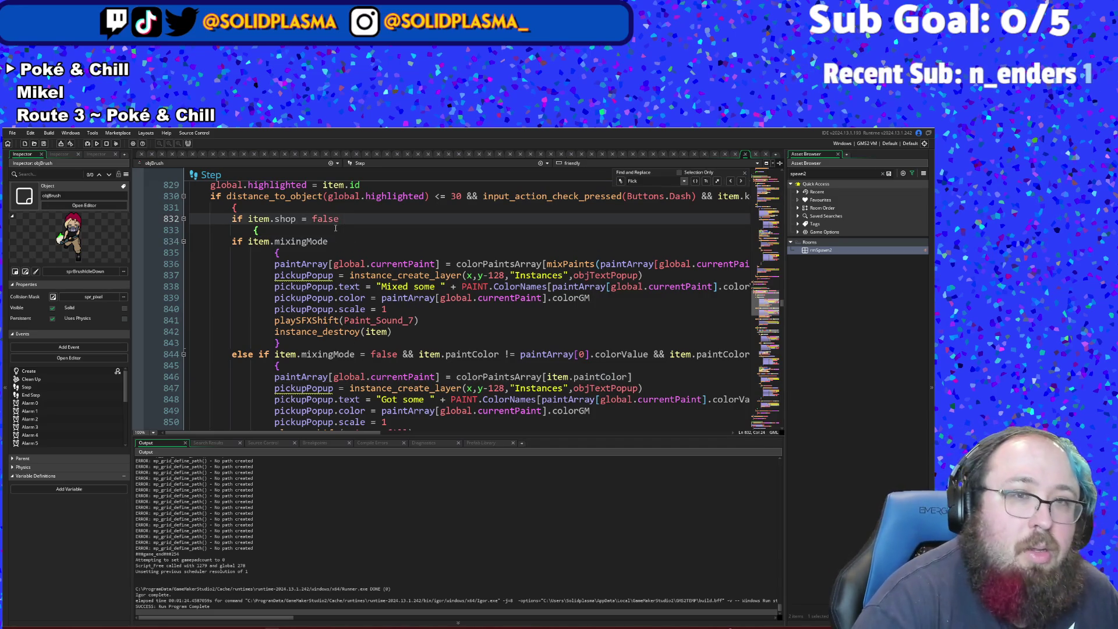
pyautogui.hotkey('ctrl', 'v')
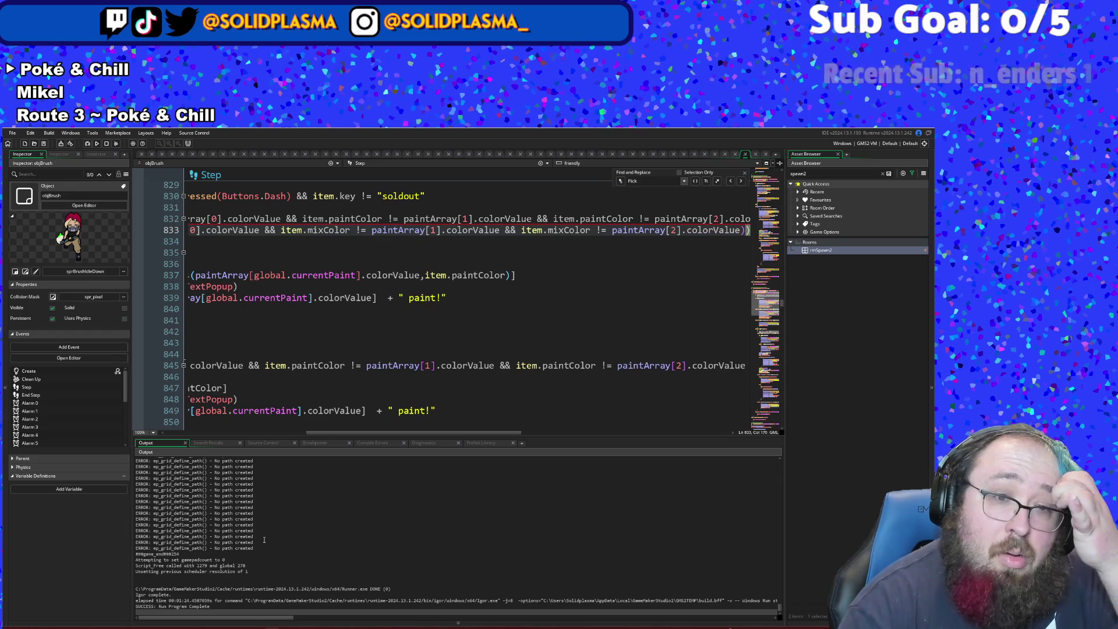
pyautogui.moveTo(321, 432); pyautogui.dragTo(179, 432)
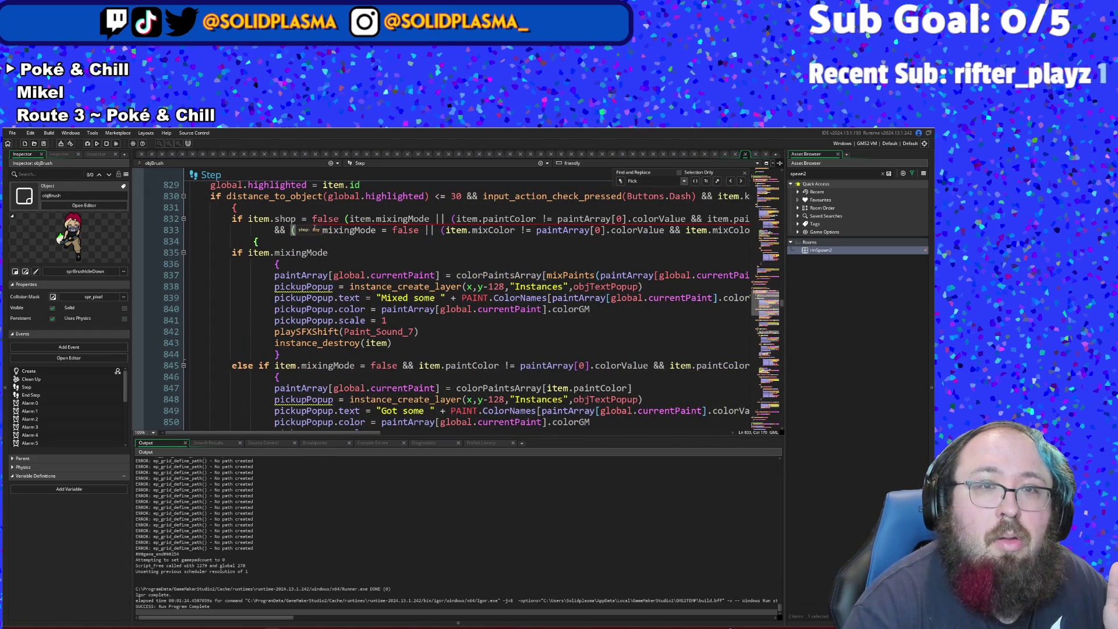
pyautogui.click(343, 218)
pyautogui.write('&&')
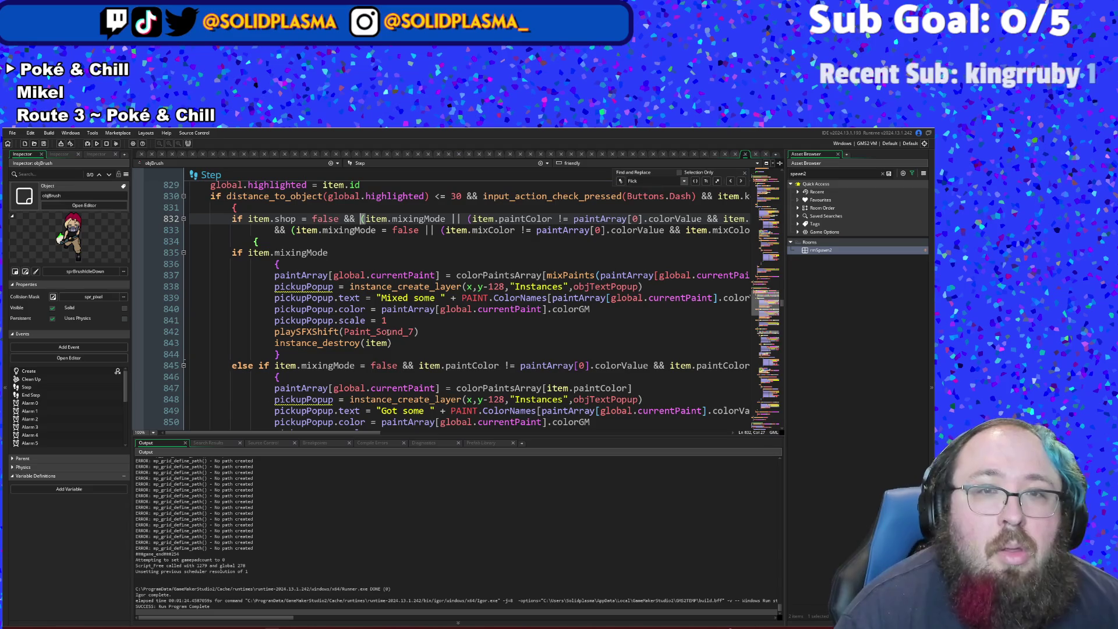
pyautogui.moveTo(358, 432)
pyautogui.mouseDown()
pyautogui.moveTo(524, 434)
pyautogui.moveTo(214, 405)
pyautogui.mouseUp()
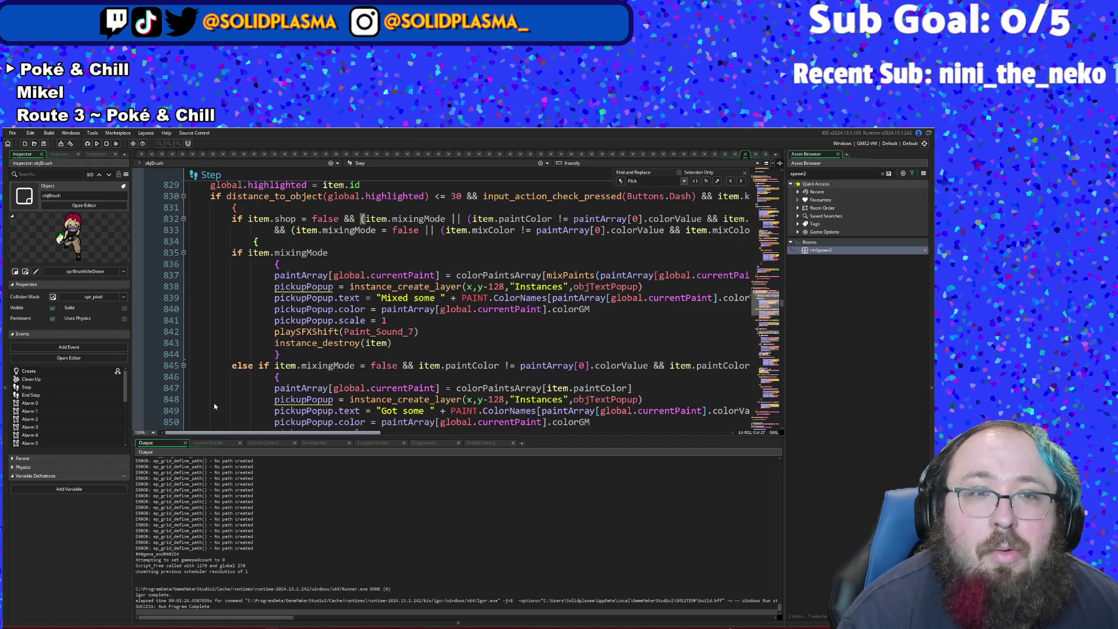
# - Add '(' before item.shop on line 832, closing the condition at the end of line 833
pyautogui.click(247, 219)
pyautogui.write('(')
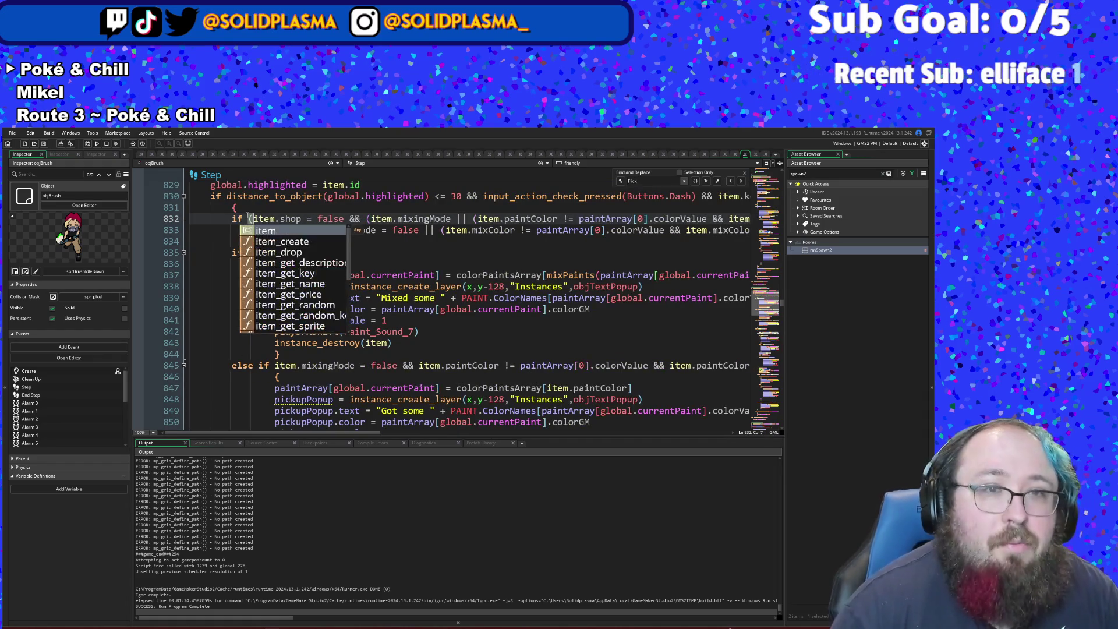
pyautogui.moveTo(337, 435); pyautogui.dragTo(526, 436)
pyautogui.click(627, 228)
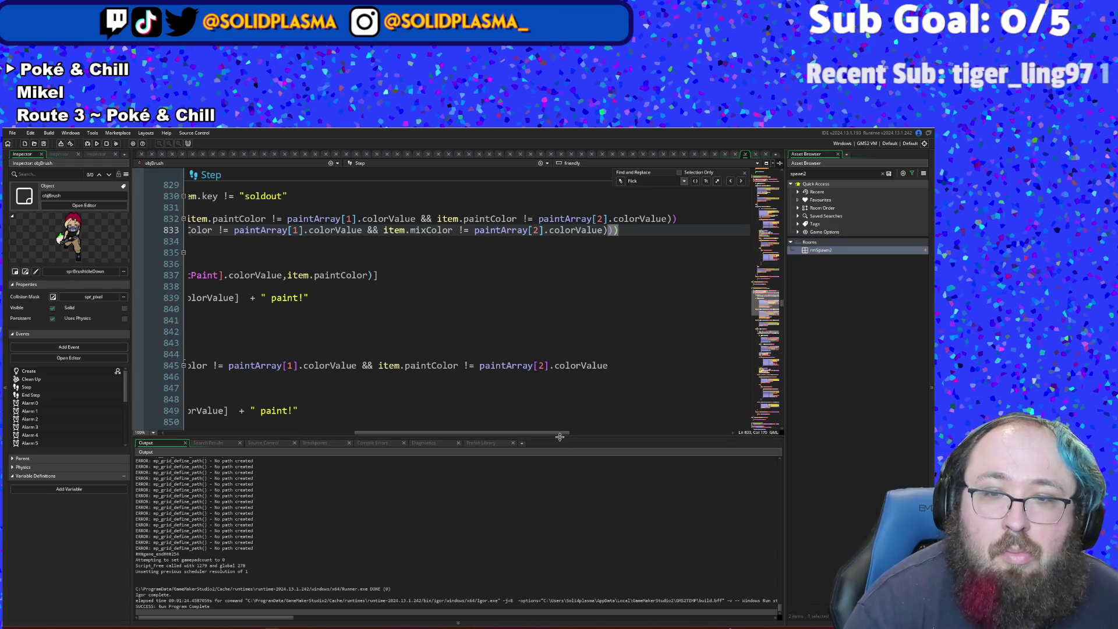
pyautogui.moveTo(560, 436); pyautogui.dragTo(370, 456)
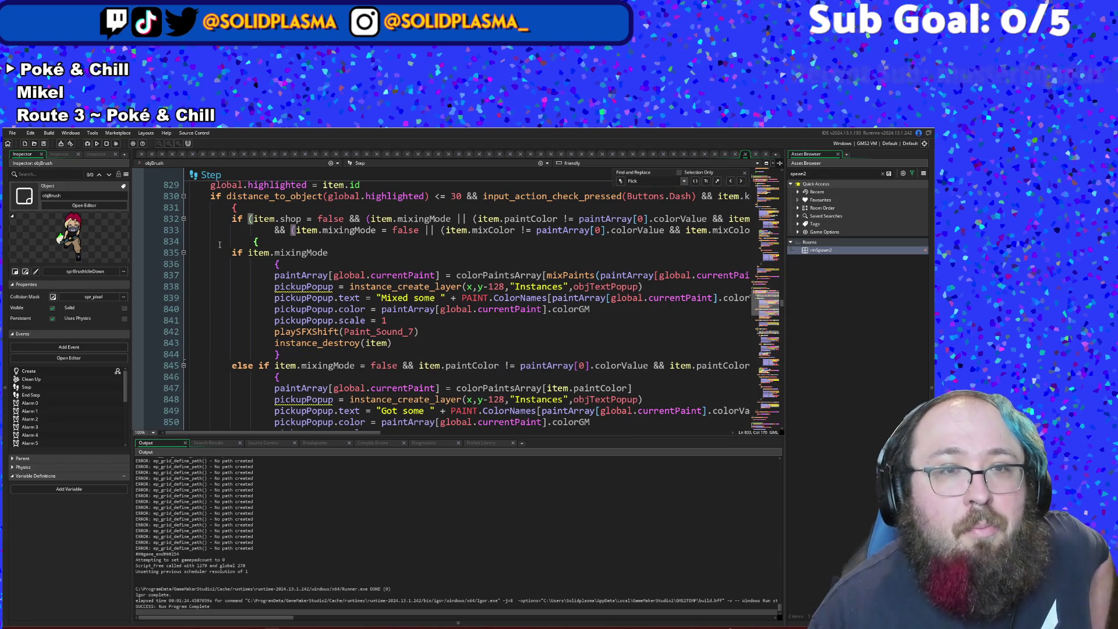
pyautogui.click(254, 230)
pyautogui.click(255, 241)
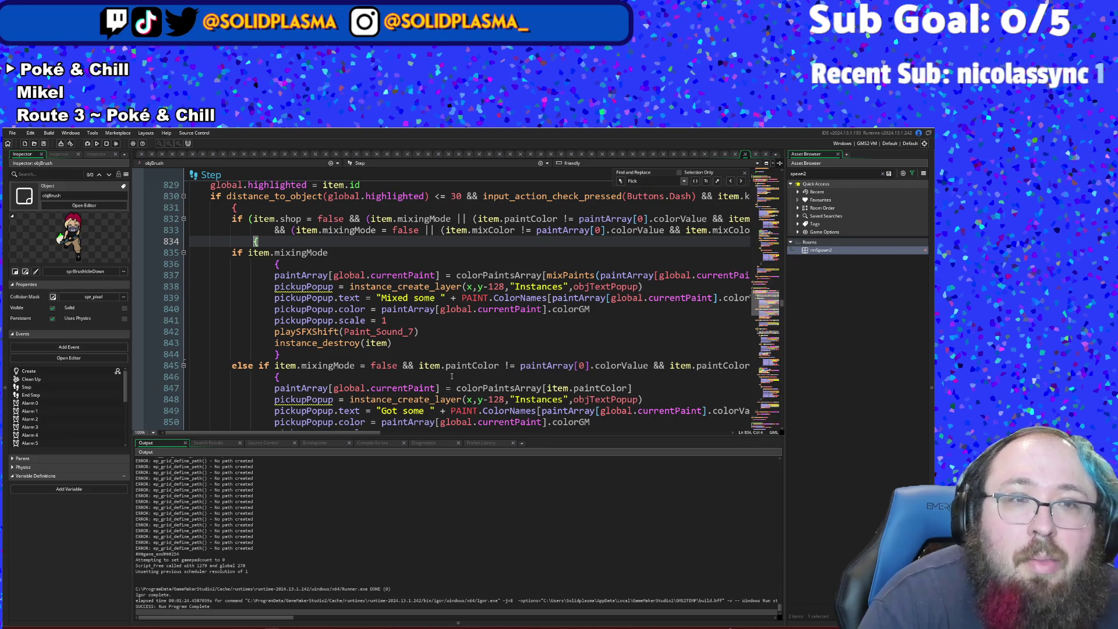
pyautogui.scroll(-4, 452, 376)
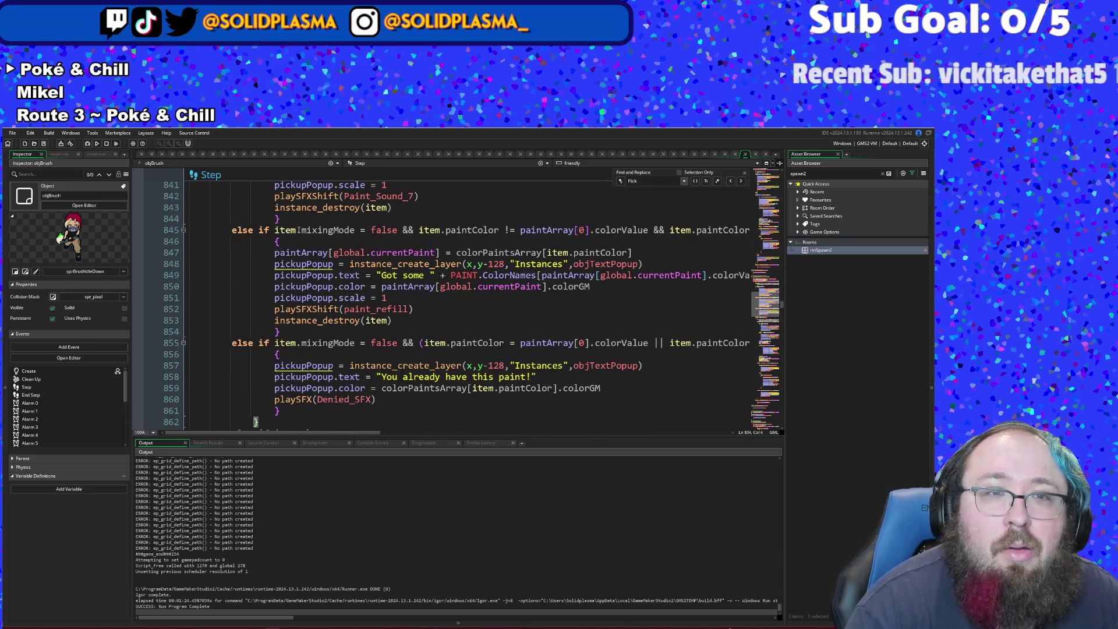
# - Delete the paint colour checks after 'false' on line 845
pyautogui.scroll(2, 294, 235)
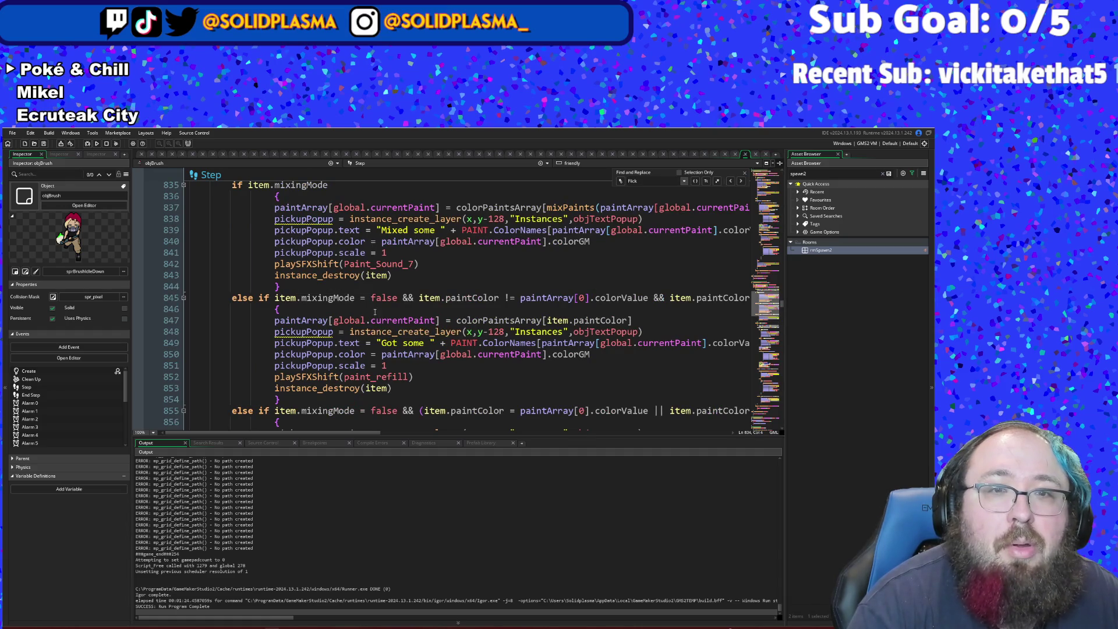
pyautogui.moveTo(399, 298); pyautogui.dragTo(870, 297)
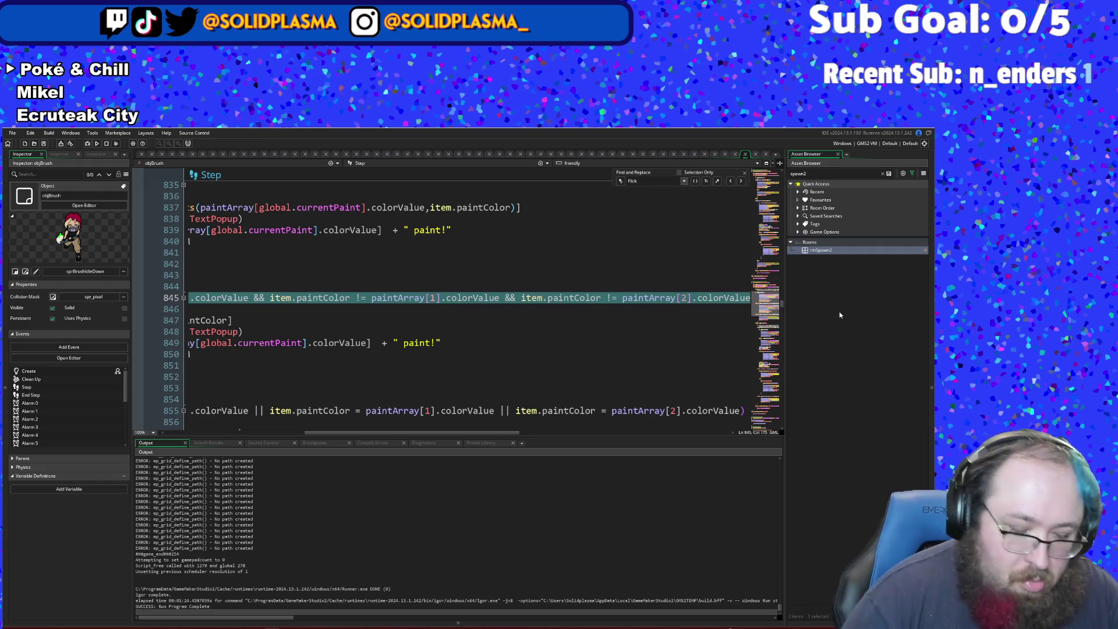
pyautogui.press('BackSpace')
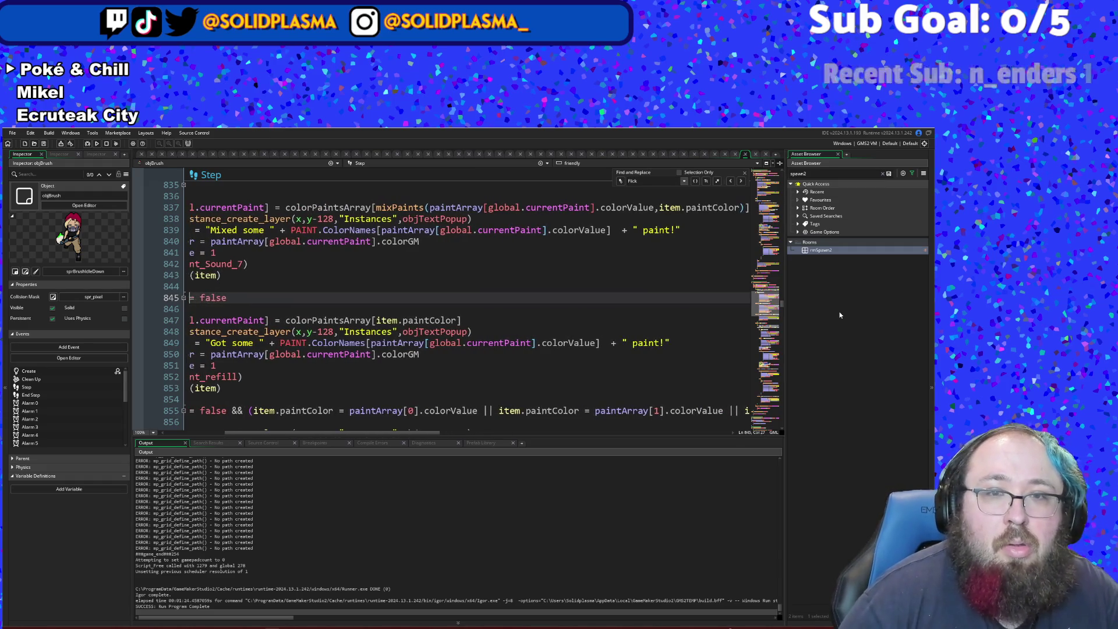
pyautogui.press('Down')
pyautogui.press('Down')
pyautogui.press('Left')
pyautogui.press('Left')
pyautogui.press('Left')
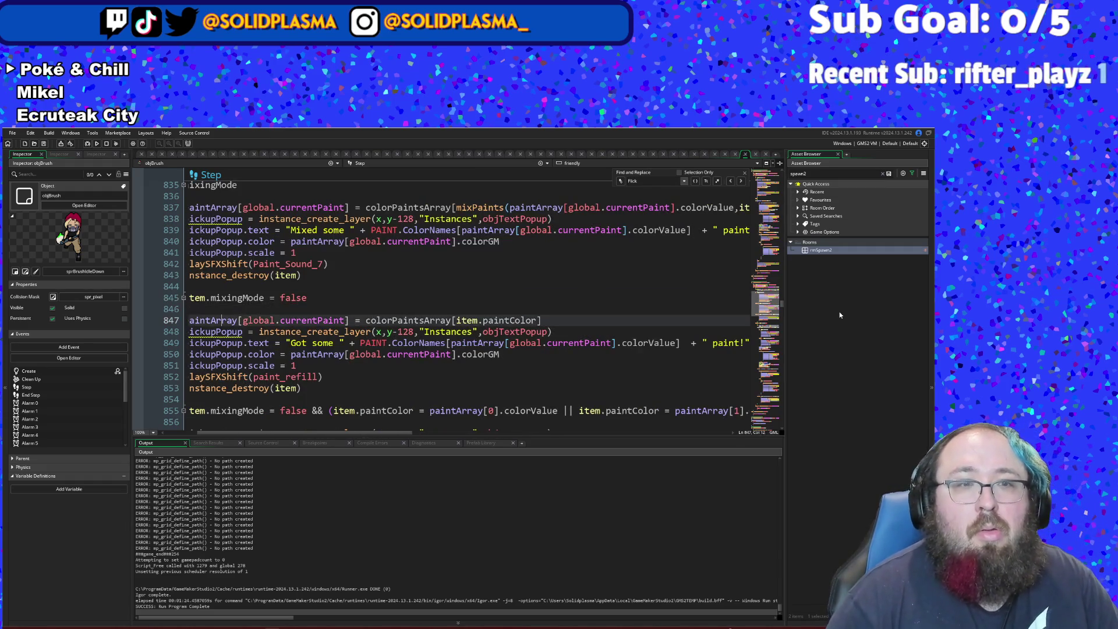
pyautogui.press('Up')
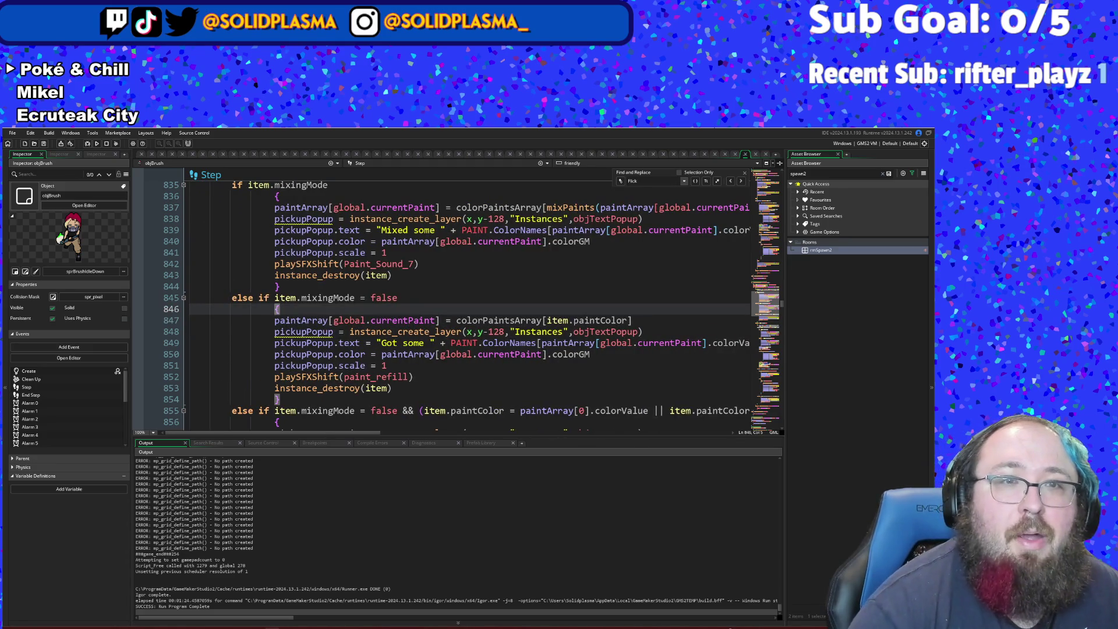
# - Cut the "You already have this paint!" branch on lines 855–861 and remove the leftover blank line
pyautogui.scroll(3, 450, 278)
pyautogui.scroll(-7, 450, 277)
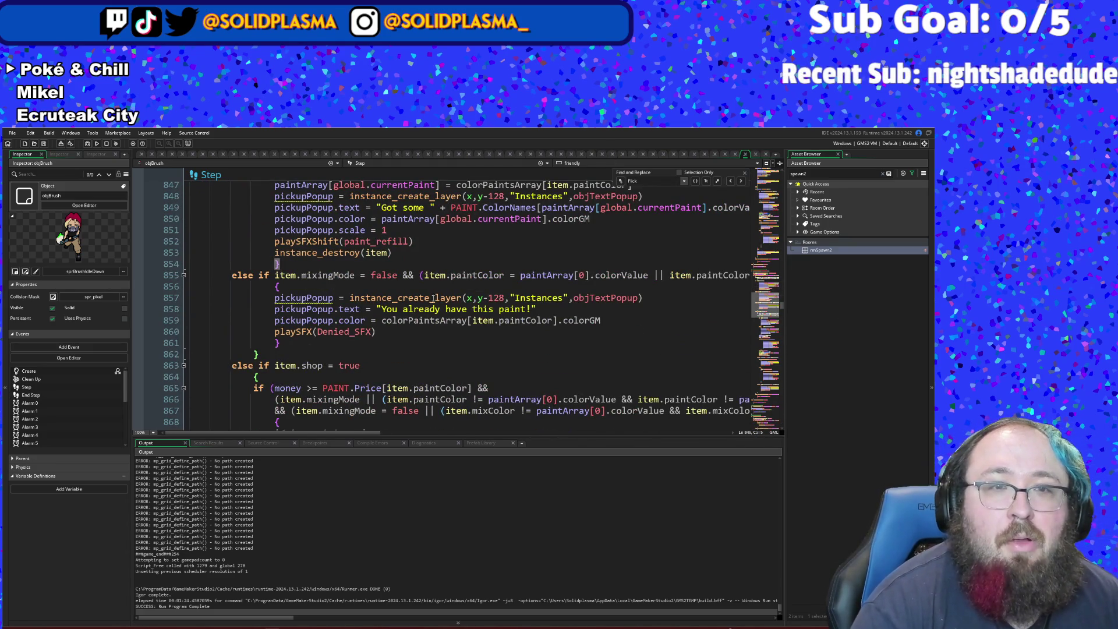
pyautogui.scroll(6, 431, 306)
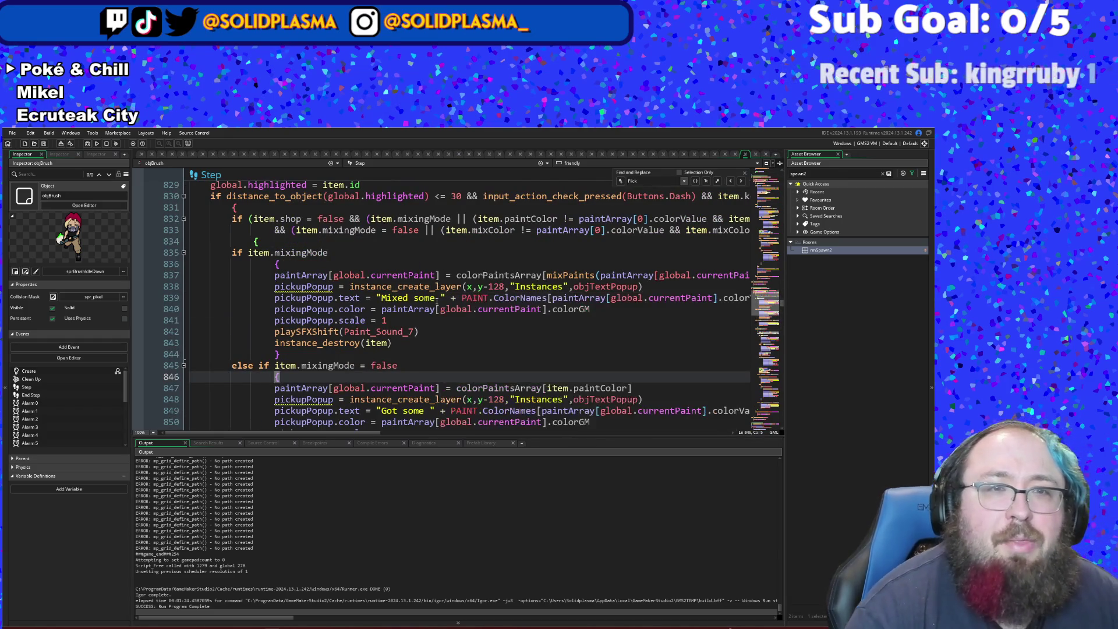
pyautogui.scroll(-4, 402, 319)
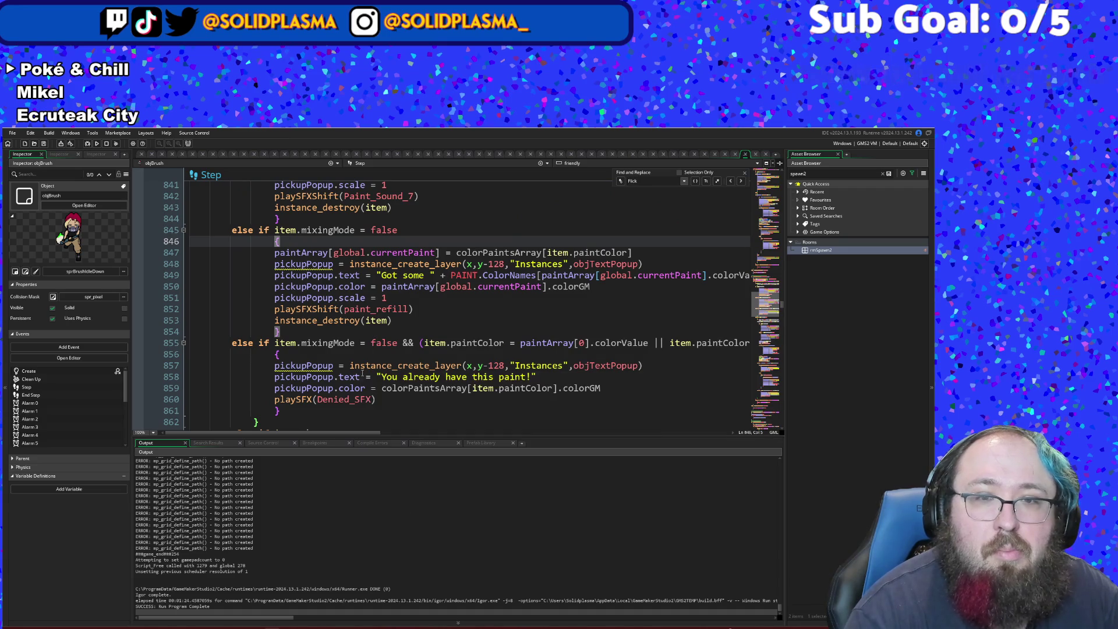
pyautogui.click(294, 411)
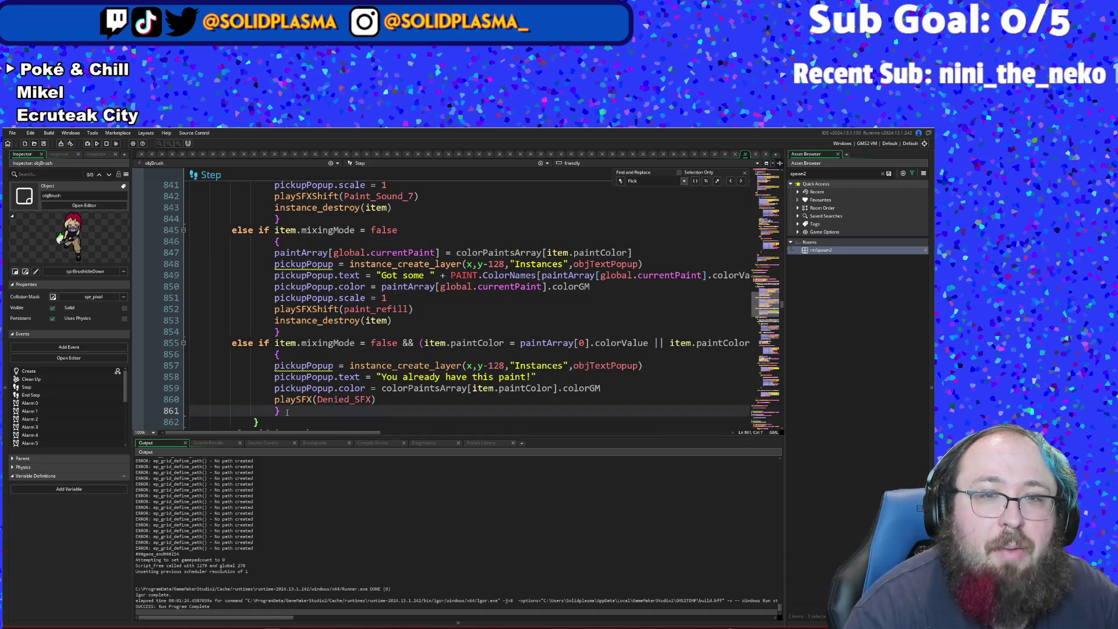
pyautogui.moveTo(282, 412)
pyautogui.mouseDown()
pyautogui.moveTo(250, 376)
pyautogui.moveTo(243, 342)
pyautogui.mouseUp()
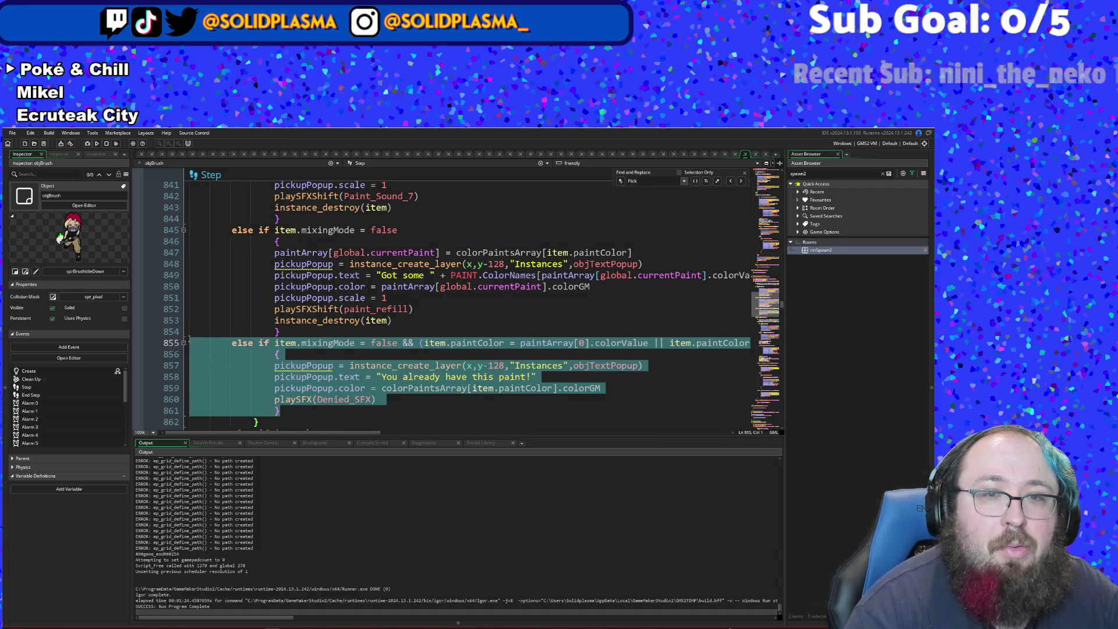
pyautogui.rightClick(236, 340)
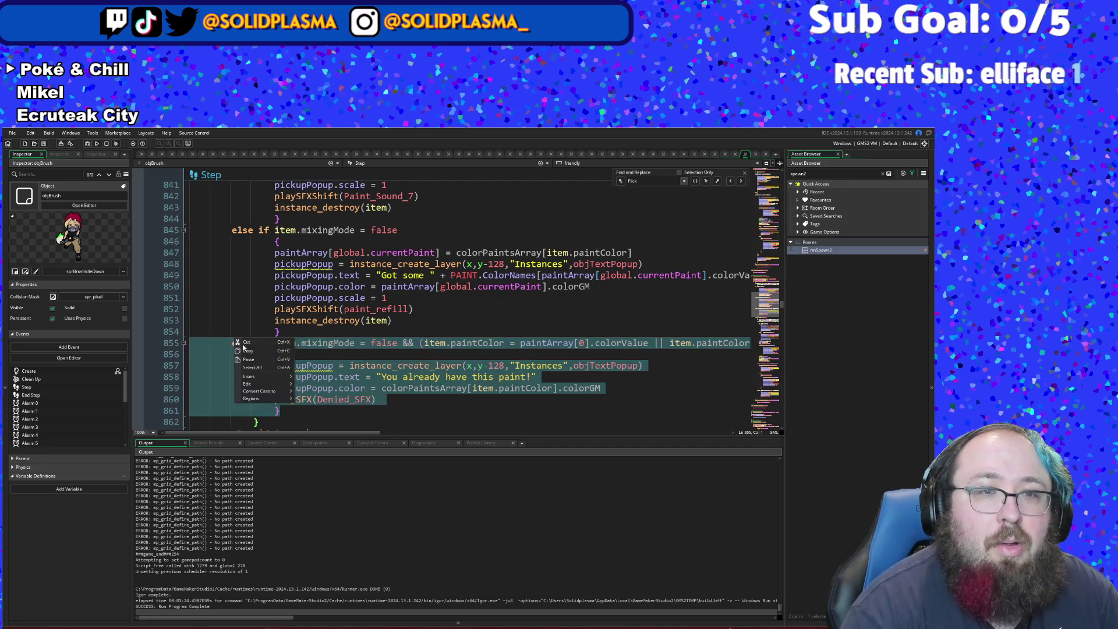
pyautogui.click(251, 344)
pyautogui.press('Delete')
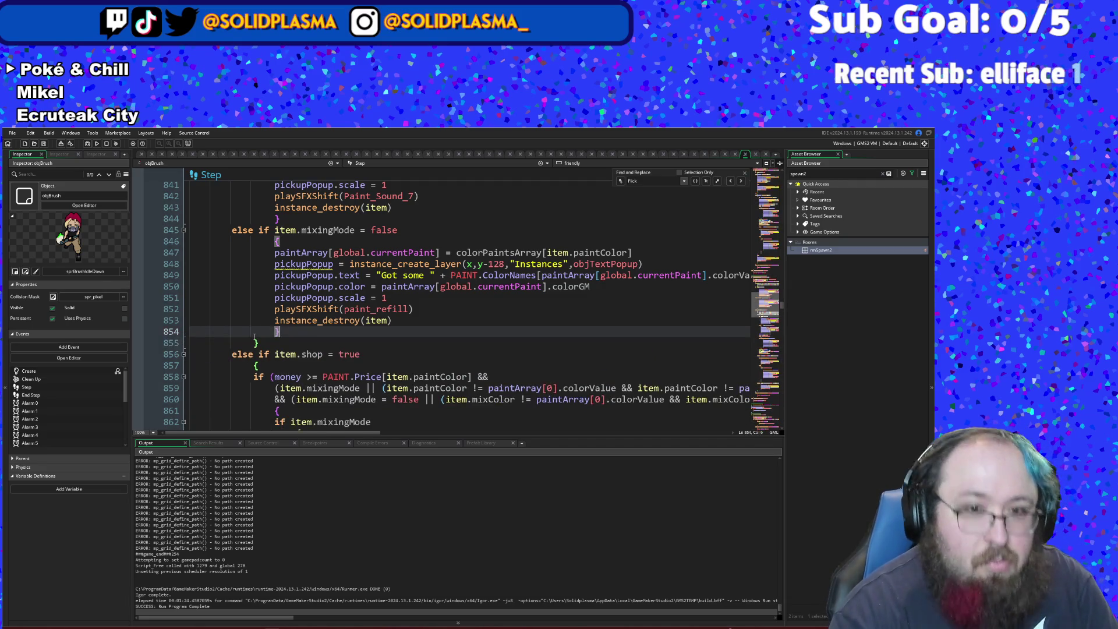
# - Append && after item.shop = true on line 856, undoing an accidental paste
pyautogui.click(255, 342)
pyautogui.scroll(5, 257, 340)
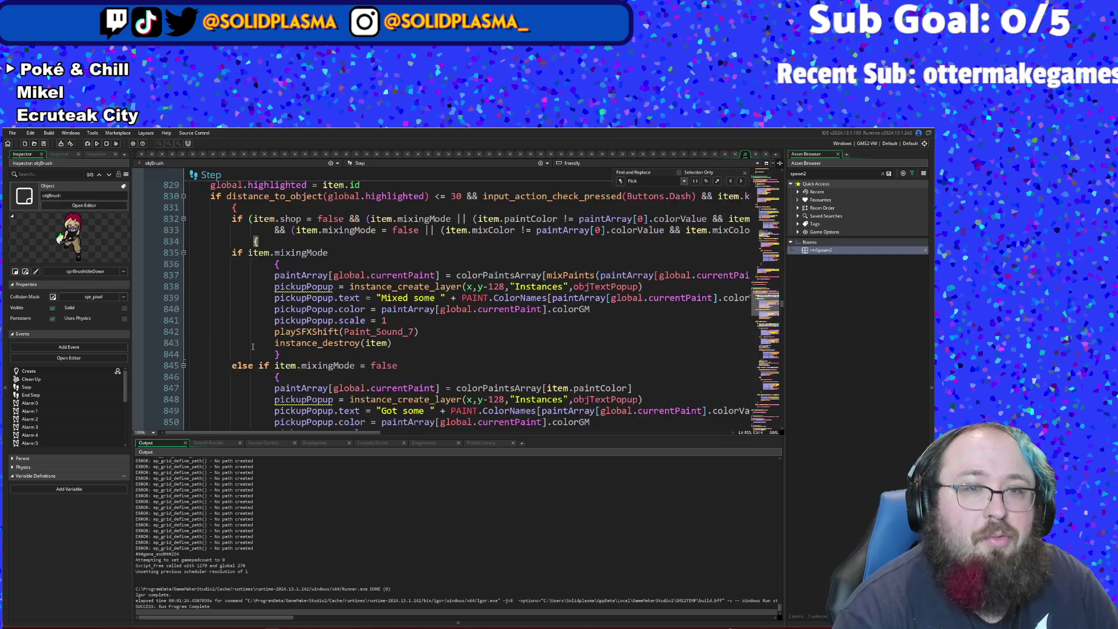
pyautogui.scroll(-5, 265, 309)
pyautogui.scroll(-2, 266, 307)
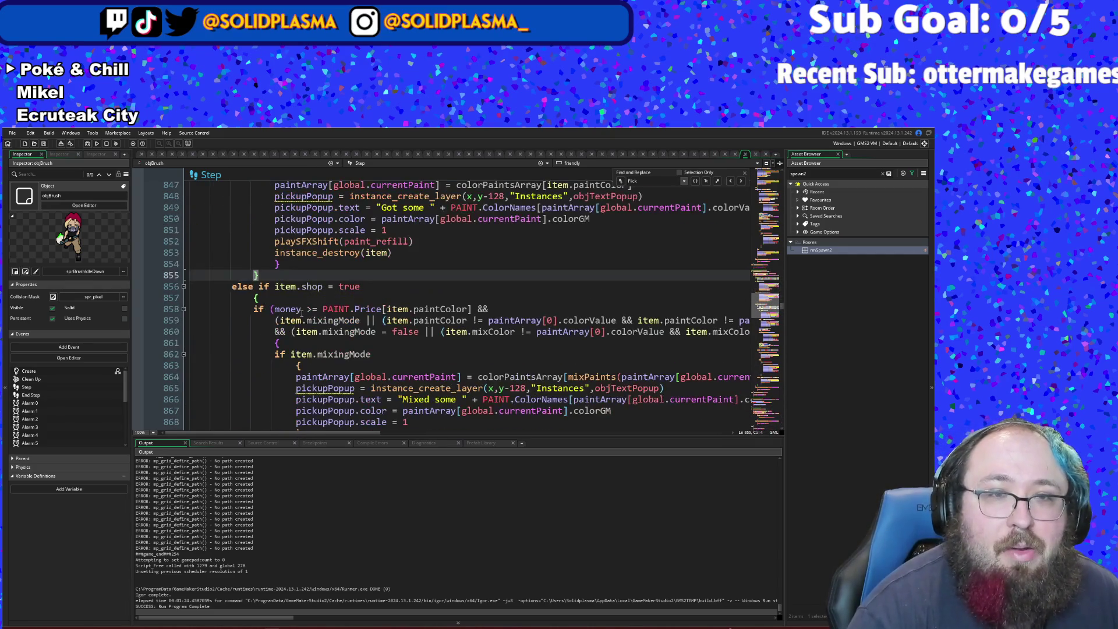
pyautogui.click(368, 286)
pyautogui.write('&&')
pyautogui.hotkey('ctrl', 'v')
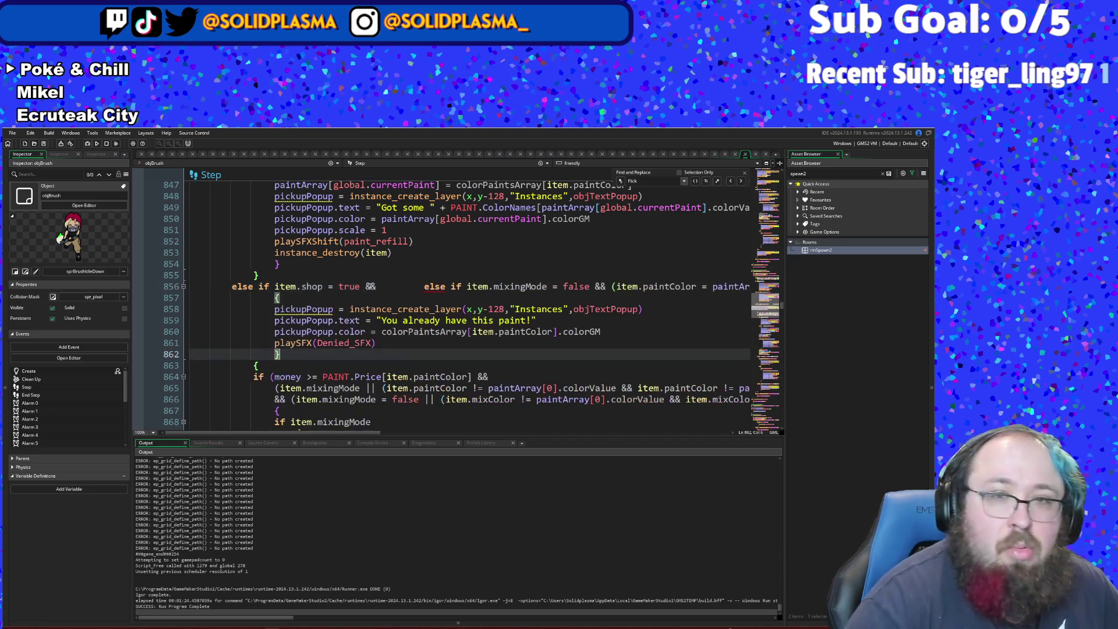
pyautogui.hotkey('ctrl', 'z')
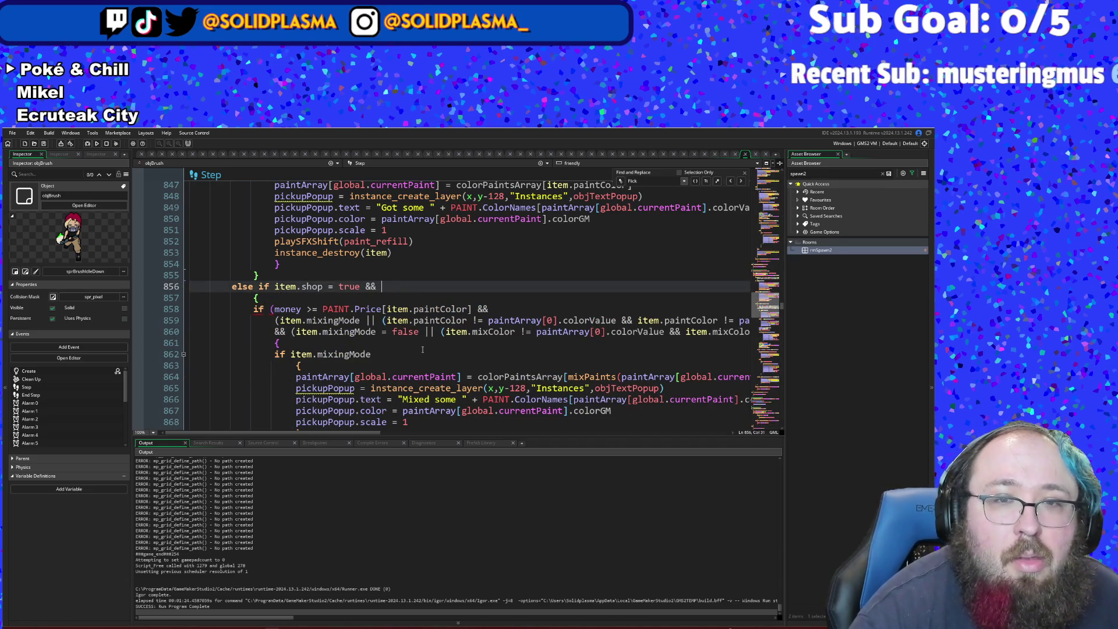
# - Paste the mixingMode paint-colour conditions after the &&, removing the blank line and surplus ')'
pyautogui.moveTo(273, 320)
pyautogui.mouseDown()
pyautogui.moveTo(350, 332)
pyautogui.moveTo(229, 341)
pyautogui.moveTo(275, 354)
pyautogui.moveTo(271, 343)
pyautogui.mouseUp()
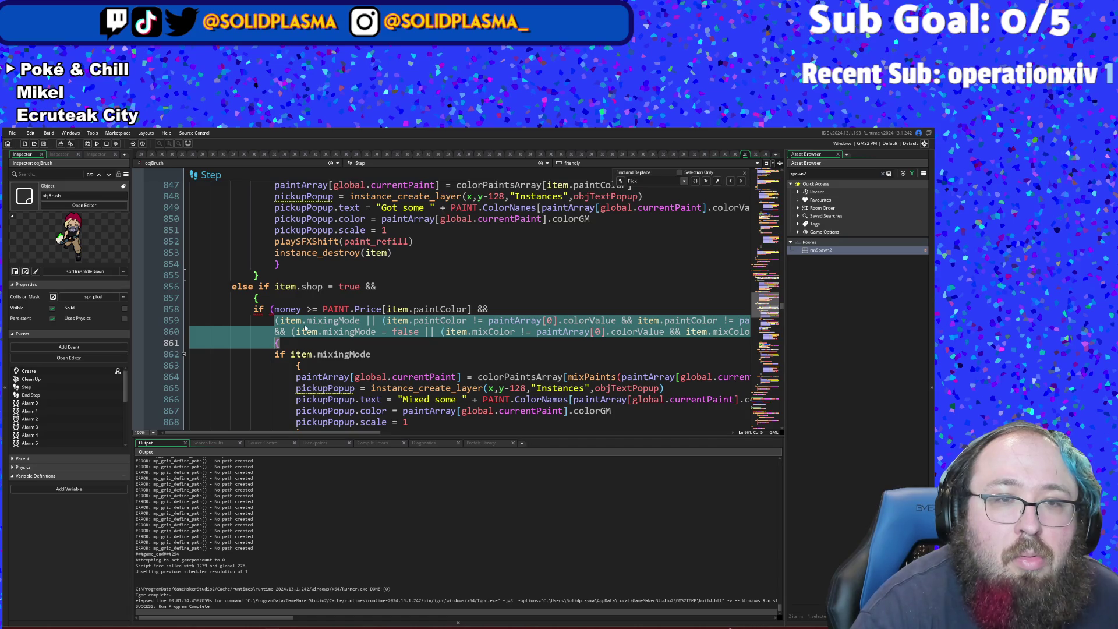
pyautogui.click(399, 286)
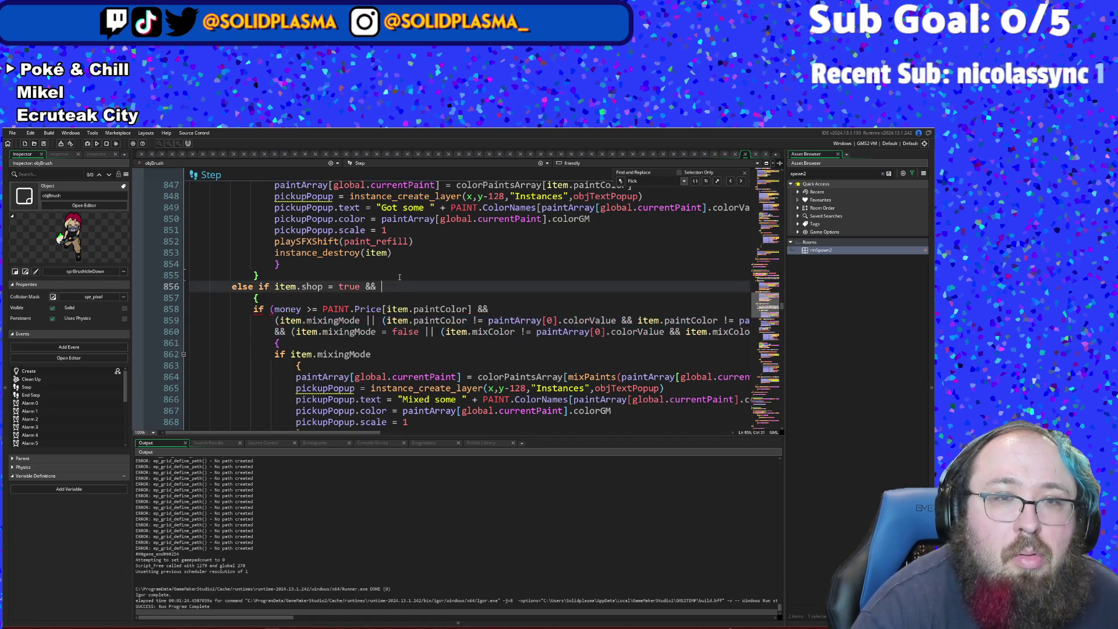
pyautogui.hotkey('ctrl', 'v')
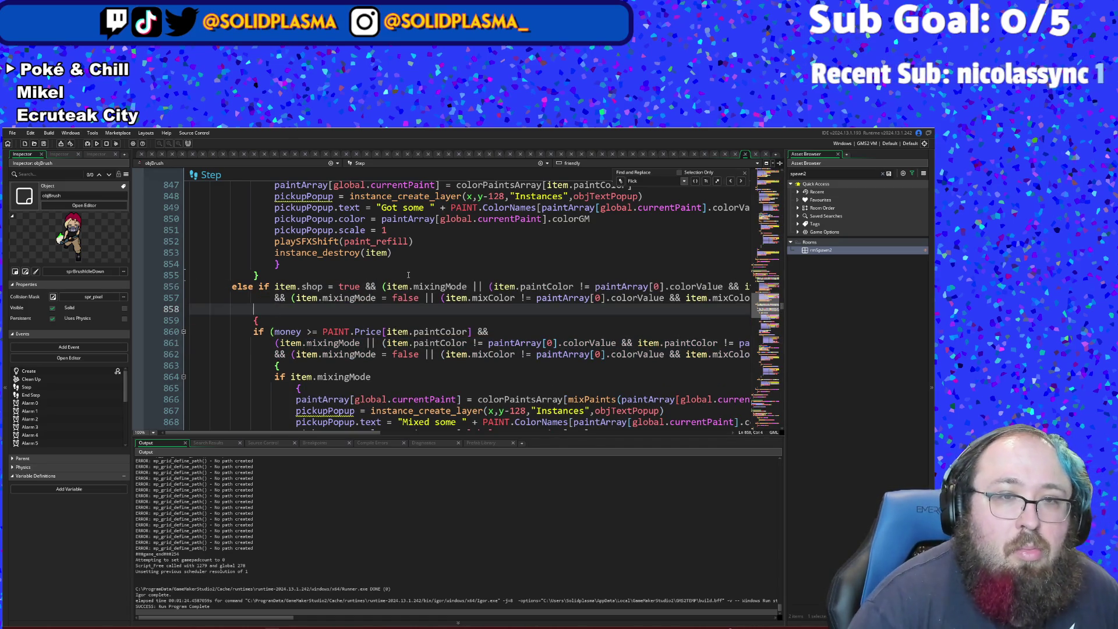
pyautogui.press('BackSpace')
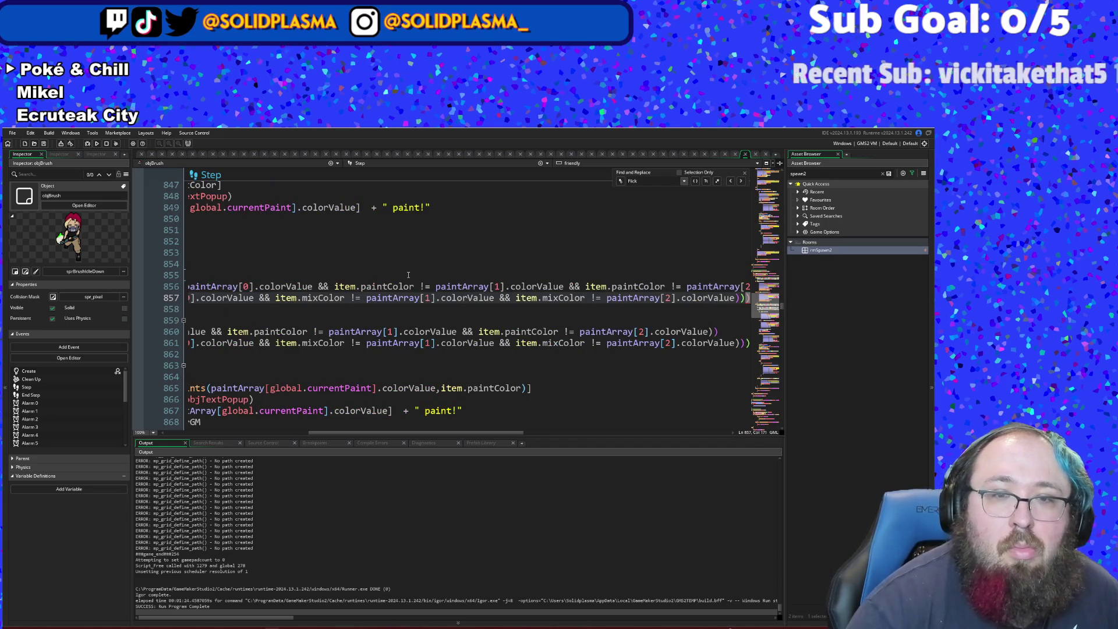
pyautogui.press('BackSpace')
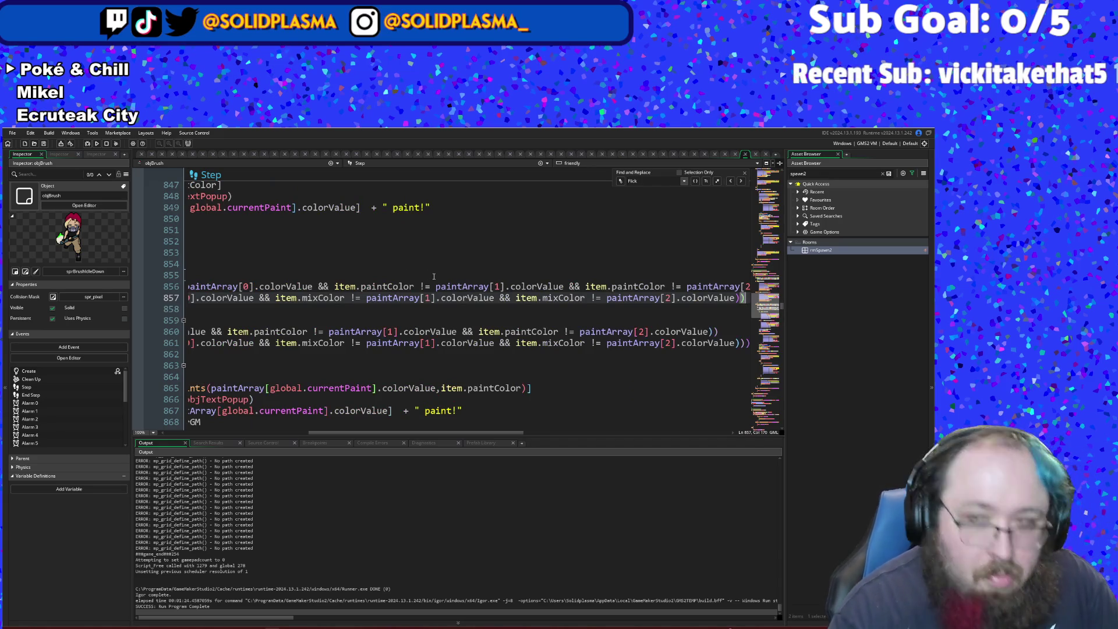
pyautogui.moveTo(378, 432); pyautogui.dragTo(224, 425)
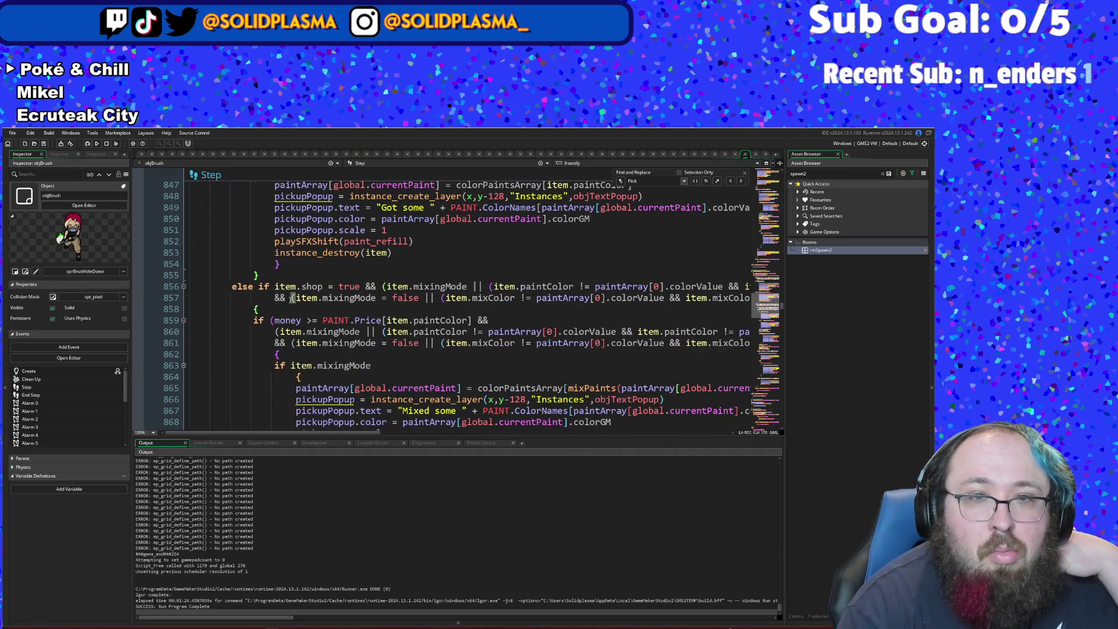
pyautogui.click(275, 286)
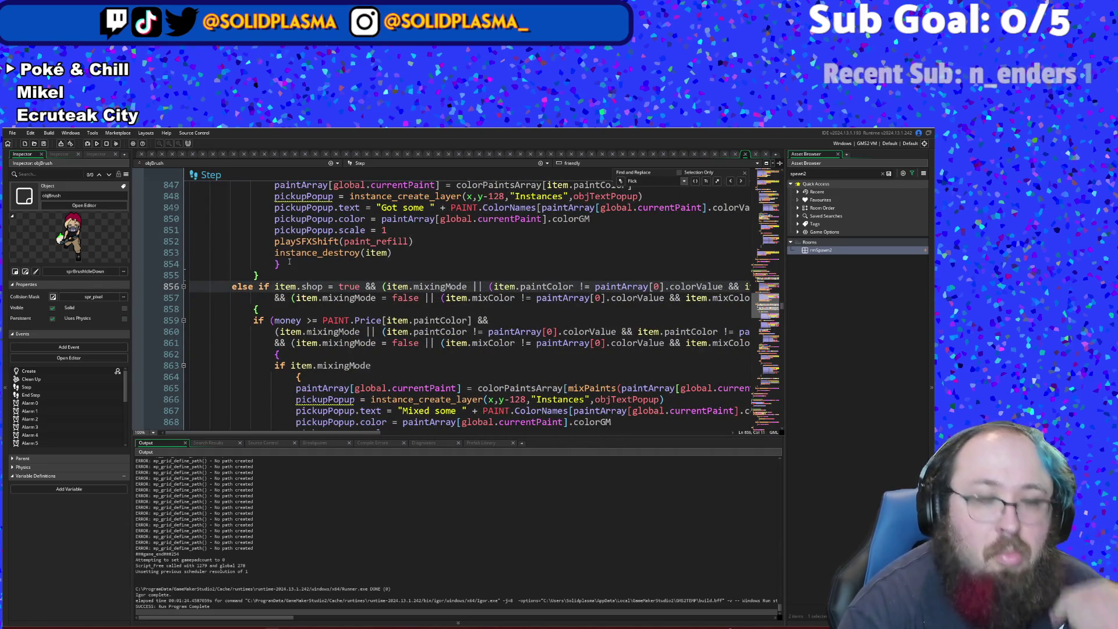
# - Add '(' before item.shop on line 856 and ')' at the end of line 857
pyautogui.write('(')
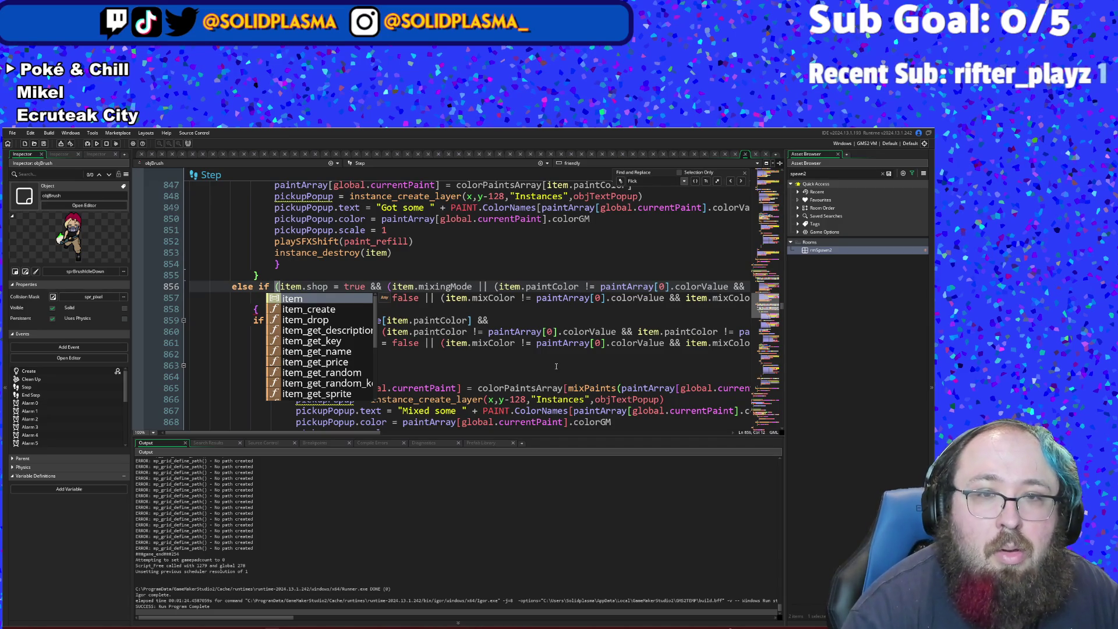
pyautogui.click(457, 357)
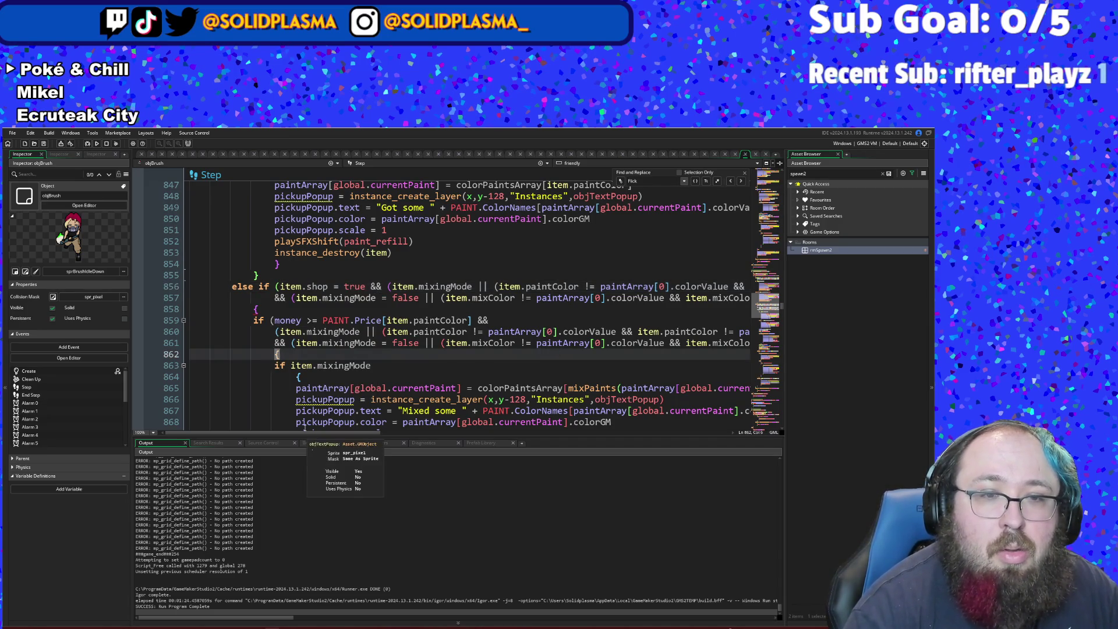
pyautogui.moveTo(305, 433); pyautogui.dragTo(533, 432)
pyautogui.click(514, 306)
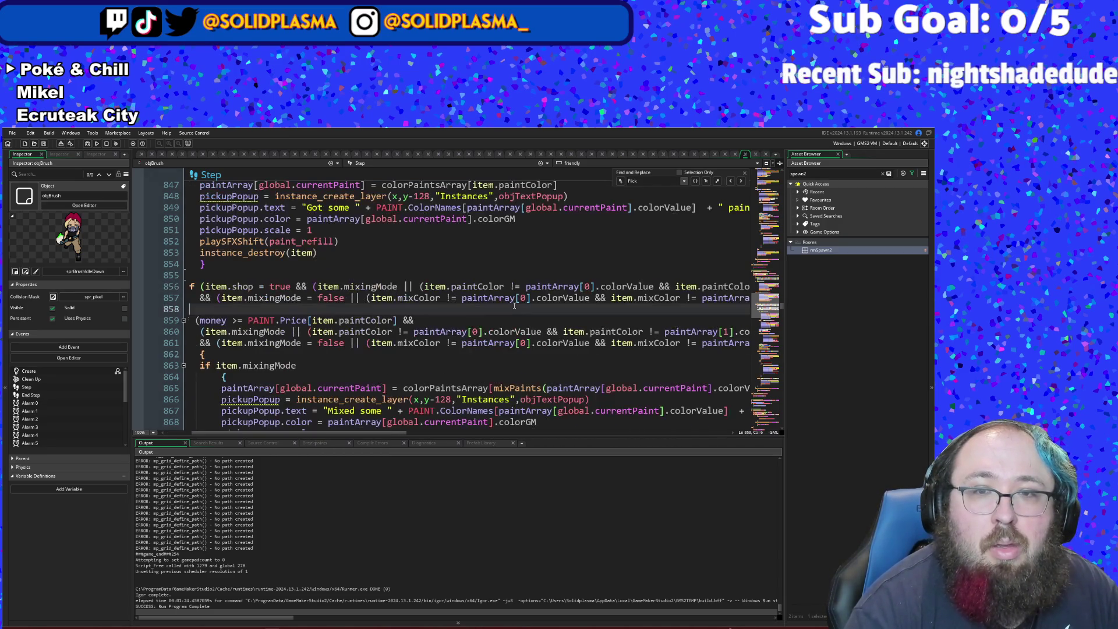
pyautogui.moveTo(332, 433); pyautogui.dragTo(510, 434)
pyautogui.click(581, 301)
pyautogui.write(')')
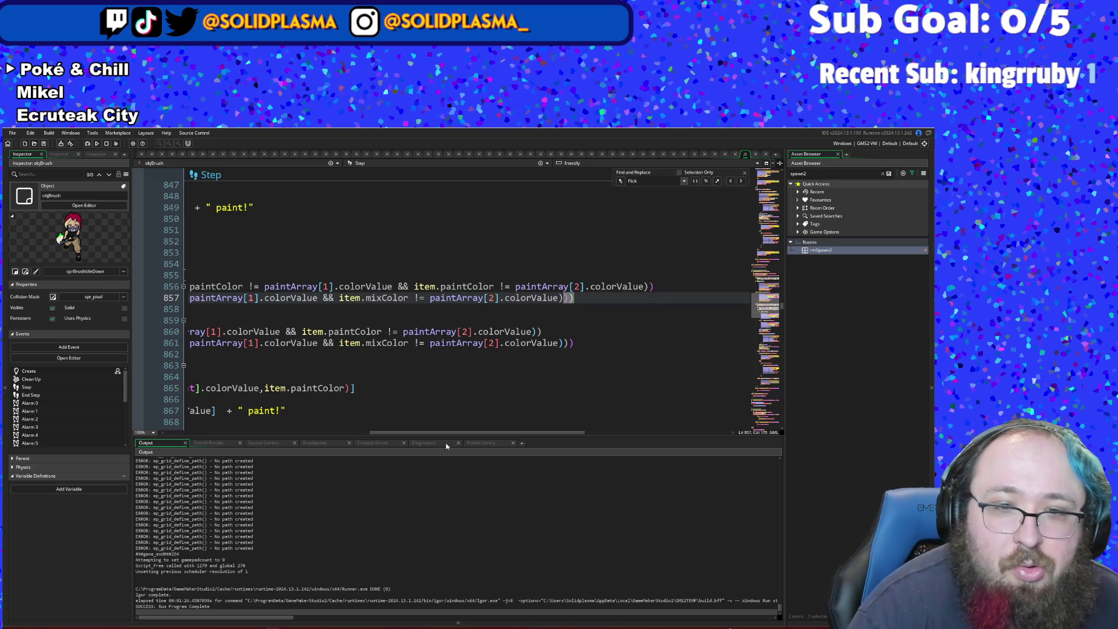
pyautogui.moveTo(436, 433); pyautogui.dragTo(230, 433)
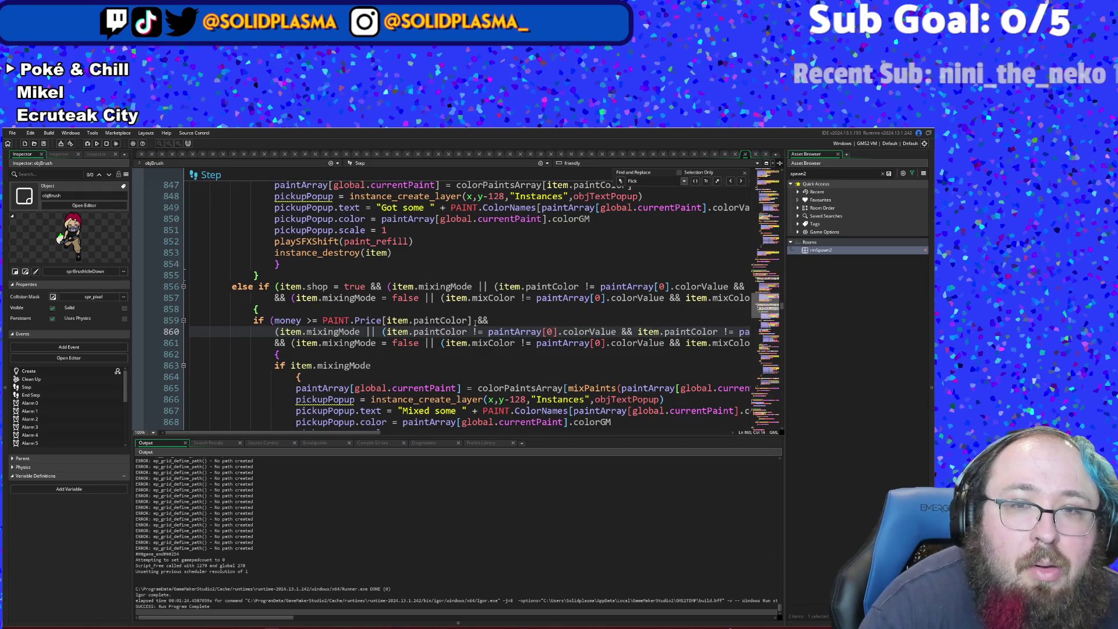
# - Close the check after PAINT.Price[item.paintColor] and delete its duplicated colour conditions
pyautogui.click(483, 314)
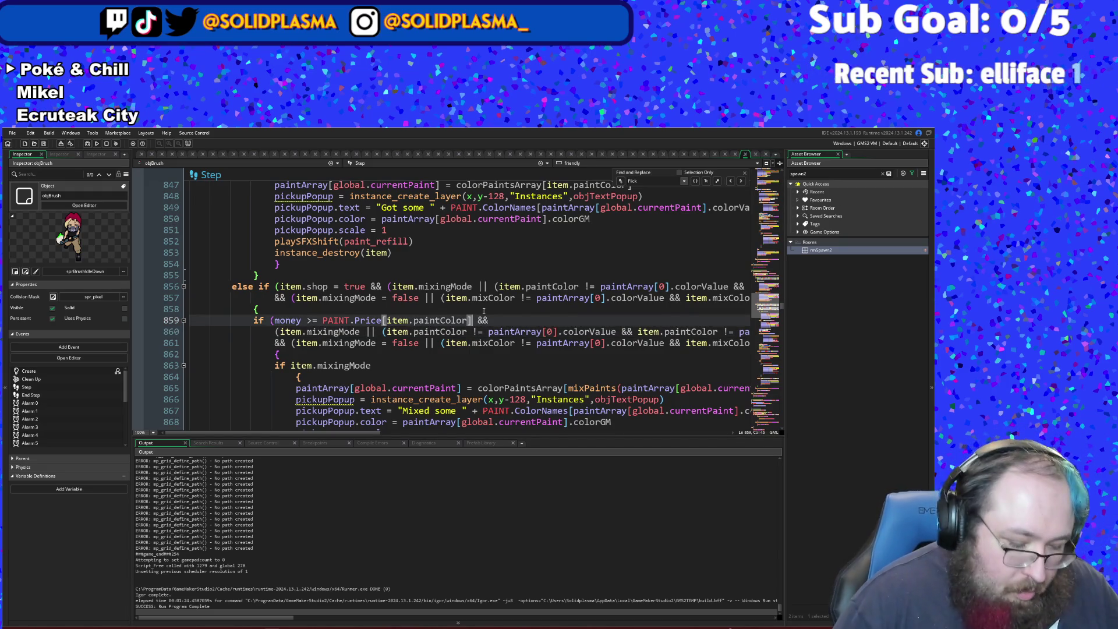
pyautogui.write(')')
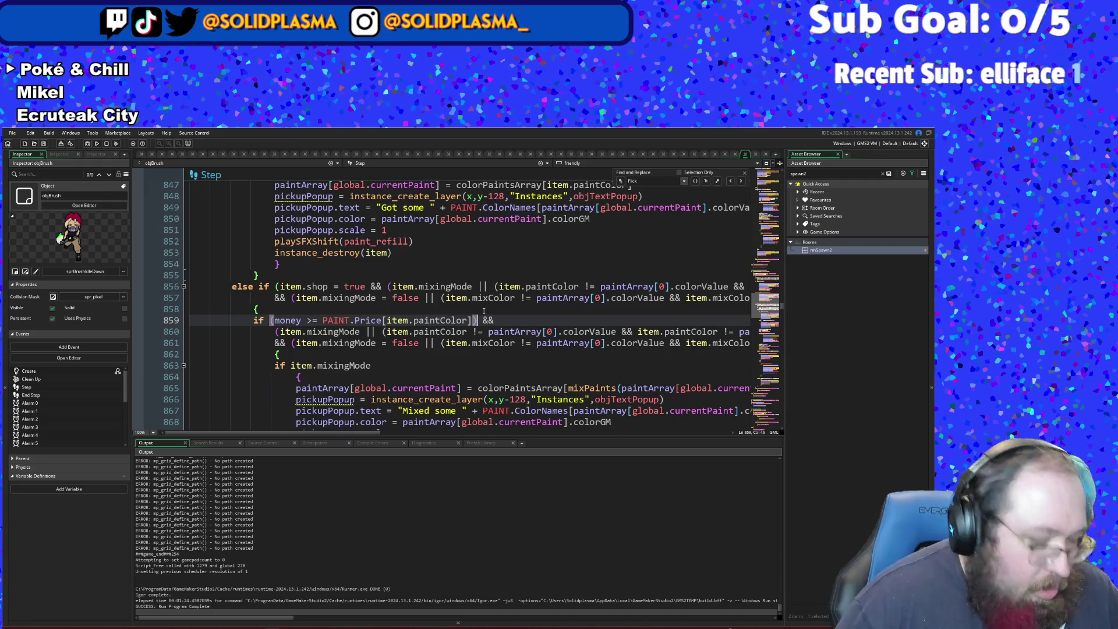
pyautogui.hotkey('shift', 'Down')
pyautogui.hotkey('shift', 'Down')
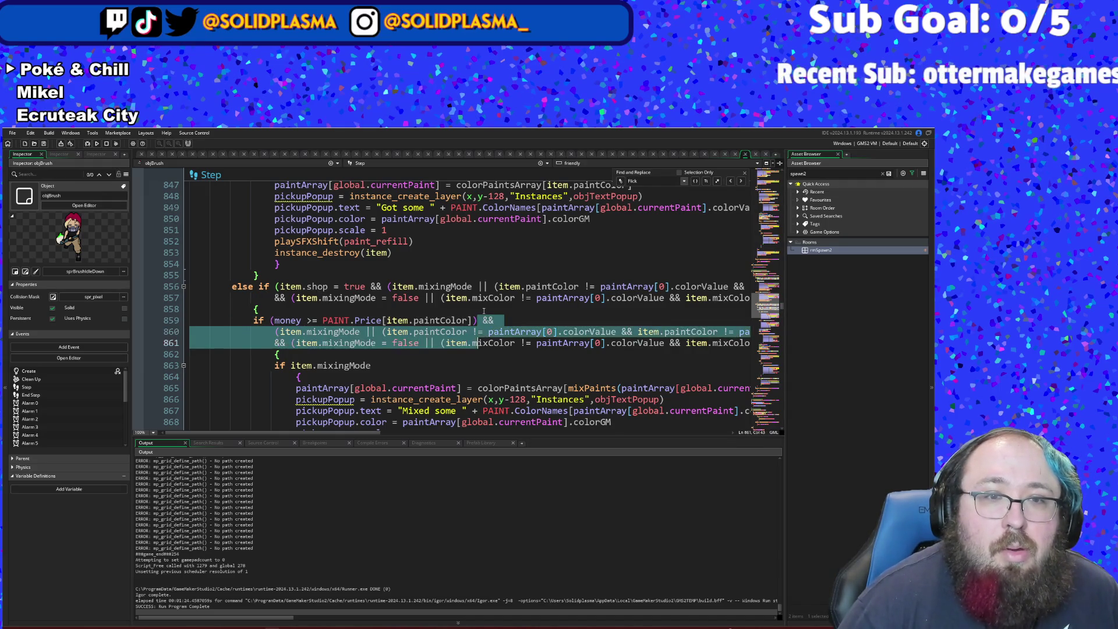
pyautogui.hotkey('shift', 'Down')
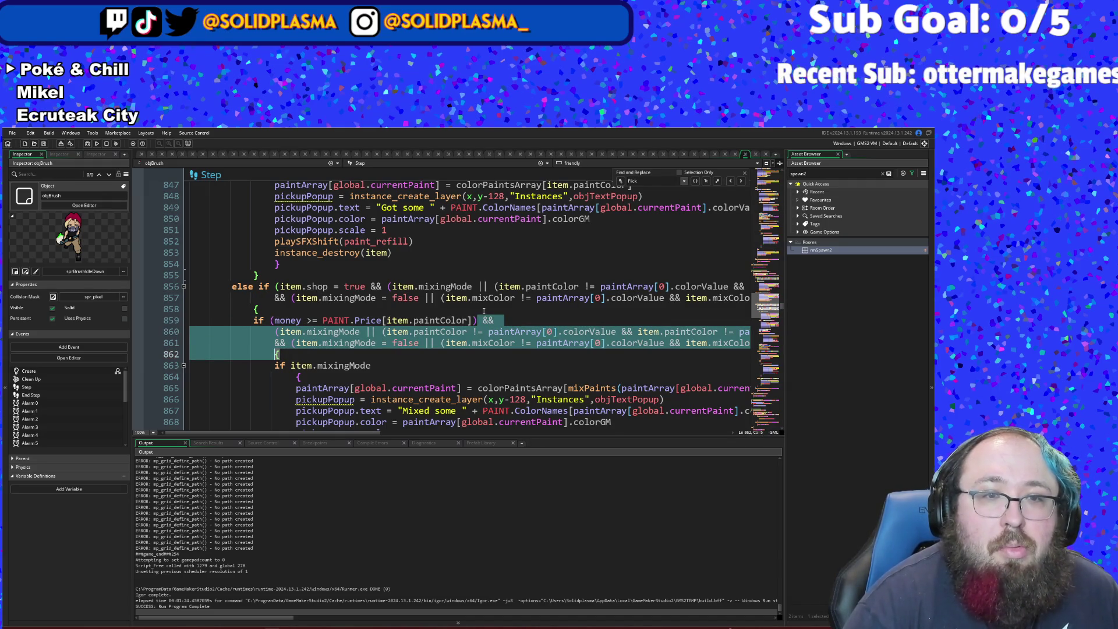
pyautogui.press('Delete')
pyautogui.press('Return')
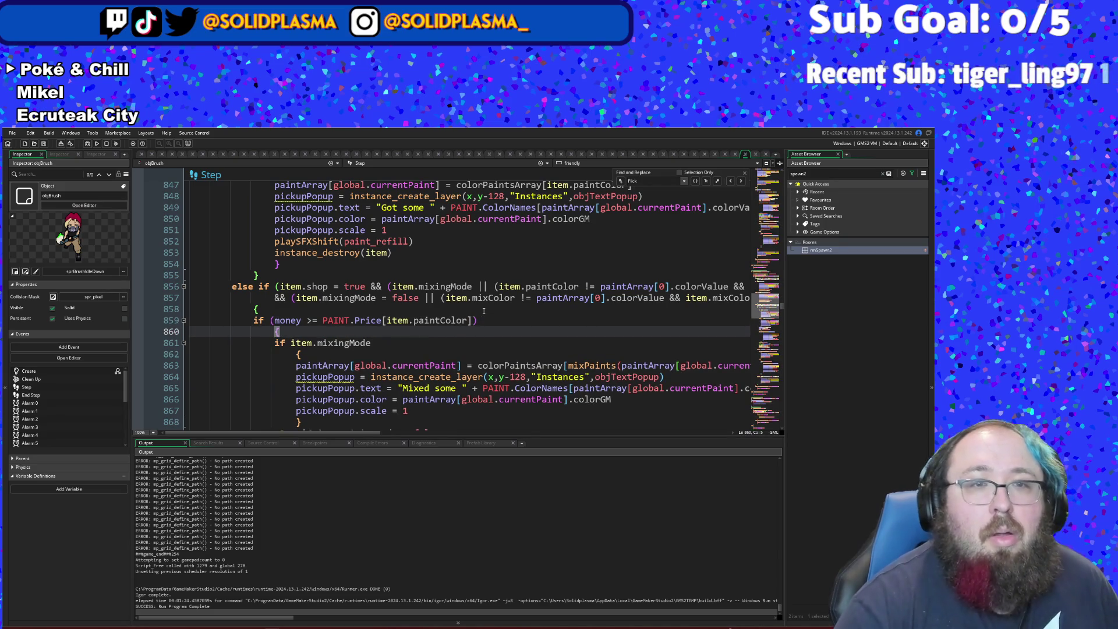
pyautogui.click(485, 319)
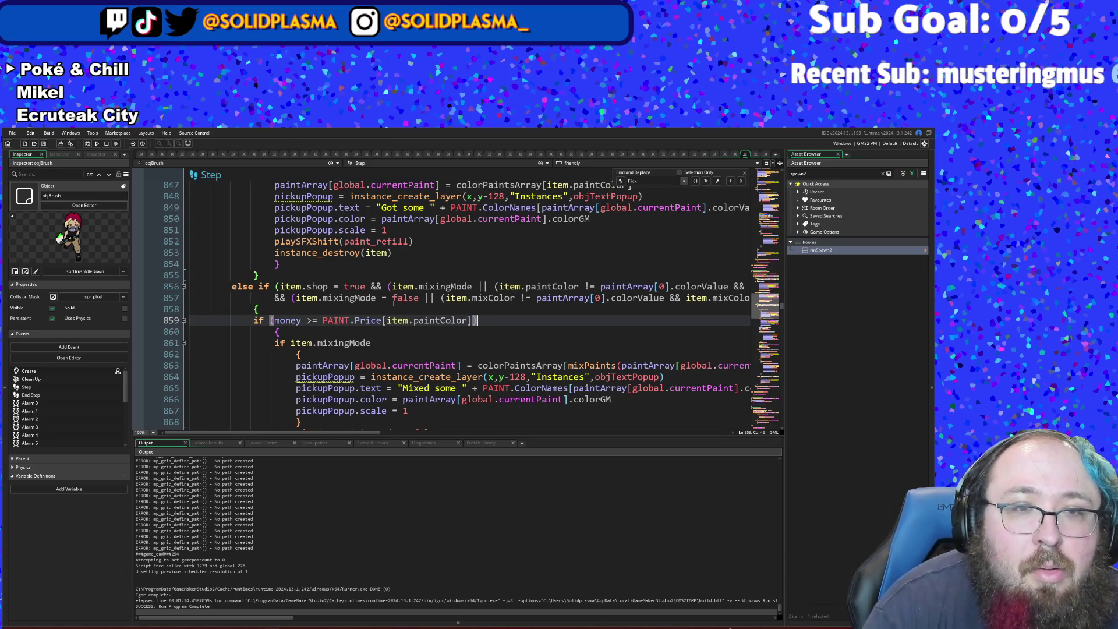
pyautogui.scroll(-6, 394, 302)
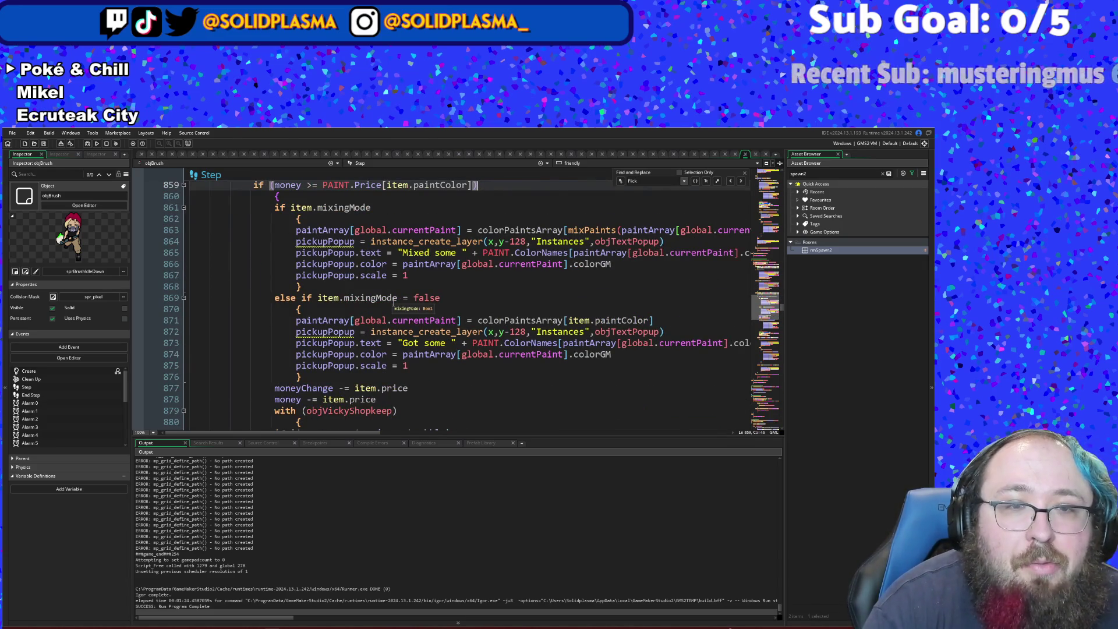
pyautogui.scroll(-4, 394, 302)
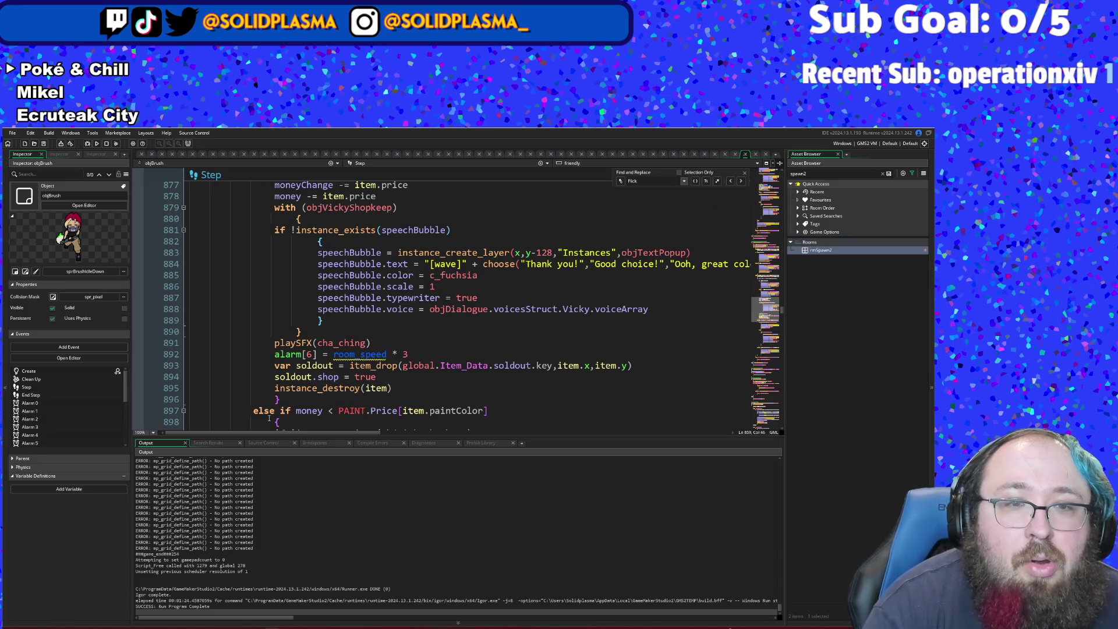
pyautogui.scroll(-8, 285, 319)
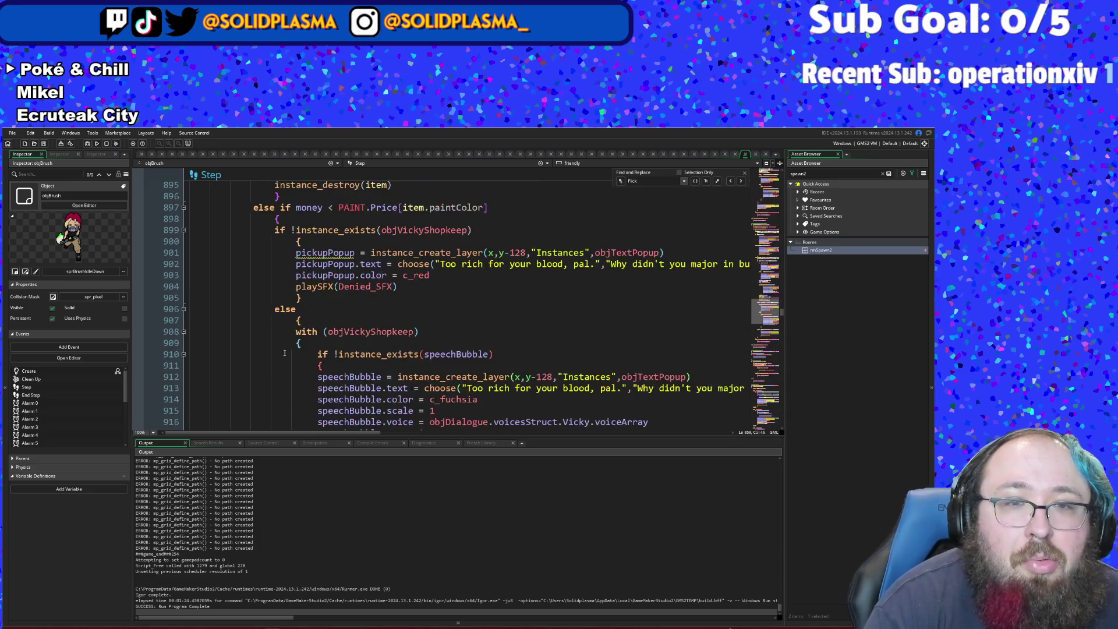
pyautogui.scroll(18, 285, 319)
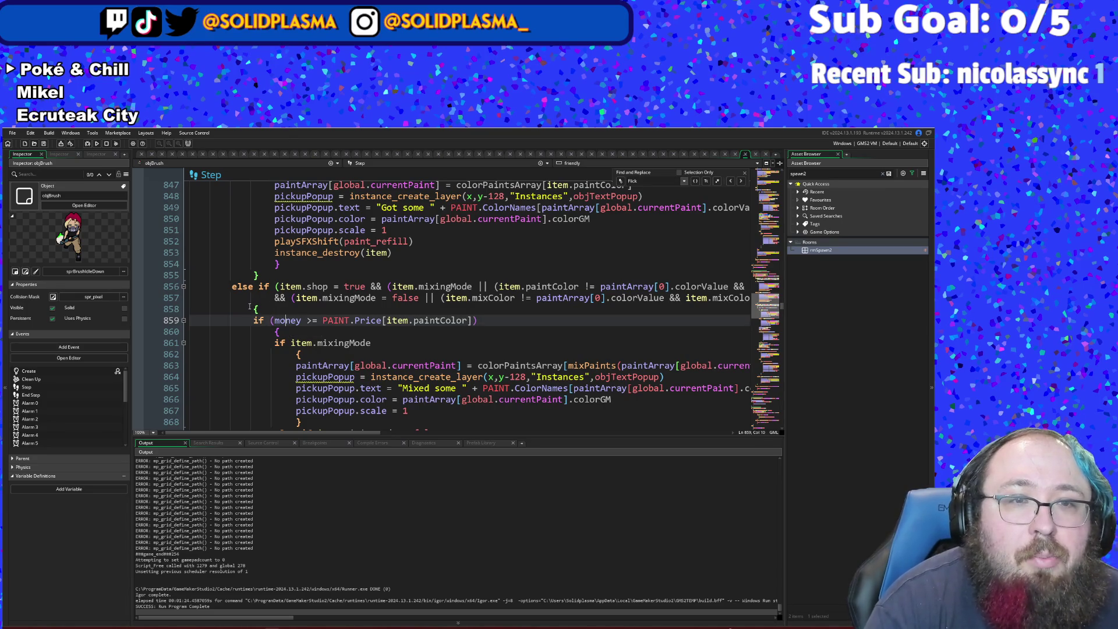
pyautogui.click(250, 304)
pyautogui.scroll(-18, 256, 297)
pyautogui.scroll(-6, 260, 287)
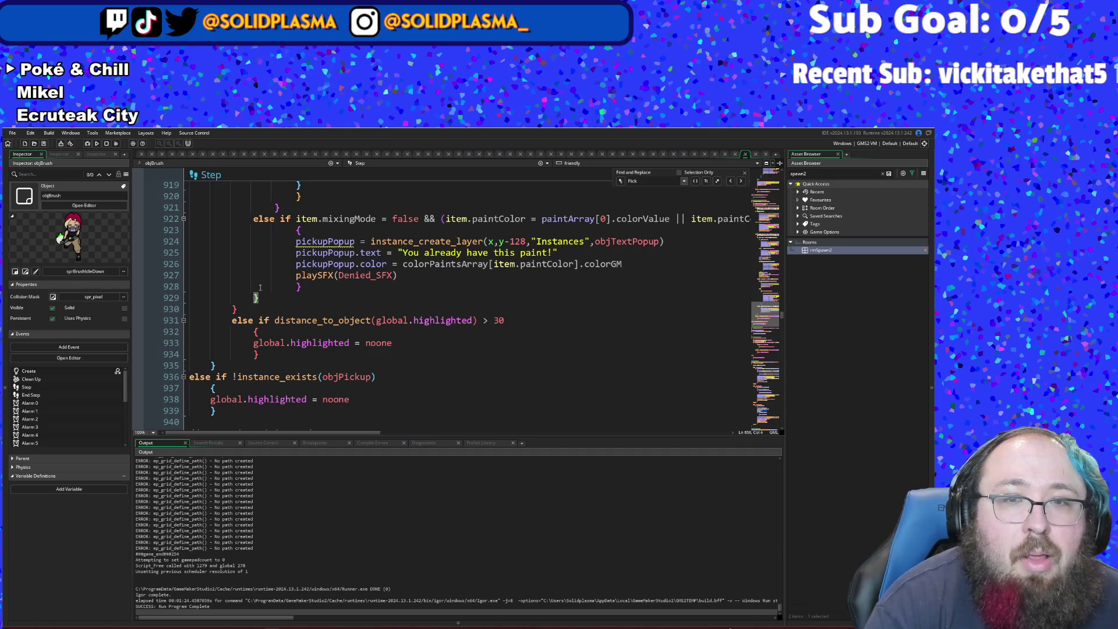
pyautogui.scroll(8, 263, 294)
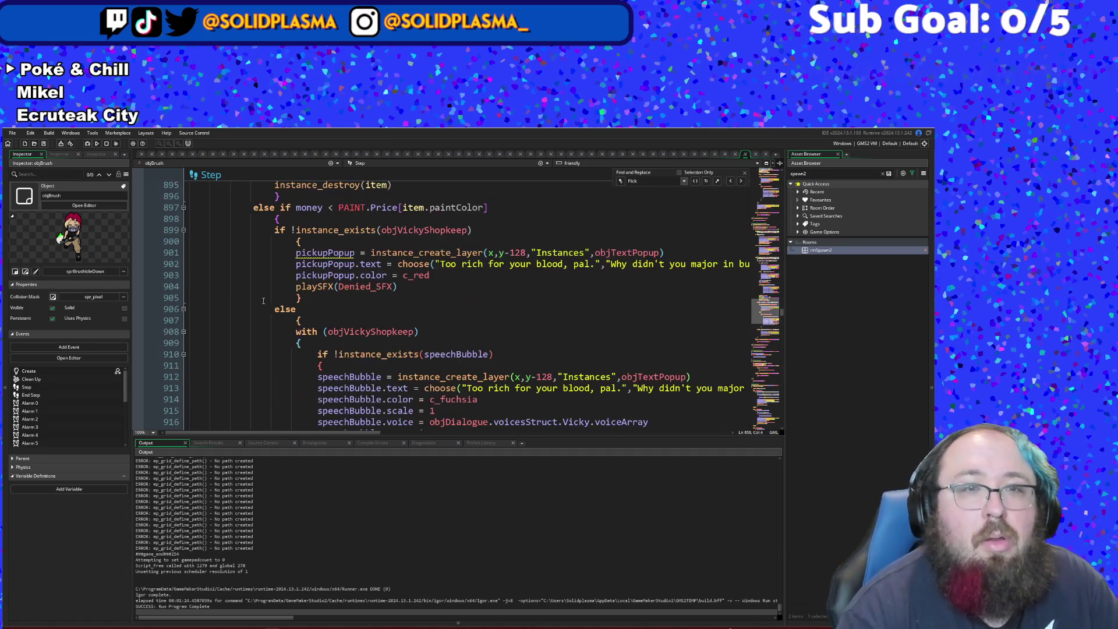
pyautogui.scroll(-6, 264, 306)
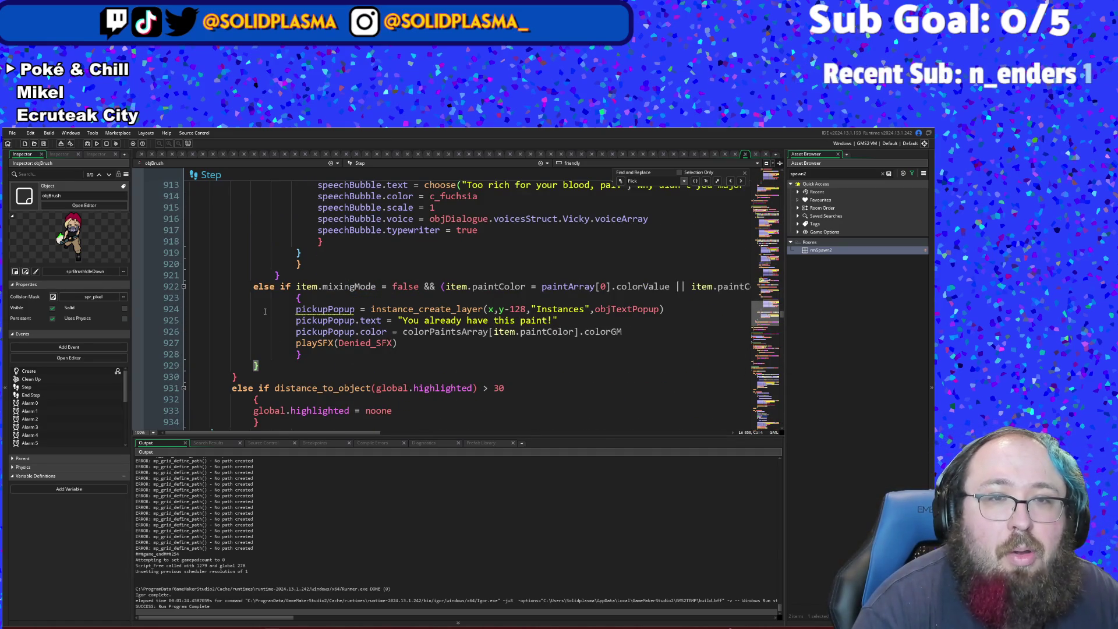
pyautogui.scroll(6, 265, 312)
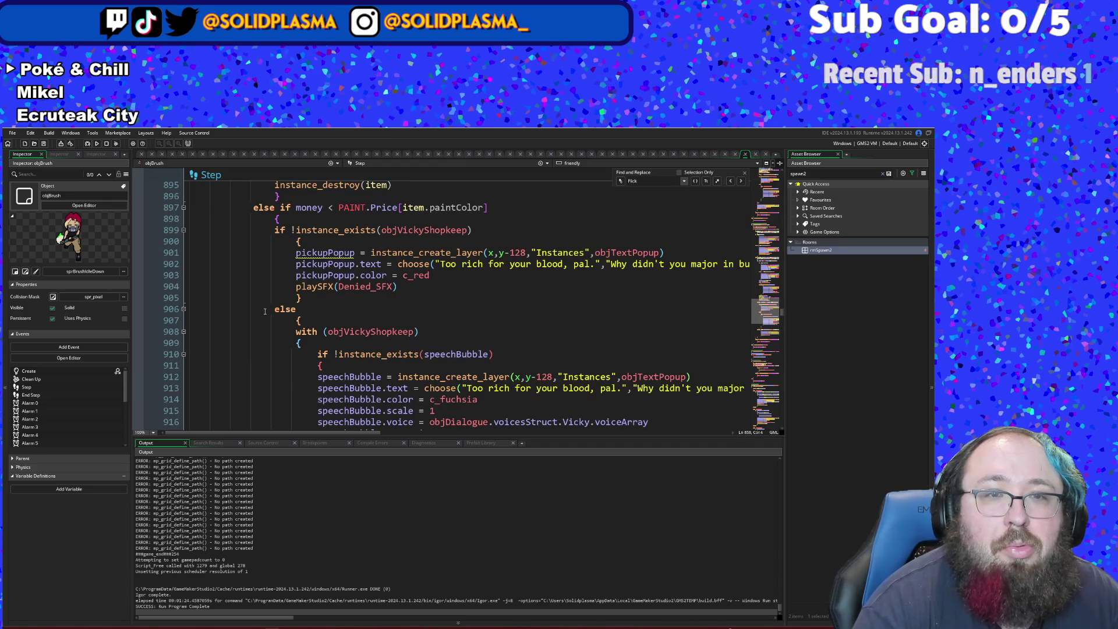
pyautogui.scroll(2, 264, 311)
pyautogui.scroll(16, 264, 311)
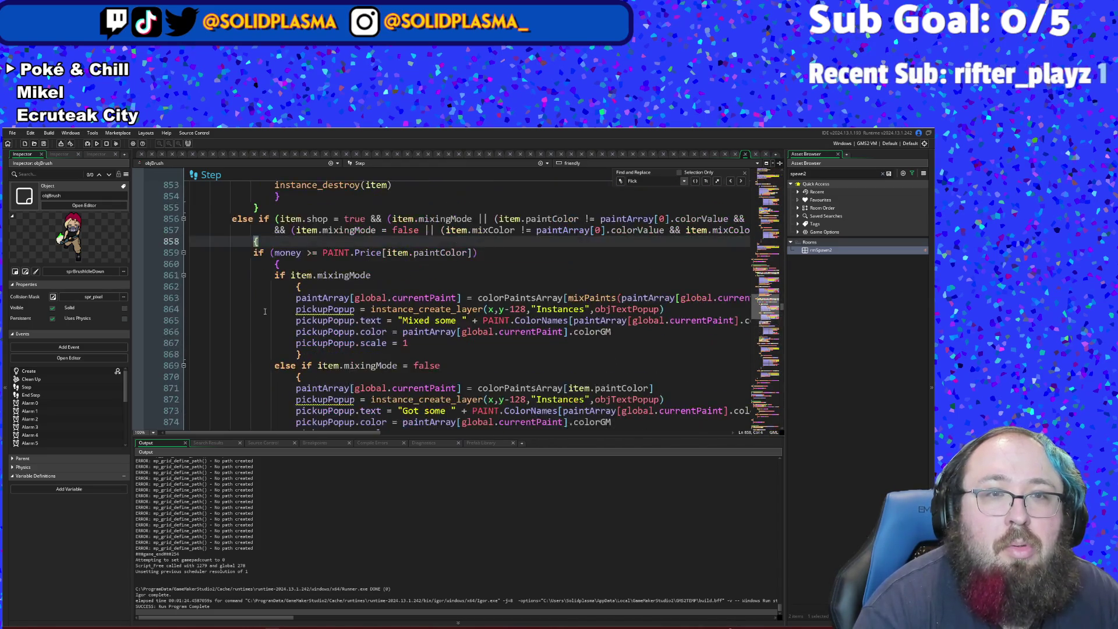
# - Delete the '{ if (' before the money check and join it onto line 857's shop condition
pyautogui.scroll(-4, 264, 312)
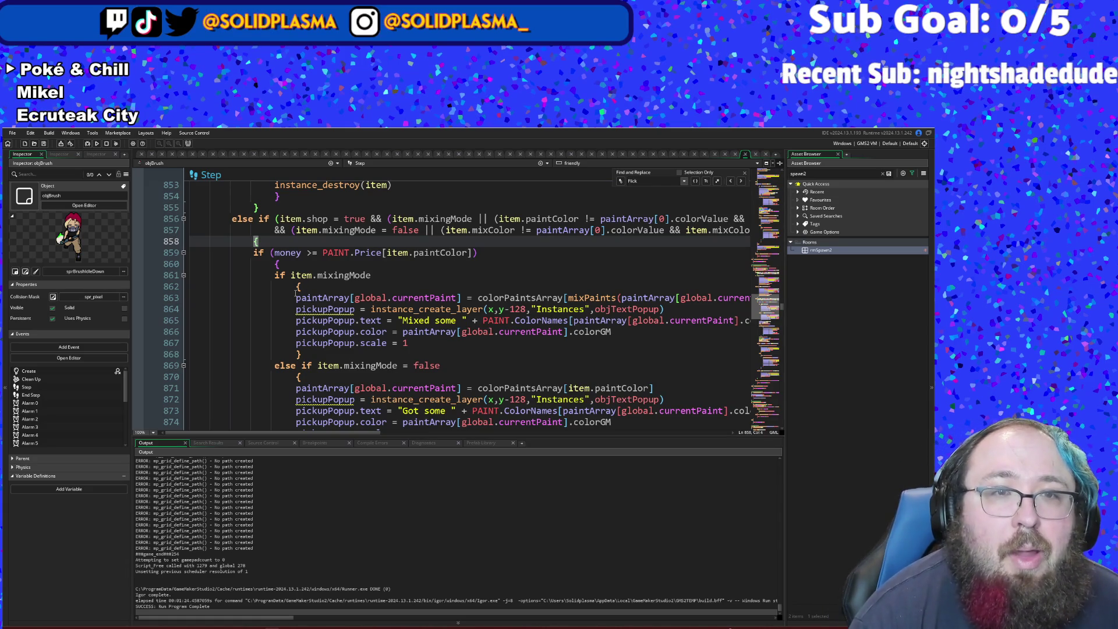
pyautogui.click(294, 276)
pyautogui.click(278, 265)
pyautogui.moveTo(265, 252)
pyautogui.mouseDown()
pyautogui.moveTo(192, 253)
pyautogui.moveTo(233, 236)
pyautogui.mouseUp()
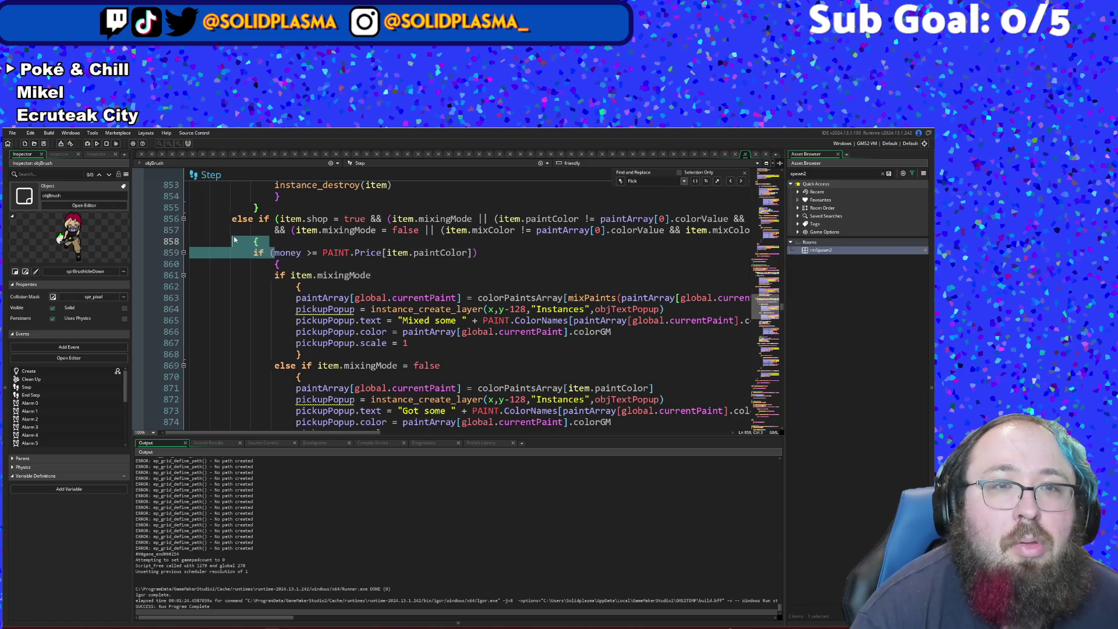
pyautogui.press('BackSpace')
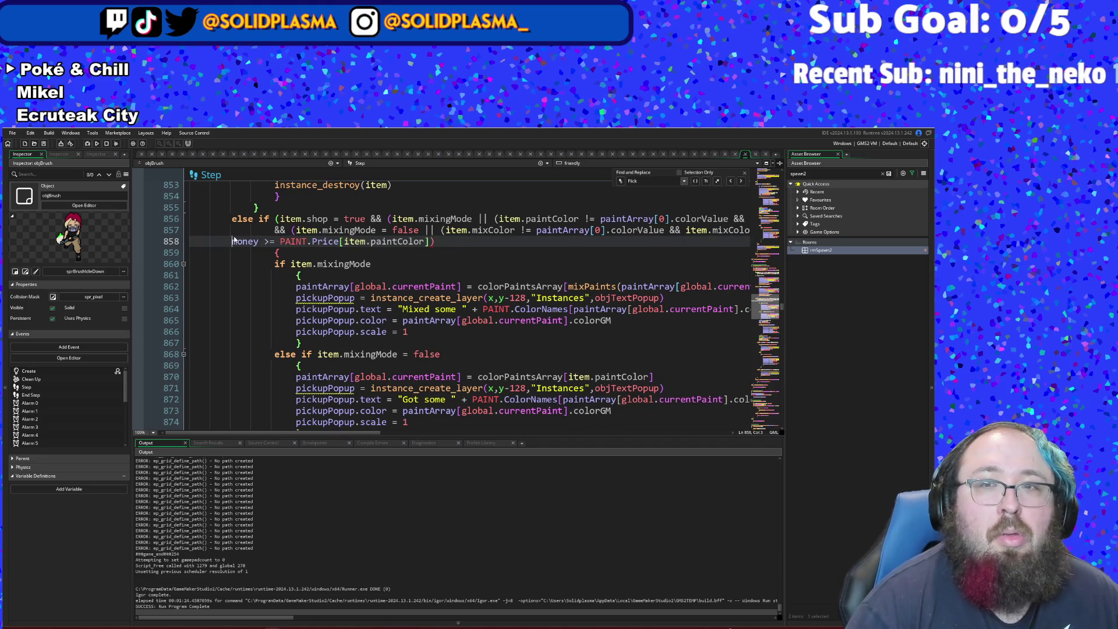
pyautogui.press('BackSpace')
pyautogui.press('BackSpace')
pyautogui.press('BackSpace')
pyautogui.press('Left')
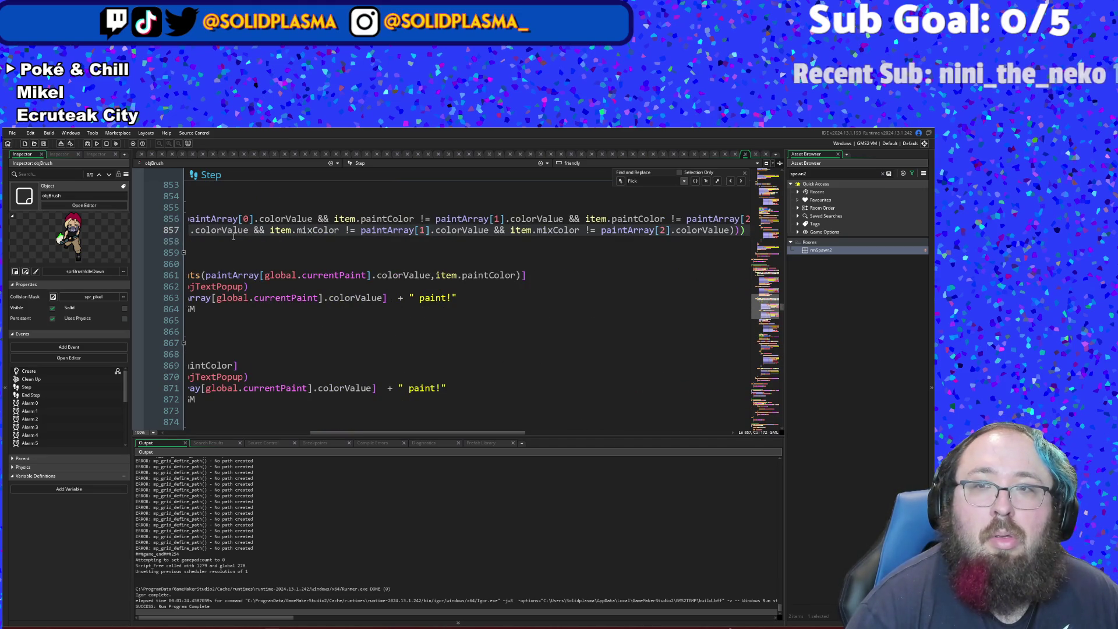
pyautogui.press('Right')
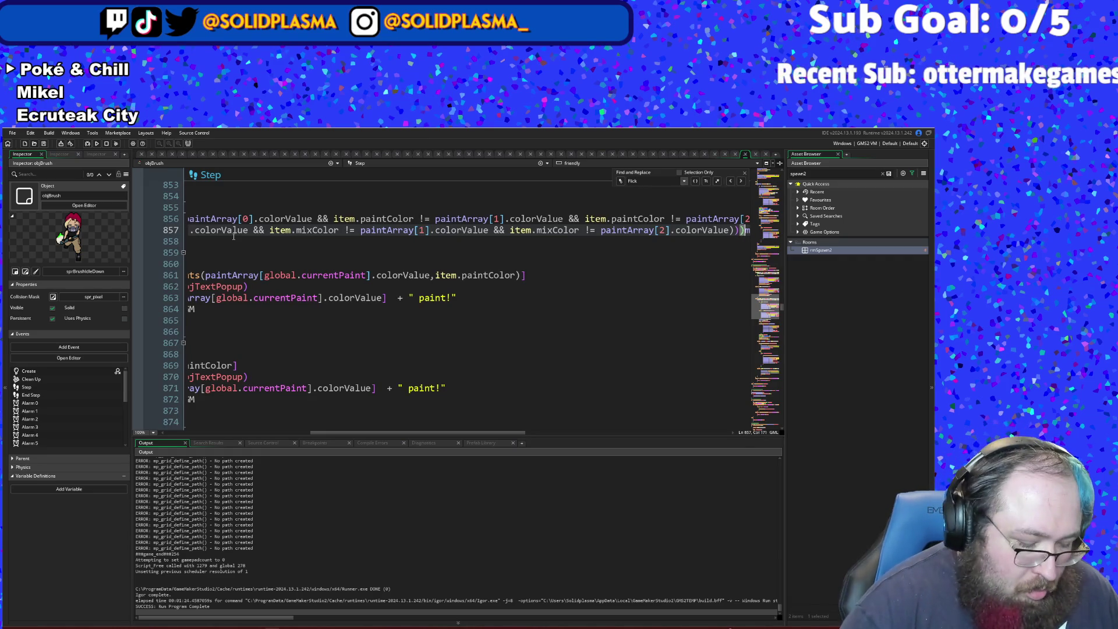
# - Add '&& money >= PAINT.Price[item.paintColor]' on its own indented line and remove the extra ')'
pyautogui.write('mo')
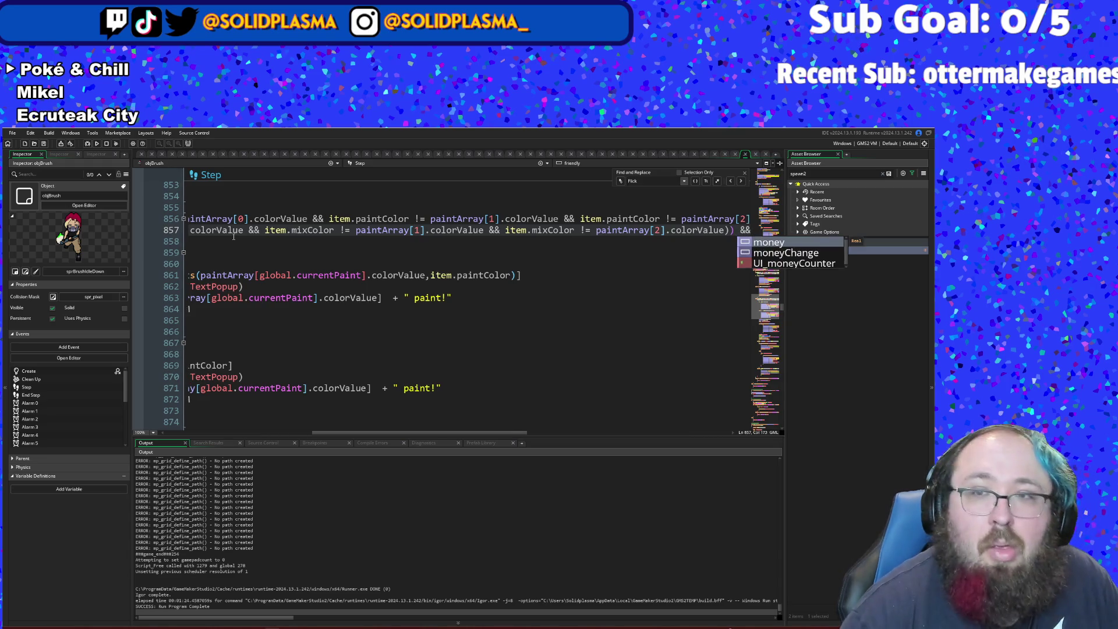
pyautogui.press('Return')
pyautogui.hotkey('ctrl', 'Left')
pyautogui.hotkey('ctrl', 'Left')
pyautogui.press('Return')
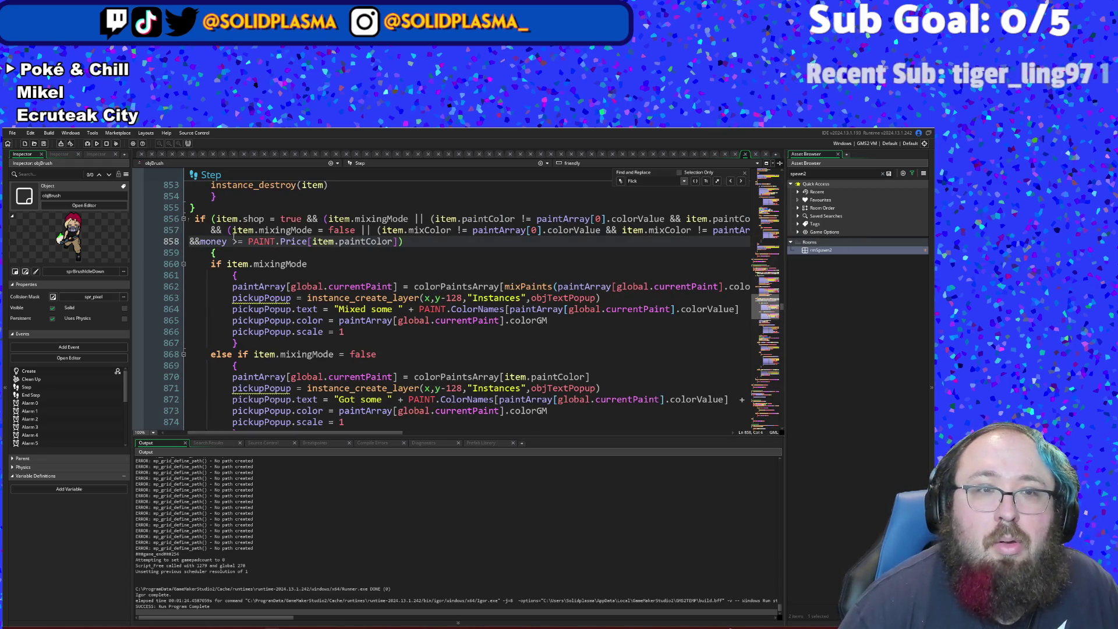
pyautogui.press('Right')
pyautogui.press('BackSpace')
pyautogui.press('BackSpace')
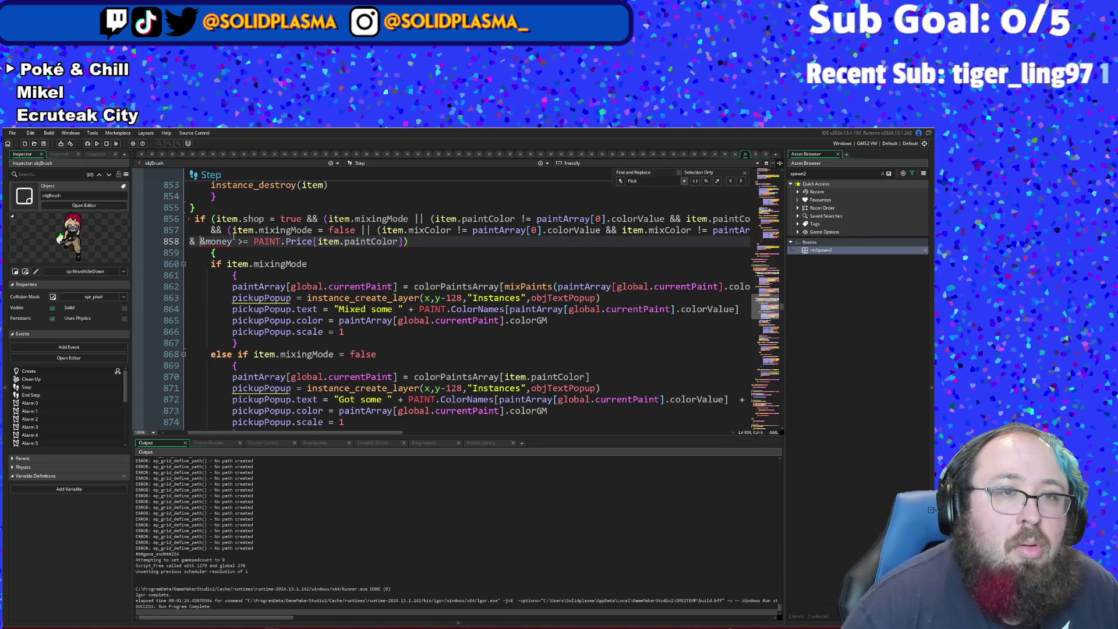
pyautogui.write('&')
pyautogui.press('Tab')
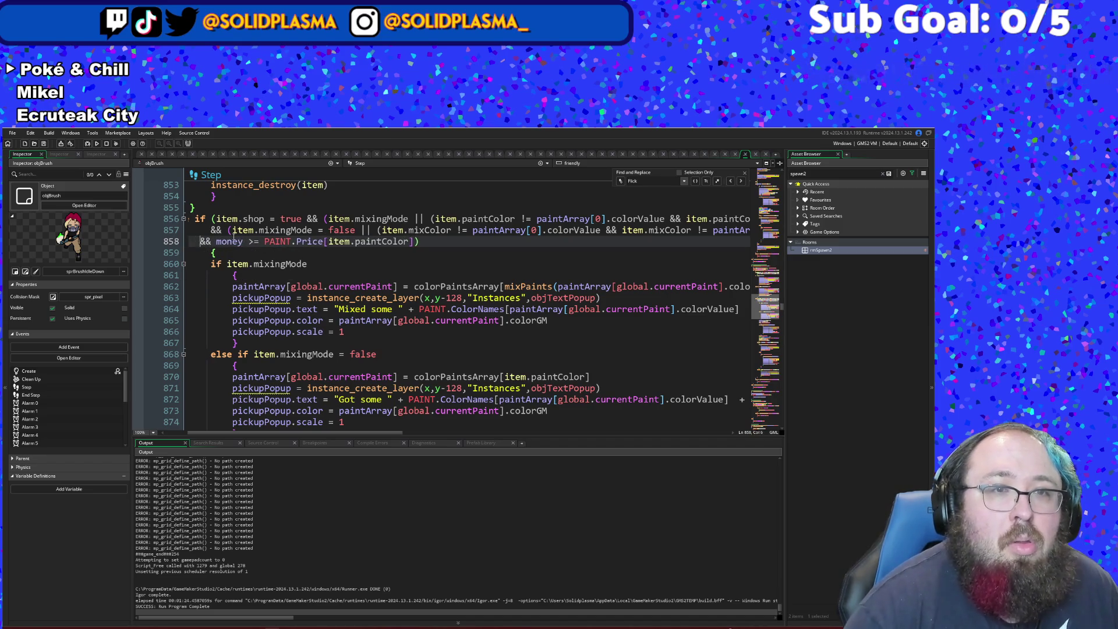
pyautogui.press('Down')
pyautogui.press('Down')
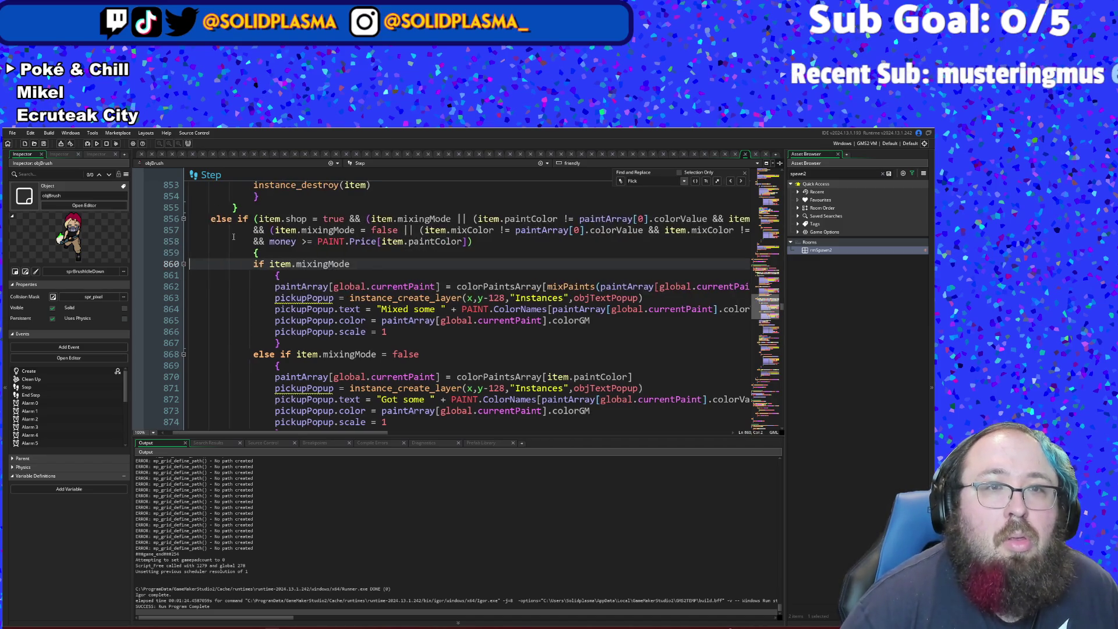
pyautogui.press('Up')
pyautogui.press('Up')
pyautogui.press('End')
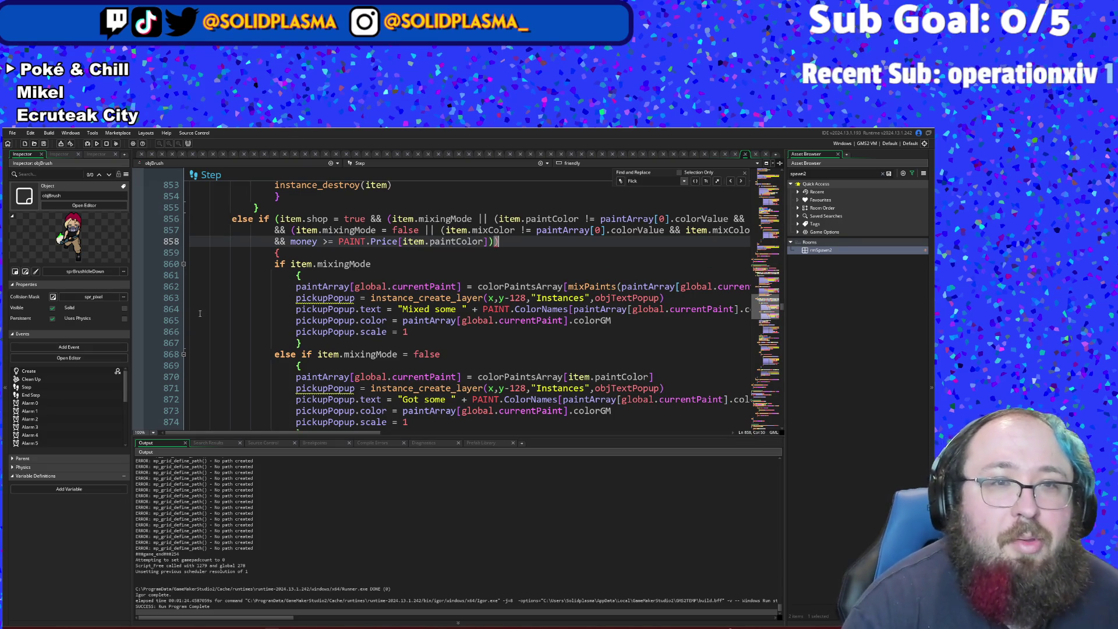
pyautogui.click(290, 258)
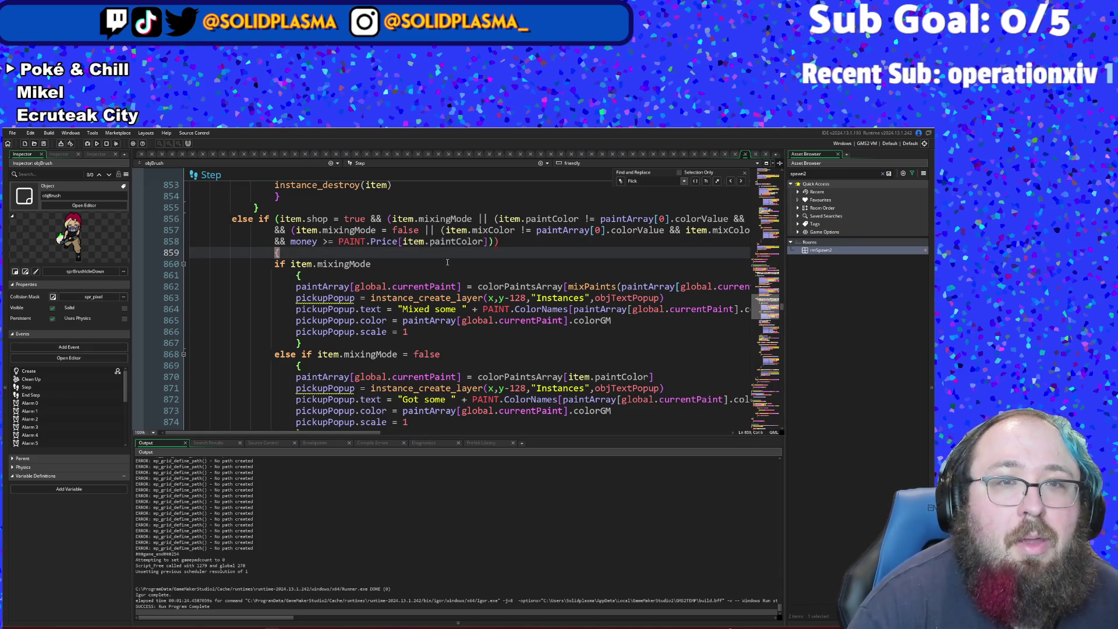
pyautogui.press('Up')
pyautogui.press('End')
pyautogui.press('BackSpace')
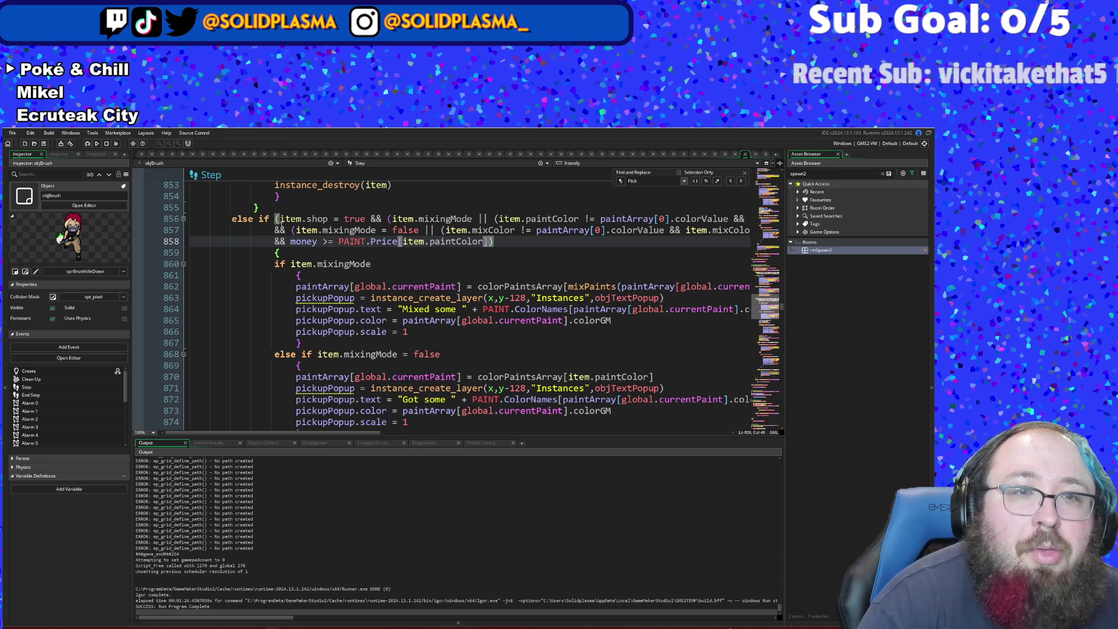
pyautogui.click(274, 251)
pyautogui.scroll(-4, 276, 252)
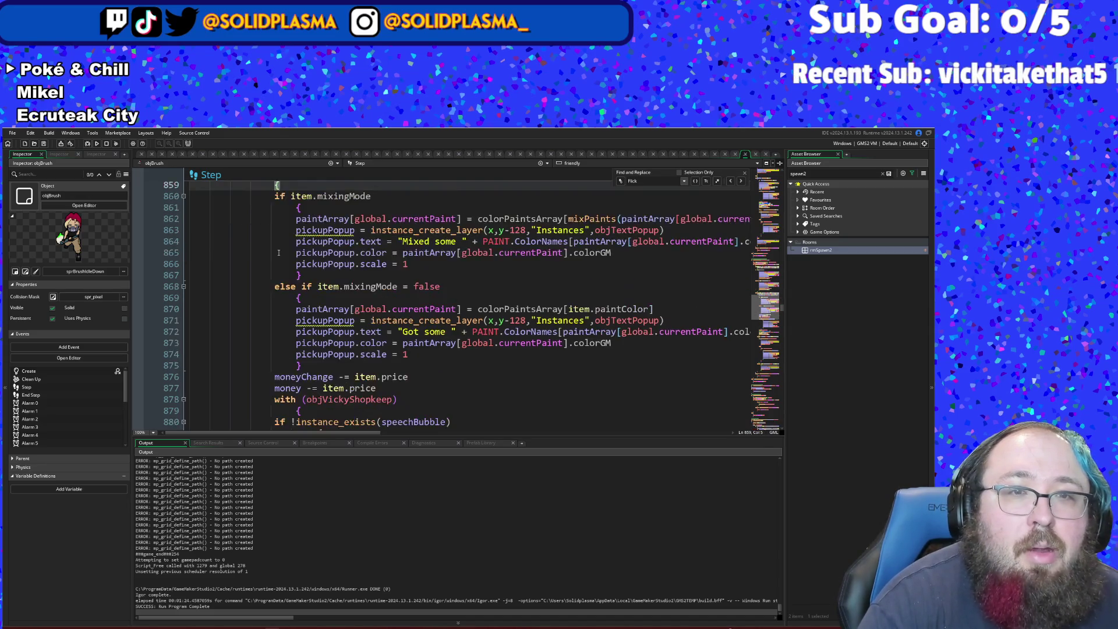
pyautogui.scroll(-2, 279, 252)
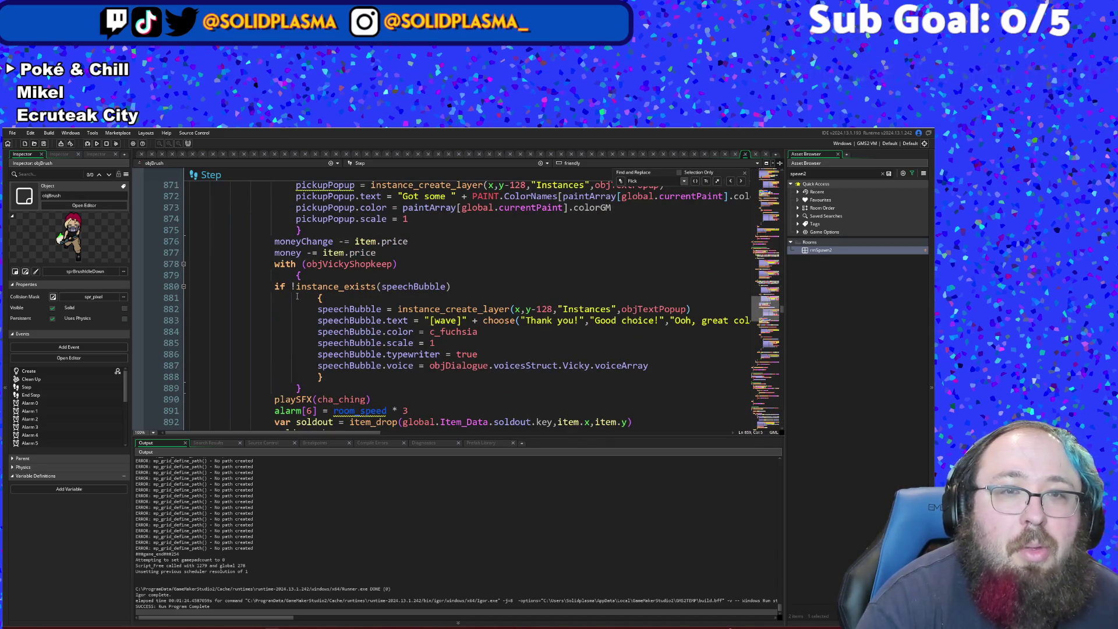
pyautogui.scroll(-2, 301, 314)
pyautogui.scroll(6, 301, 313)
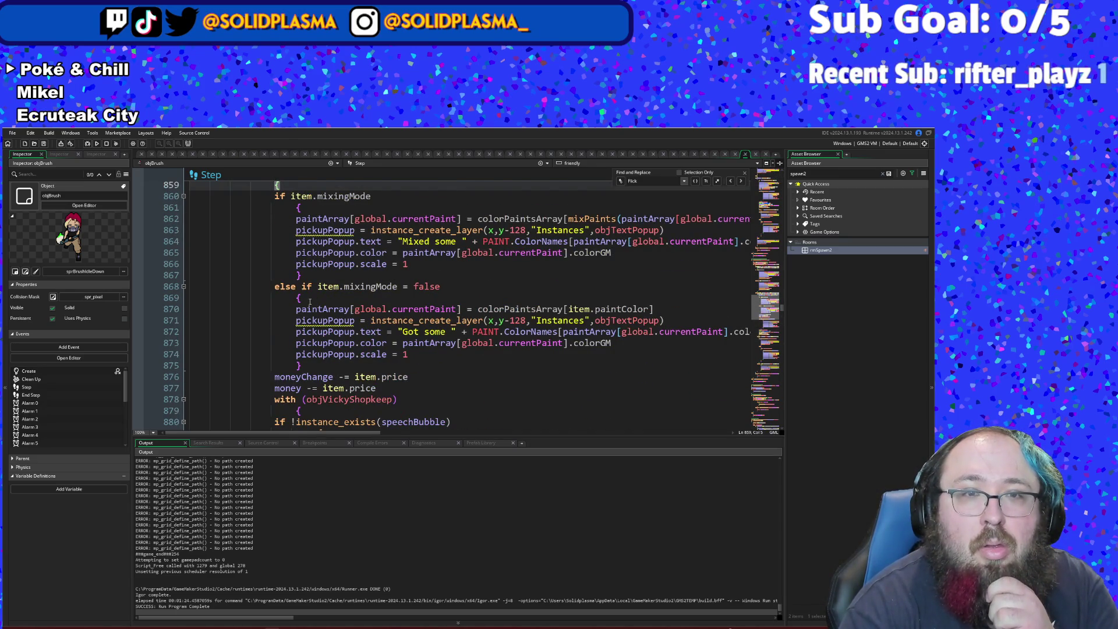
pyautogui.scroll(-4, 310, 302)
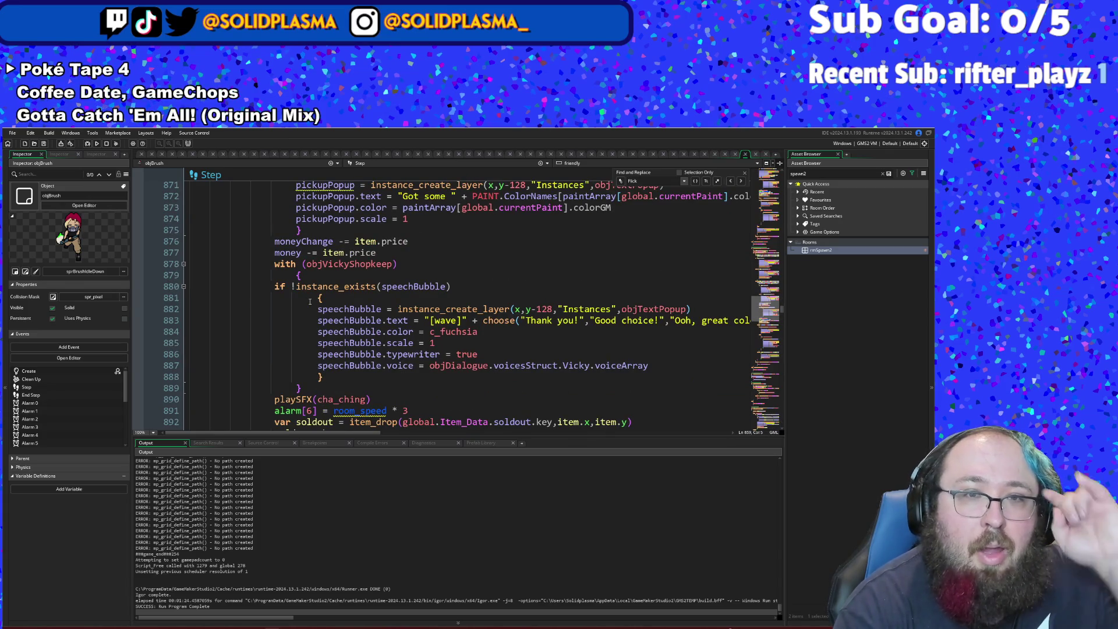
pyautogui.scroll(-4, 299, 330)
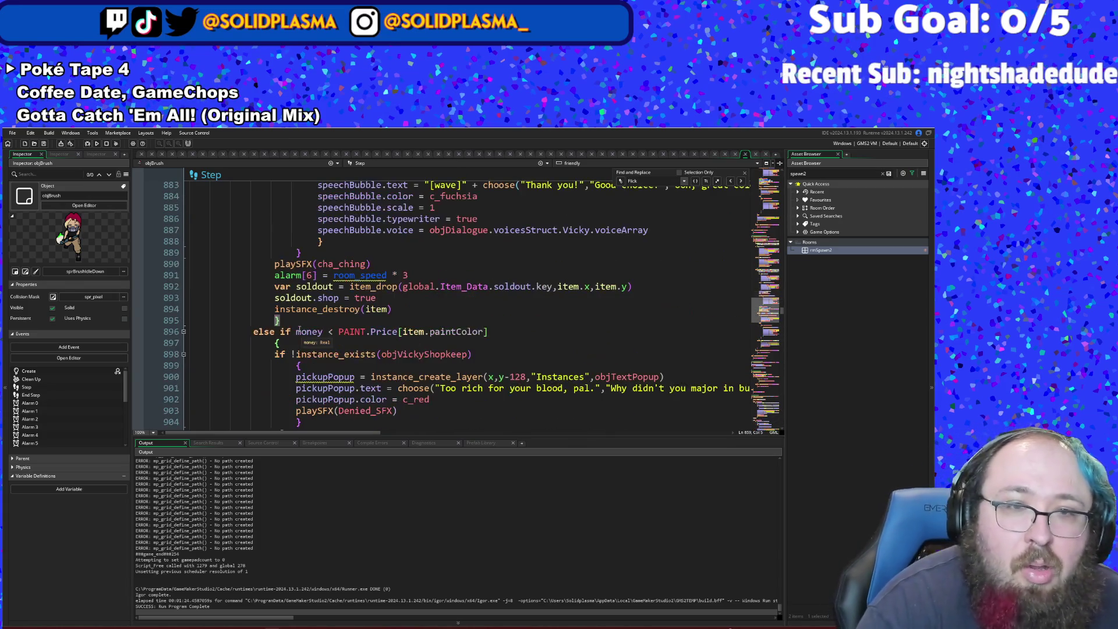
pyautogui.scroll(-2, 359, 330)
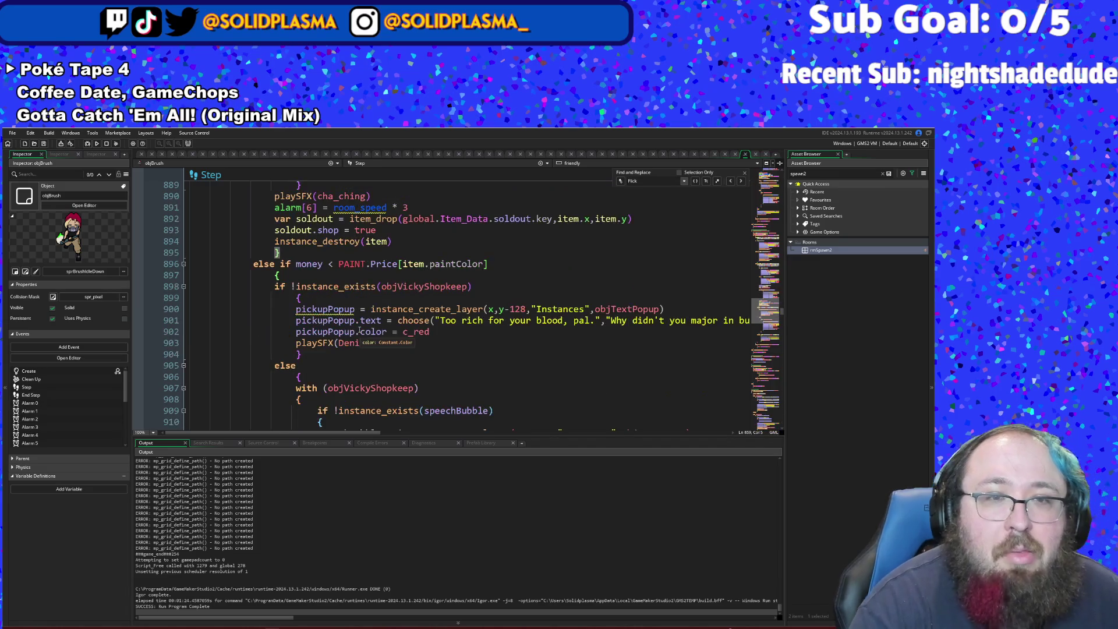
pyautogui.scroll(-2, 361, 331)
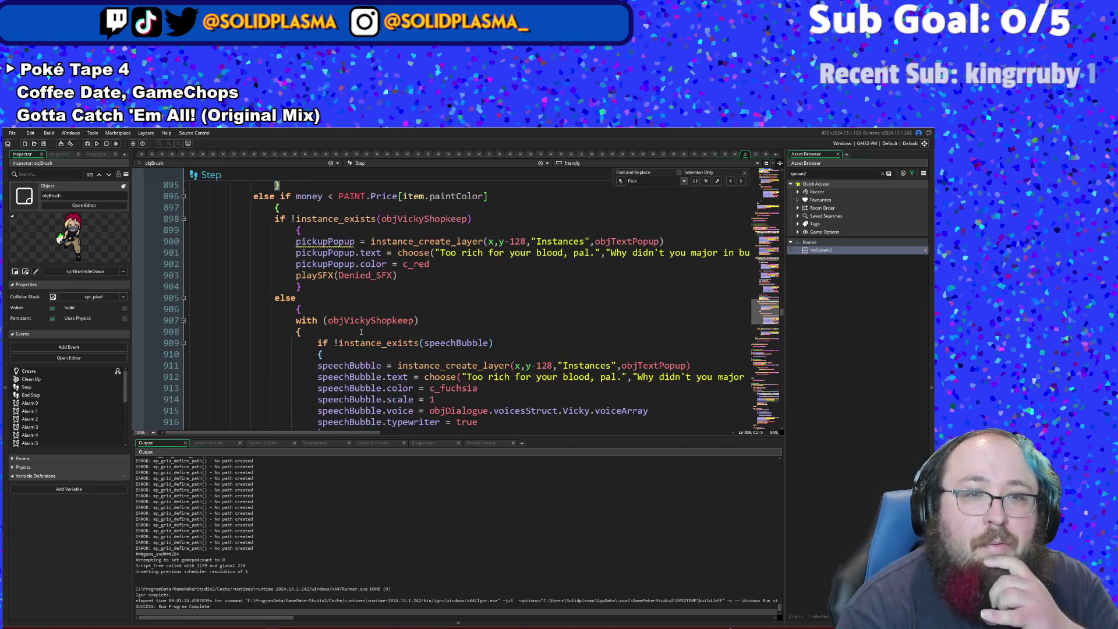
pyautogui.scroll(-2, 361, 331)
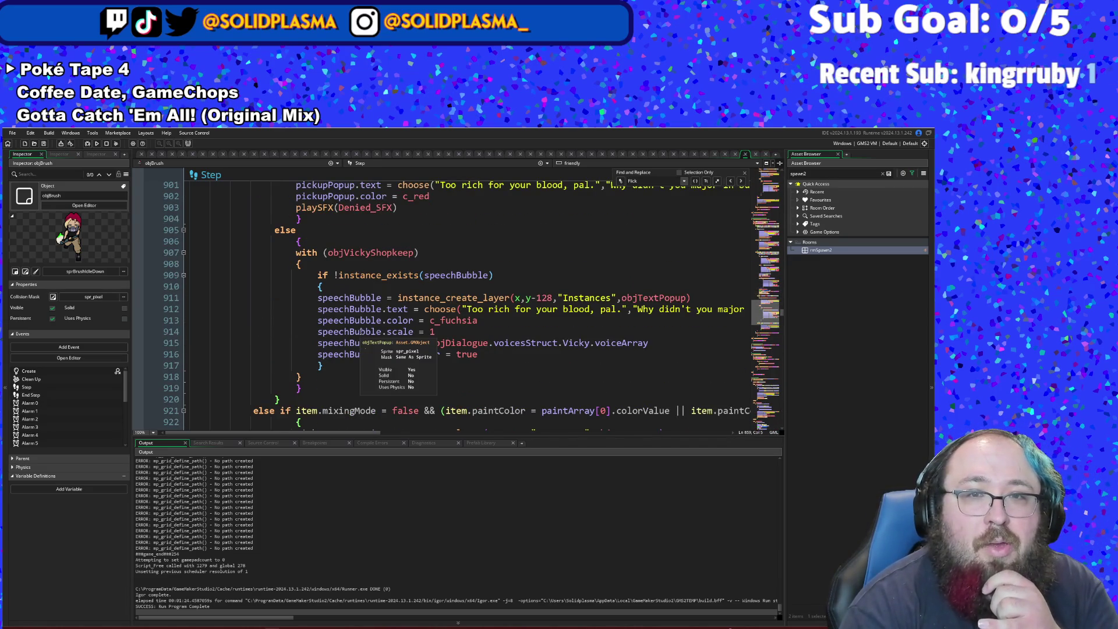
pyautogui.scroll(3, 373, 363)
pyautogui.scroll(-3, 373, 364)
pyautogui.scroll(-4, 373, 364)
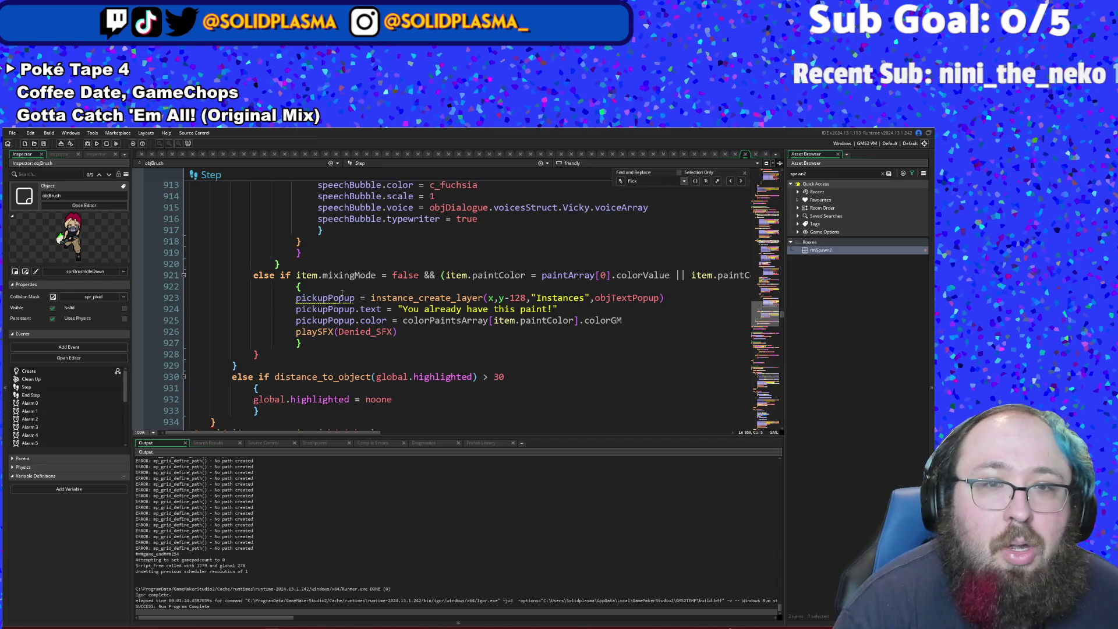
# - Delete the 'if item.mixingMode = false && (...' condition so line 921 reads 'else {'
pyautogui.click(342, 294)
pyautogui.click(311, 283)
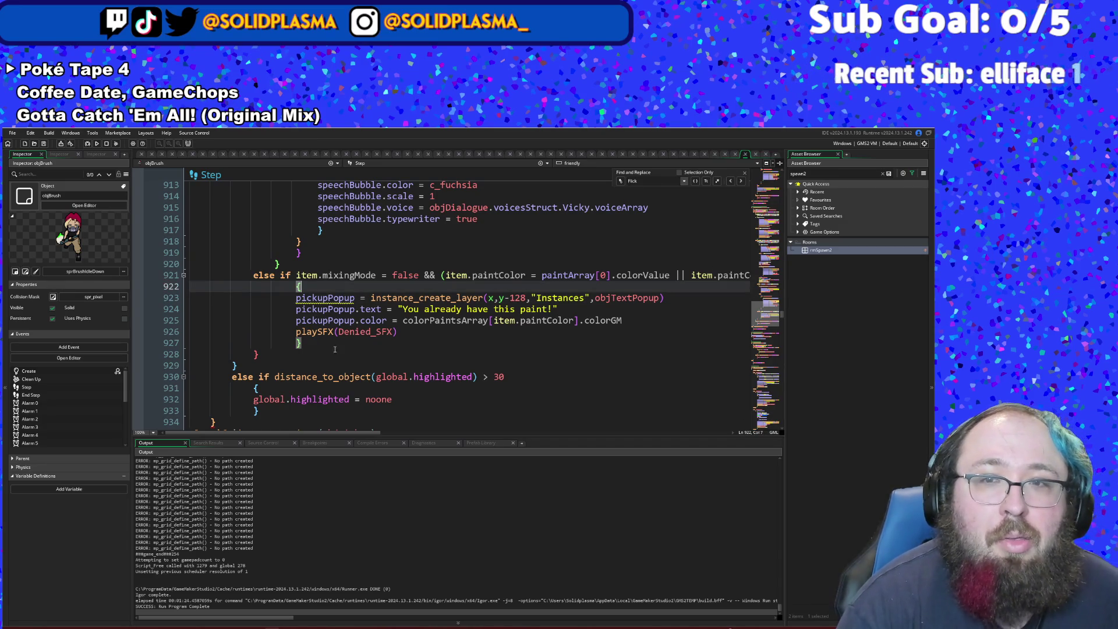
pyautogui.moveTo(361, 435)
pyautogui.mouseDown()
pyautogui.moveTo(443, 432)
pyautogui.moveTo(361, 432)
pyautogui.mouseUp()
pyautogui.click(354, 297)
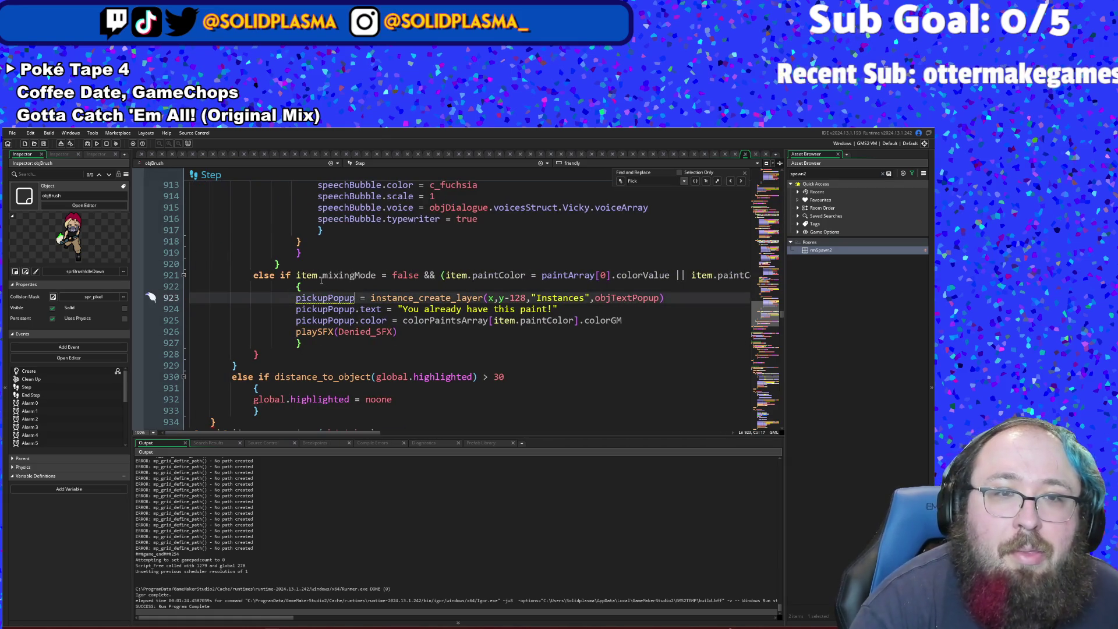
pyautogui.moveTo(280, 275)
pyautogui.mouseDown()
pyautogui.moveTo(699, 276)
pyautogui.moveTo(452, 273)
pyautogui.moveTo(440, 288)
pyautogui.mouseUp()
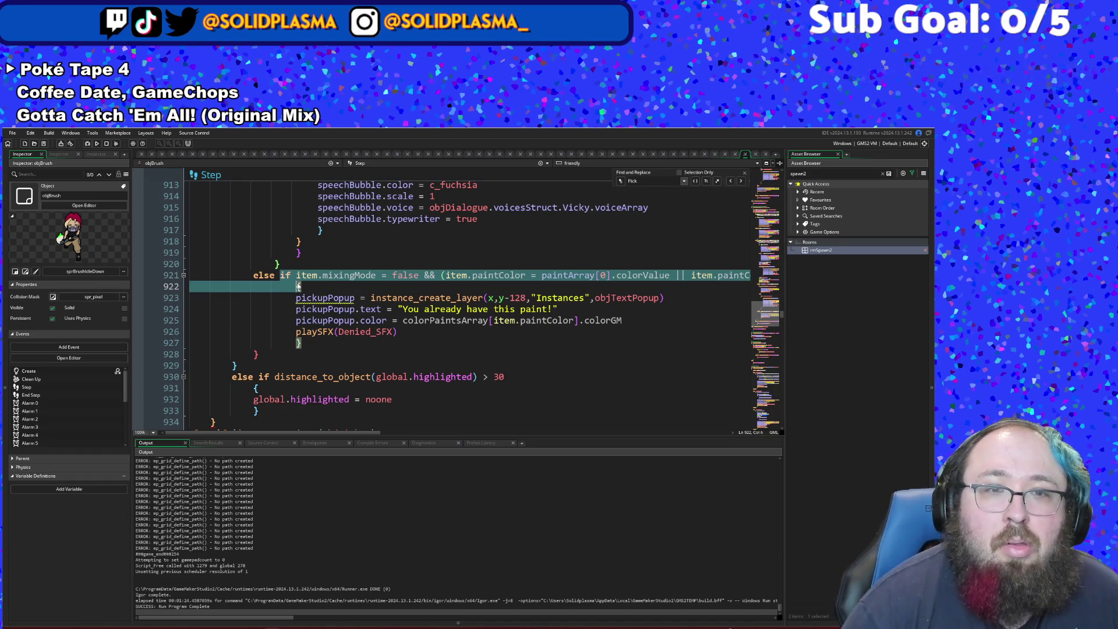
pyautogui.press('Delete')
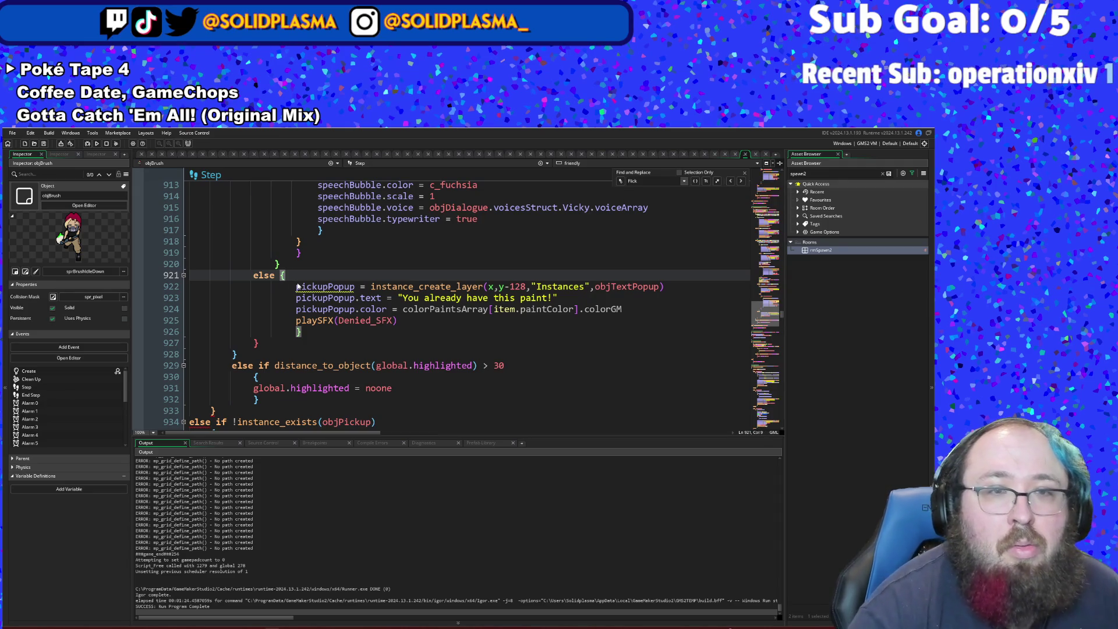
pyautogui.click(296, 286)
pyautogui.click(285, 276)
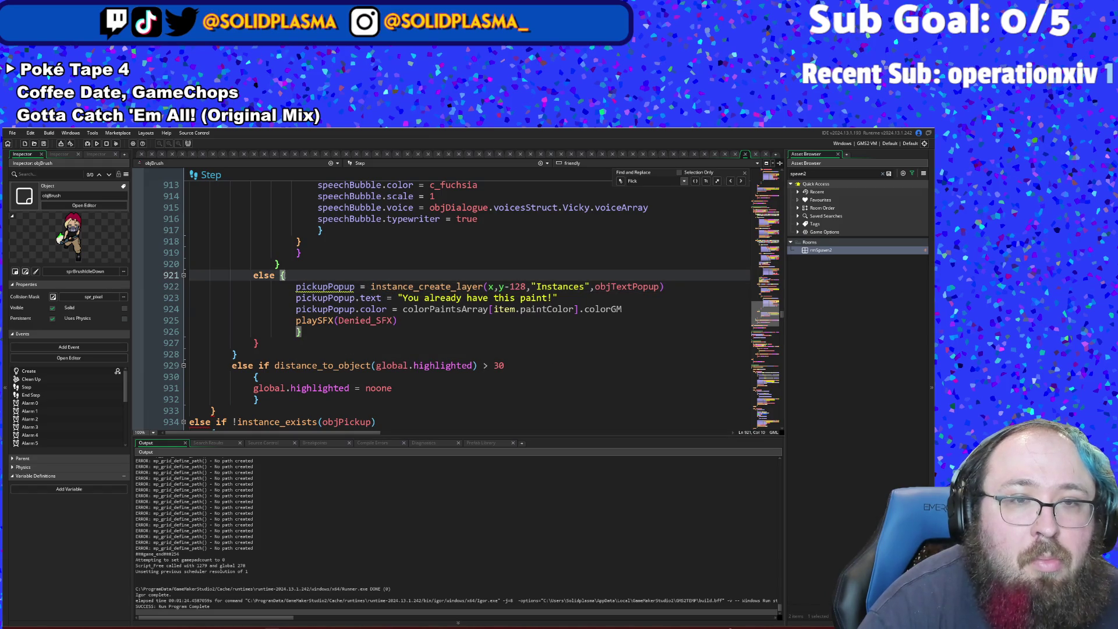
pyautogui.click(283, 275)
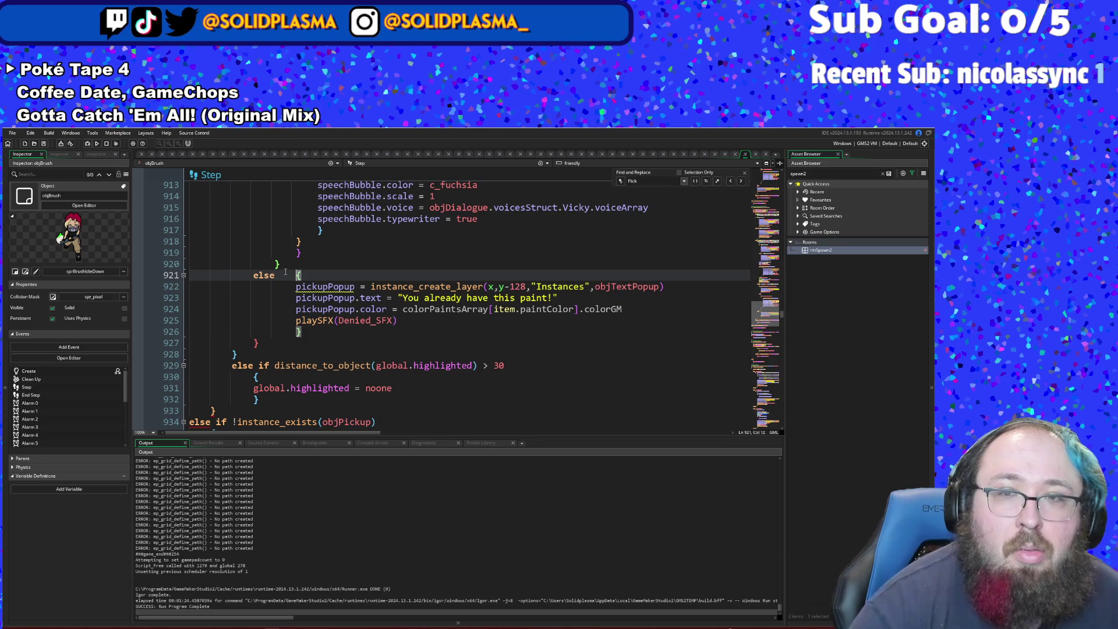
pyautogui.click(356, 331)
pyautogui.click(294, 273)
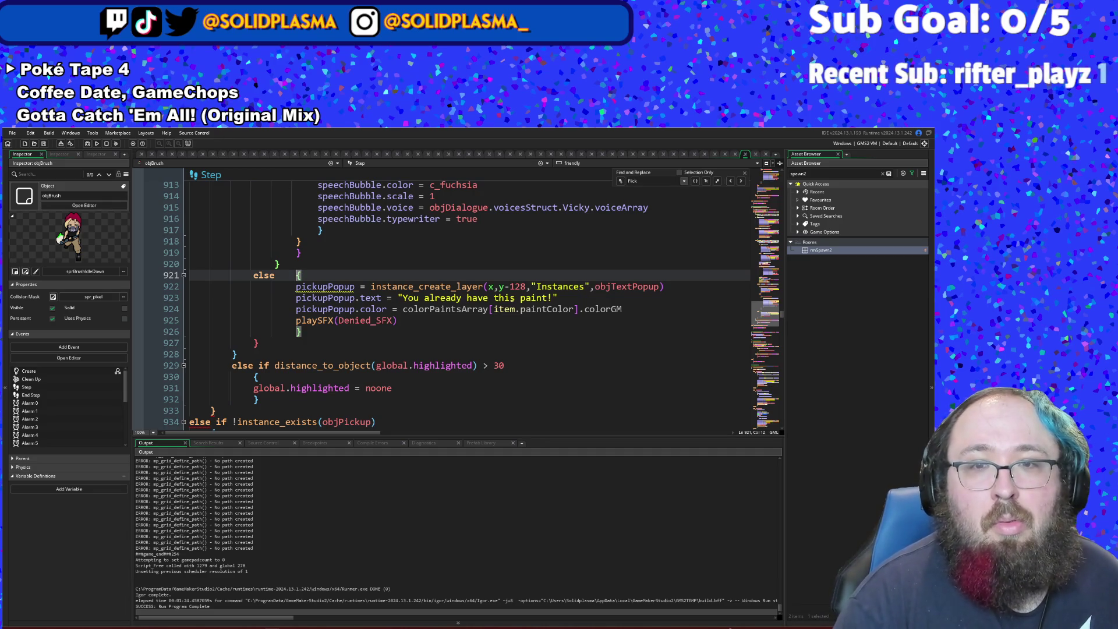
# - Outdent the else block's closing brace and move its opening brace below else
pyautogui.click(512, 297)
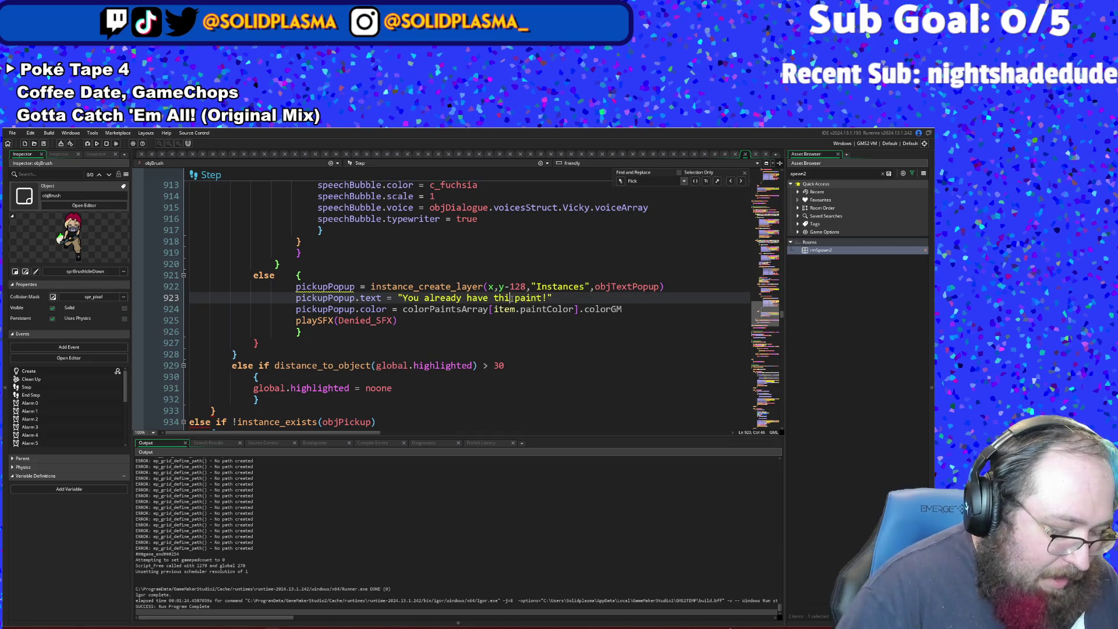
pyautogui.write('at')
pyautogui.click(430, 309)
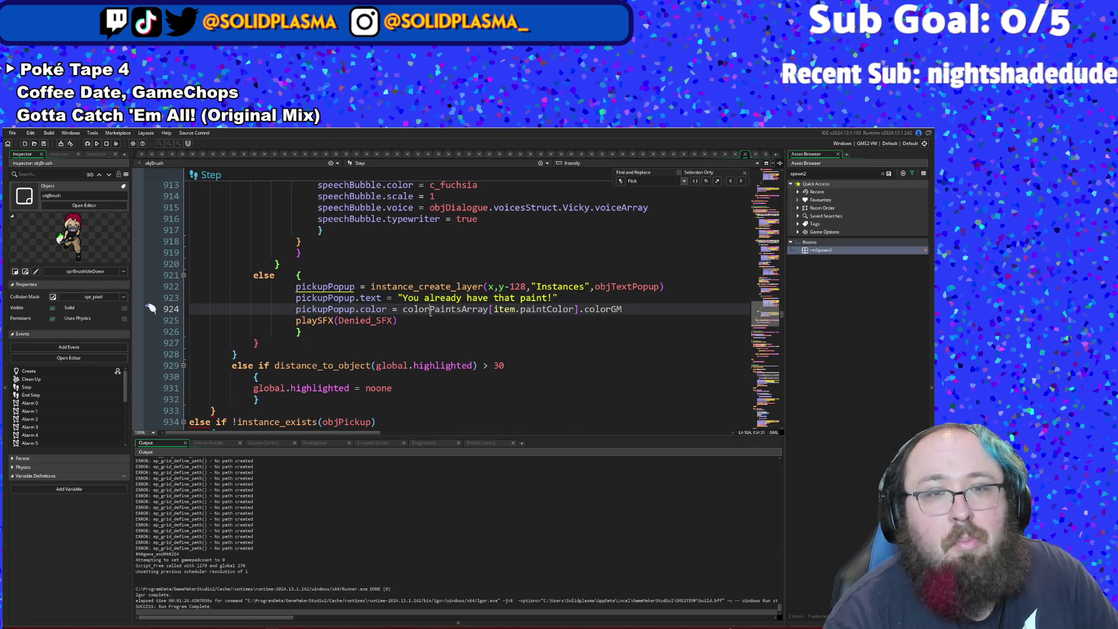
pyautogui.click(298, 276)
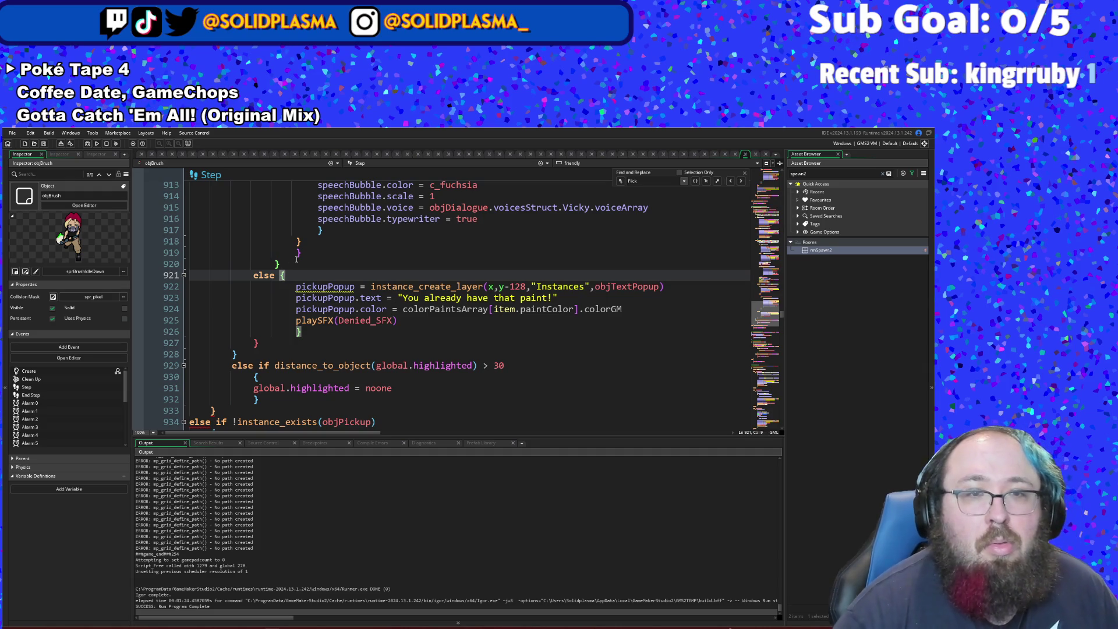
pyautogui.press('Down')
pyautogui.press('Down')
pyautogui.press('Down')
pyautogui.press('BackSpace')
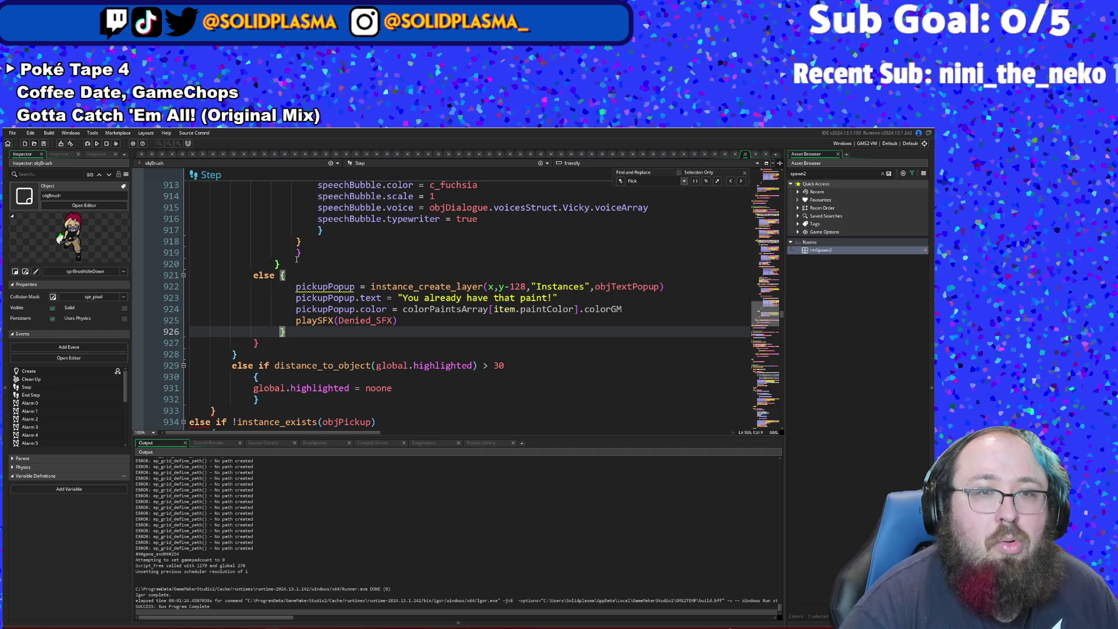
pyautogui.press('Up')
pyautogui.press('Up')
pyautogui.press('Up')
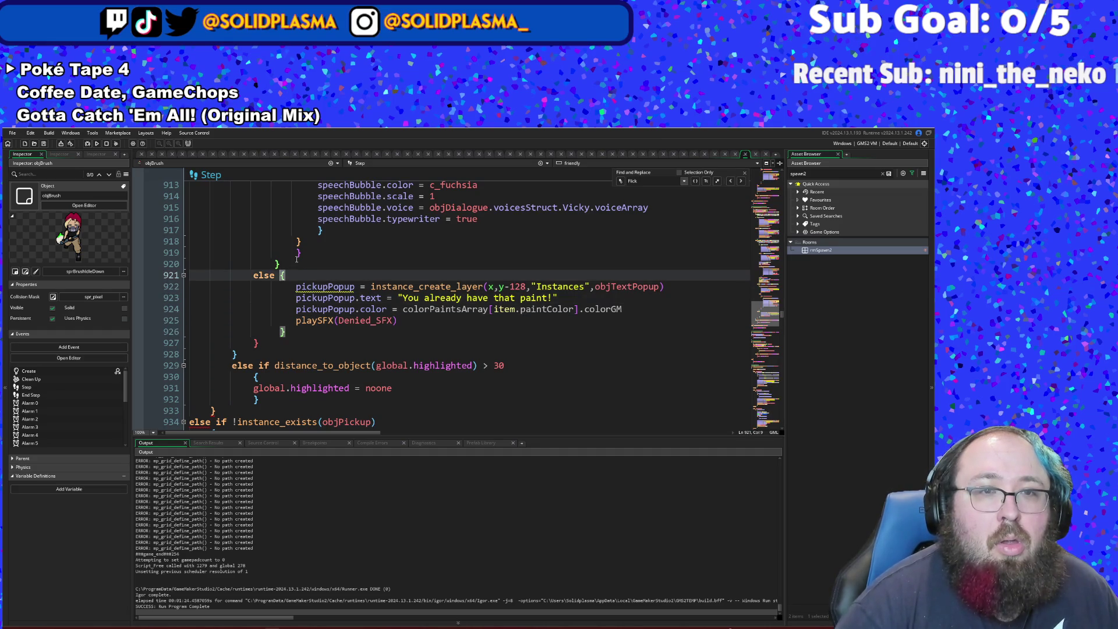
pyautogui.press('Return')
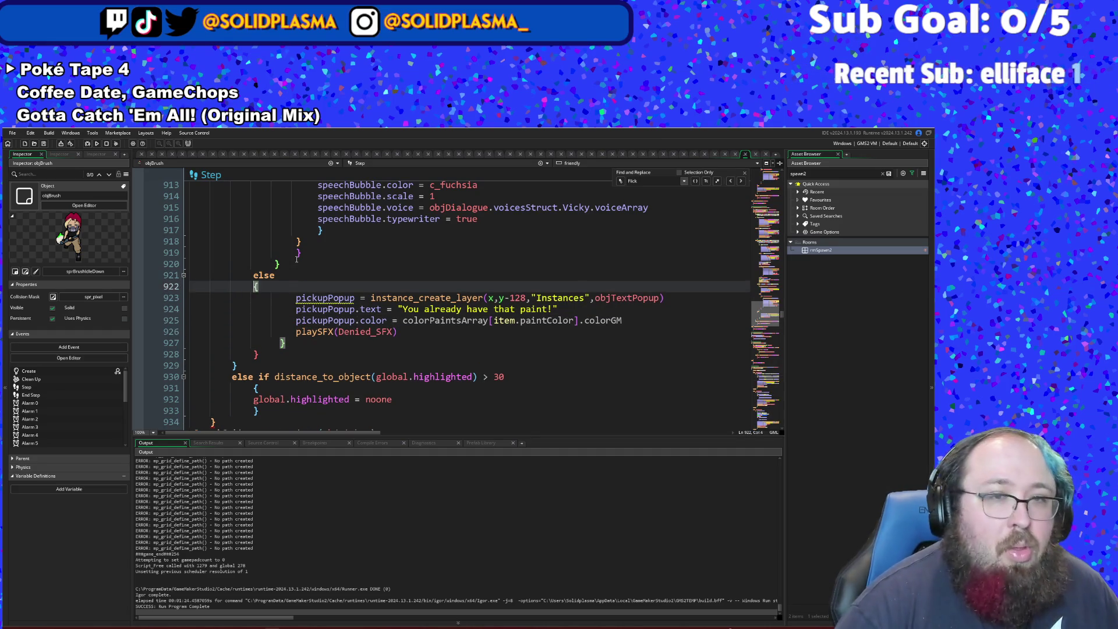
pyautogui.hotkey('ctrl', 'z')
pyautogui.press('Return')
pyautogui.press('Right')
pyautogui.press('Right')
pyautogui.press('Right')
pyautogui.press('BackSpace')
pyautogui.press('BackSpace')
pyautogui.press('BackSpace')
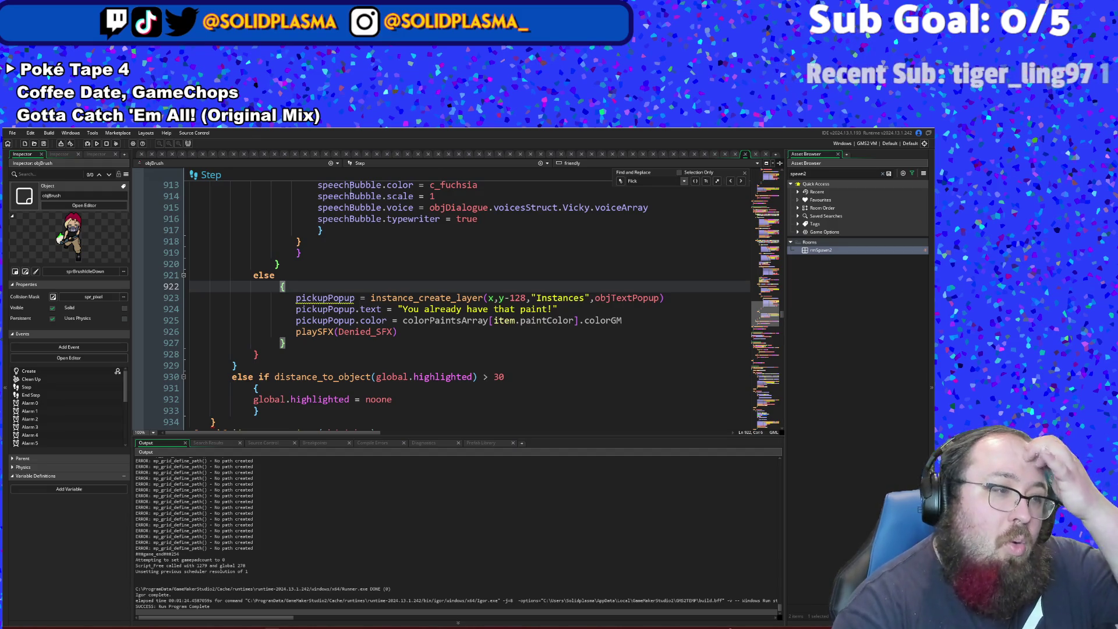
# - Indent the opening brace under else and align the closing brace with it
pyautogui.press('Down')
pyautogui.press('Down')
pyautogui.press('Down')
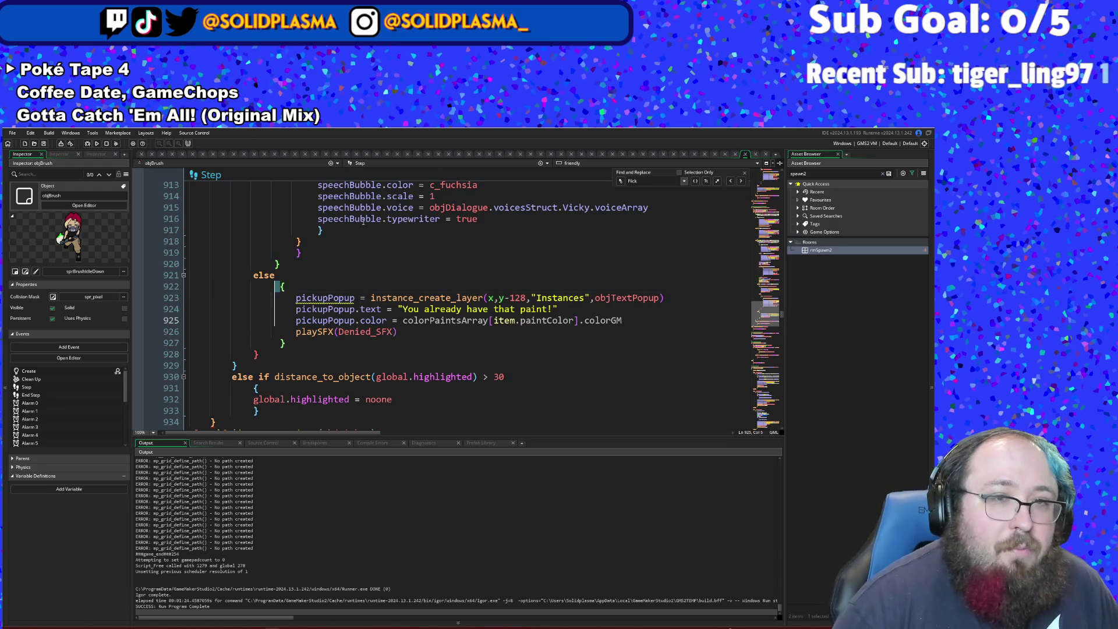
pyautogui.press('Up')
pyautogui.press('Up')
pyautogui.press('Up')
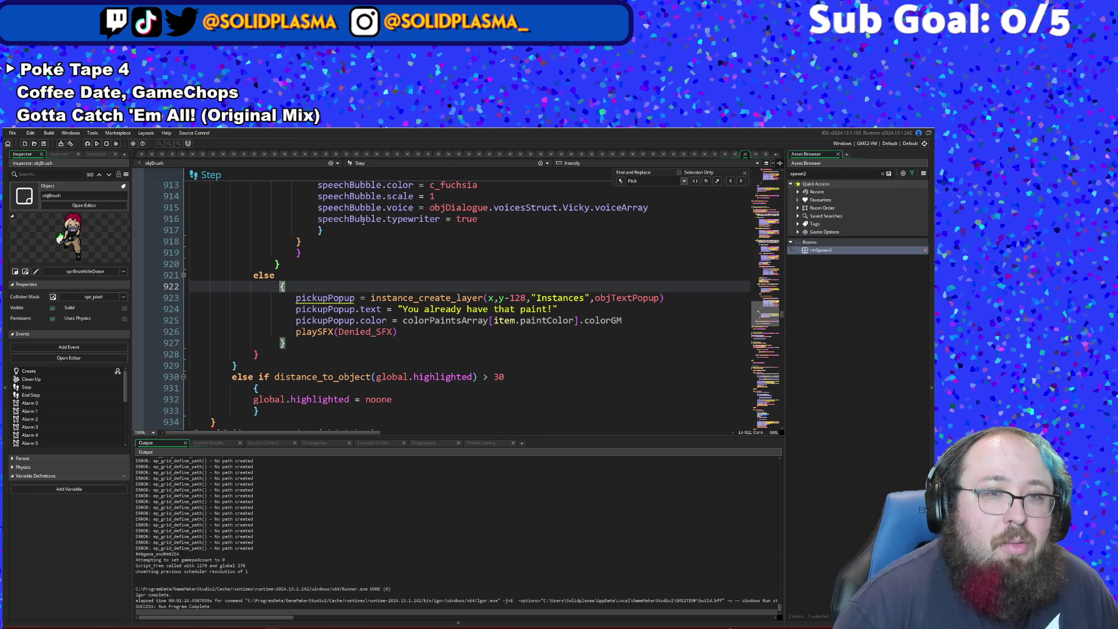
pyautogui.press('Left')
pyautogui.press('BackSpace')
pyautogui.press('BackSpace')
pyautogui.press('BackSpace')
pyautogui.press('Return')
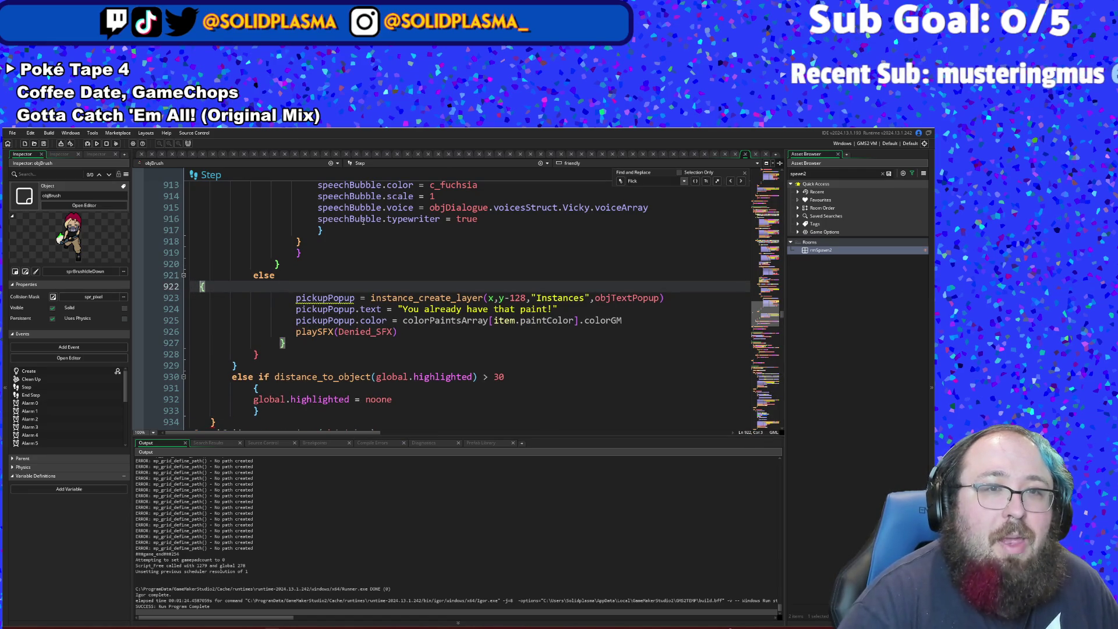
pyautogui.press('Tab')
pyautogui.press('Tab')
pyautogui.press('Tab')
pyautogui.press('Down')
pyautogui.press('Down')
pyautogui.press('Down')
pyautogui.press('Down')
pyautogui.press('Down')
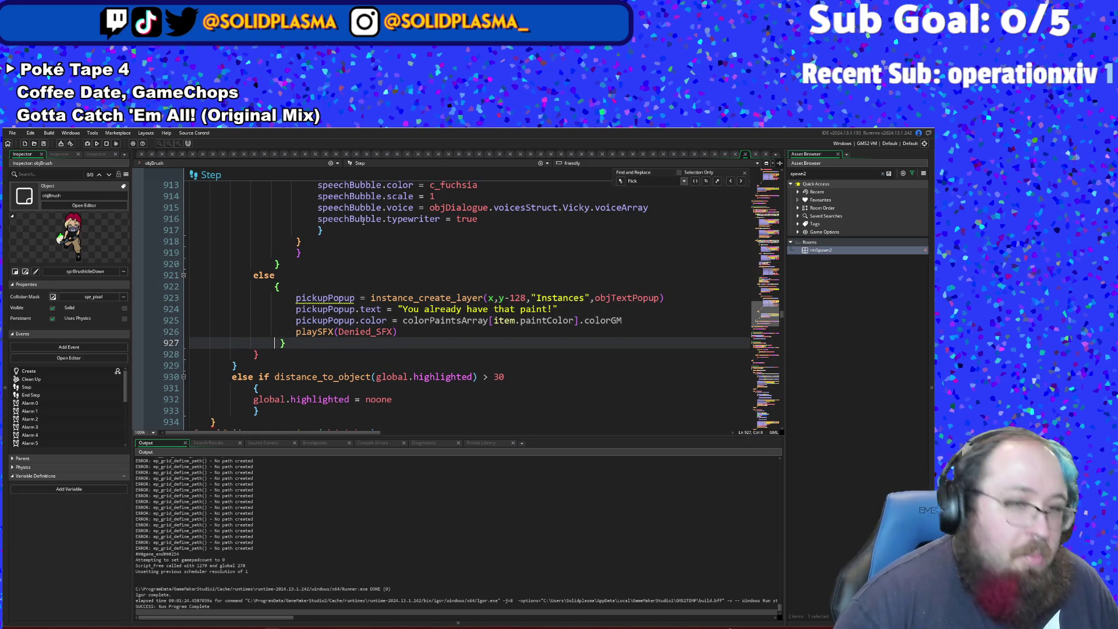
pyautogui.press('Delete')
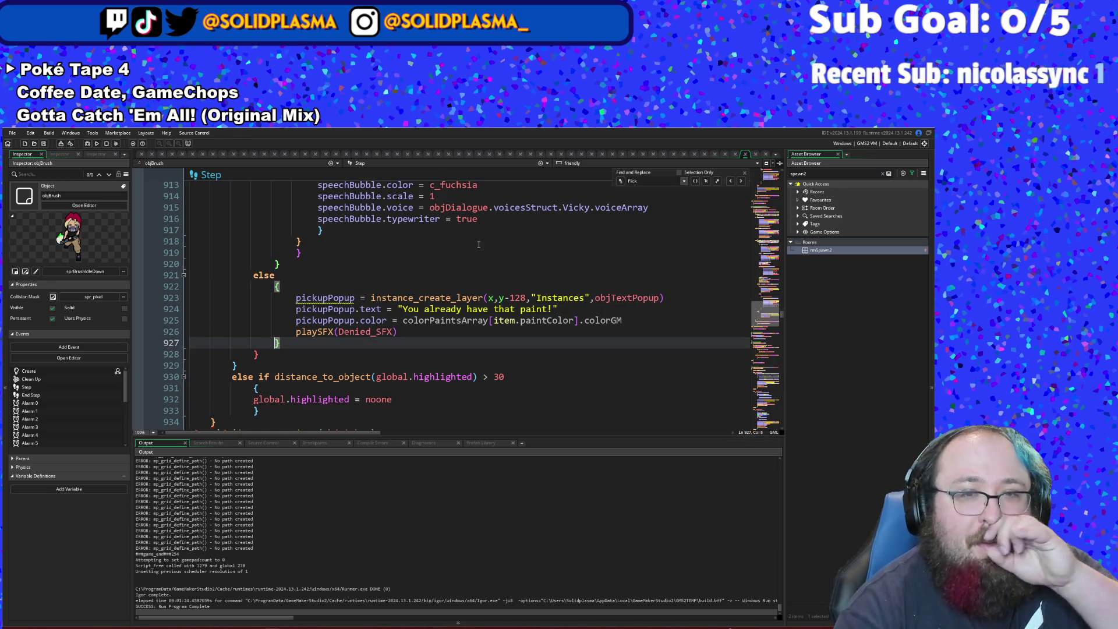
pyautogui.click(467, 246)
# - Review the pickup and paint tooltip blocks, then go to the extra closing brace on line 934
pyautogui.scroll(-4, 478, 294)
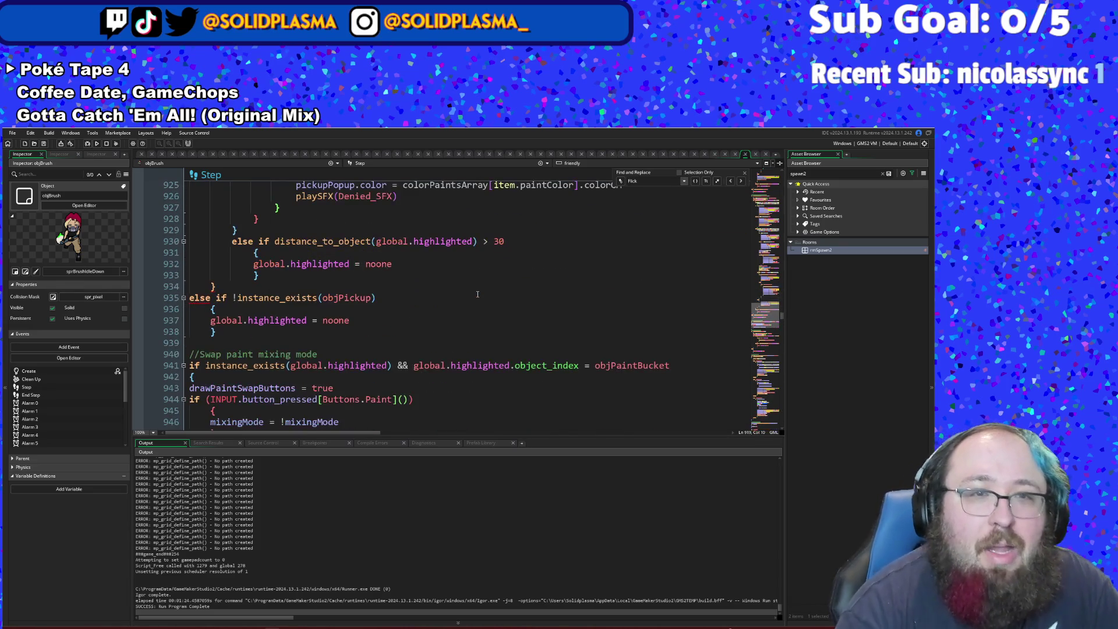
pyautogui.click(212, 289)
pyautogui.scroll(20, 254, 309)
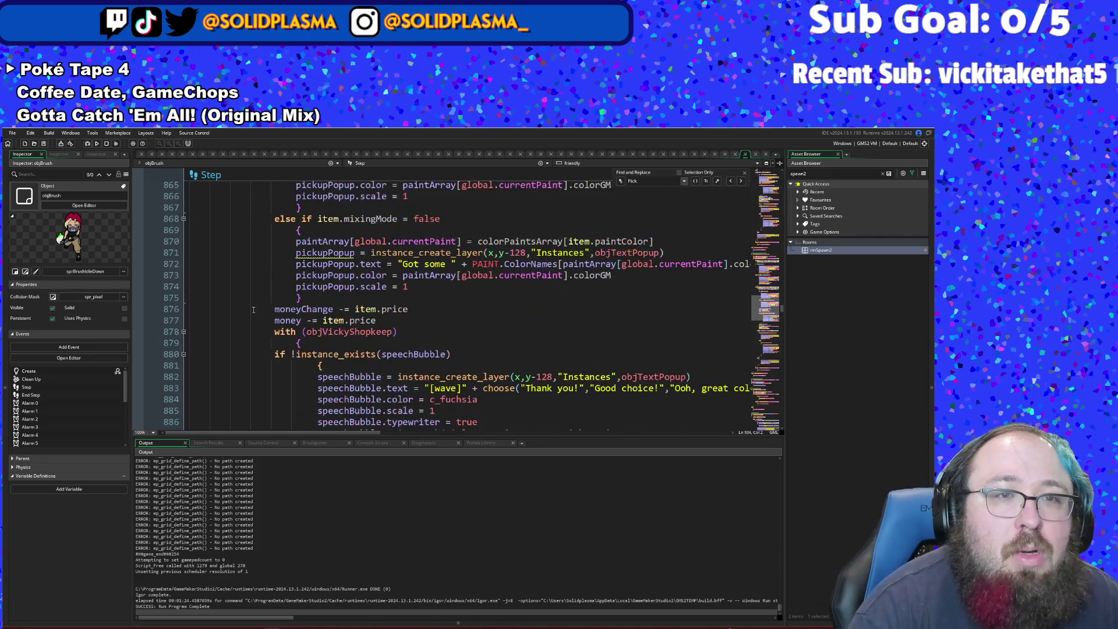
pyautogui.scroll(14, 253, 309)
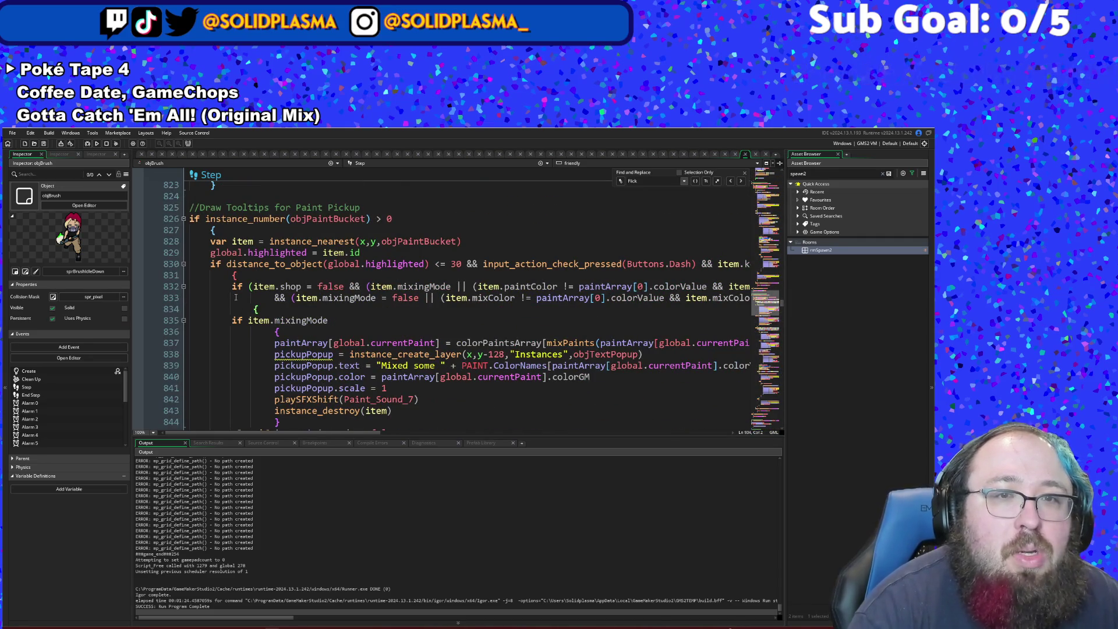
pyautogui.click(213, 230)
pyautogui.click(208, 238)
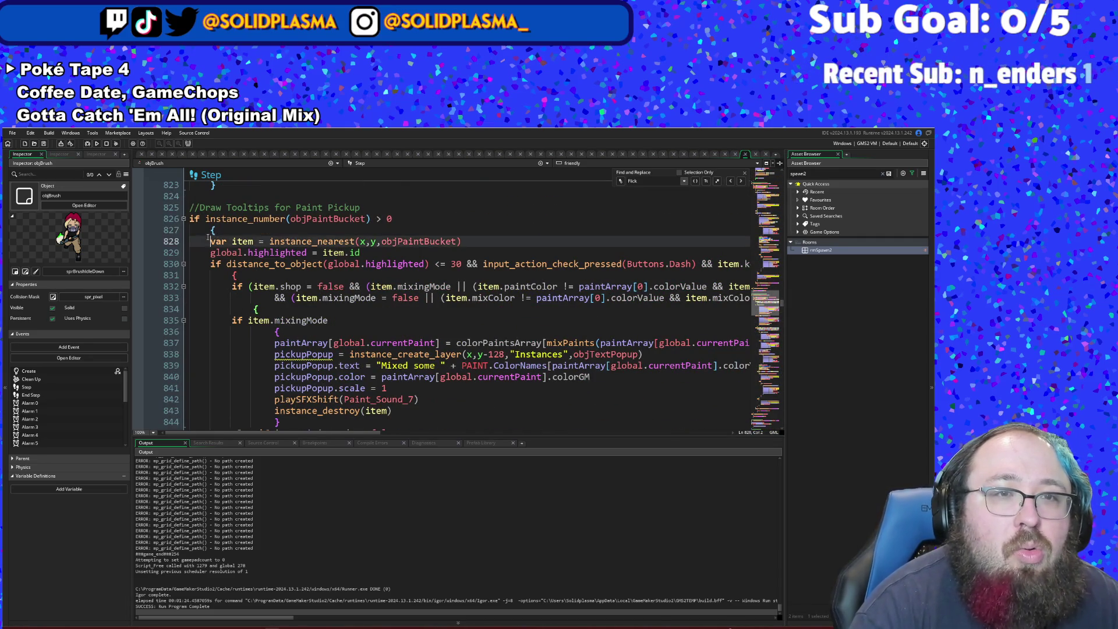
pyautogui.click(207, 232)
pyautogui.scroll(-20, 214, 219)
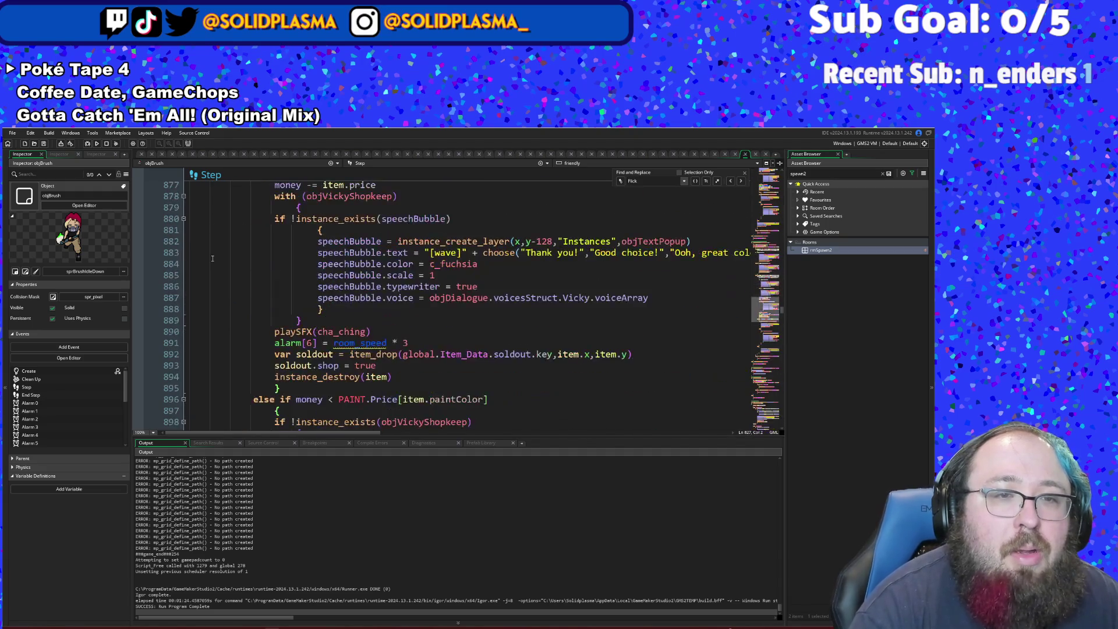
pyautogui.scroll(-2, 214, 253)
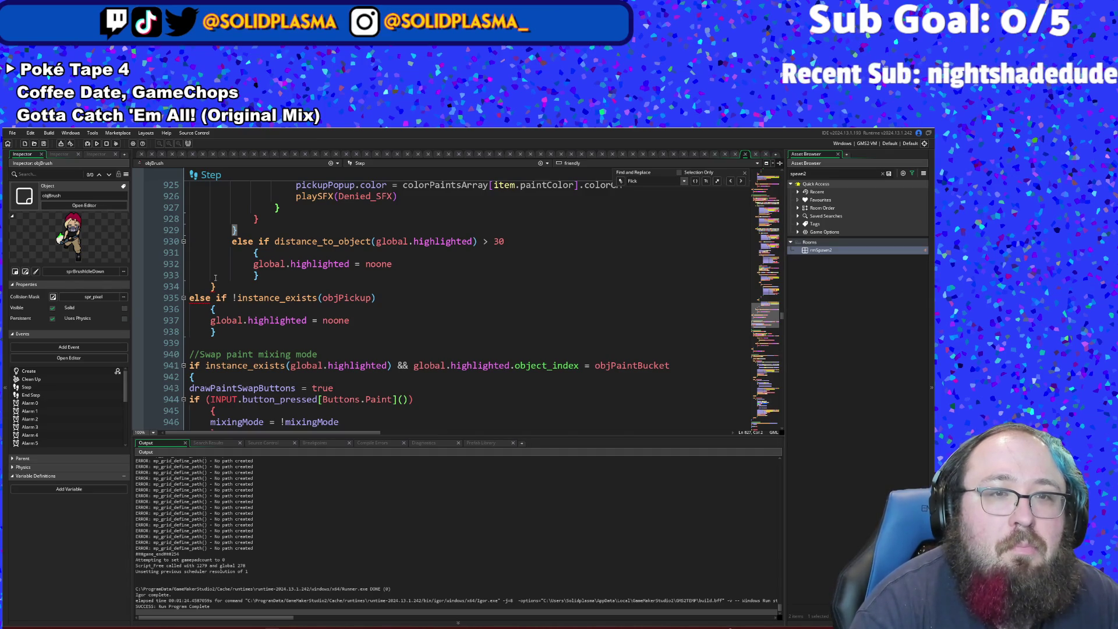
pyautogui.scroll(2, 215, 278)
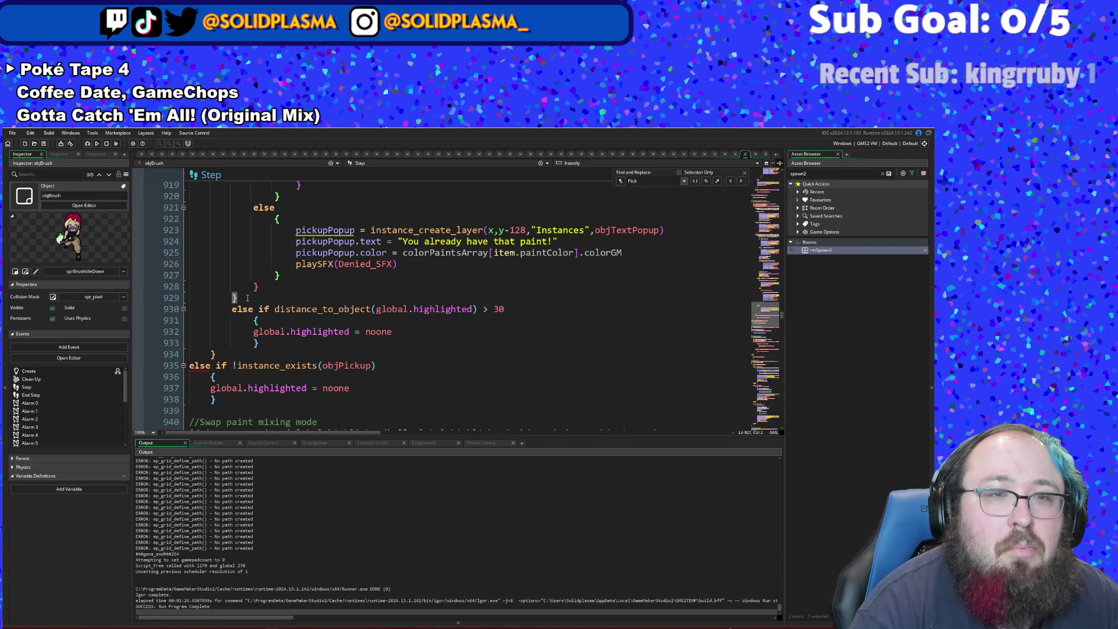
pyautogui.scroll(20, 248, 298)
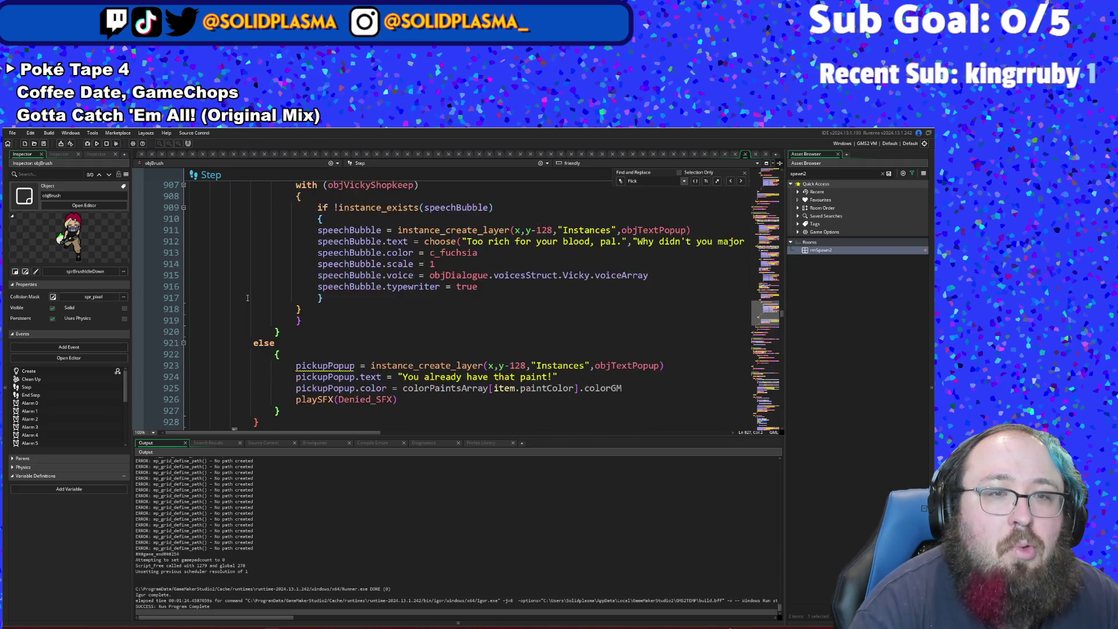
pyautogui.scroll(10, 251, 292)
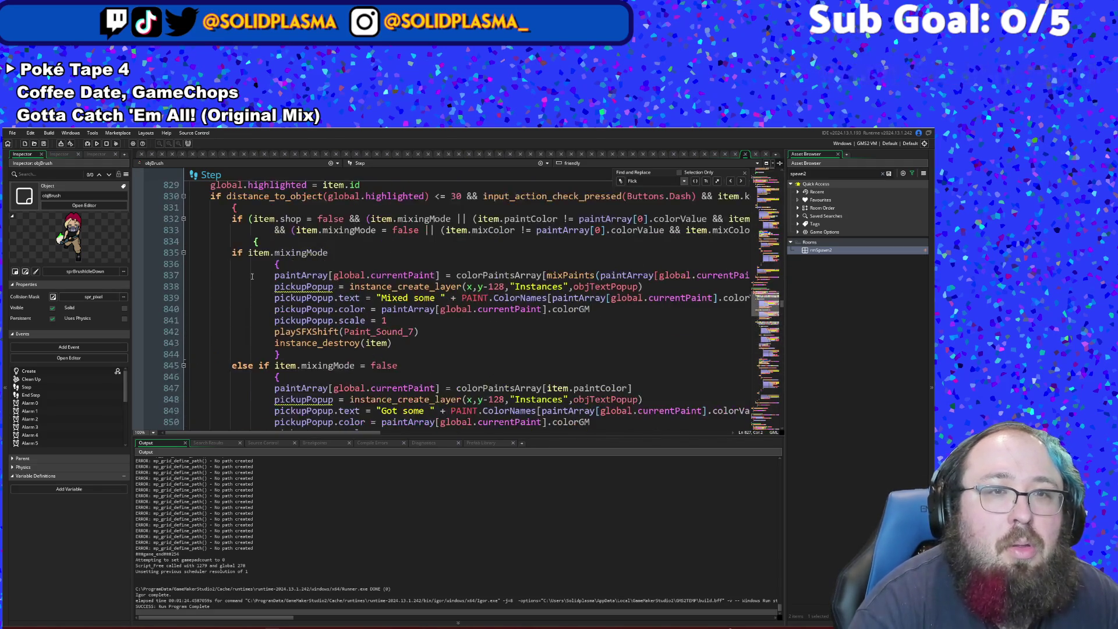
pyautogui.scroll(-18, 254, 268)
pyautogui.scroll(-20, 253, 269)
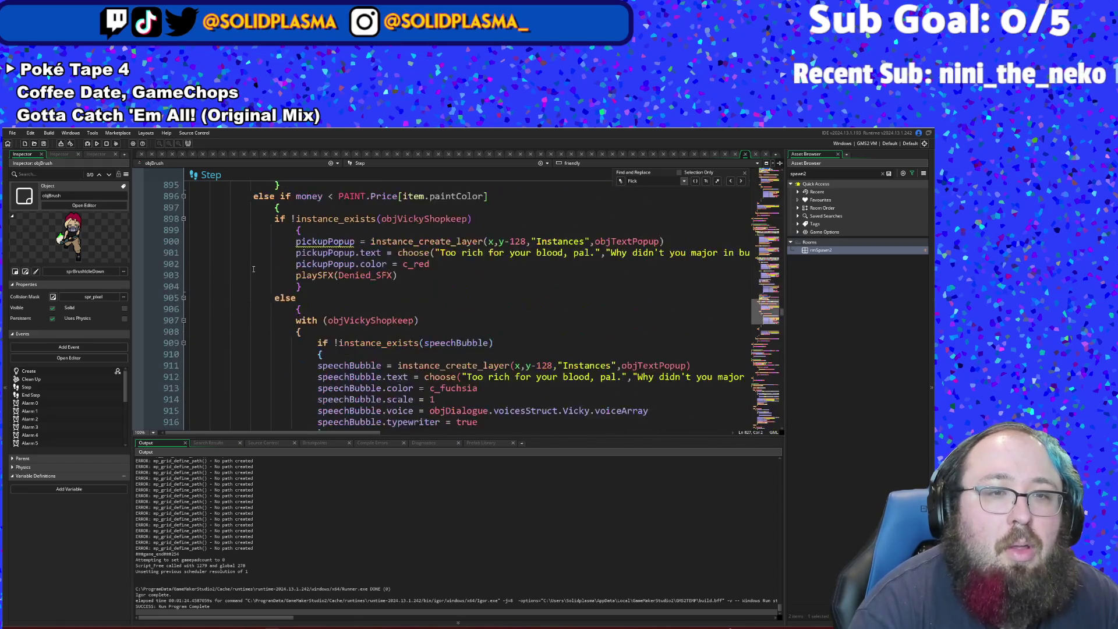
pyautogui.scroll(2, 252, 264)
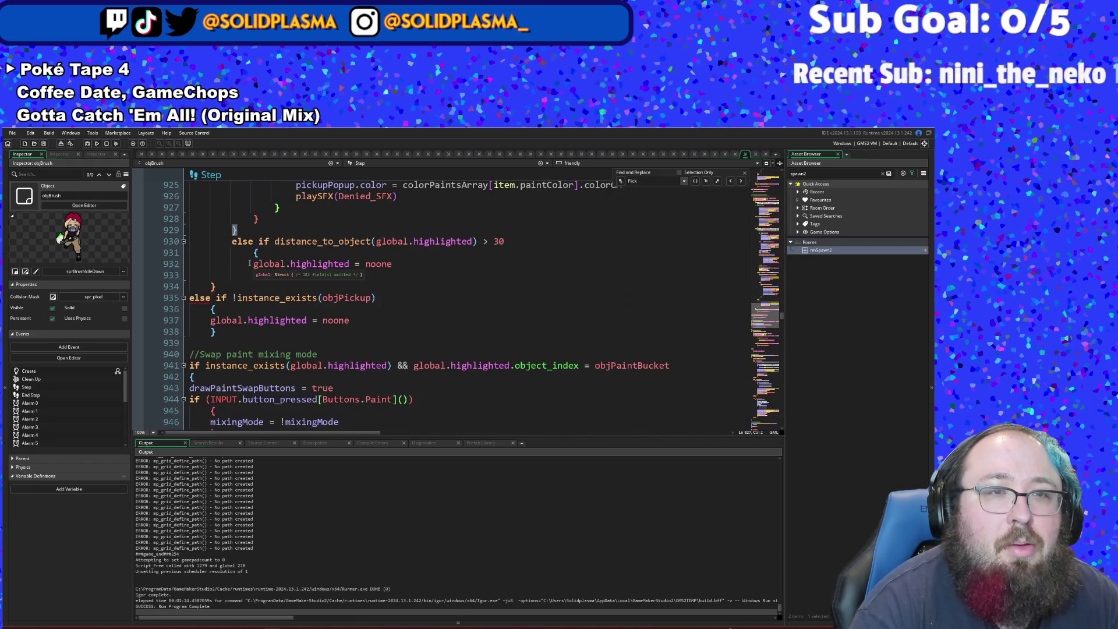
pyautogui.click(217, 286)
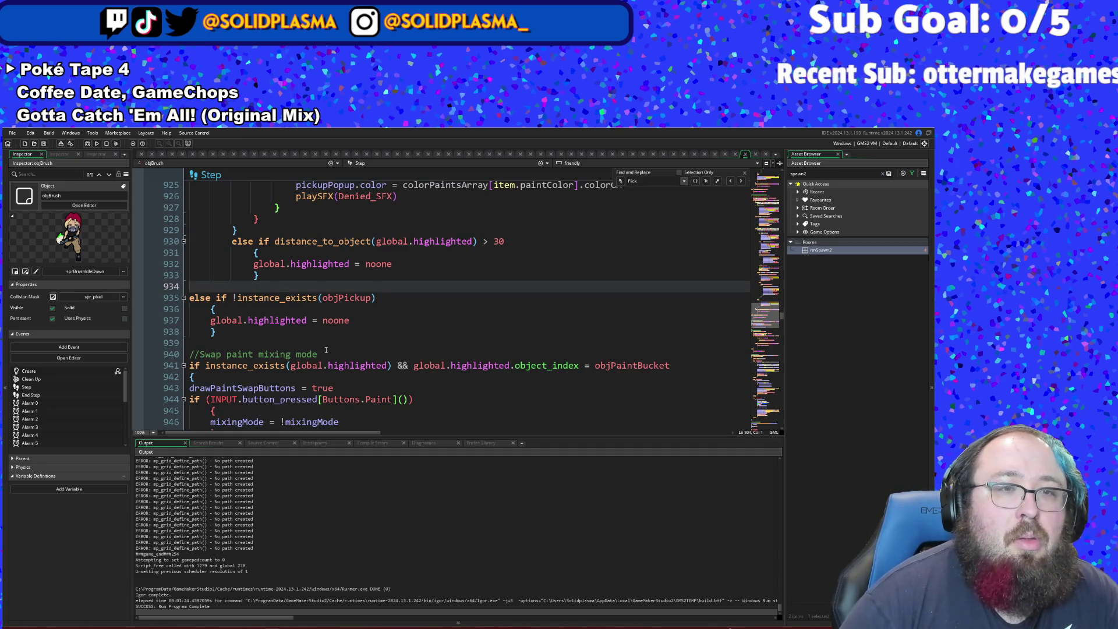
# - Remove 'else' so line 935 reads 'if !instance_exists(objPickup)'
pyautogui.press('Down')
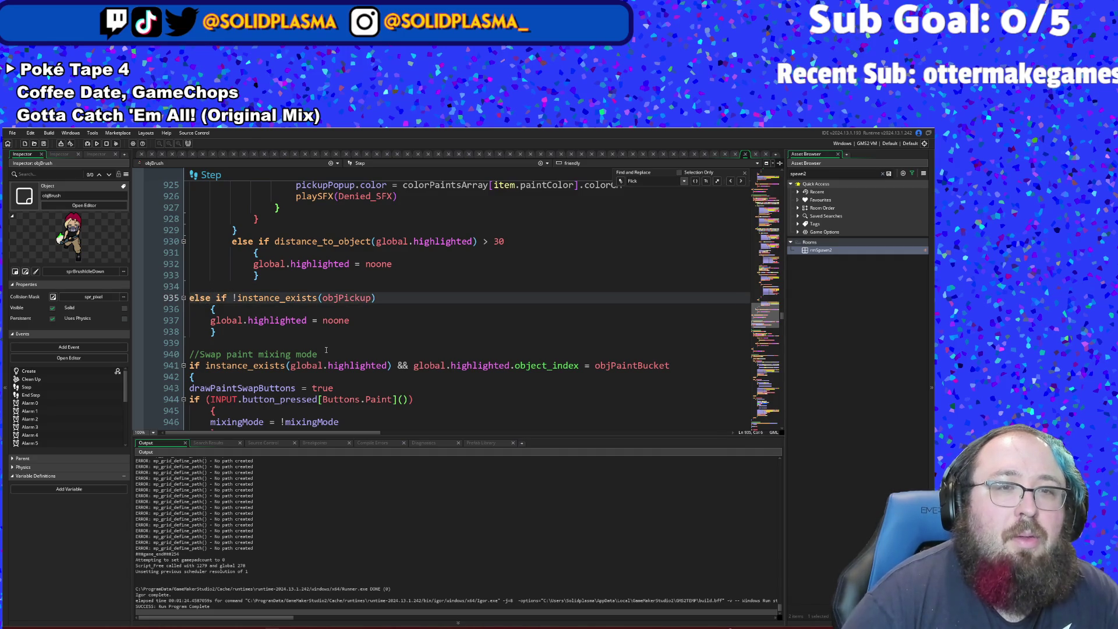
pyautogui.press('BackSpace')
pyautogui.press('BackSpace')
pyautogui.press('BackSpace')
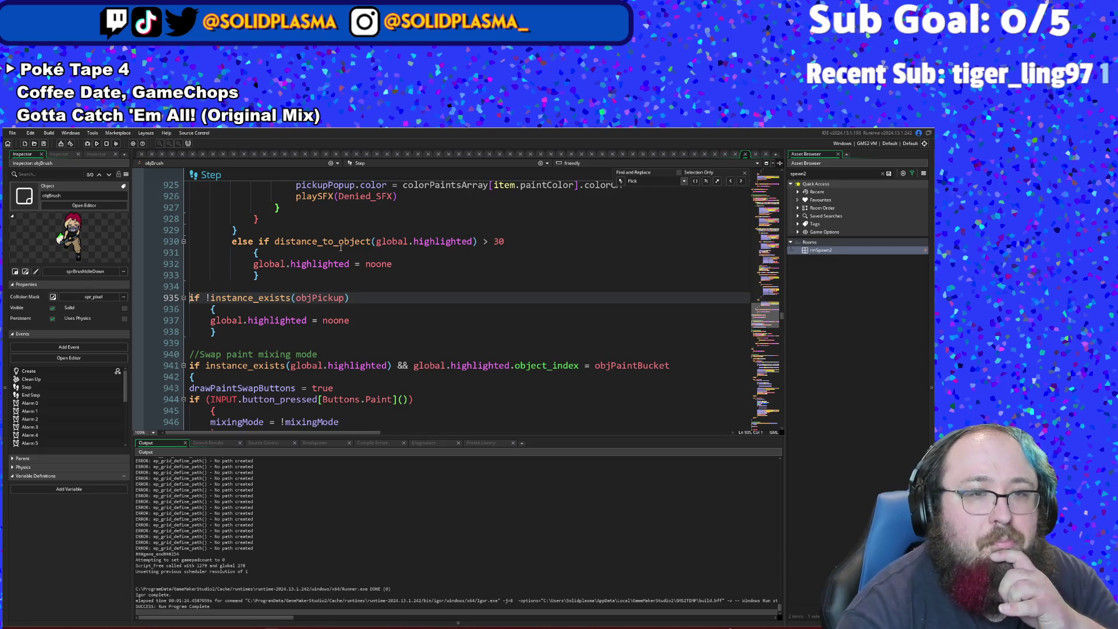
pyautogui.click(341, 251)
pyautogui.scroll(-4, 335, 279)
pyautogui.scroll(4, 335, 279)
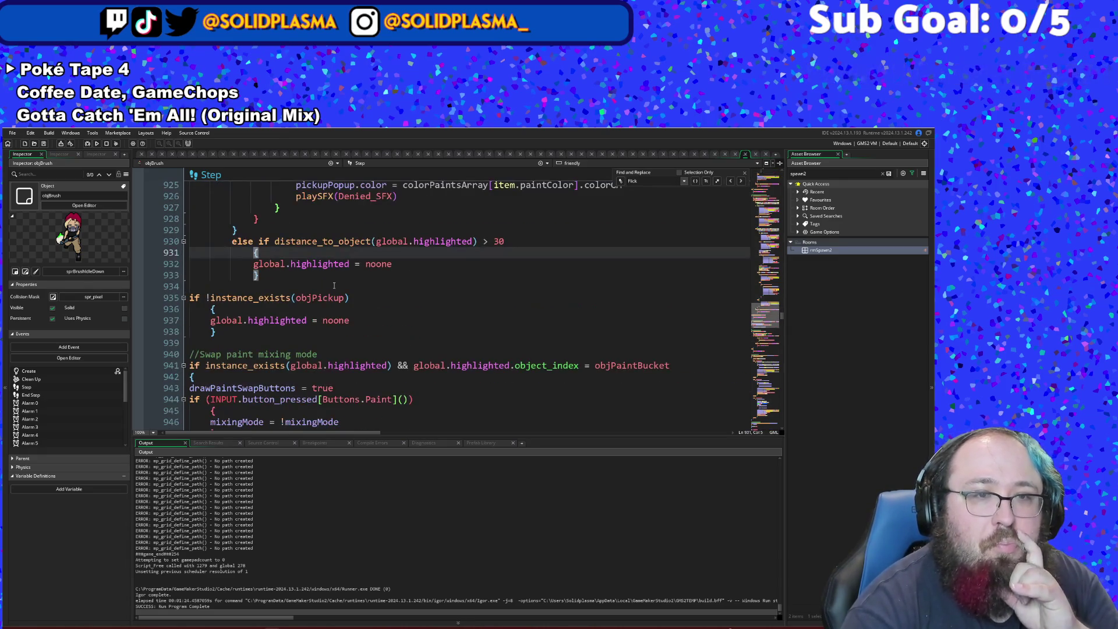
pyautogui.scroll(-4, 333, 317)
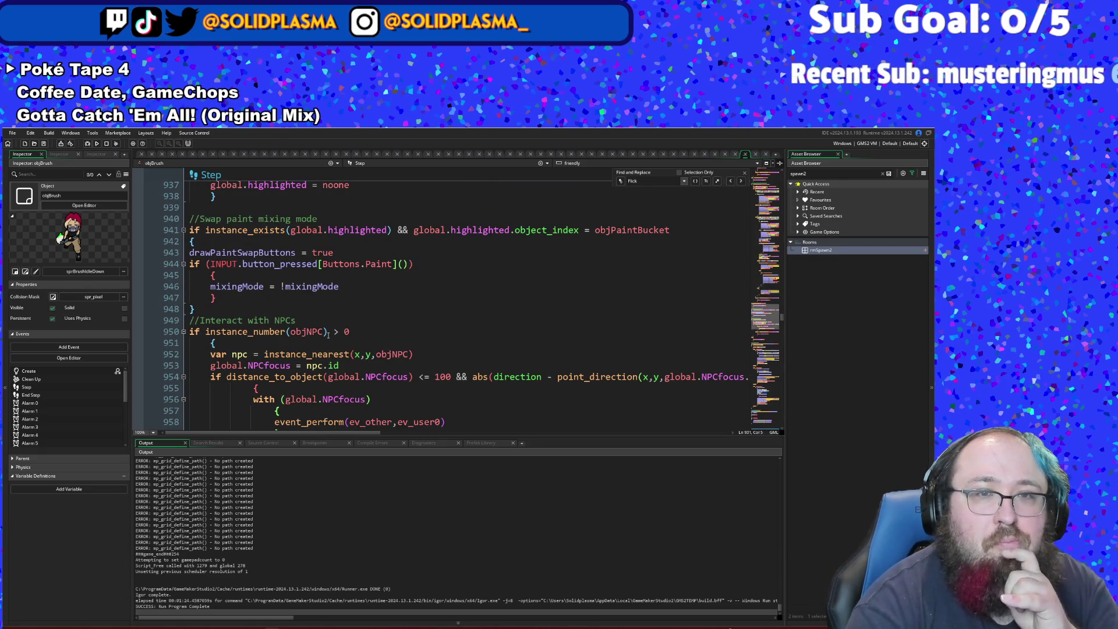
pyautogui.scroll(2, 328, 334)
pyautogui.scroll(-2, 325, 343)
# - Save the project with File > Save Project and run the game to playtest
pyautogui.click(324, 343)
pyautogui.scroll(12, 324, 346)
pyautogui.scroll(14, 318, 348)
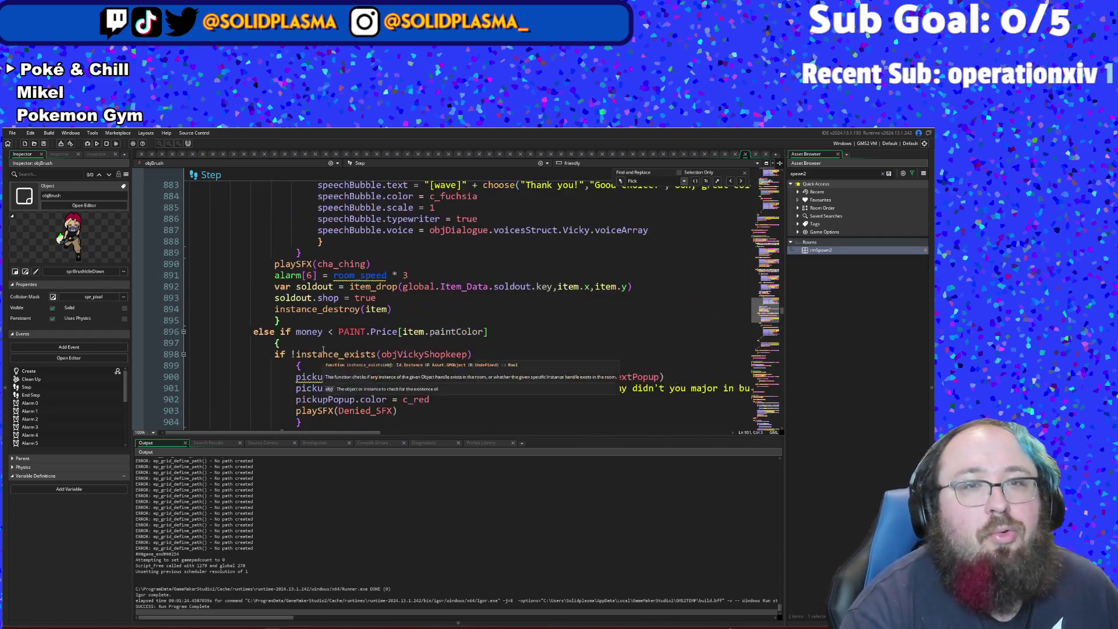
pyautogui.click(323, 354)
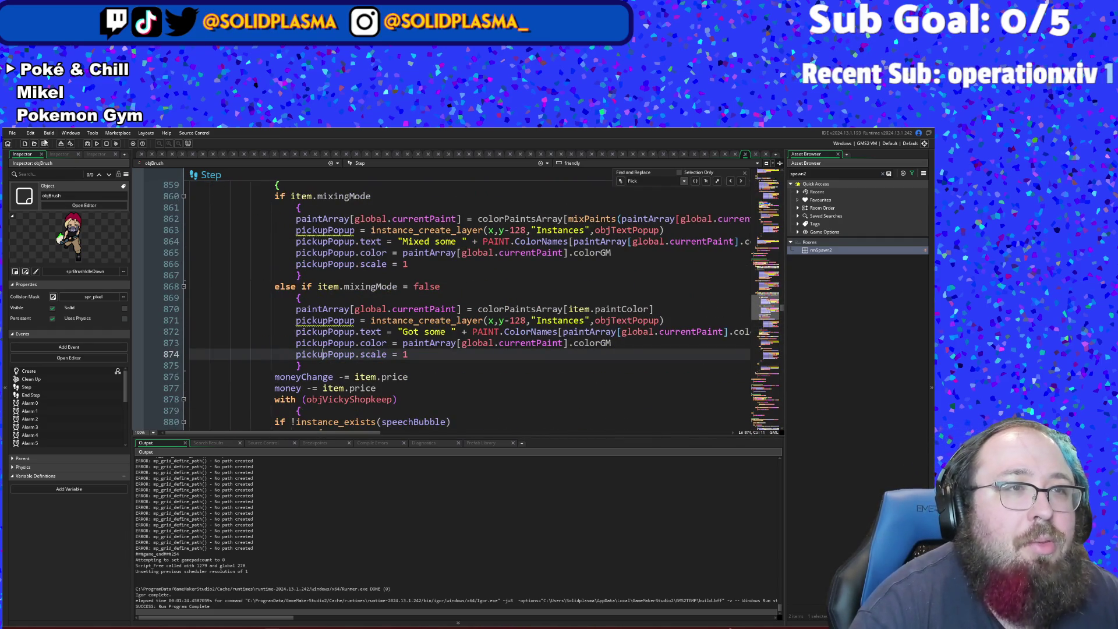
pyautogui.click(13, 133)
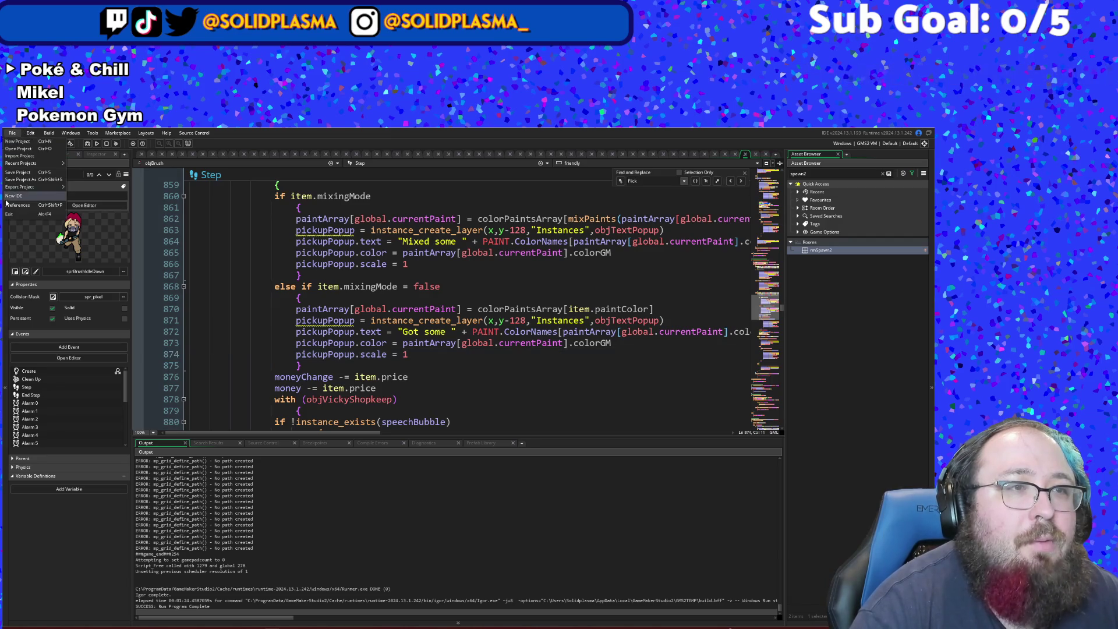
pyautogui.click(18, 172)
pyautogui.click(86, 144)
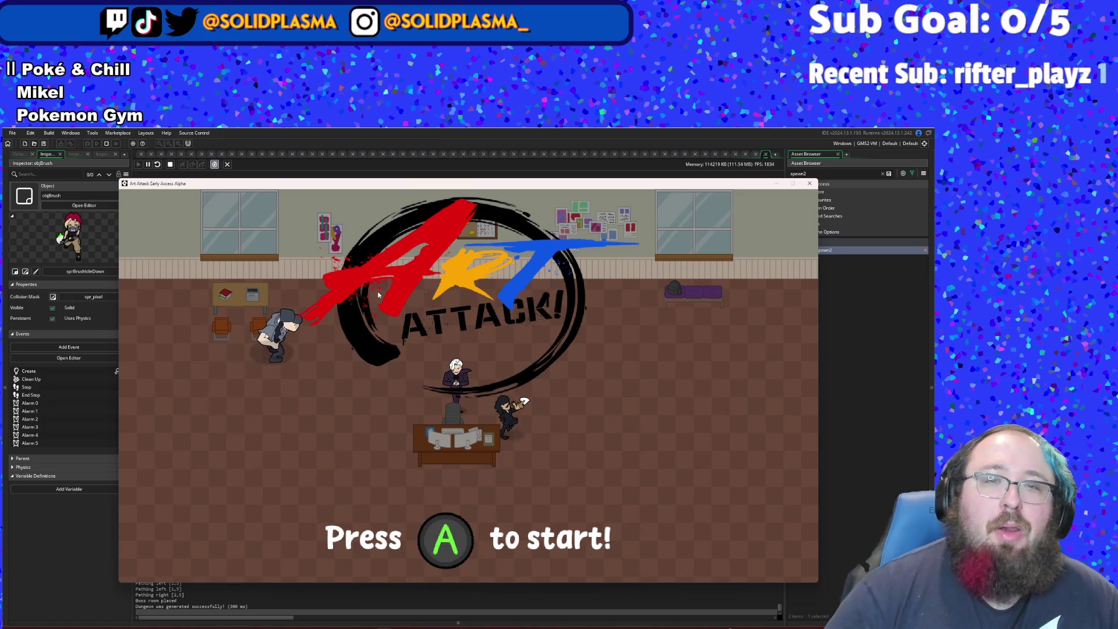
# - Start the game from the title screen and walk through to the item pedestal room
pyautogui.press('space')
pyautogui.press('d')
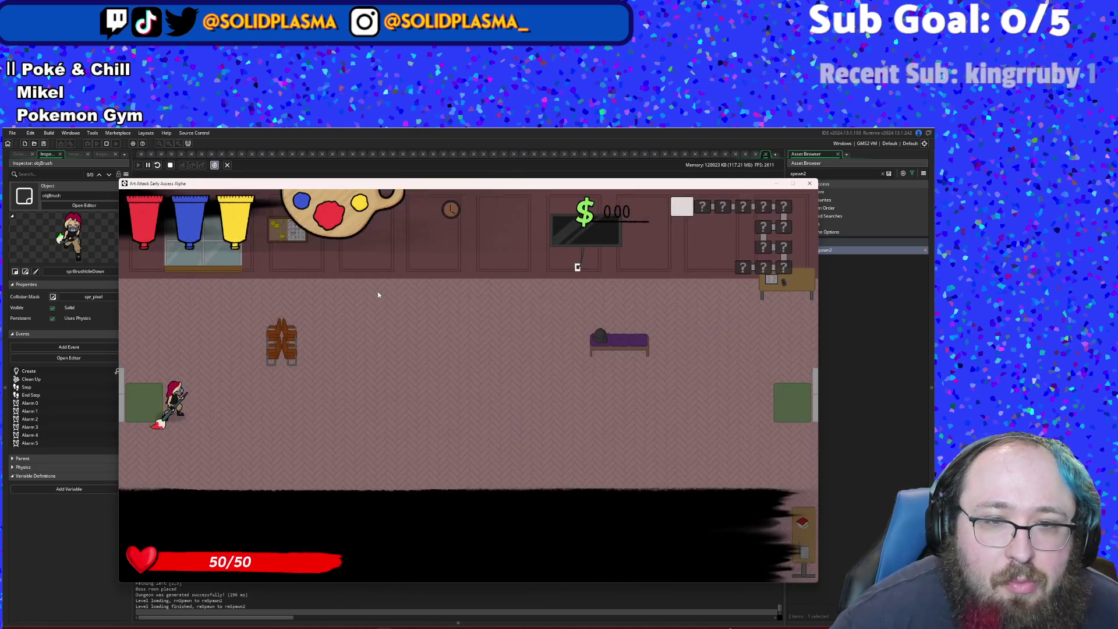
pyautogui.press('d')
pyautogui.press('w')
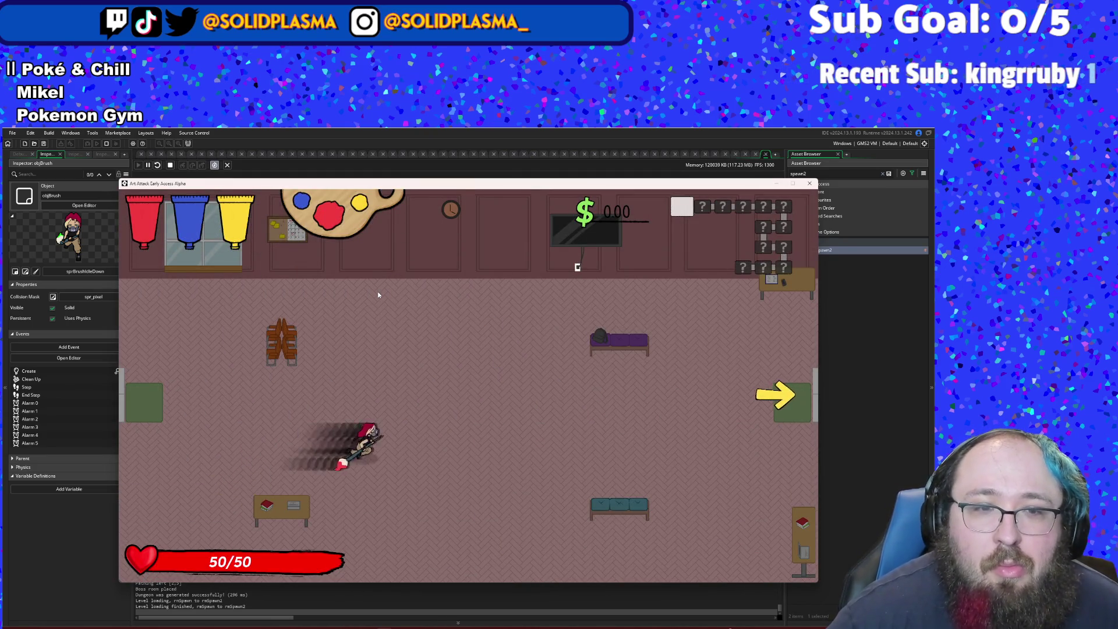
pyautogui.press('d')
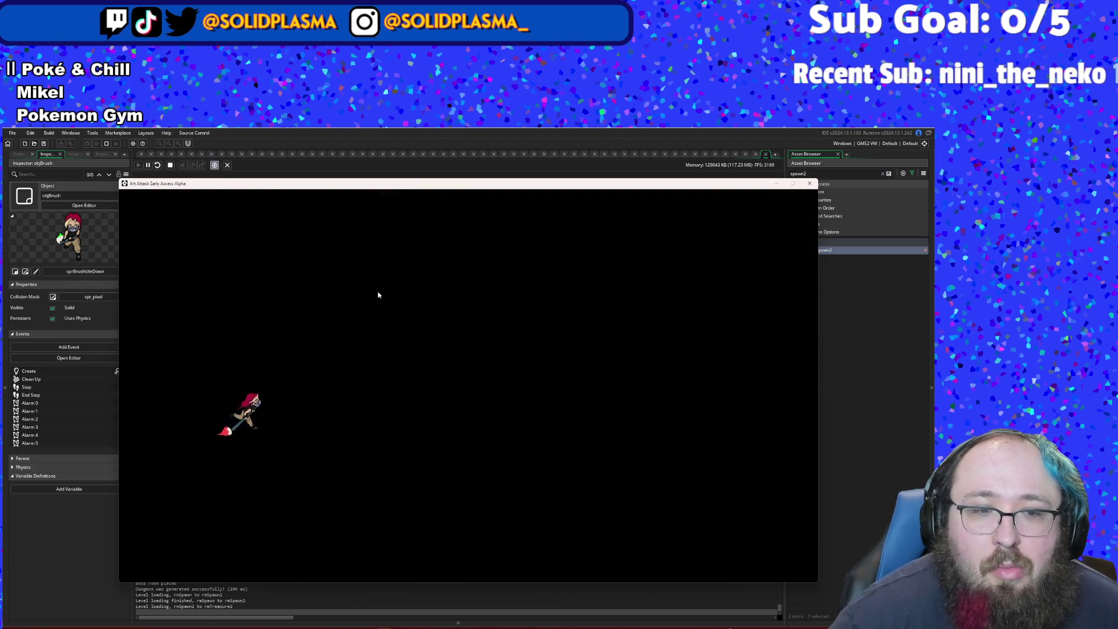
pyautogui.press('d')
pyautogui.press('w')
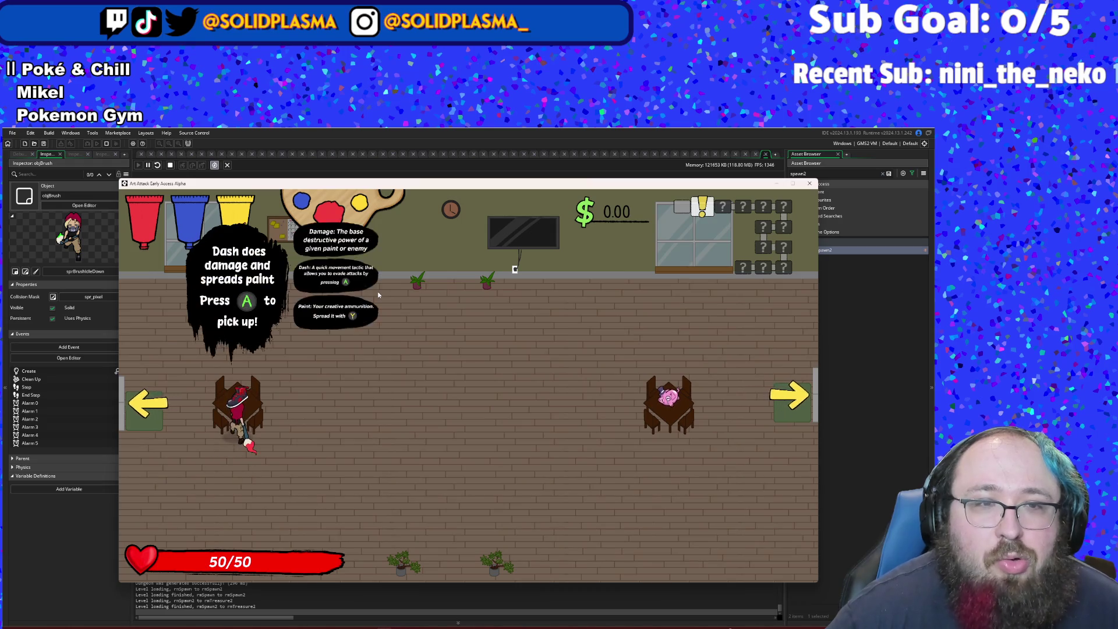
pyautogui.press('d')
pyautogui.press('s')
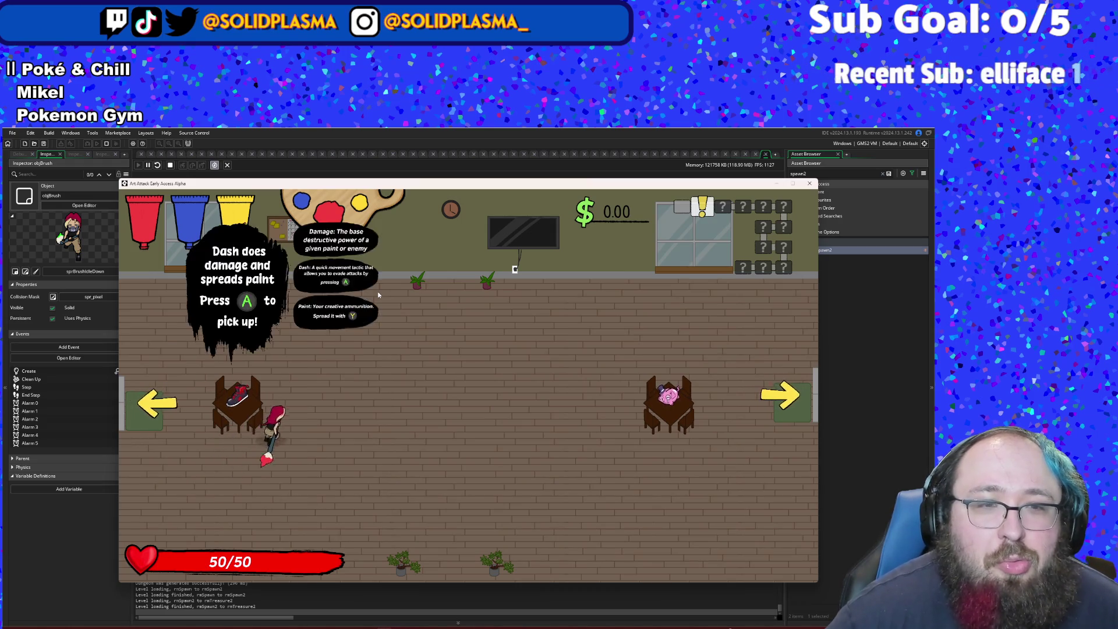
pyautogui.press('w')
pyautogui.press('a')
# - Pick up the Designer Shoes and the pig health insurance item
pyautogui.press('d')
pyautogui.press('s')
pyautogui.press('w')
pyautogui.press('a')
pyautogui.press('d')
pyautogui.press('d')
pyautogui.press('d')
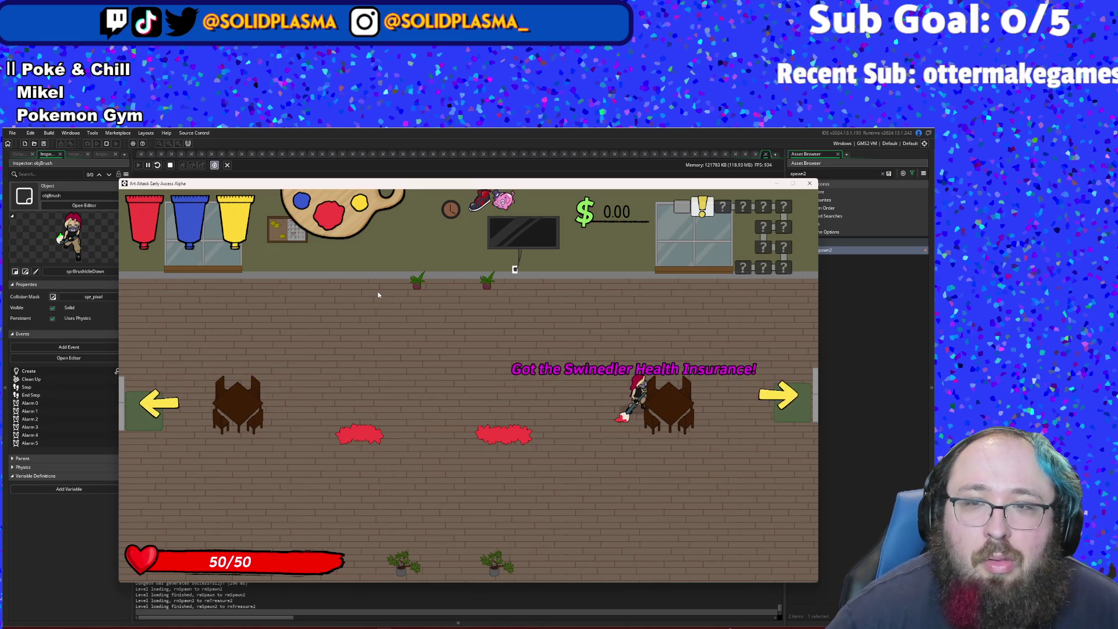
pyautogui.press('w')
pyautogui.press('d')
# - Enter the plaza, spread red paint among the enemies and attack one
pyautogui.press('s')
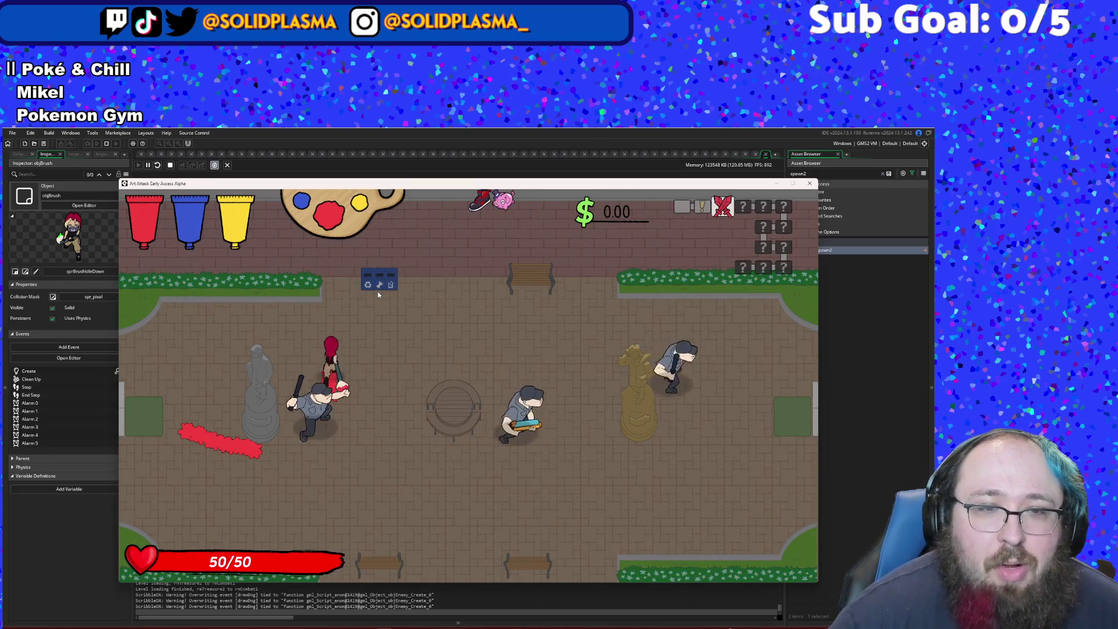
pyautogui.press('s')
pyautogui.press('d')
pyautogui.press('a')
pyautogui.press('w')
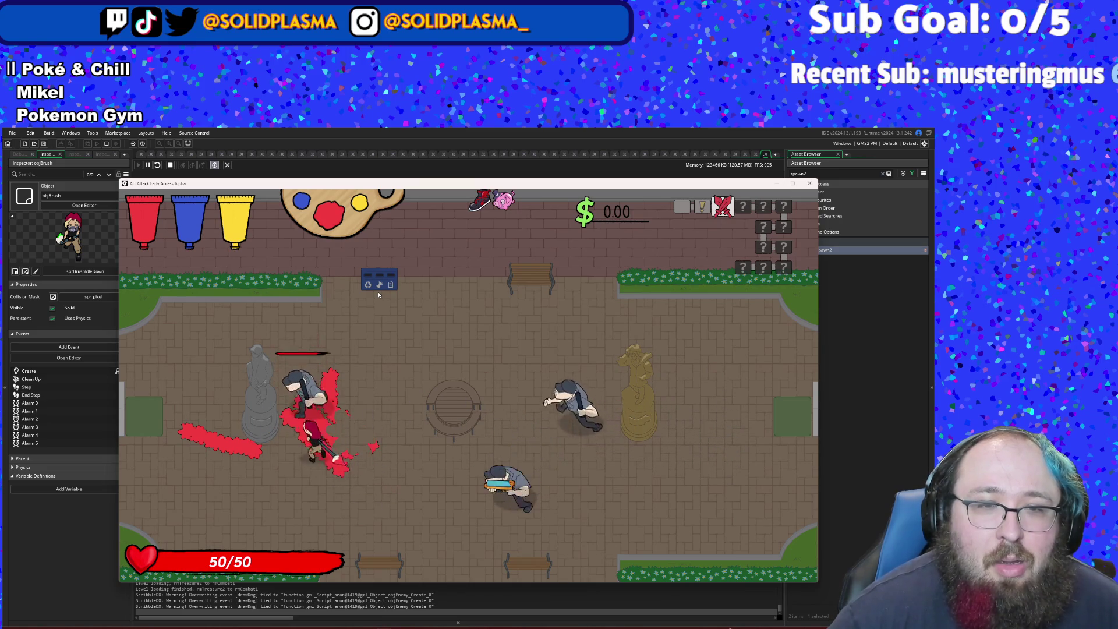
pyautogui.press('w')
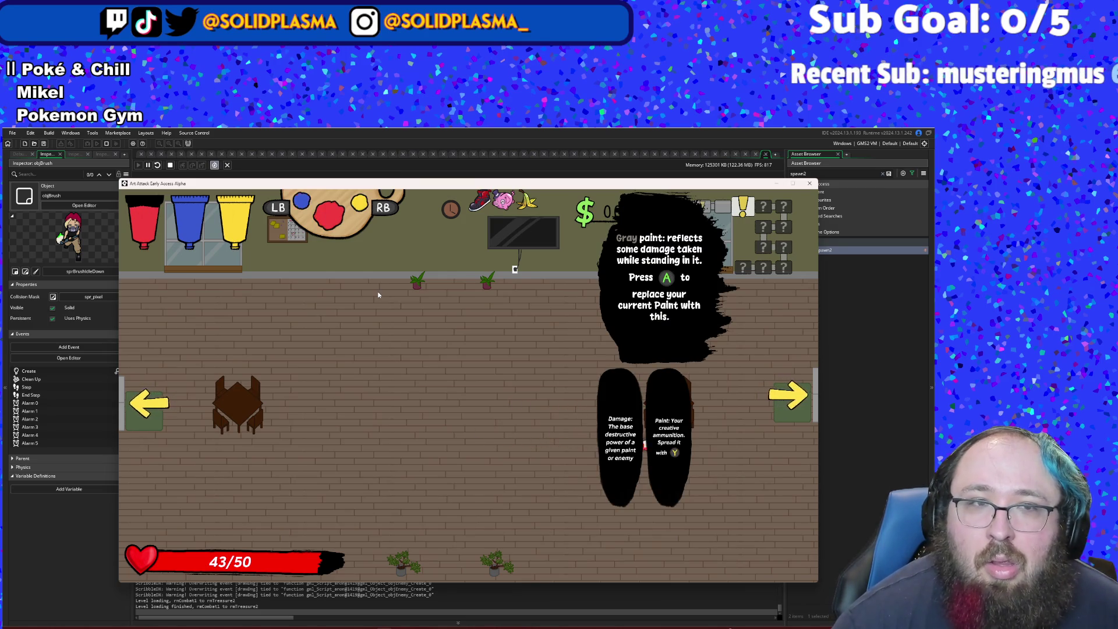
# - Paint gray streaks across the plaza floor, then red marks, then return to gray
pyautogui.press('a')
pyautogui.press('w')
pyautogui.press('d')
pyautogui.press('s')
pyautogui.press('d')
pyautogui.press('a')
pyautogui.press('e')
pyautogui.press('a')
pyautogui.press('w')
pyautogui.press('d')
pyautogui.press('q')
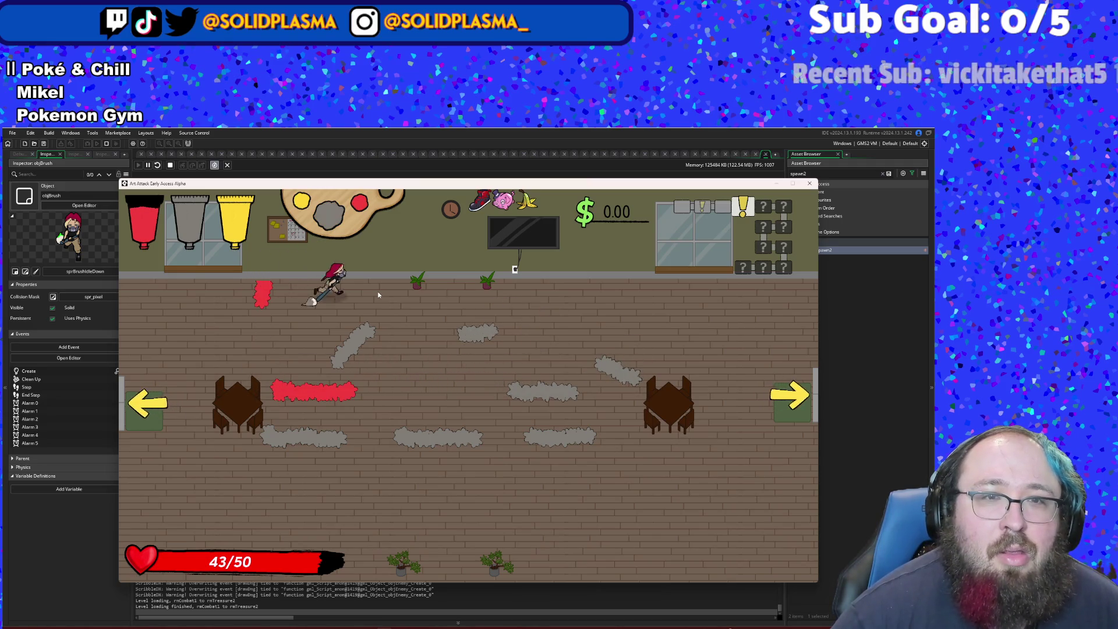
# - Paint diagonal and vertical gray streaks, then swap to yellow and paint more streaks
pyautogui.press('s')
pyautogui.press('d')
pyautogui.press('w')
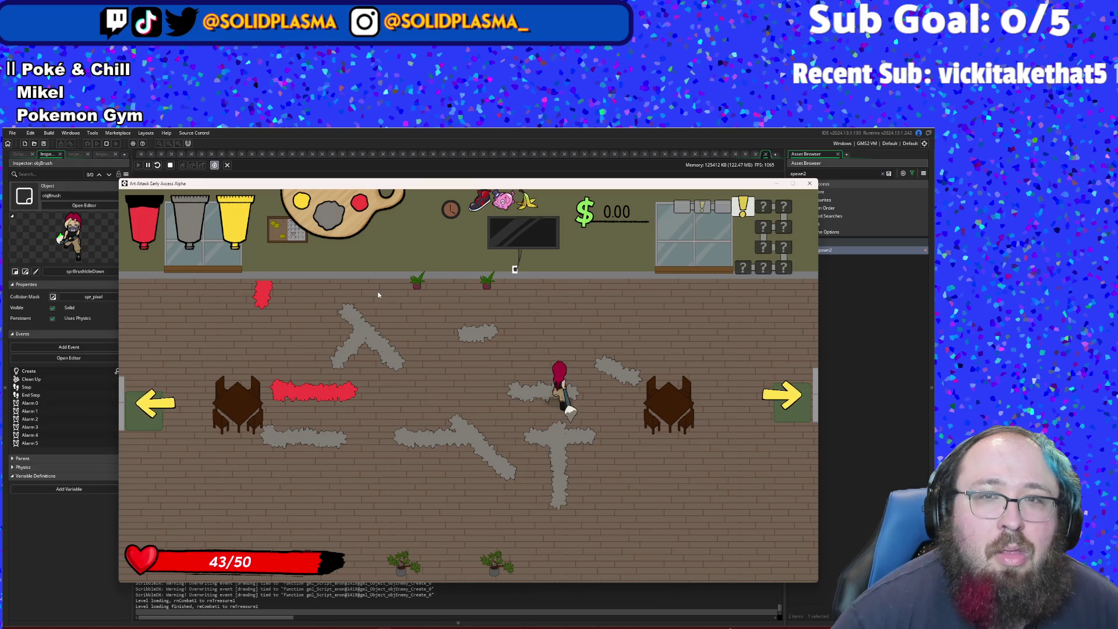
pyautogui.press('q')
pyautogui.press('w')
pyautogui.press('a')
pyautogui.press('s')
pyautogui.press('a')
pyautogui.press('w')
pyautogui.press('d')
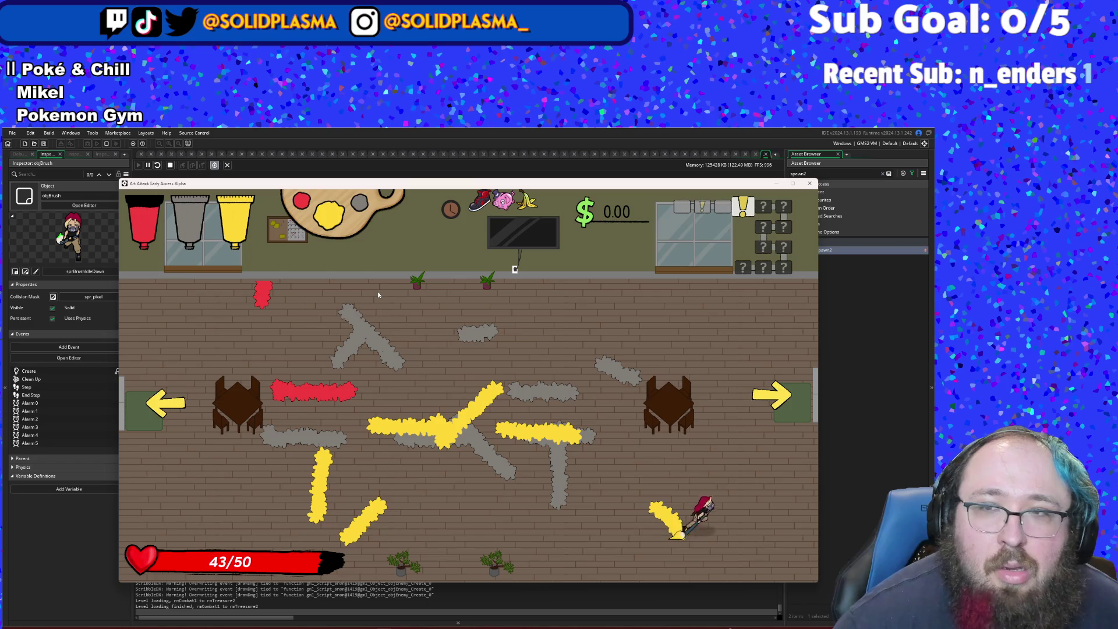
# - Enter the combat room, paint yellow streaks, then charge the enemies with red paint
pyautogui.press('a')
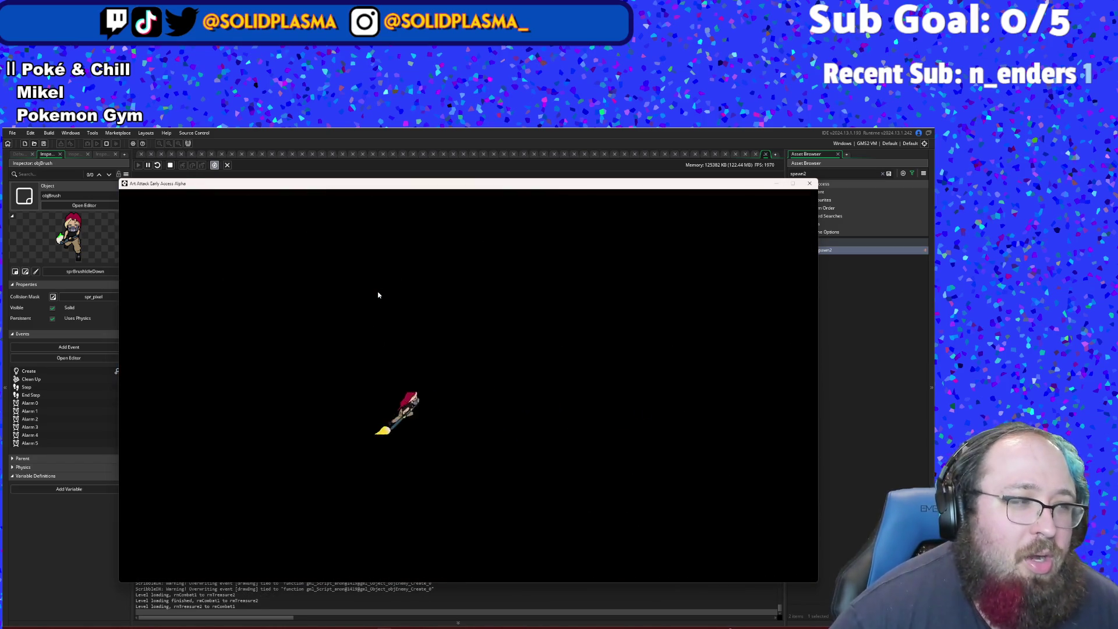
pyautogui.press('s')
pyautogui.press('d')
pyautogui.press('w')
pyautogui.press('d')
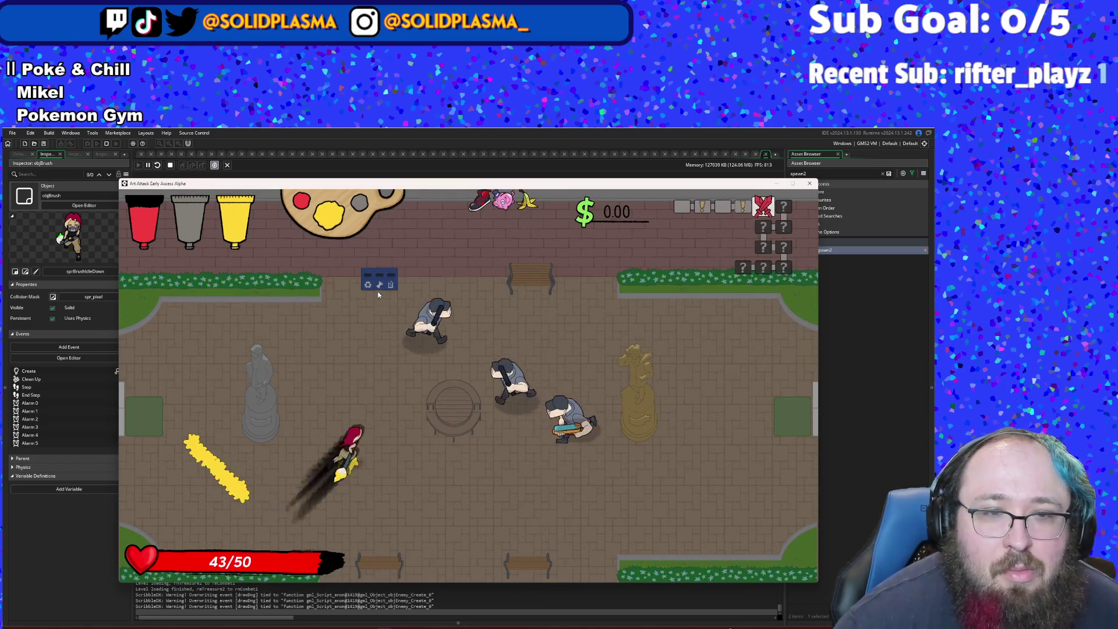
pyautogui.press('e')
pyautogui.press('w')
pyautogui.press('d')
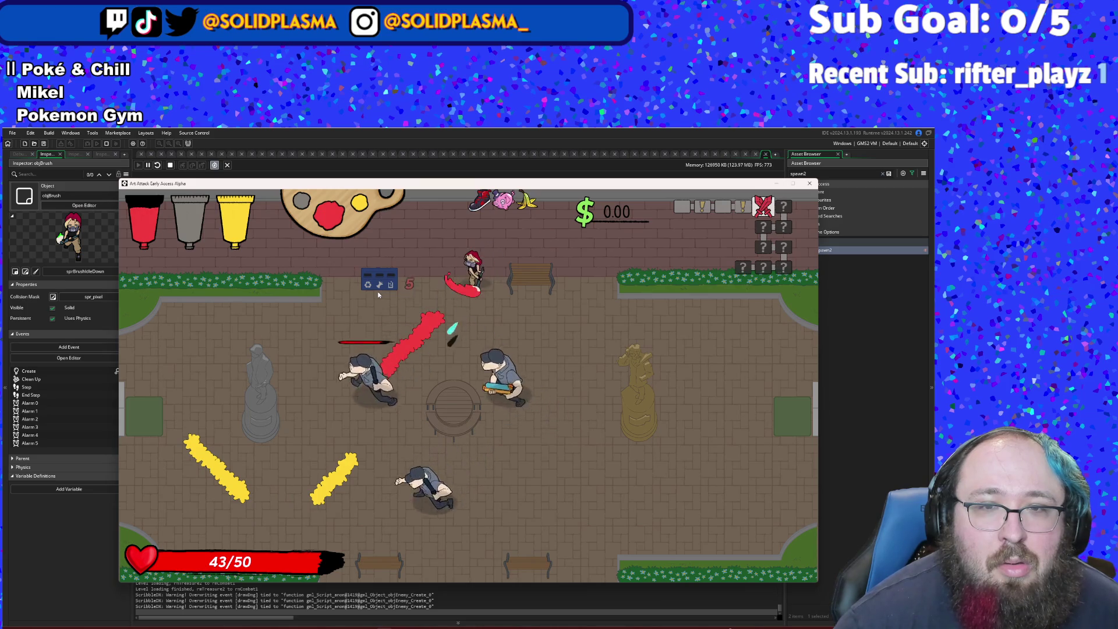
pyautogui.press('s')
pyautogui.press('a')
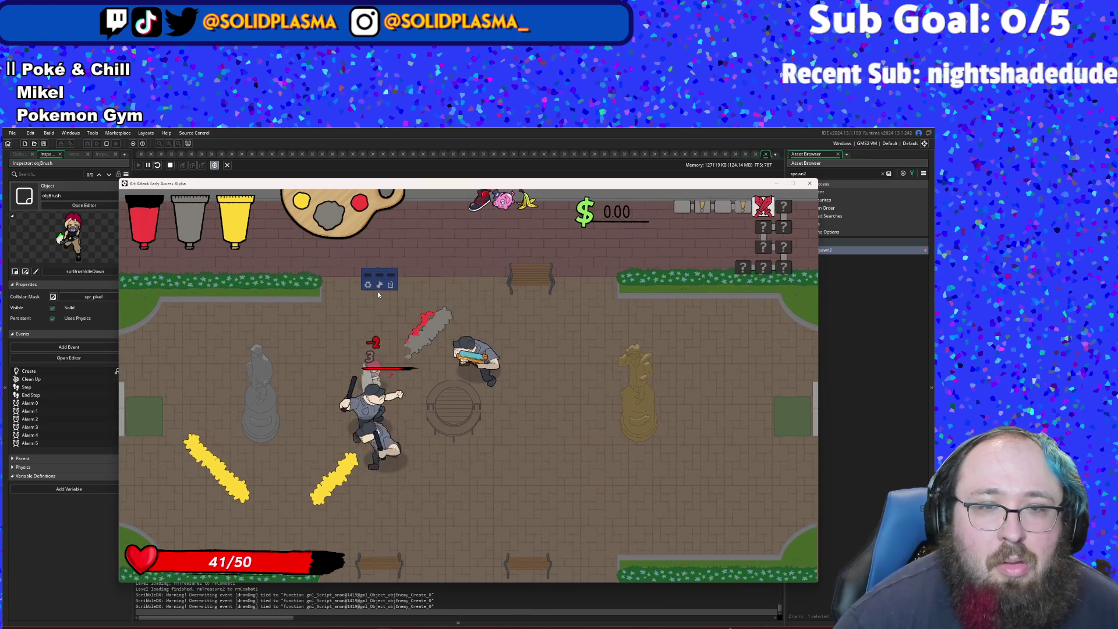
# - Alternate yellow and red paint while dashing through and attacking the enemy group
pyautogui.press('s')
pyautogui.press('e')
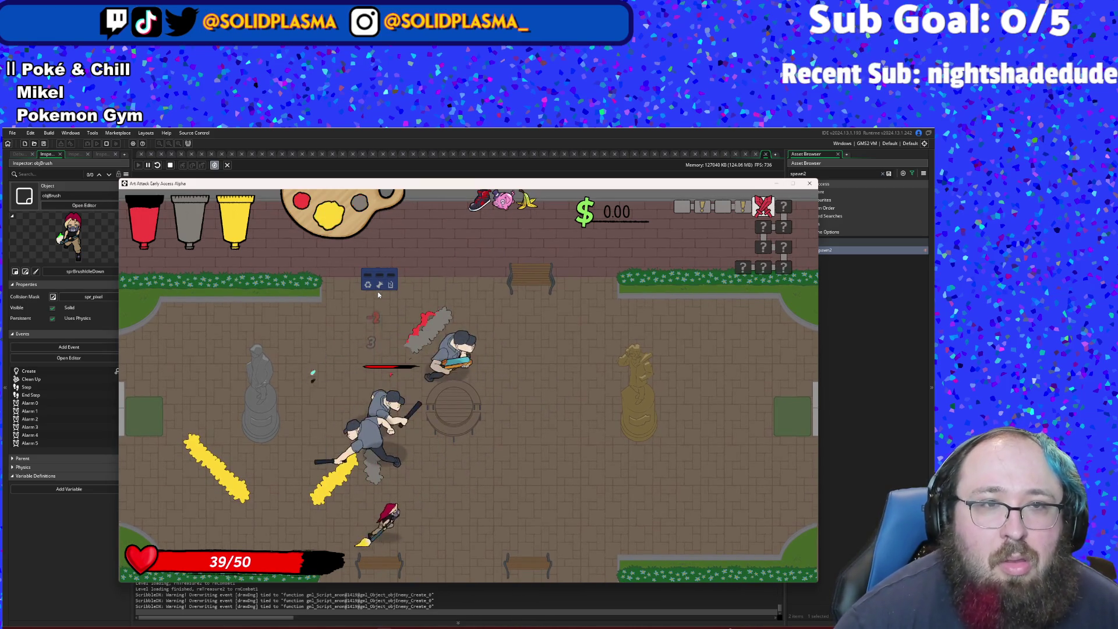
pyautogui.press('e')
pyautogui.press('w')
pyautogui.press('a')
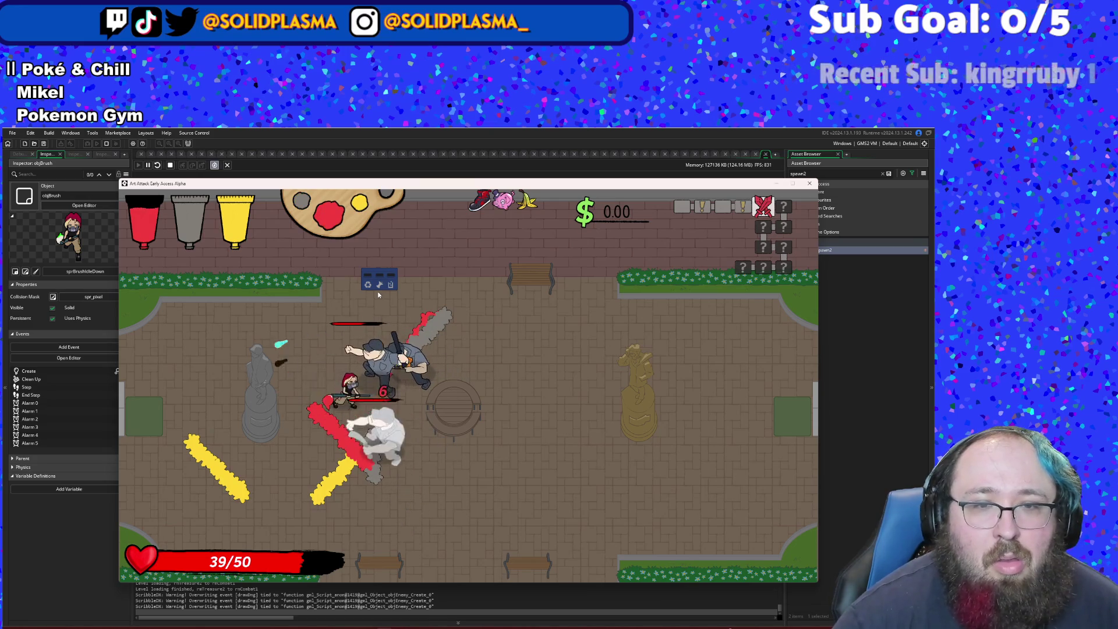
pyautogui.press('s')
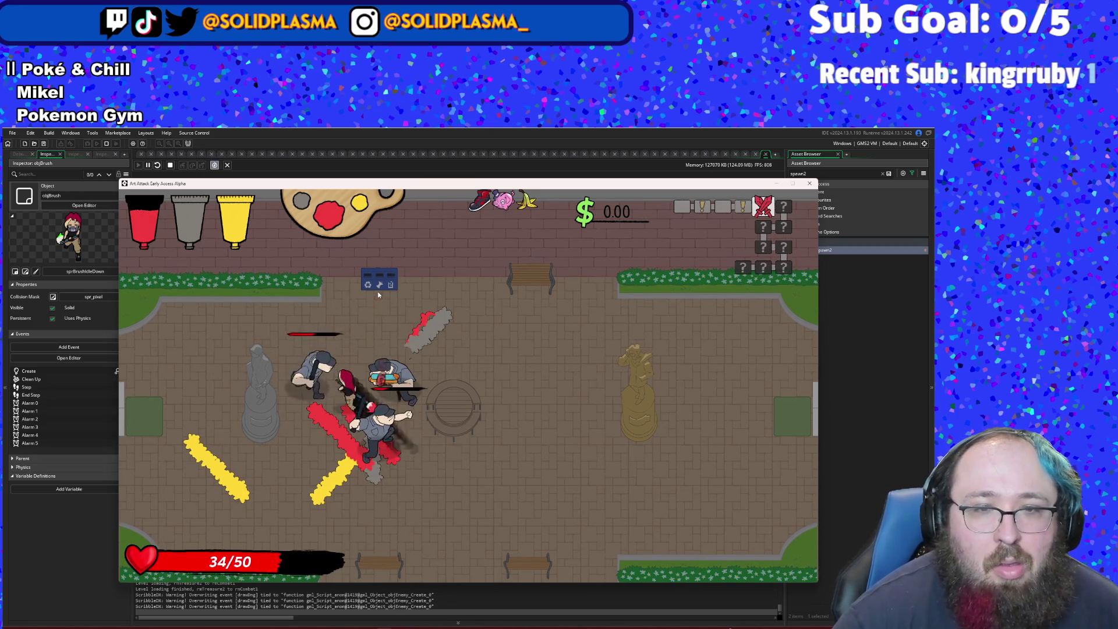
pyautogui.press('d')
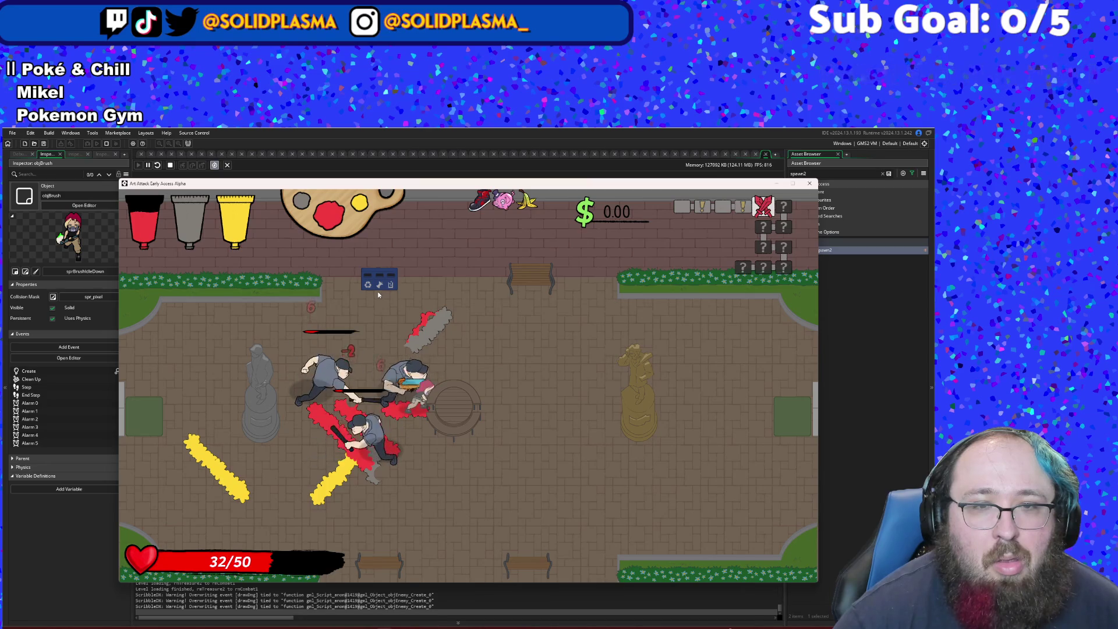
pyautogui.press('a')
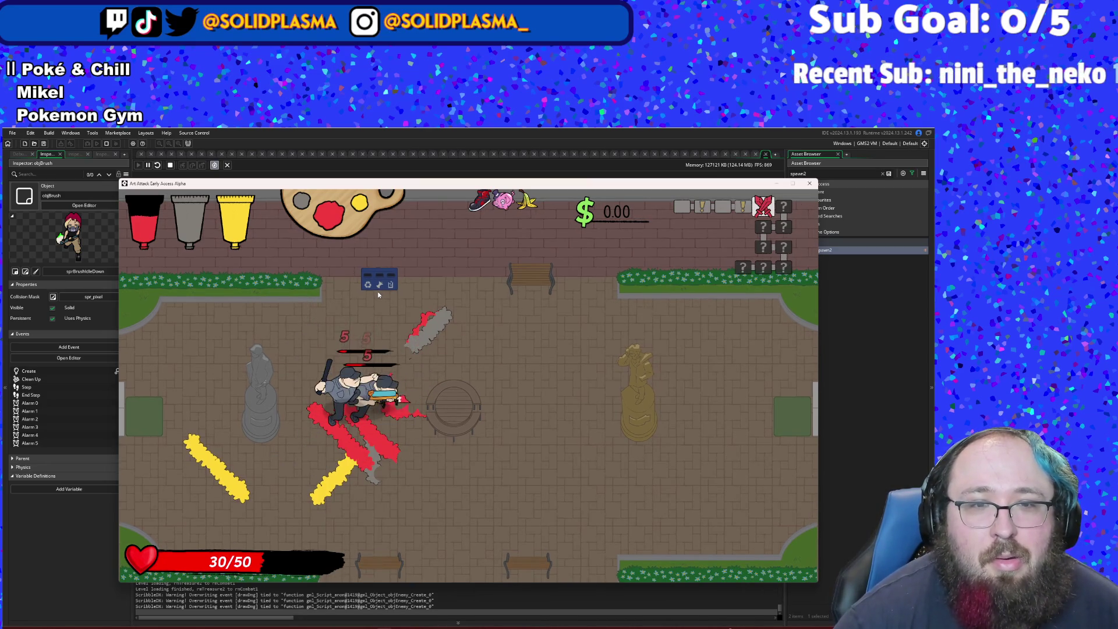
# - With the room cleared, rotate the palette and walk past the gold statue into the exit
pyautogui.press('e')
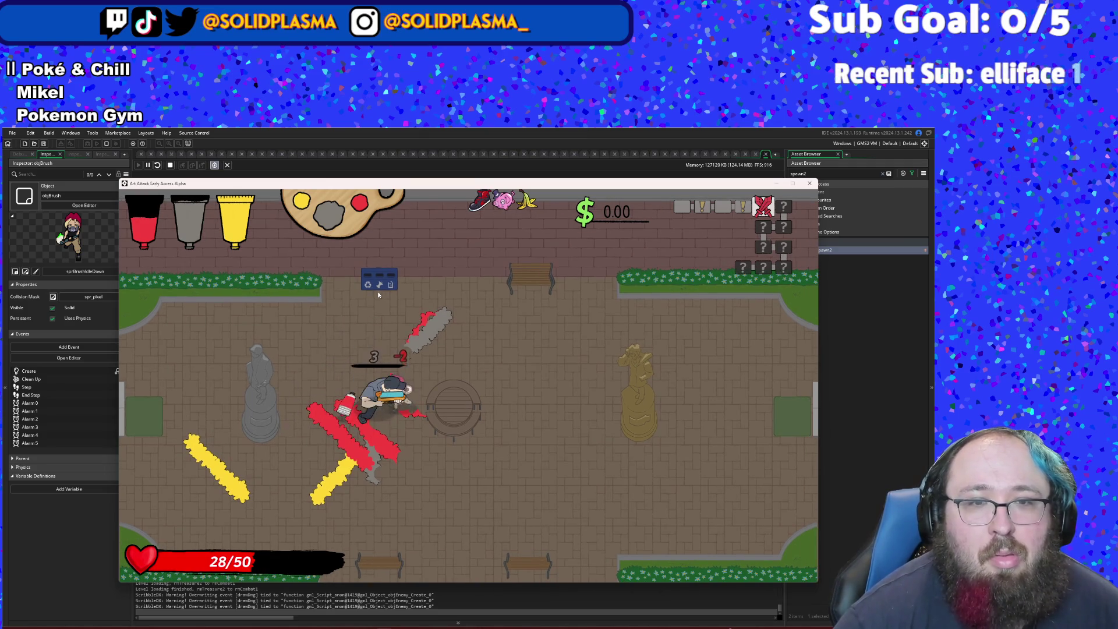
pyautogui.press('s')
pyautogui.press('d')
pyautogui.press('w')
pyautogui.press('q')
pyautogui.press('d')
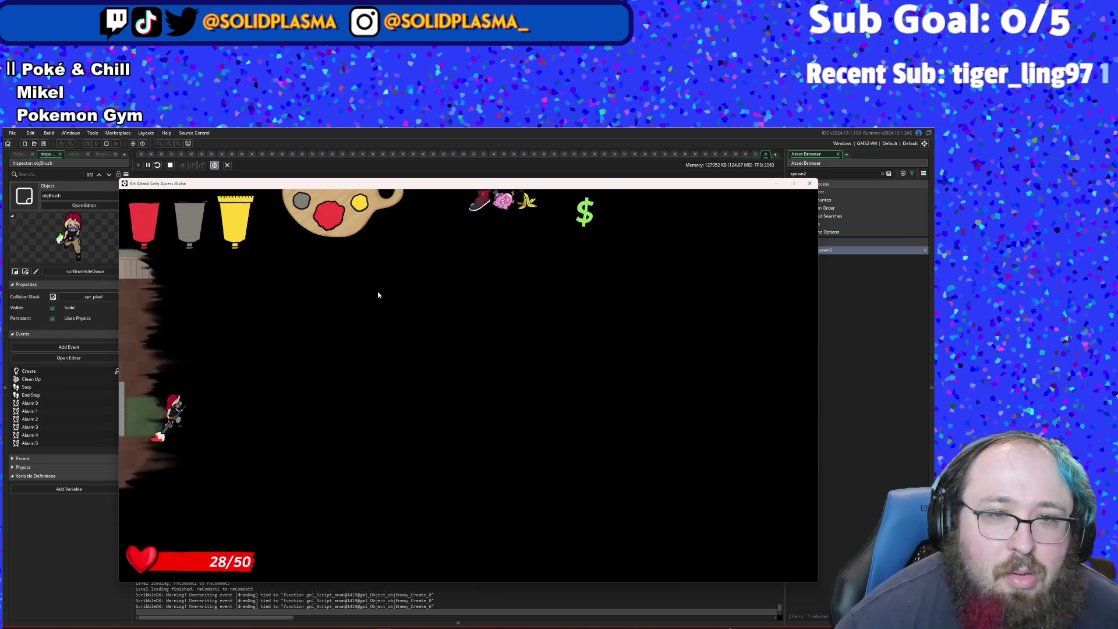
# - Paint red strokes, dodge upward and defeat the enemies closing in from the lower left
pyautogui.press('s')
pyautogui.press('d')
pyautogui.press('w')
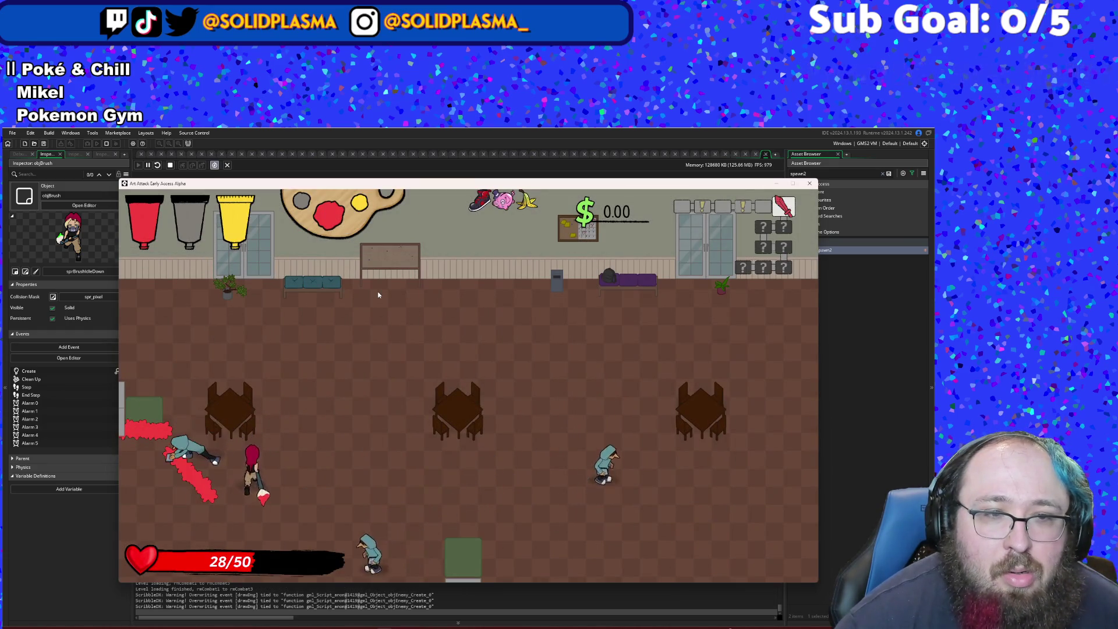
pyautogui.press('s')
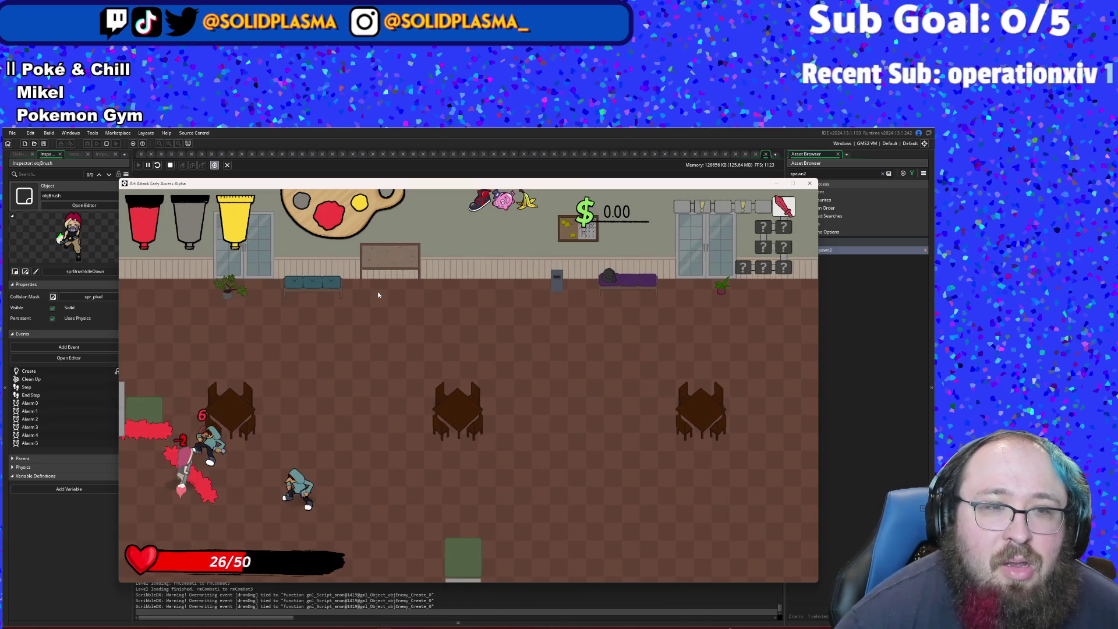
pyautogui.press('d')
pyautogui.press('w')
pyautogui.press('a')
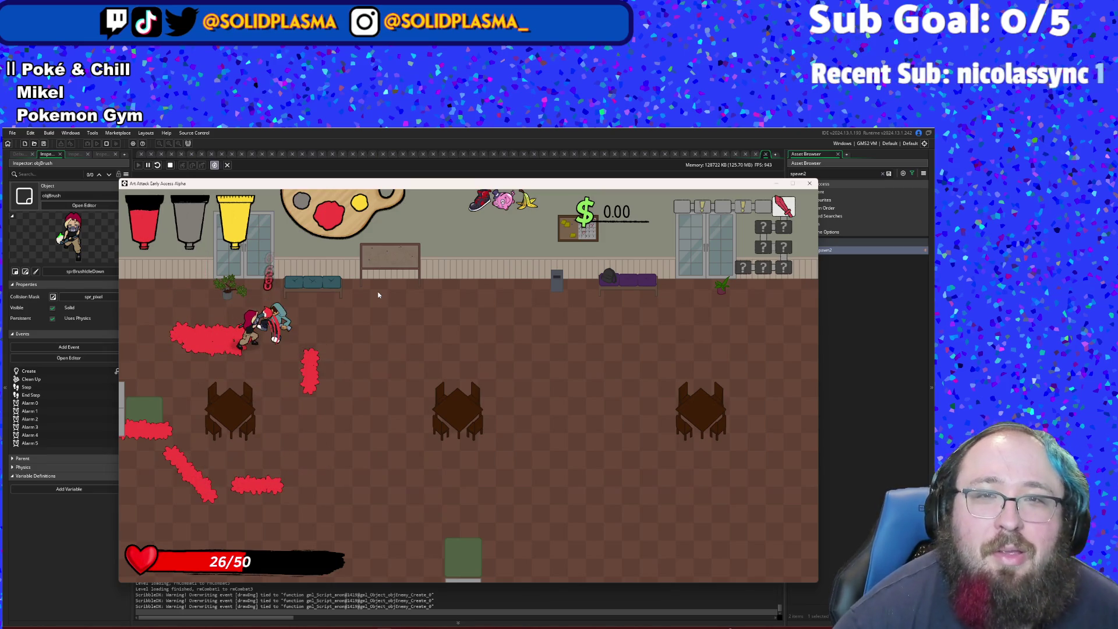
# - Finish the last enemy with a vertical stroke and go through the bottom exit into the shop
pyautogui.press('d')
pyautogui.press('s')
pyautogui.press('d')
pyautogui.press('s')
# - Paint red strokes in the shop, view the item descriptions at the counter, then exit left
pyautogui.press('d')
pyautogui.press('w')
pyautogui.press('d')
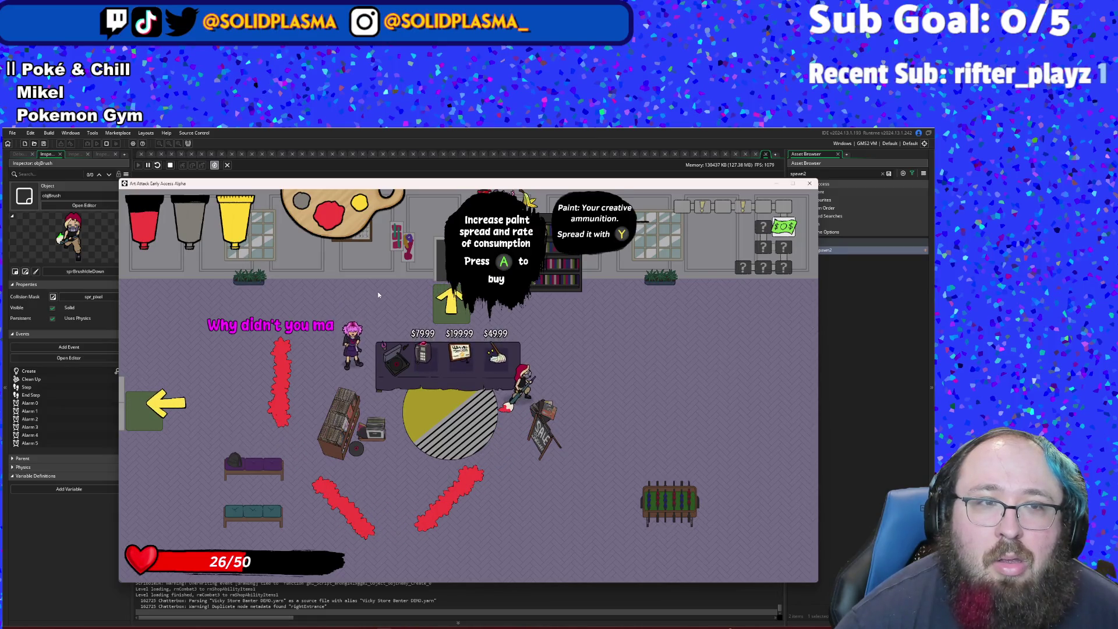
pyautogui.press('s')
pyautogui.press('d')
pyautogui.press('a')
pyautogui.press('w')
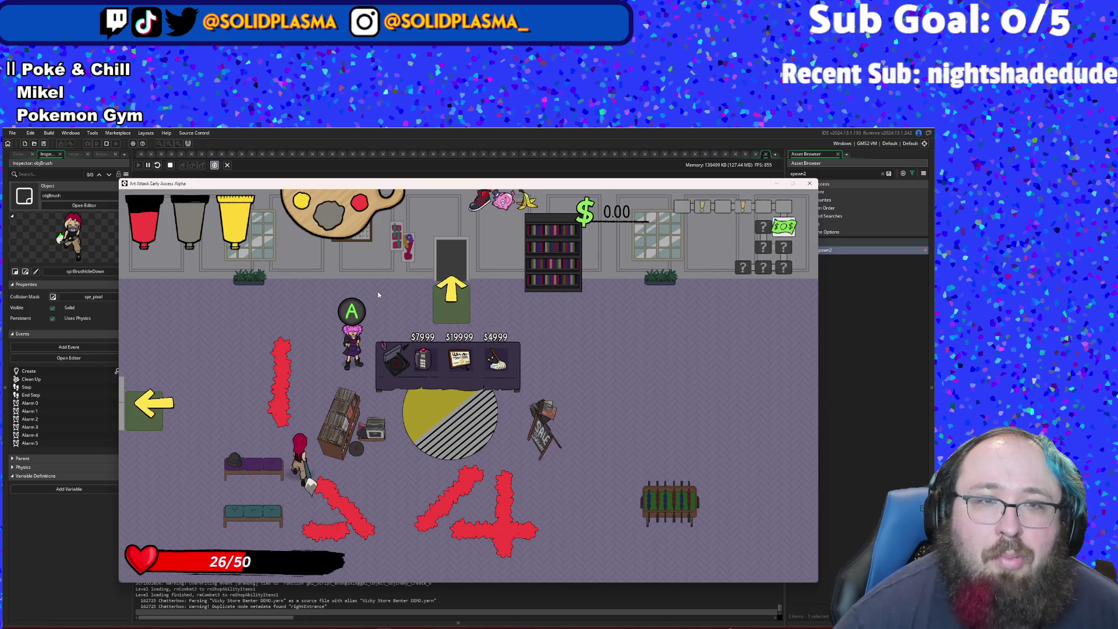
pyautogui.press('a')
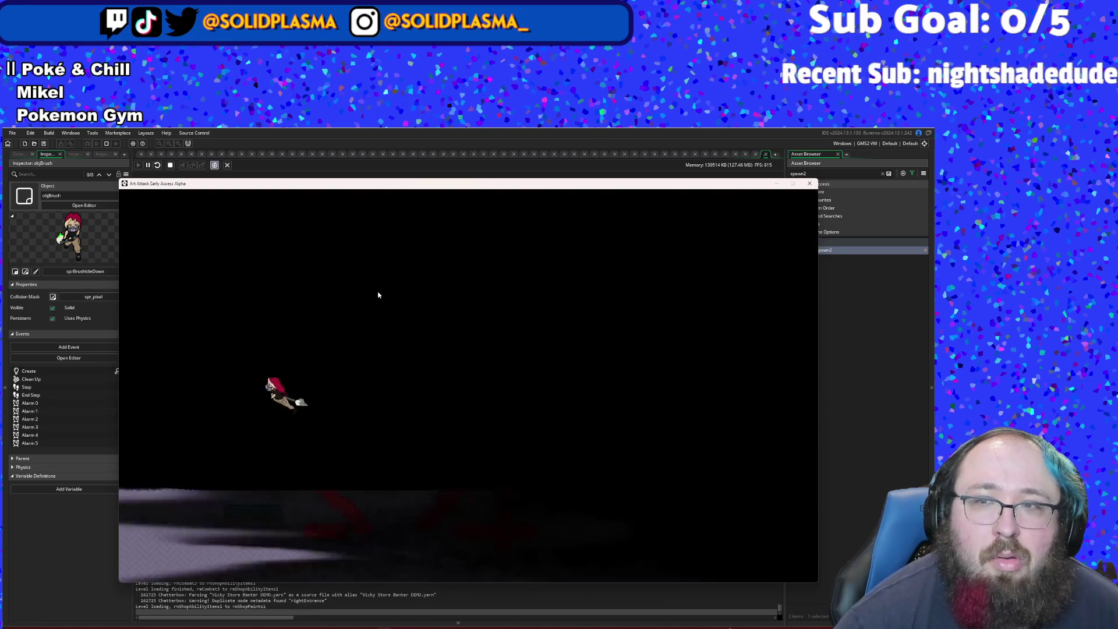
# - Walk around the second shop up to the shopkeeper, then stop the game with Escape
pyautogui.press('a')
pyautogui.press('s')
pyautogui.press('a')
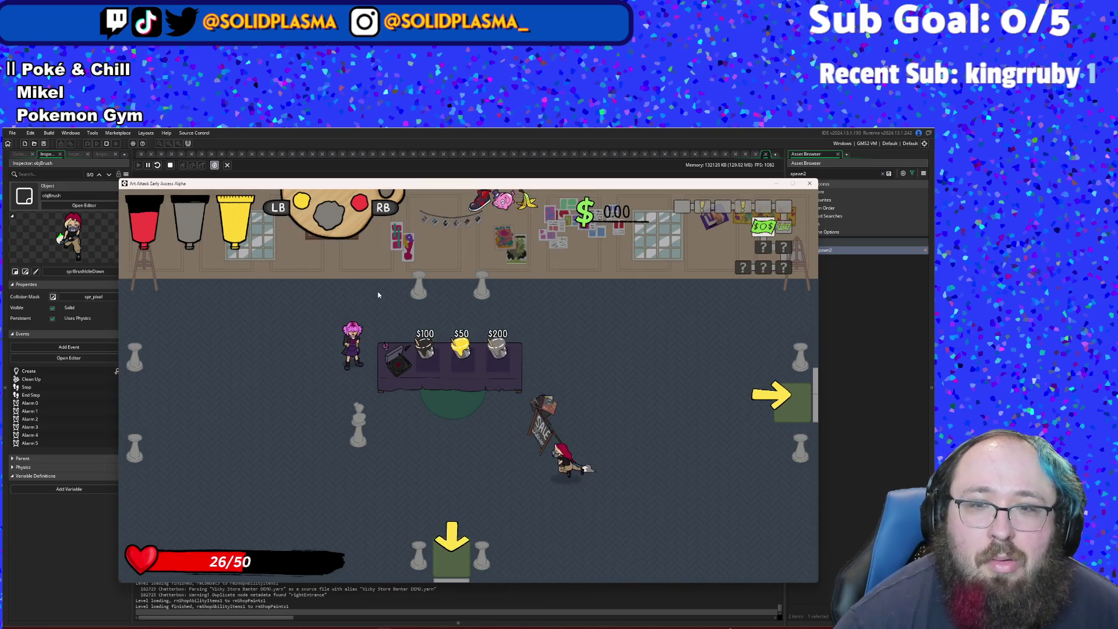
pyautogui.press('d')
pyautogui.press('w')
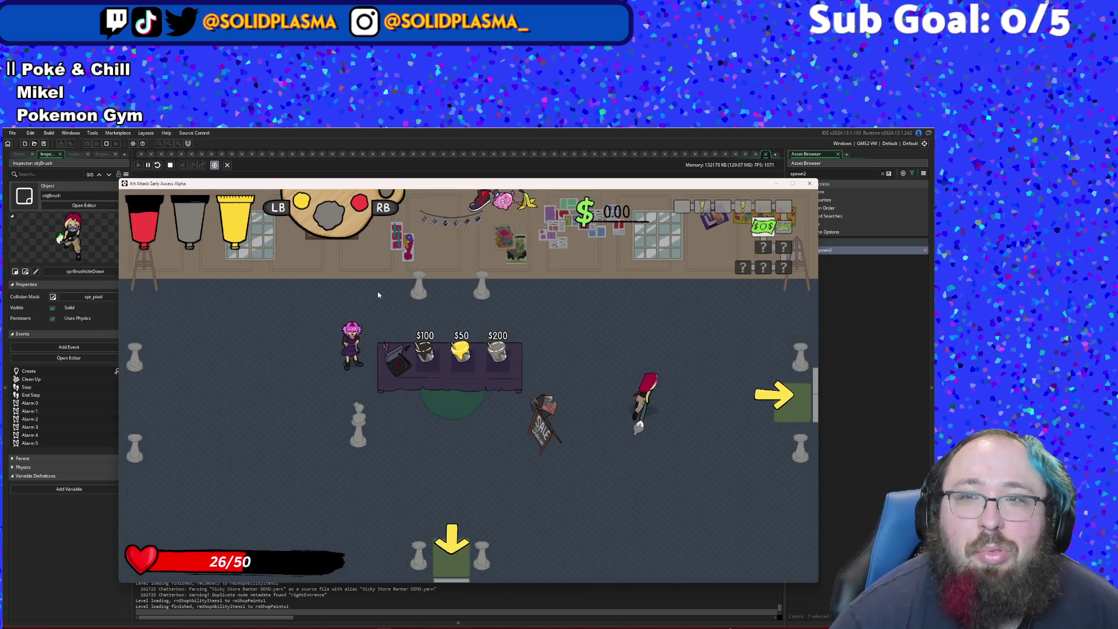
pyautogui.press('s')
pyautogui.press('a')
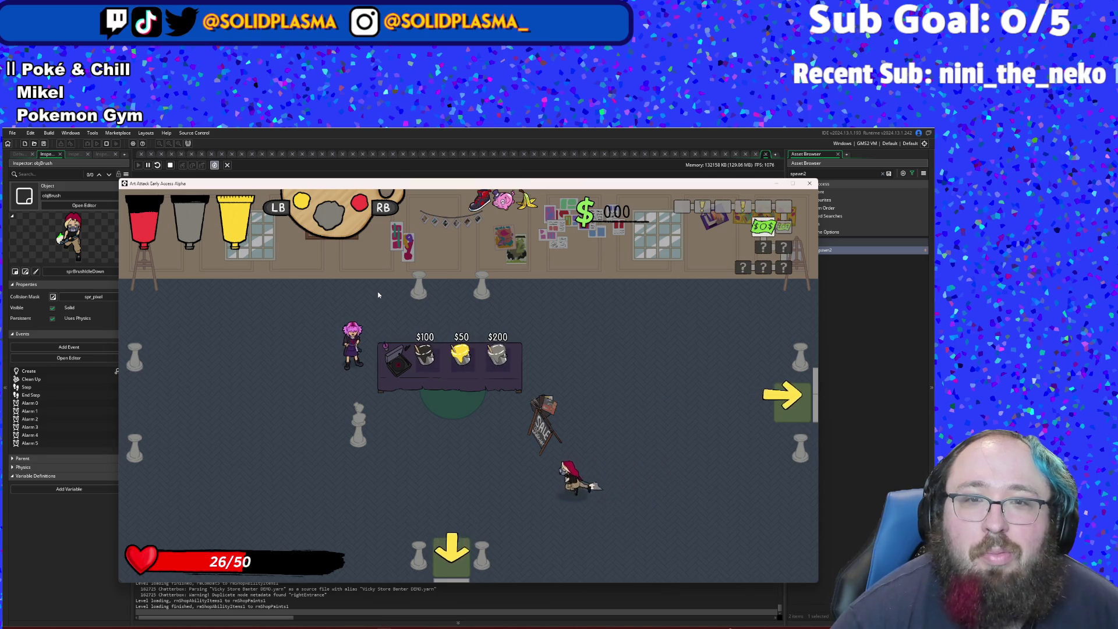
pyautogui.press('a')
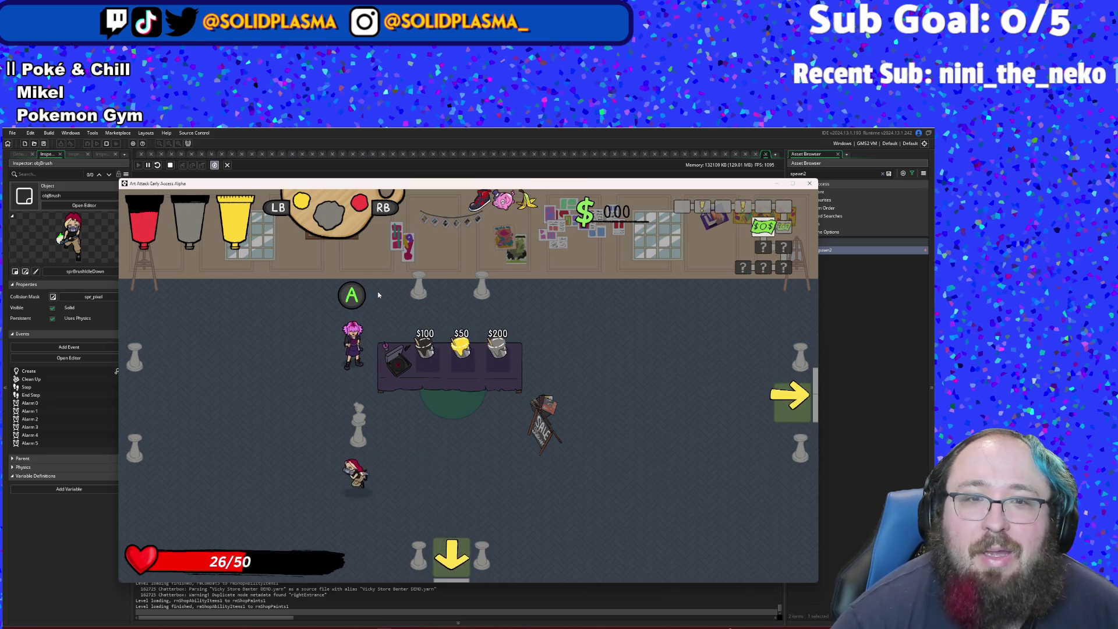
pyautogui.press('s')
pyautogui.press('a')
pyautogui.press('w')
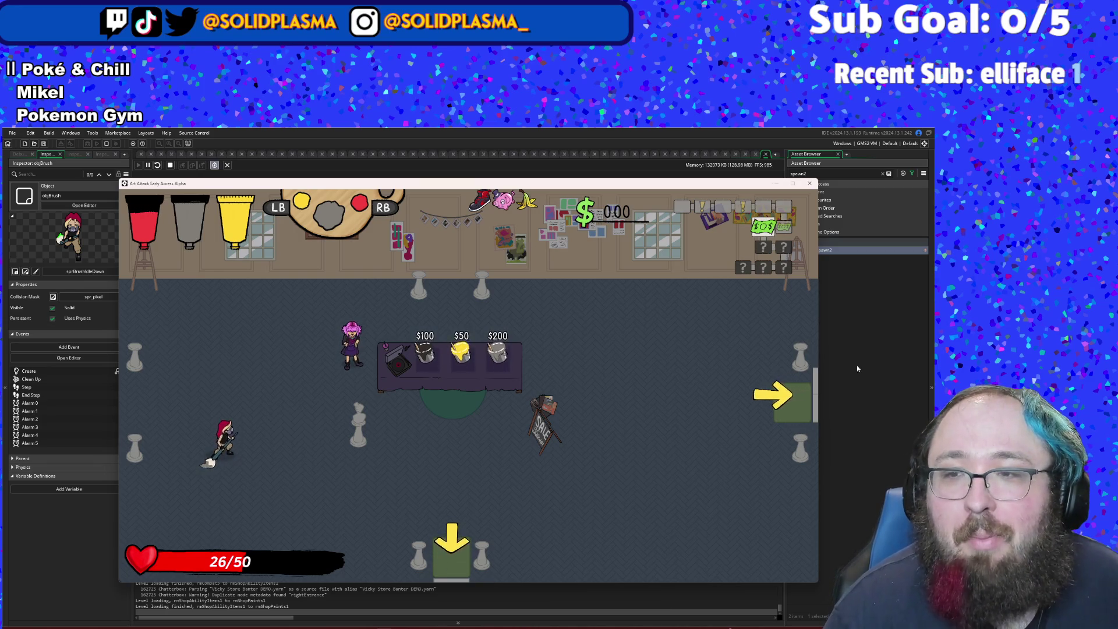
pyautogui.press('Escape')
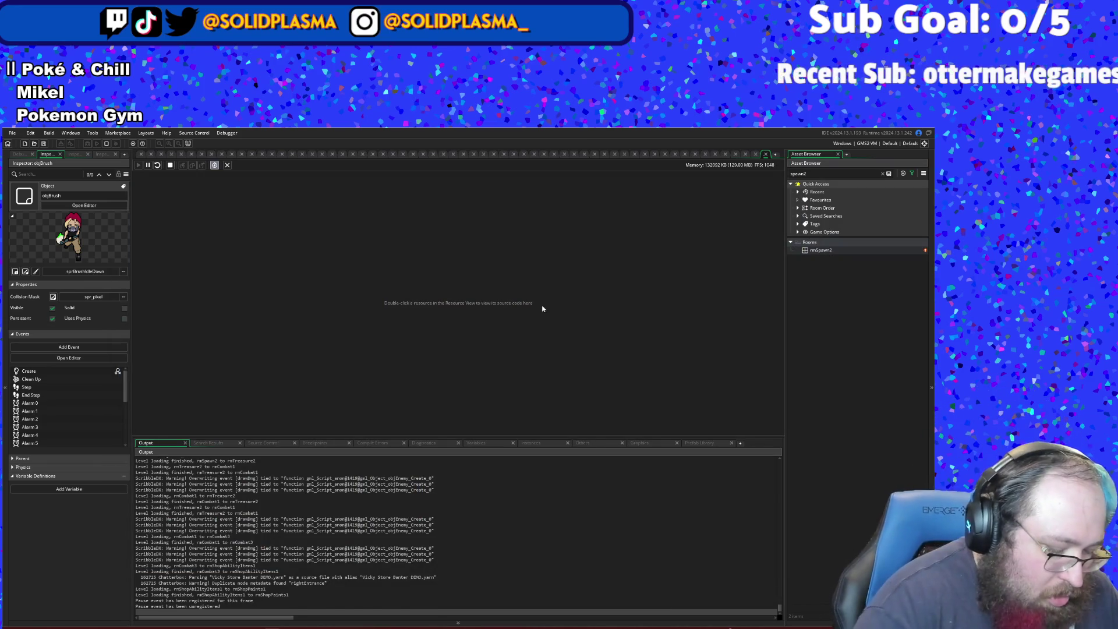
# - Open objPaintBucket through the asset search and scroll down to its Draw GUI End code
pyautogui.hotkey('ctrl', 't')
pyautogui.write('objPai')
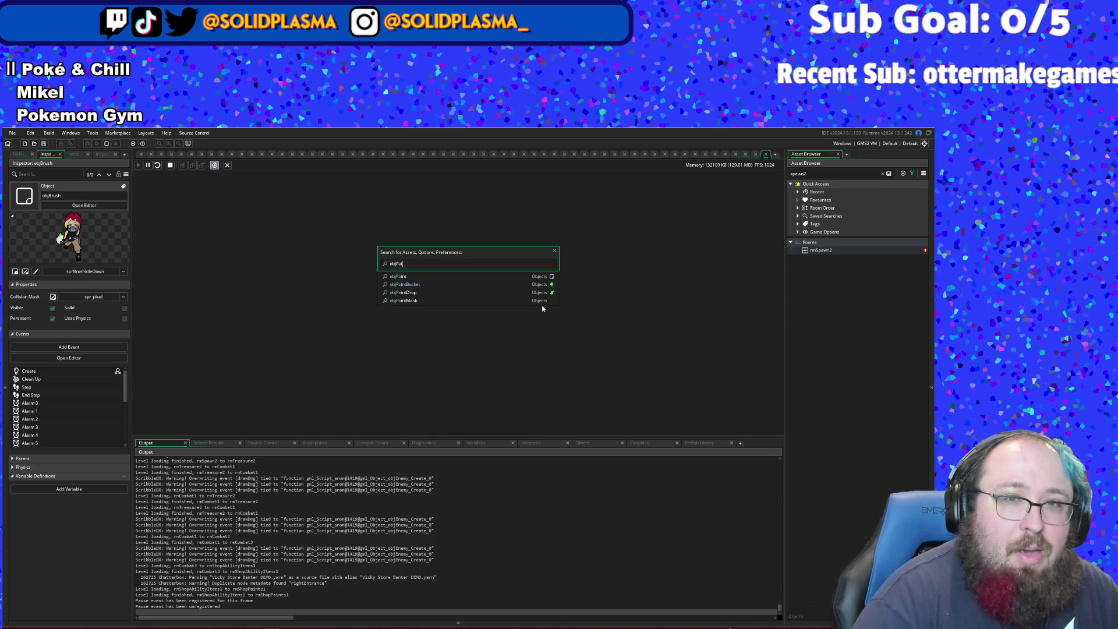
pyautogui.press('Down')
pyautogui.press('Return')
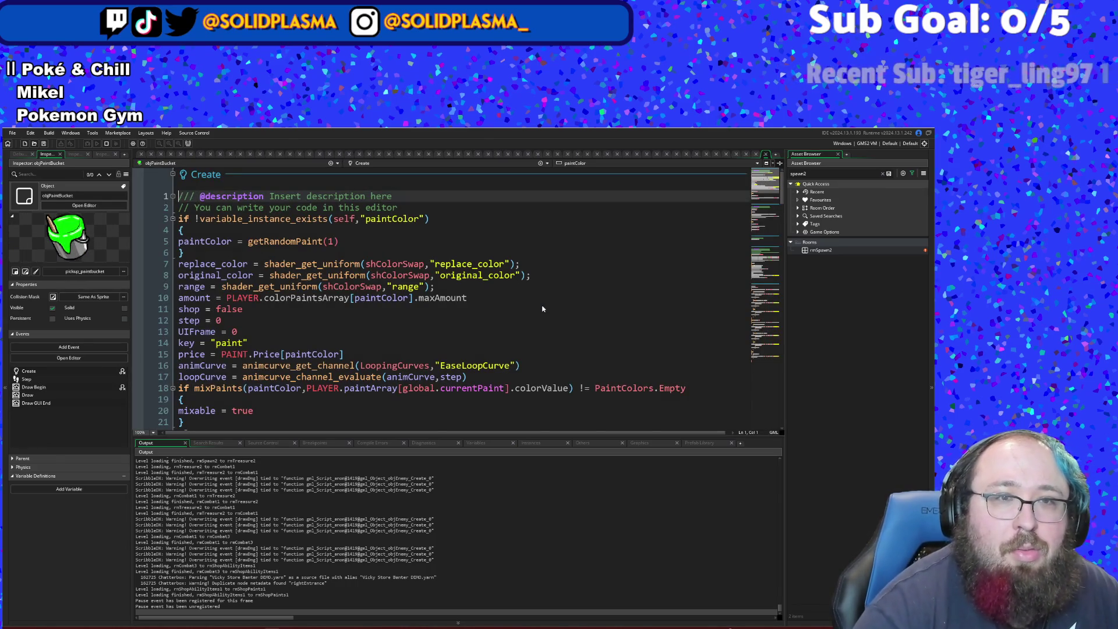
pyautogui.scroll(-20, 539, 338)
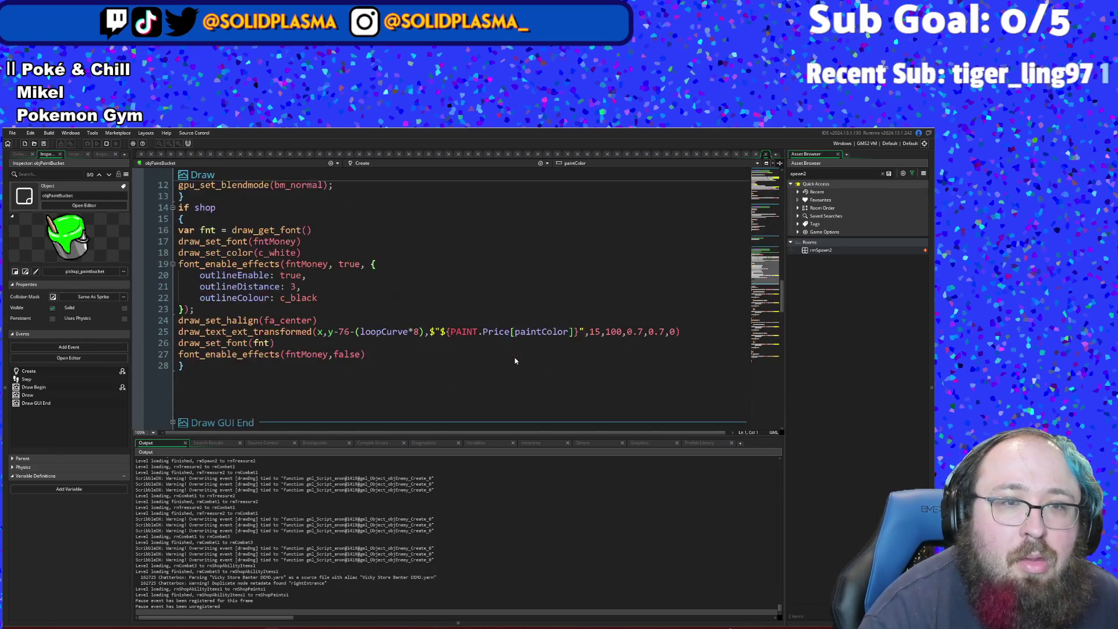
pyautogui.scroll(-18, 515, 361)
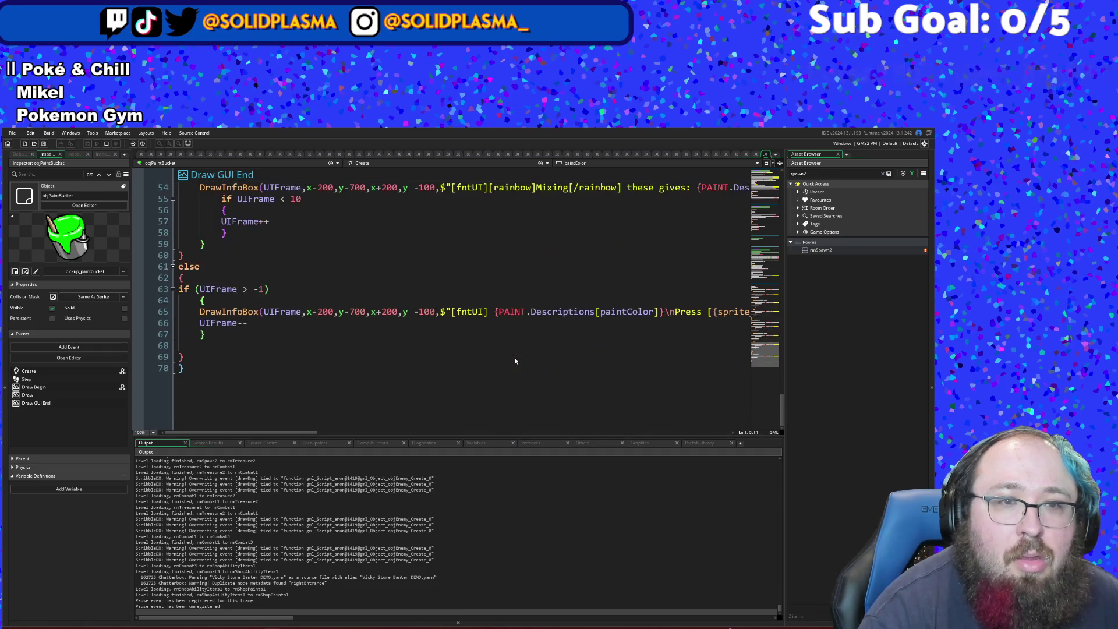
pyautogui.click(515, 361)
# - Reopen objBrush's Step event via the asset search with 'obj'
pyautogui.hotkey('ctrl', 't')
pyautogui.write('objBrush')
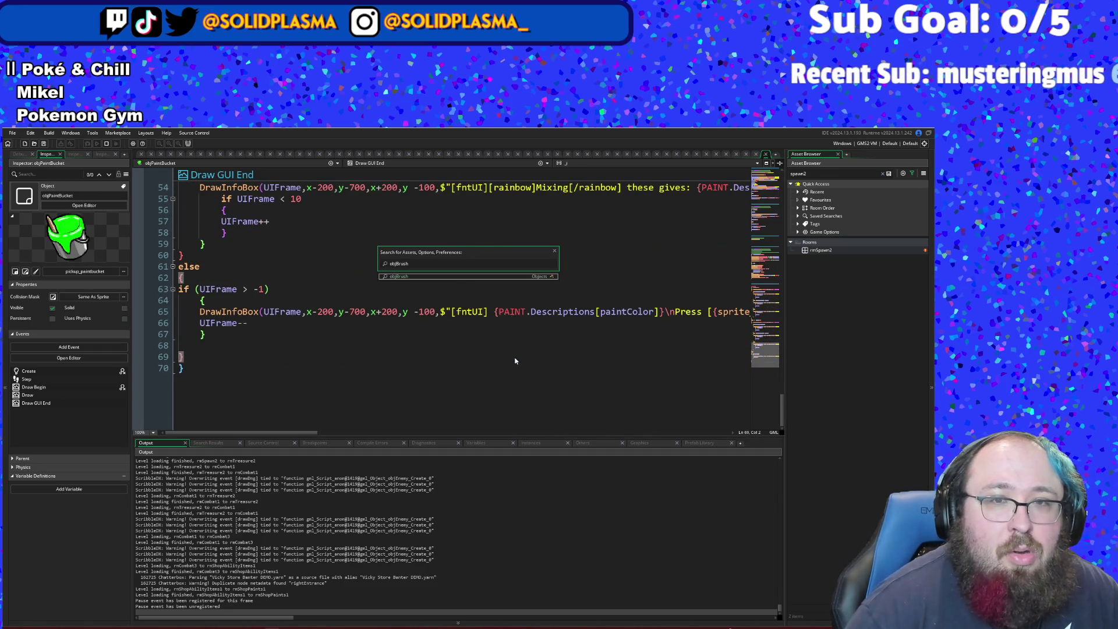
pyautogui.press('Return')
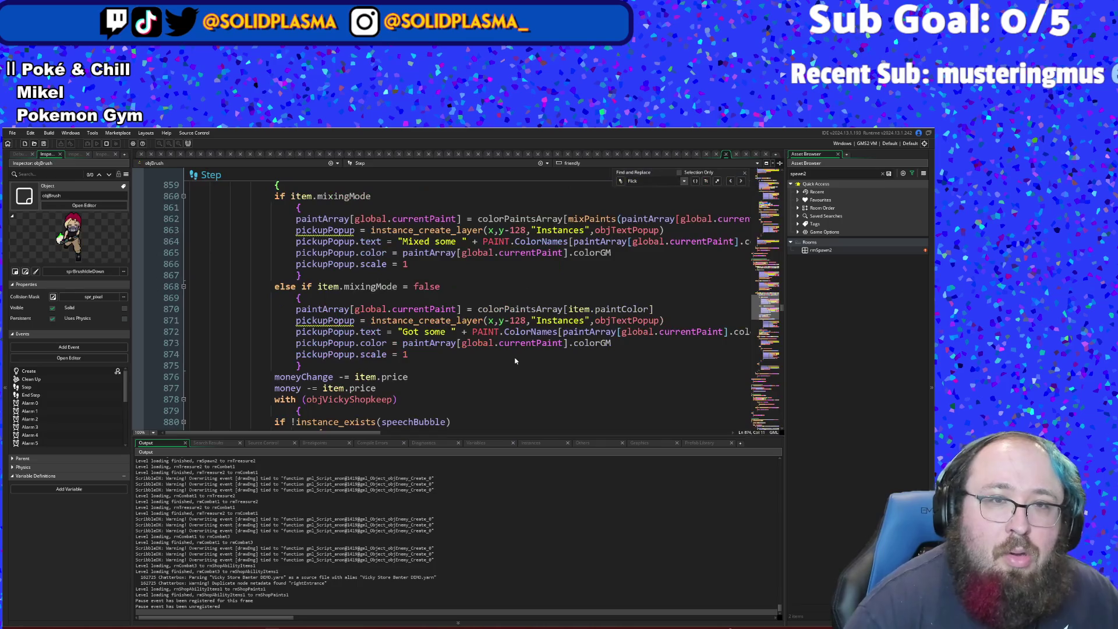
# - Review the paint pickup block around lines 827–833, including the item.mixingMode condition
pyautogui.scroll(8, 460, 353)
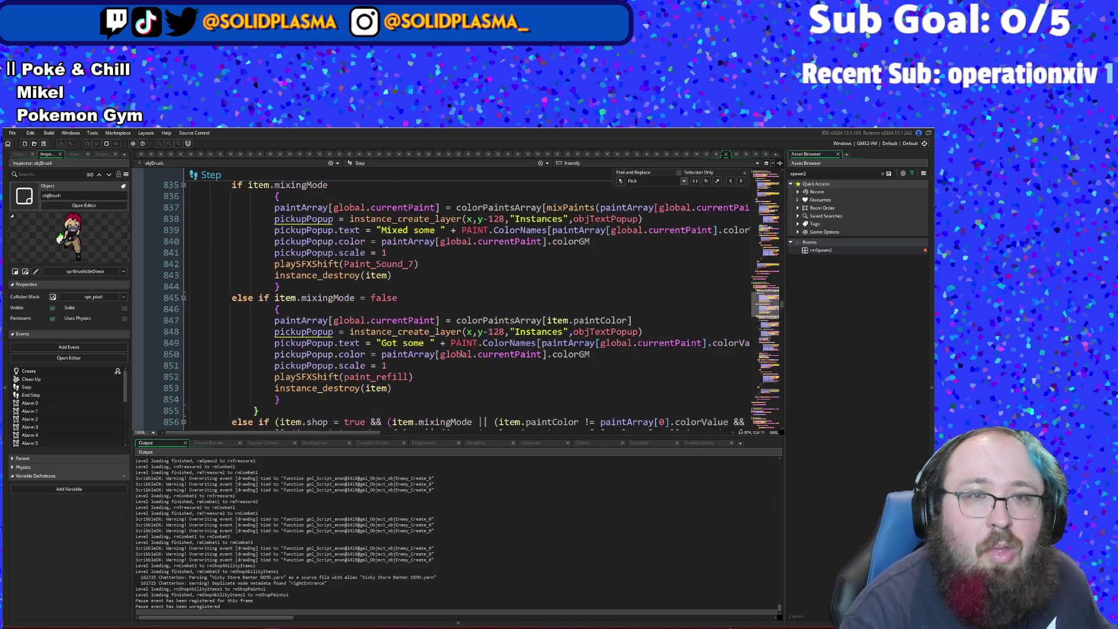
pyautogui.scroll(8, 460, 353)
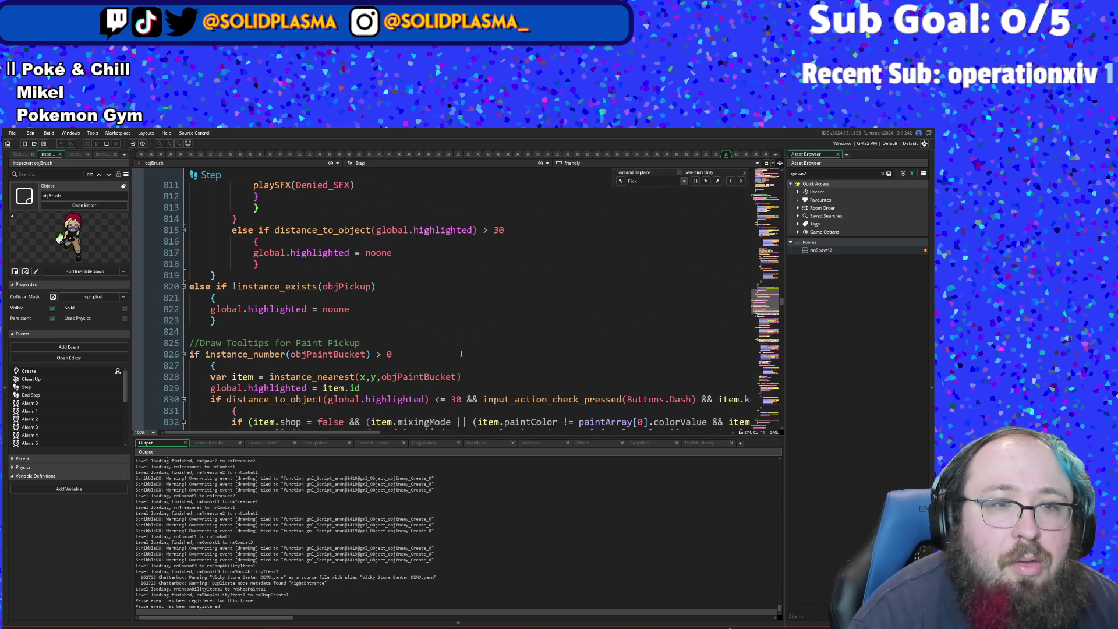
pyautogui.click(380, 369)
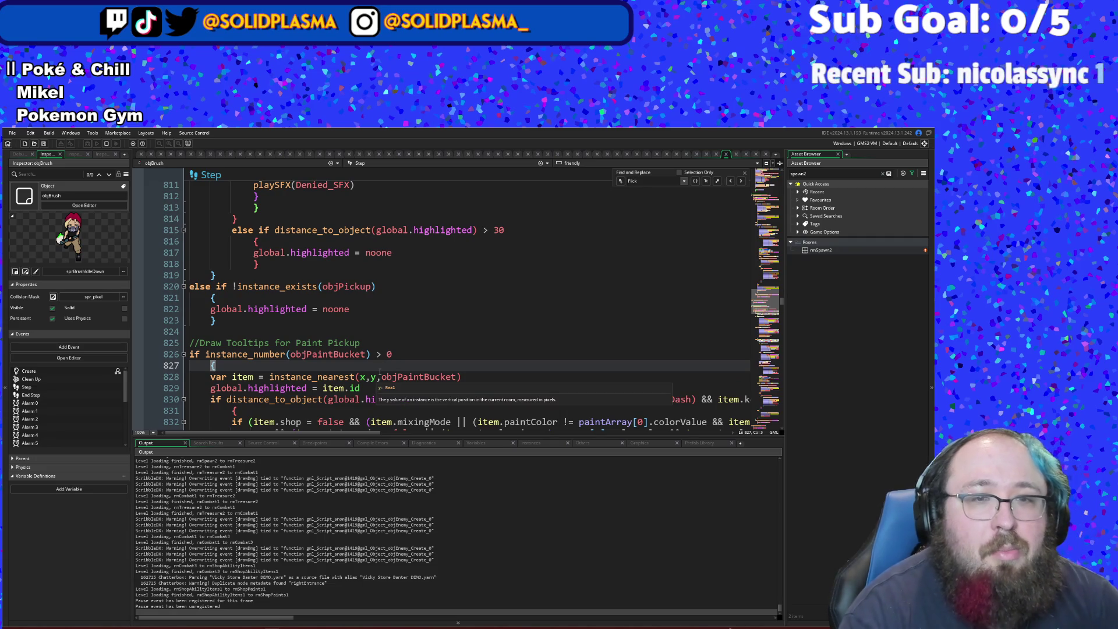
pyautogui.scroll(-2, 397, 371)
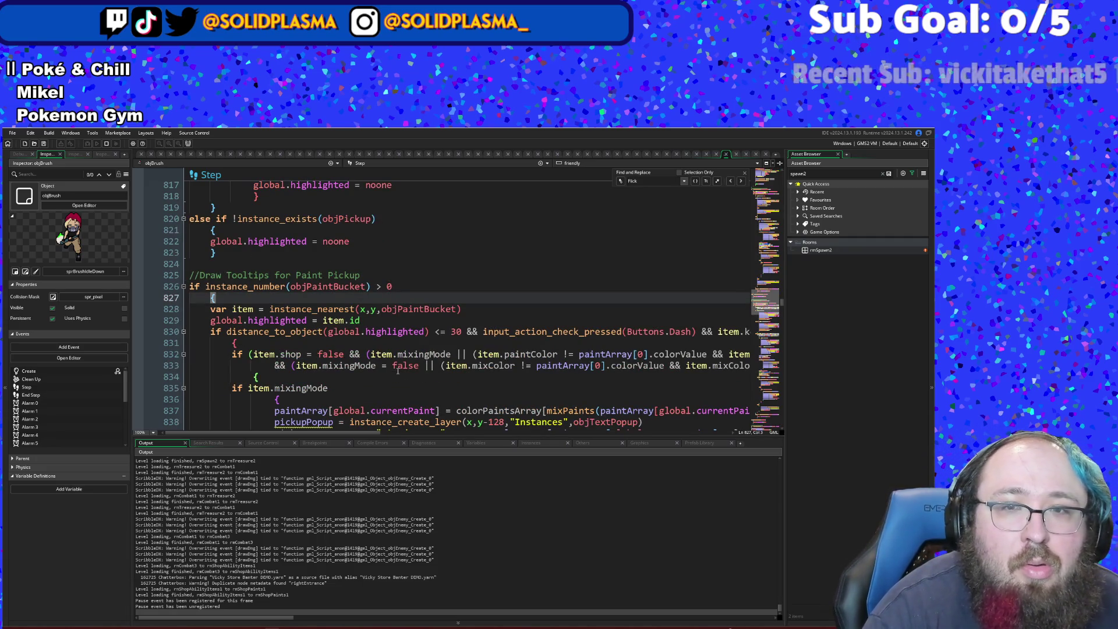
pyautogui.moveTo(331, 435)
pyautogui.mouseDown()
pyautogui.moveTo(403, 442)
pyautogui.moveTo(308, 435)
pyautogui.mouseUp()
pyautogui.click(337, 376)
pyautogui.click(340, 362)
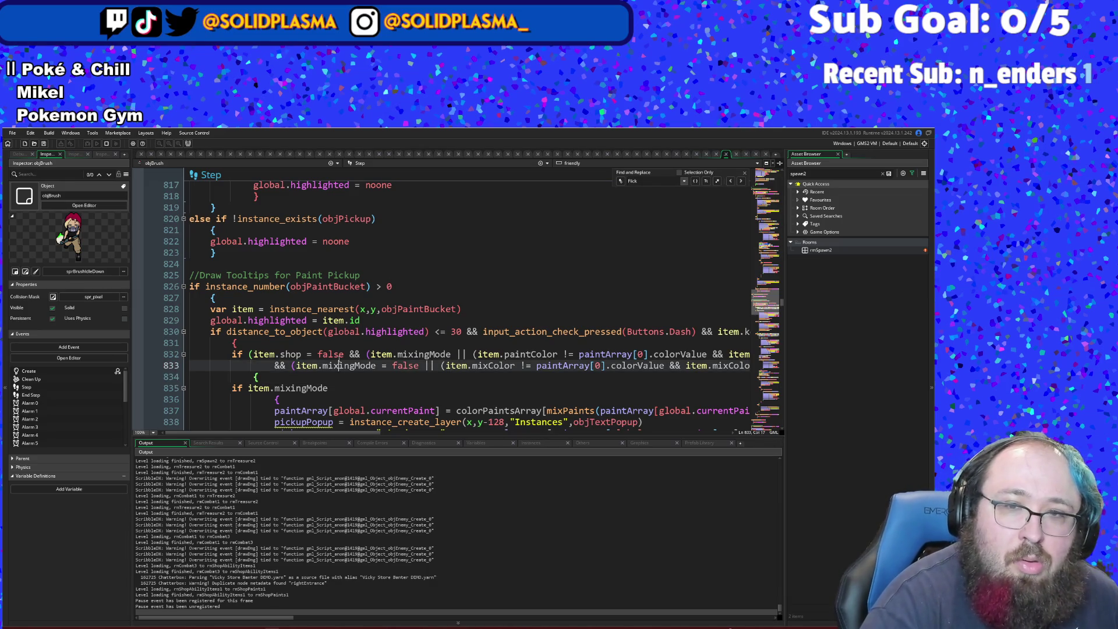
# - Select from the opening brace to the item.shop check, then search the code for 'buttons.Dash'
pyautogui.hotkey('ctrl', 't')
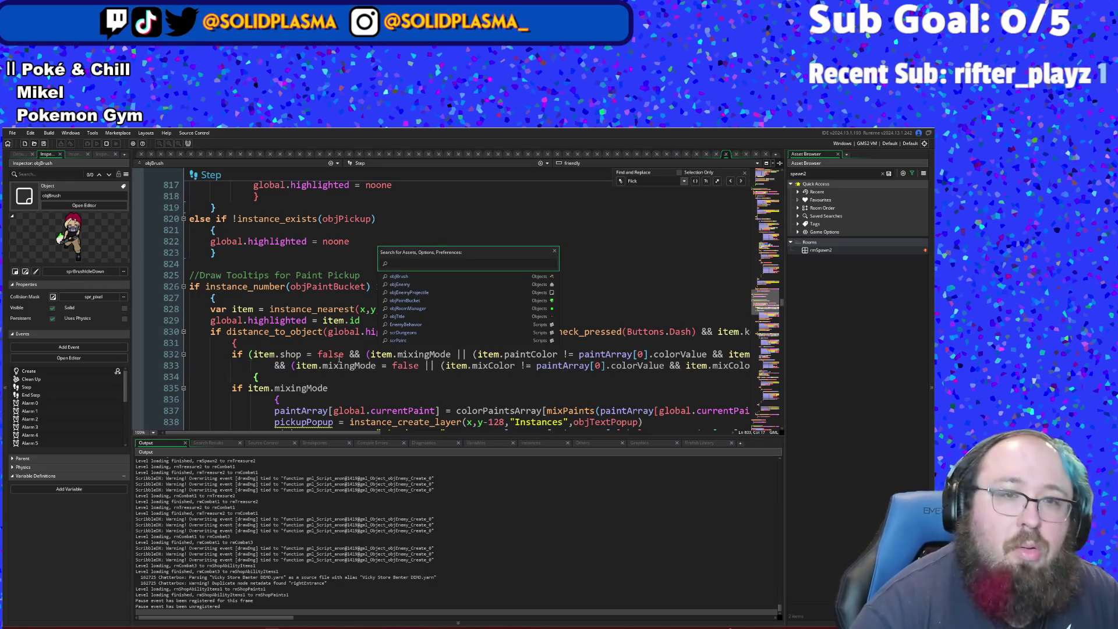
pyautogui.moveTo(310, 353); pyautogui.dragTo(235, 343)
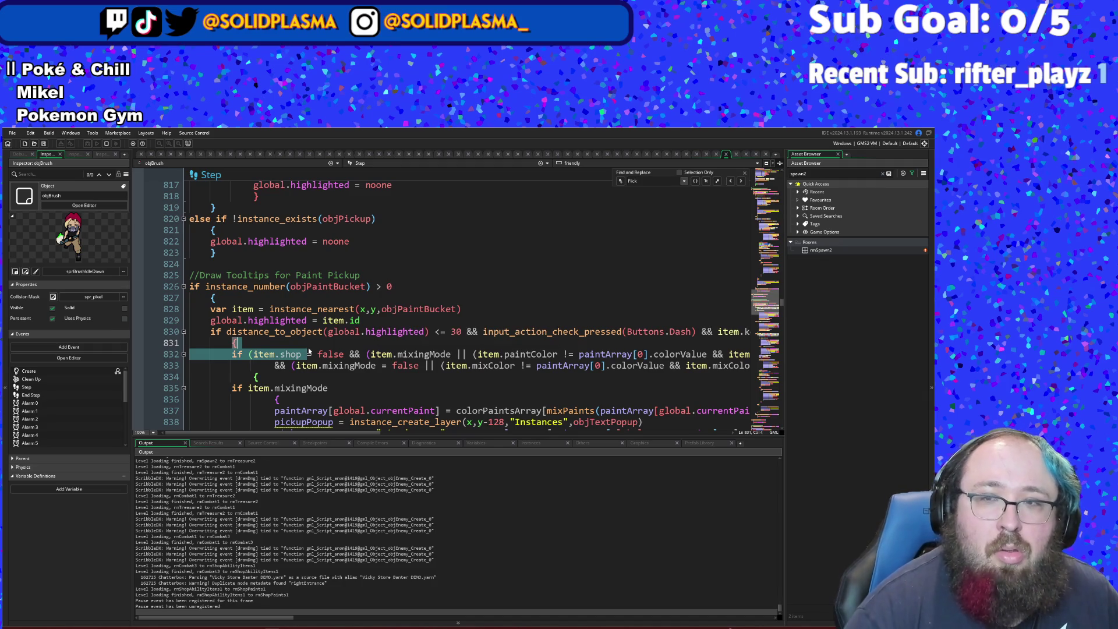
pyautogui.hotkey('ctrl', 'f')
pyautogui.write('buttons')
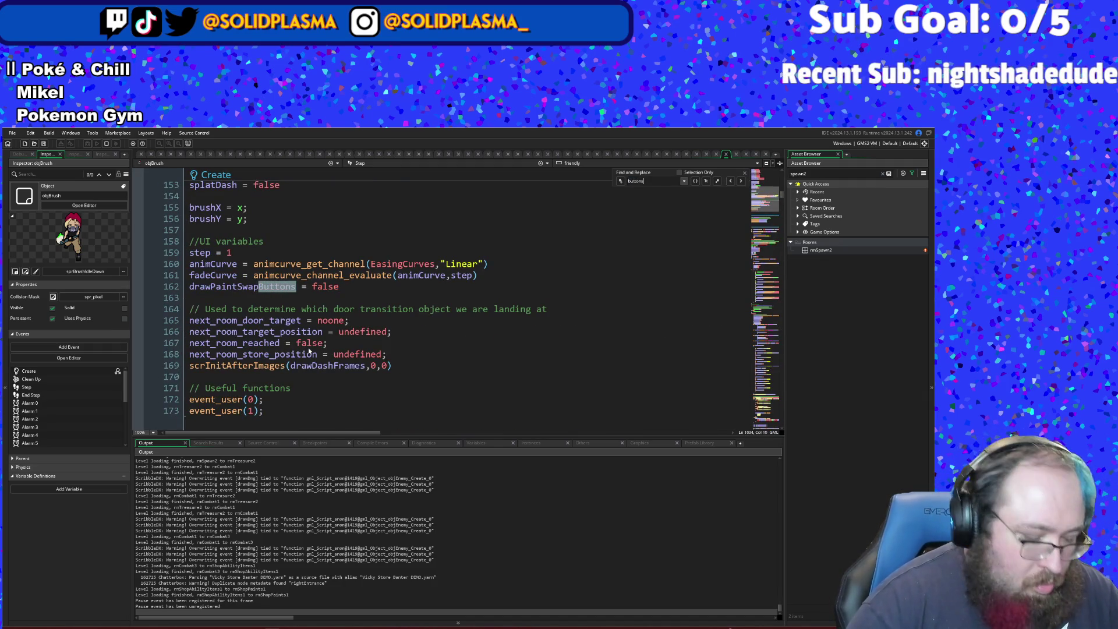
pyautogui.write('.Dash')
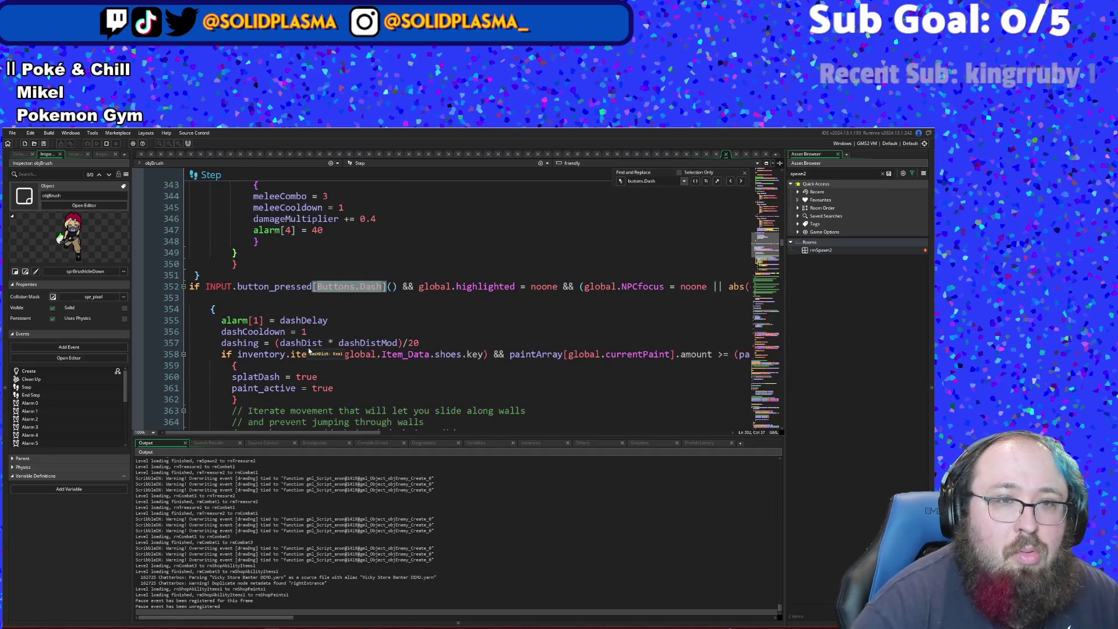
# - Select and inspect the dash movement lines matched by the Buttons search
pyautogui.moveTo(303, 434)
pyautogui.mouseDown()
pyautogui.moveTo(511, 451)
pyautogui.moveTo(303, 451)
pyautogui.mouseUp()
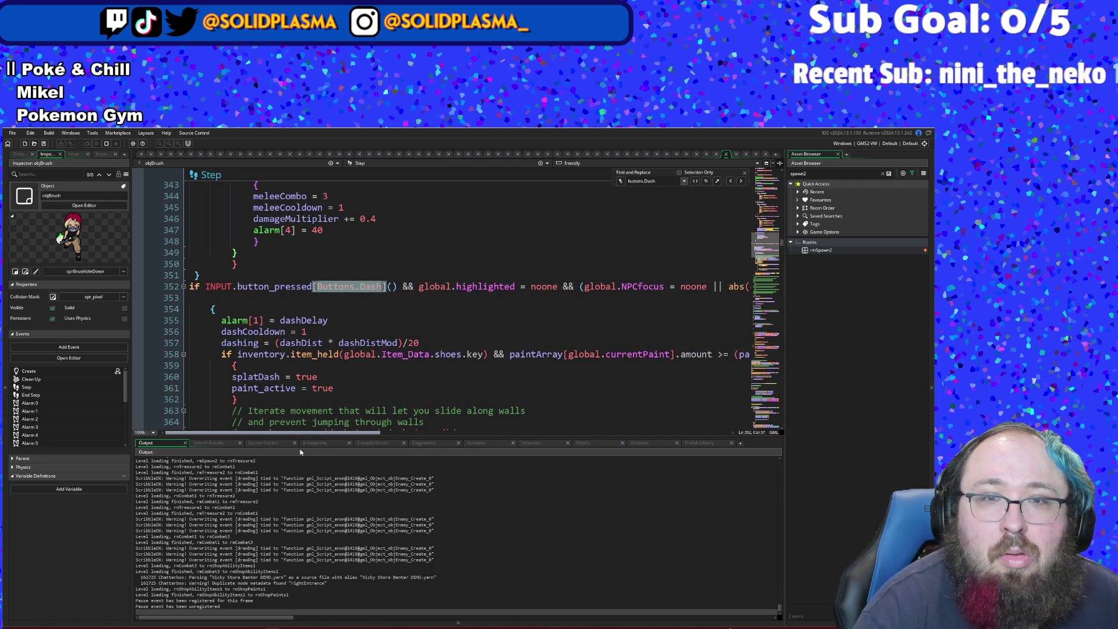
pyautogui.moveTo(301, 452)
pyautogui.mouseDown()
pyautogui.moveTo(477, 469)
pyautogui.moveTo(596, 460)
pyautogui.moveTo(320, 412)
pyautogui.mouseUp()
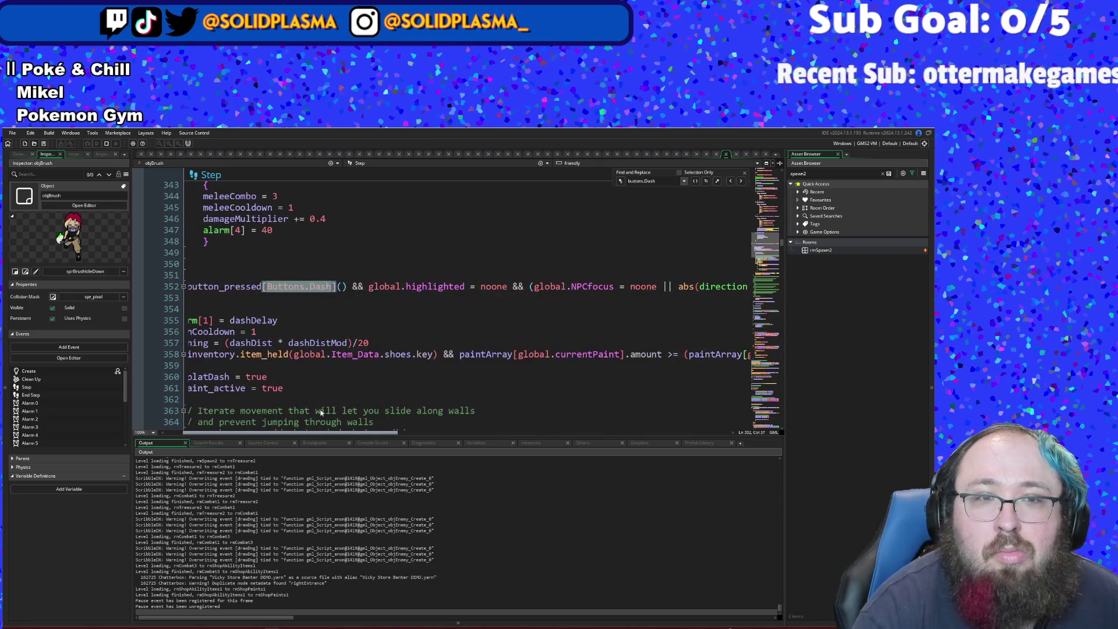
pyautogui.click(320, 411)
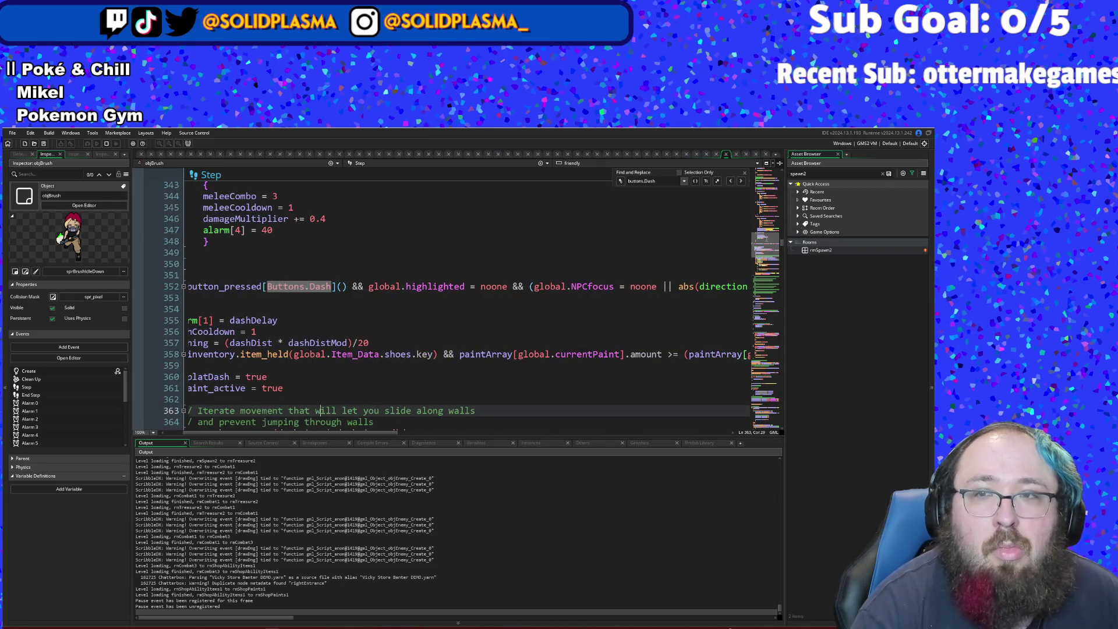
pyautogui.click(713, 300)
# - Search the Step code for 'global.highli' to reach where global.highlighted is set
pyautogui.hotkey('ctrl', 'f')
pyautogui.write('glob')
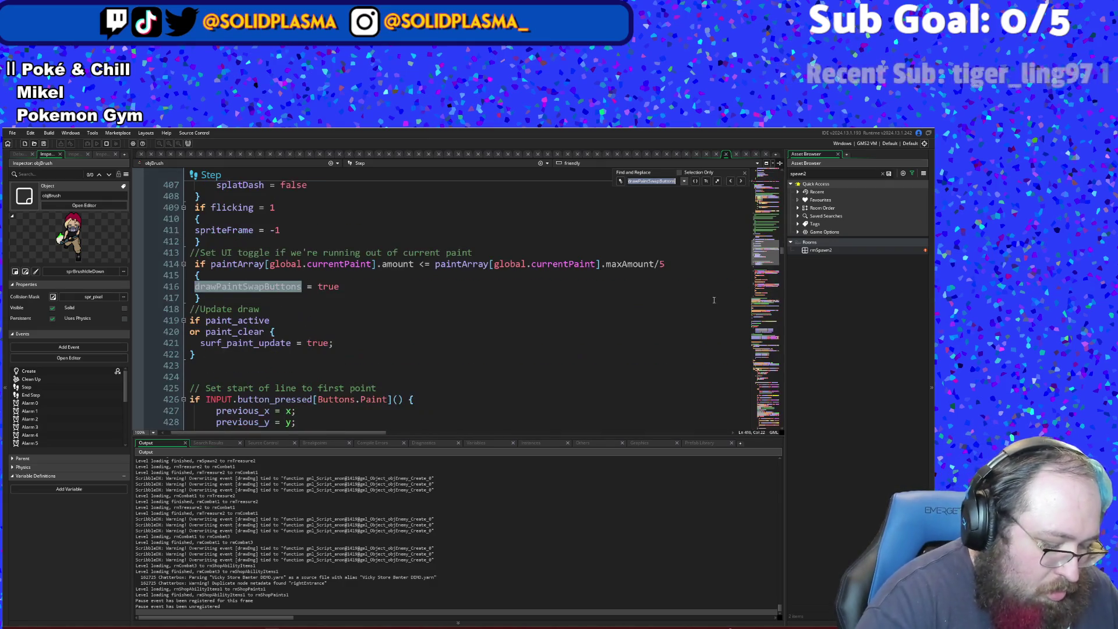
pyautogui.press('Return')
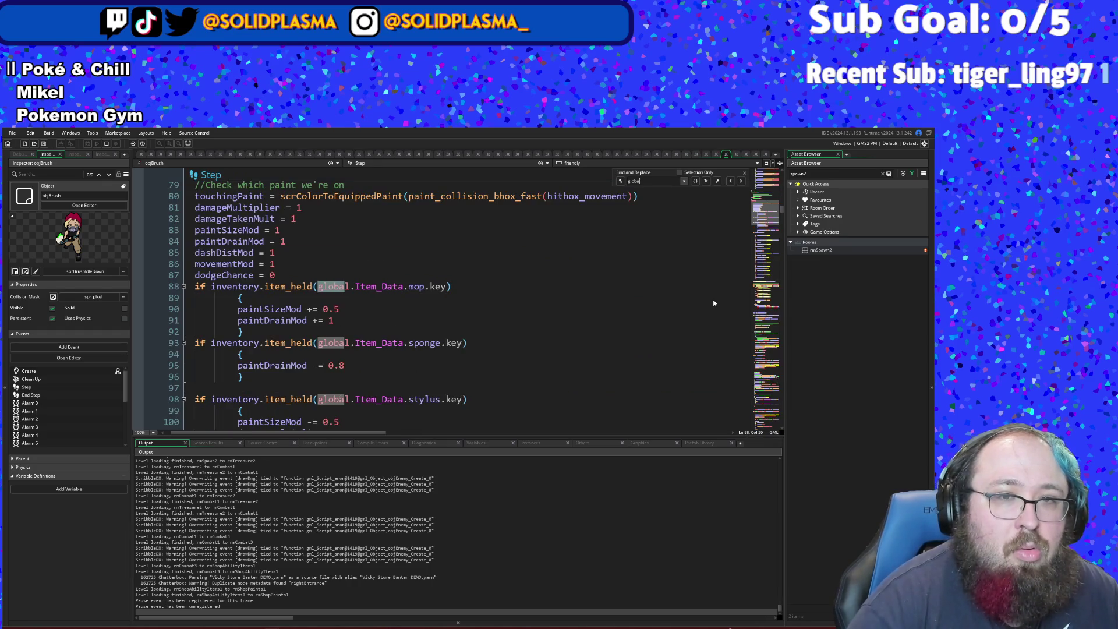
pyautogui.write('highli')
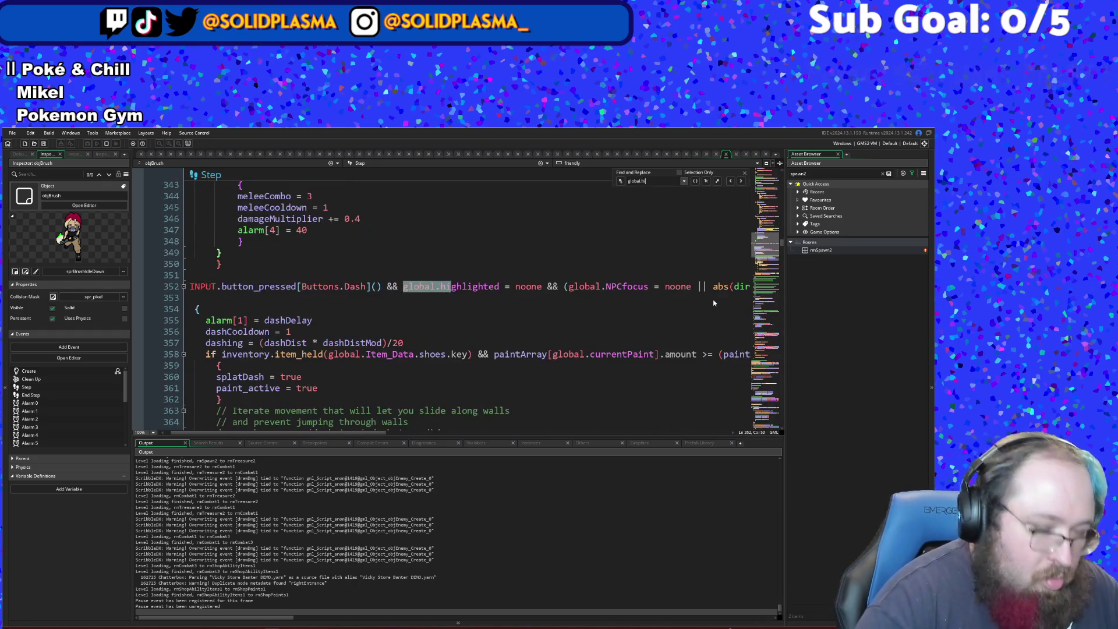
pyautogui.press('BackSpace')
pyautogui.press('BackSpace')
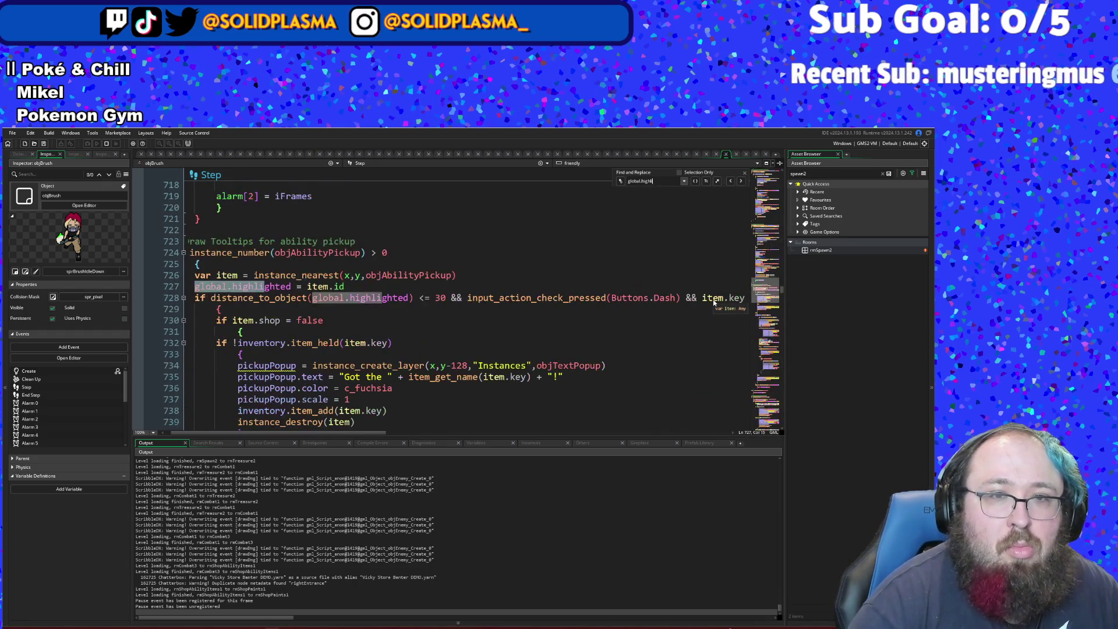
# - Jump to the global.highlighted match at line 815 and check which blocks its braces close
pyautogui.click(375, 343)
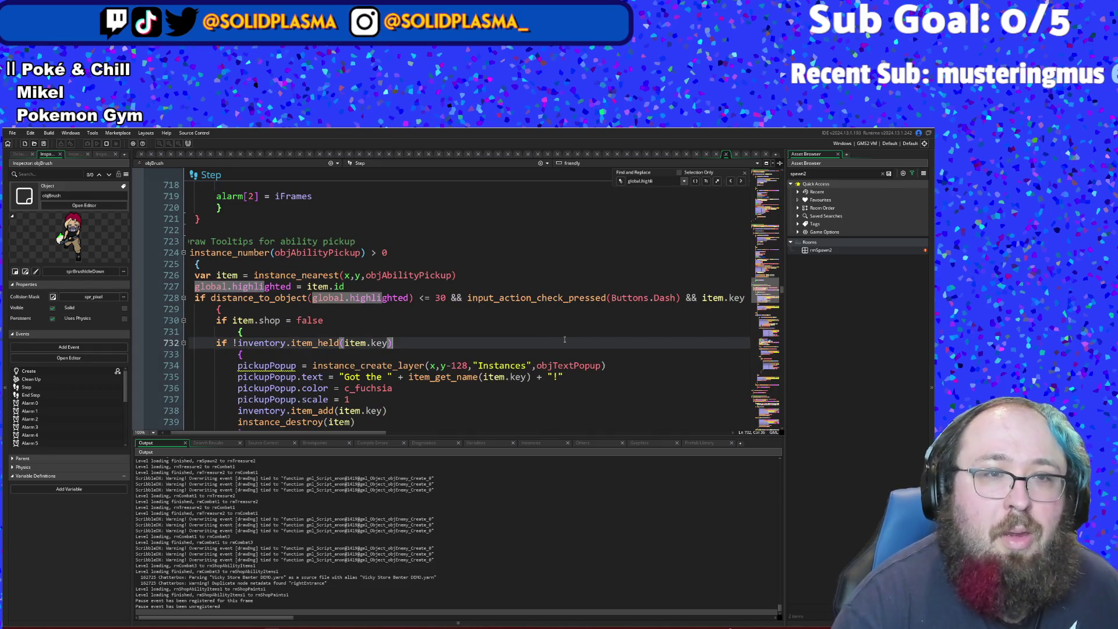
pyautogui.click(742, 182)
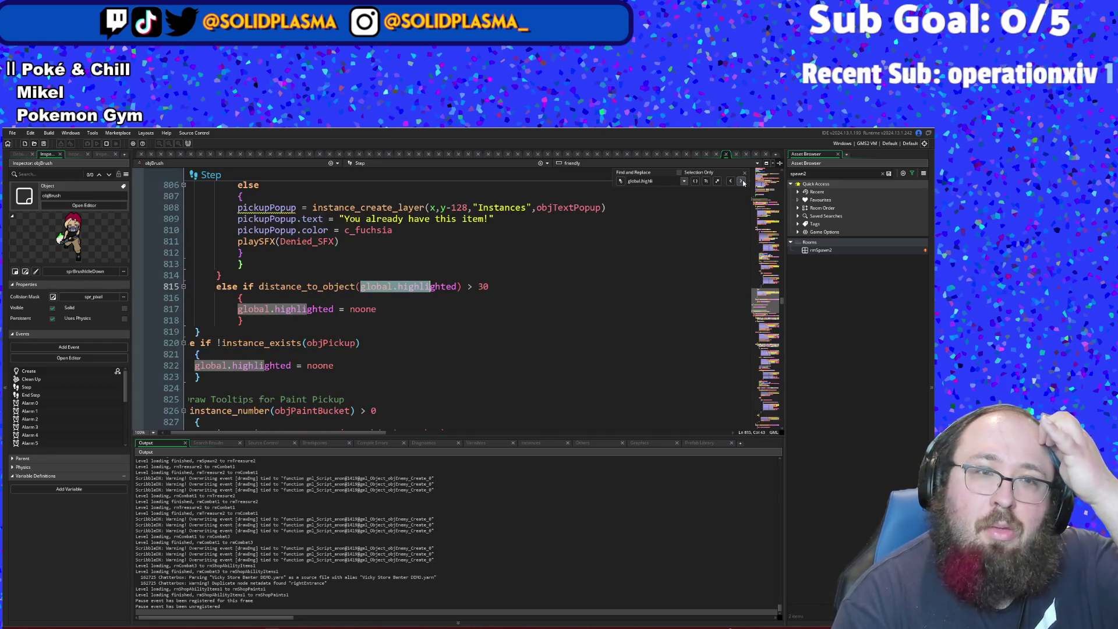
pyautogui.click(434, 378)
pyautogui.scroll(4, 419, 367)
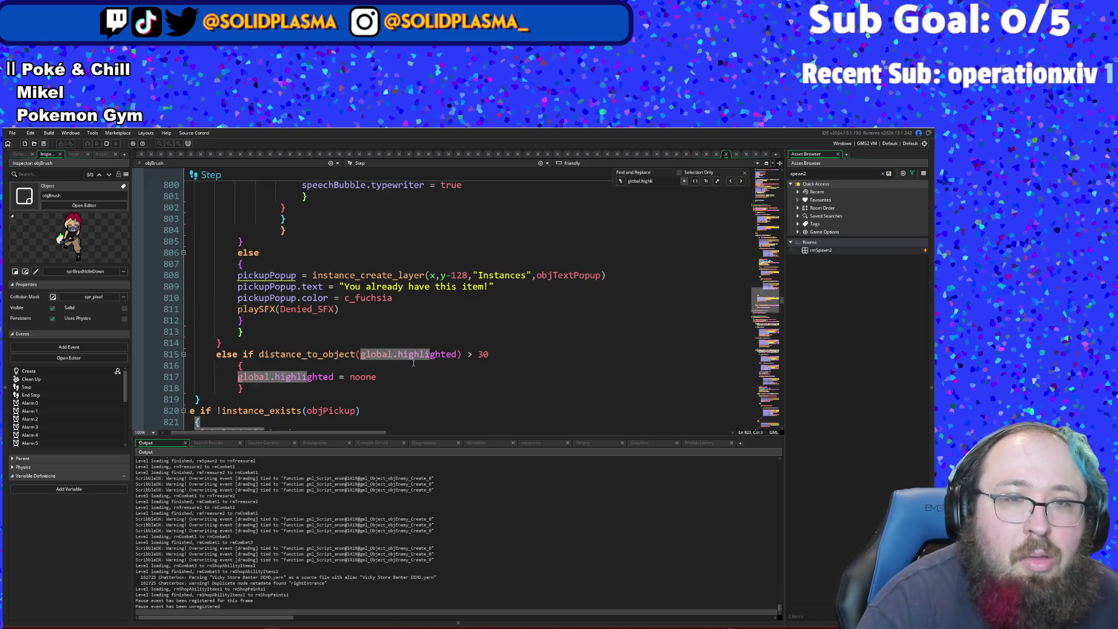
pyautogui.scroll(-2, 413, 363)
pyautogui.click(315, 388)
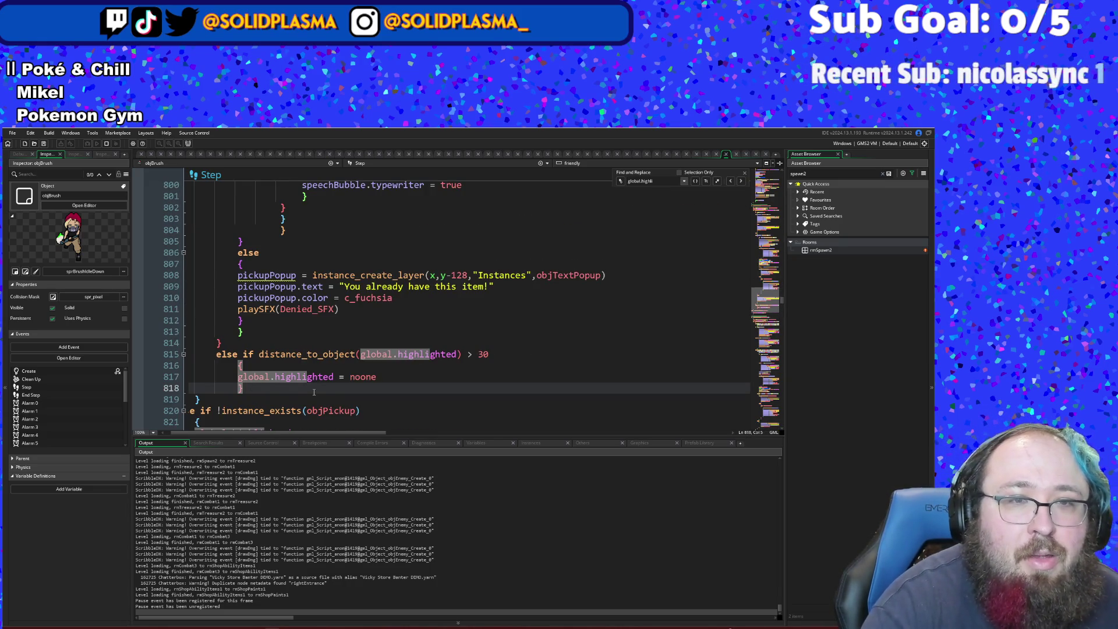
pyautogui.scroll(-2, 314, 392)
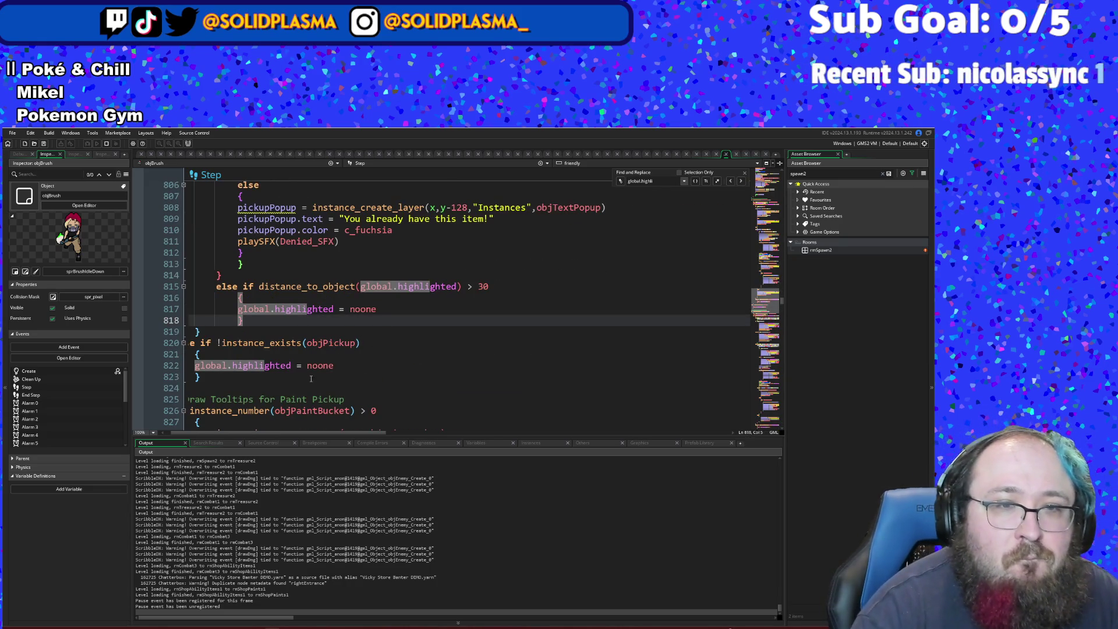
pyautogui.moveTo(284, 432); pyautogui.dragTo(279, 432)
pyautogui.click(251, 379)
pyautogui.click(233, 366)
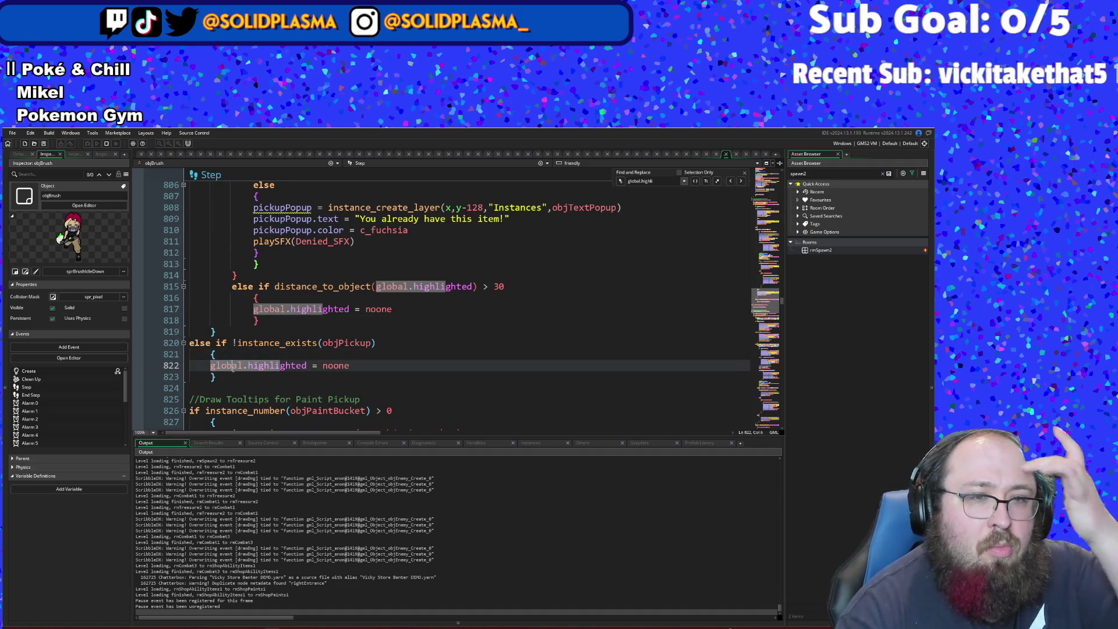
pyautogui.scroll(-3, 253, 346)
pyautogui.scroll(3, 253, 346)
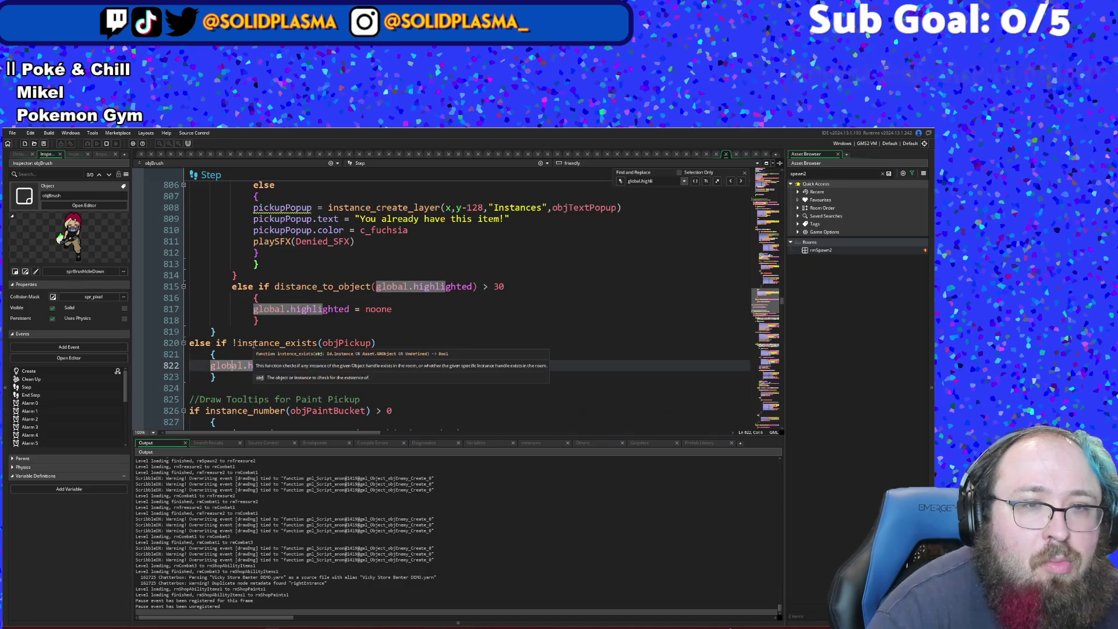
pyautogui.click(212, 331)
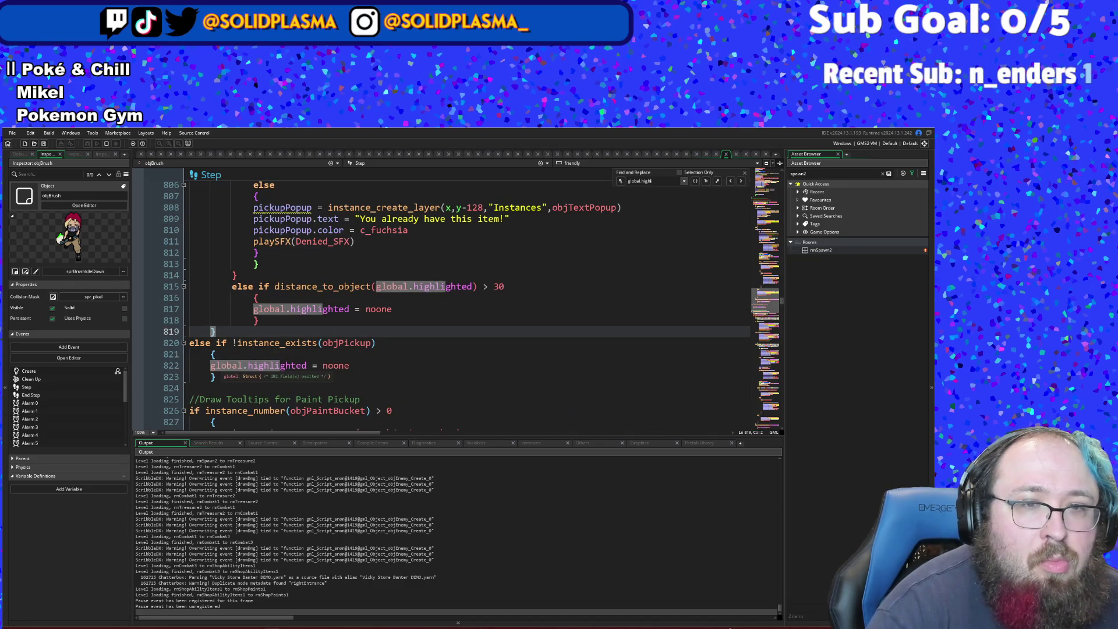
# - Move to the paint pickup tooltip code and its global.highlighted resets near lines 930–937
pyautogui.scroll(18, 255, 383)
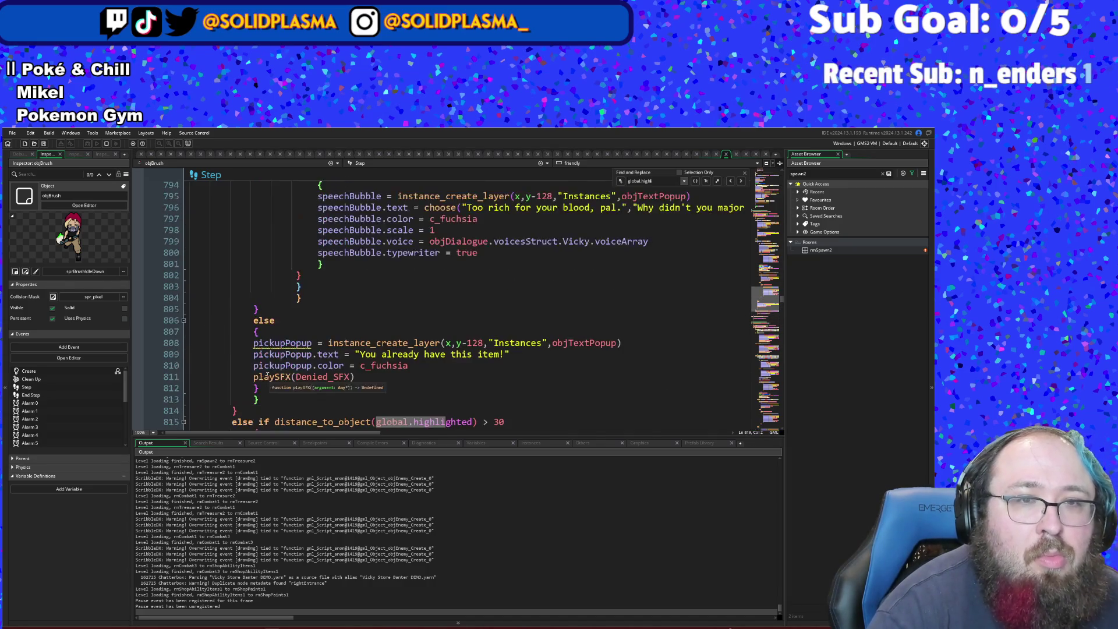
pyautogui.scroll(12, 278, 367)
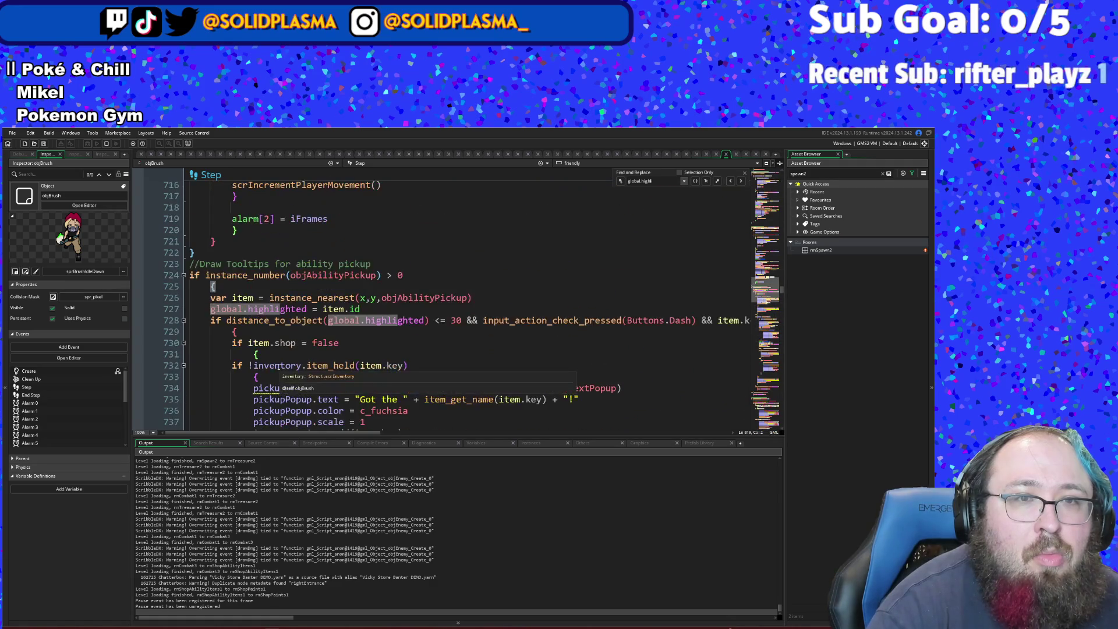
pyautogui.scroll(4, 278, 367)
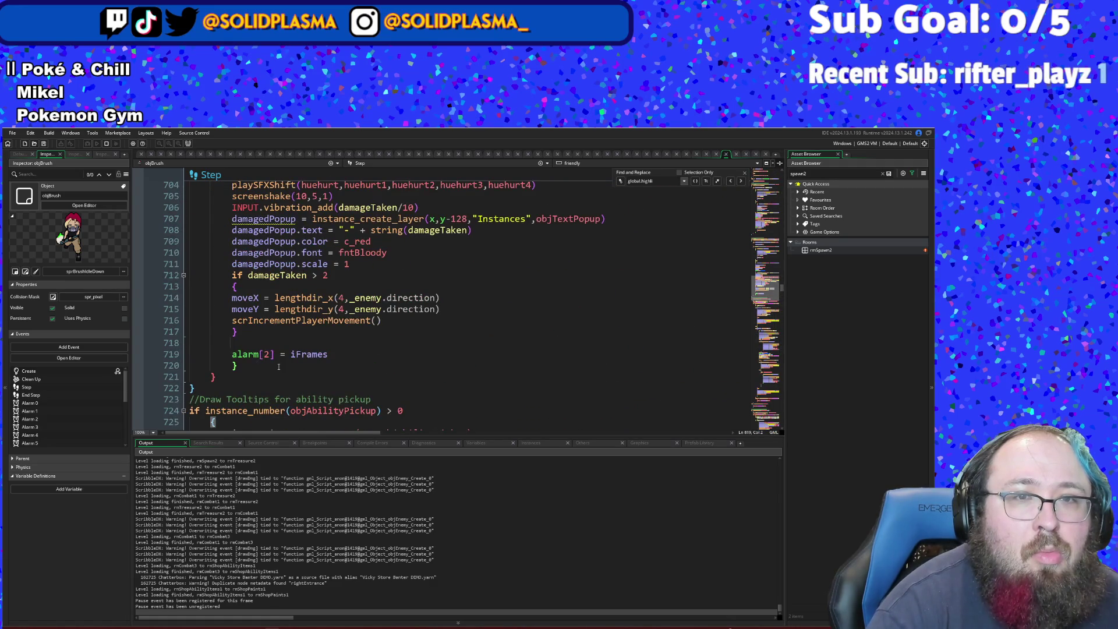
pyautogui.scroll(-20, 279, 367)
pyautogui.scroll(-4, 316, 309)
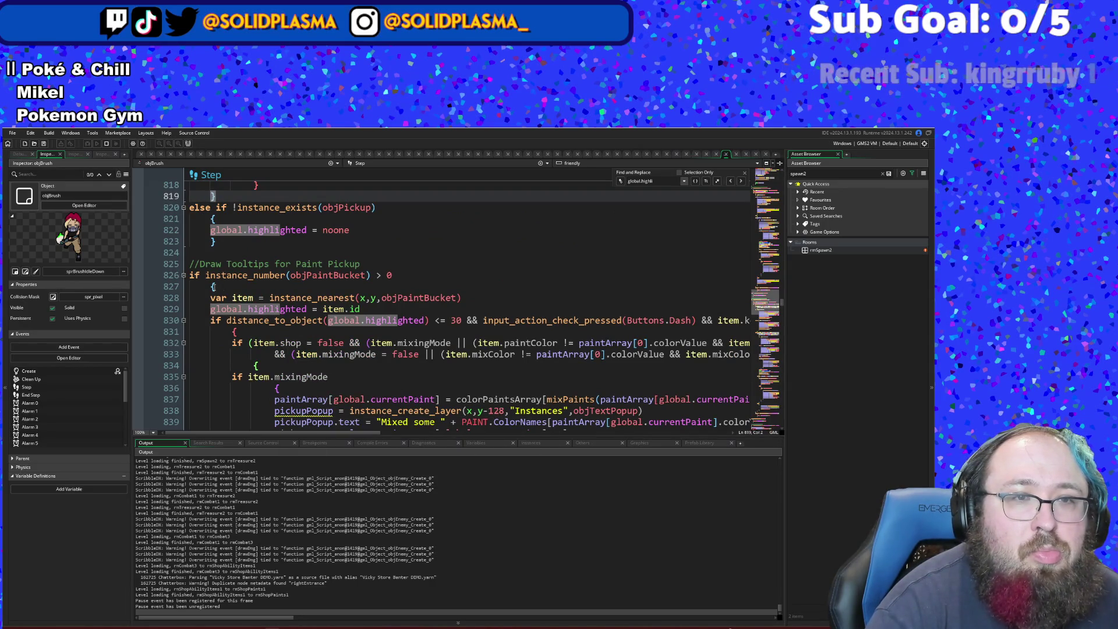
pyautogui.click(213, 287)
pyautogui.scroll(-14, 211, 286)
pyautogui.scroll(-20, 210, 286)
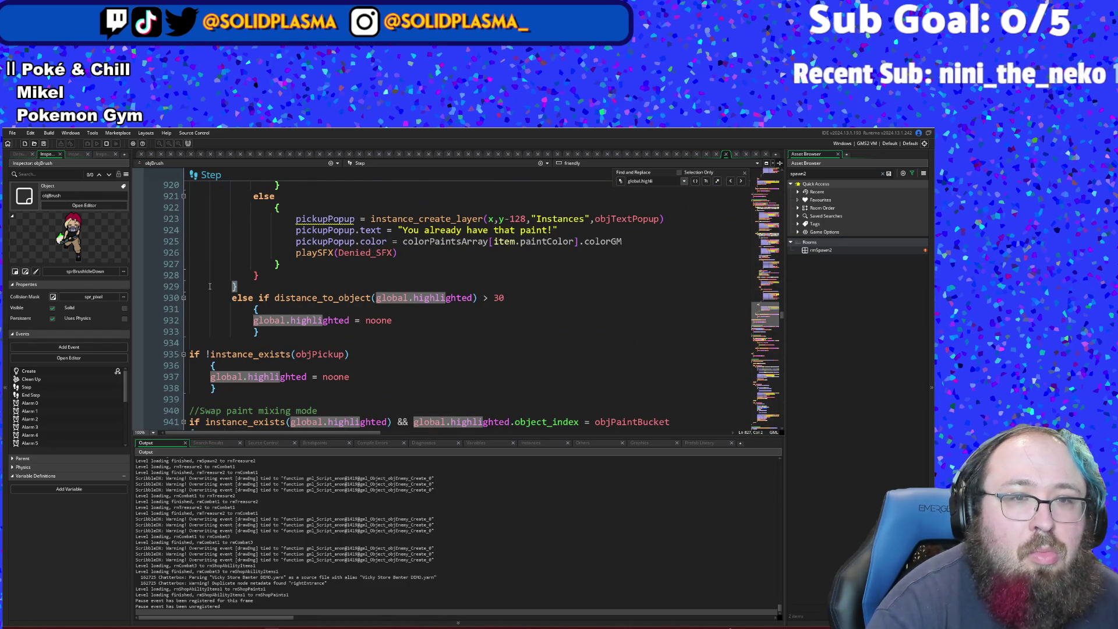
# - Check which blocks the closing braces near line 929 and the objPickup block belong to
pyautogui.click(229, 387)
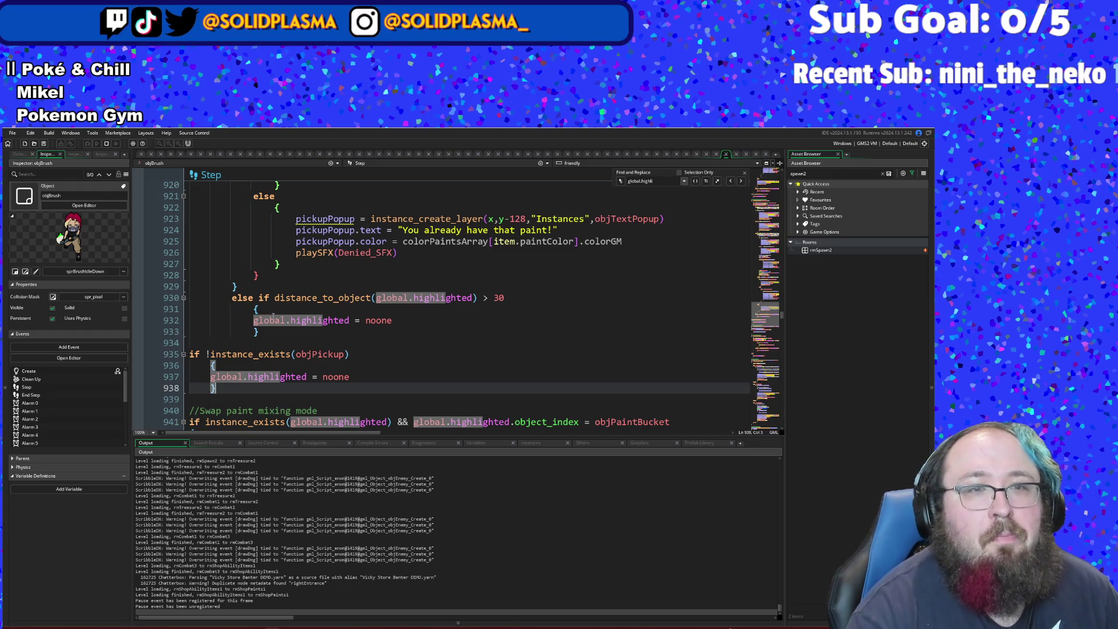
pyautogui.click(233, 286)
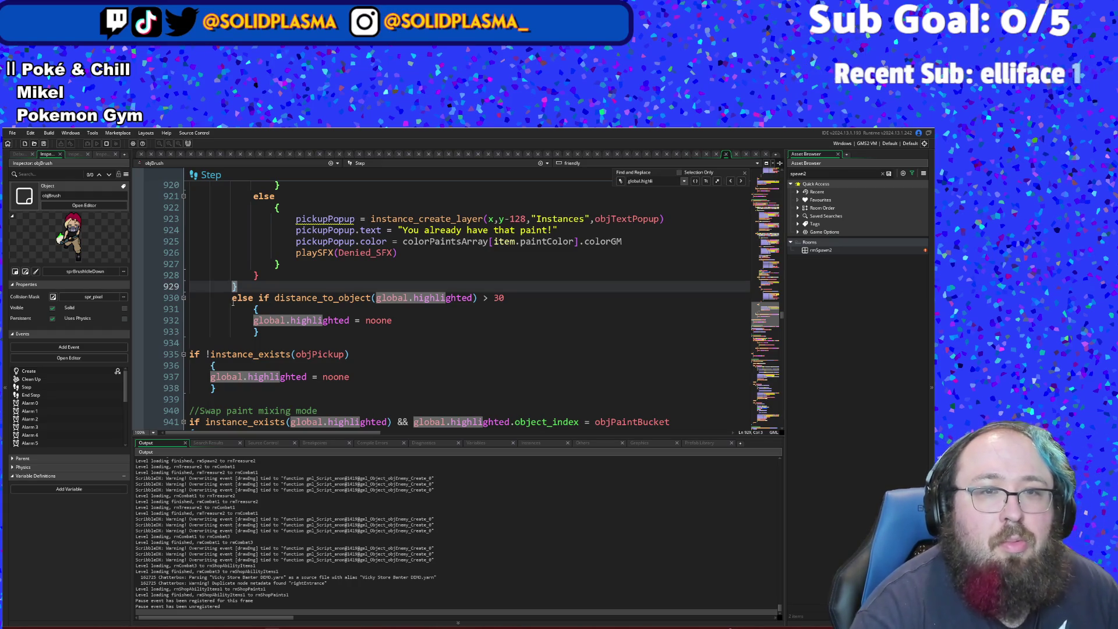
pyautogui.scroll(20, 265, 329)
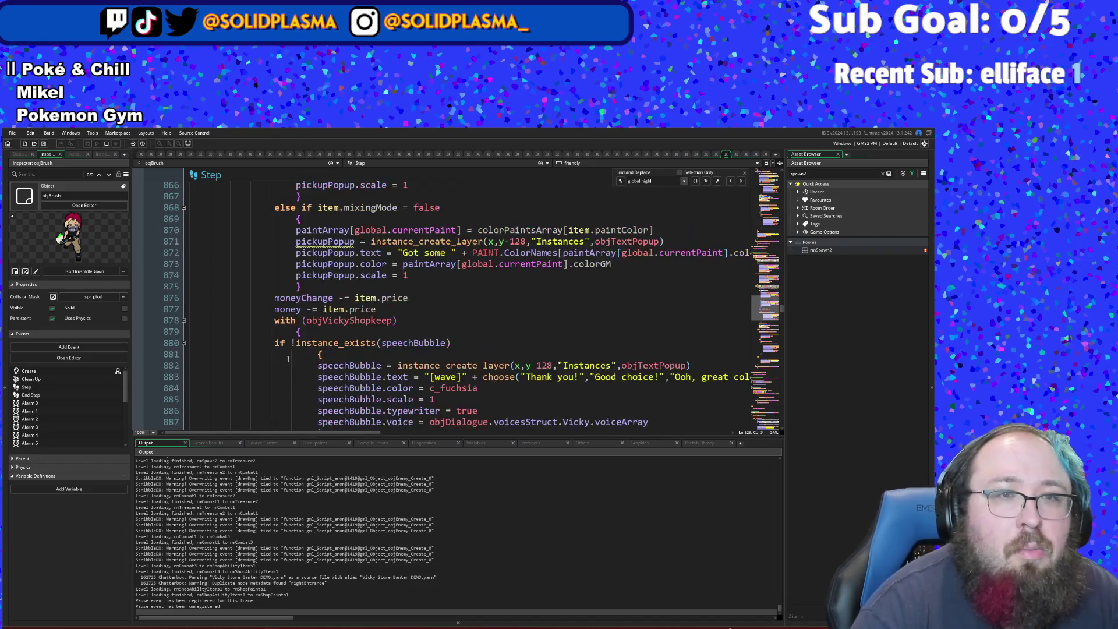
pyautogui.scroll(8, 289, 359)
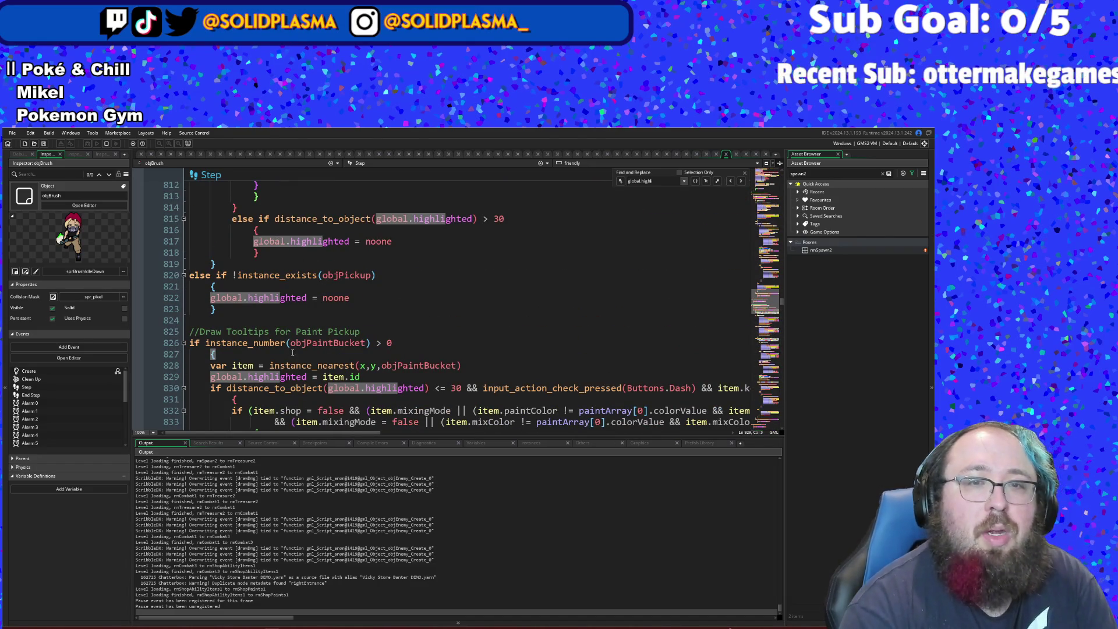
pyautogui.moveTo(292, 345)
pyautogui.scroll(-20, 292, 344)
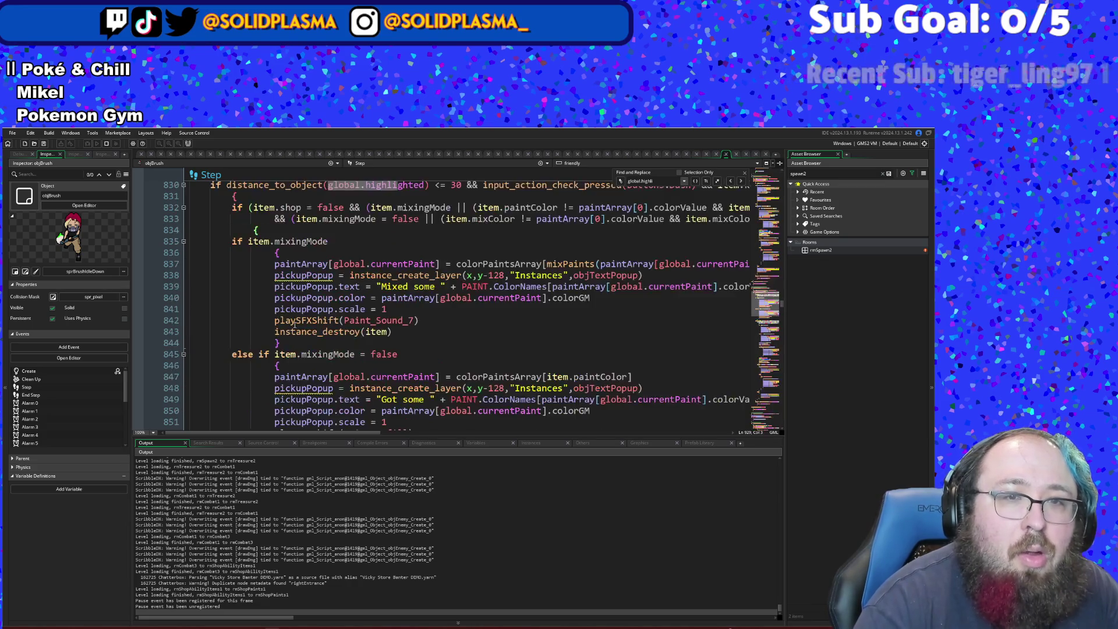
pyautogui.scroll(-8, 298, 255)
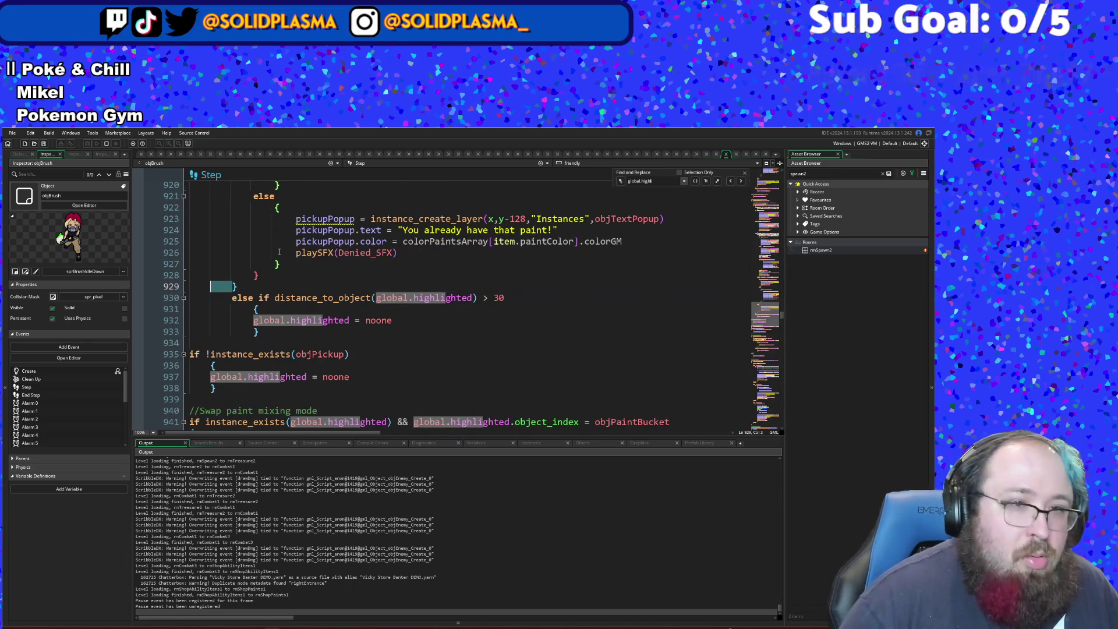
# - Outdent lines 929–933 (the else-if distance check, its braces and the global.highlighted reset) one level
pyautogui.press('BackSpace')
pyautogui.press('Down')
pyautogui.press('BackSpace')
pyautogui.press('Down')
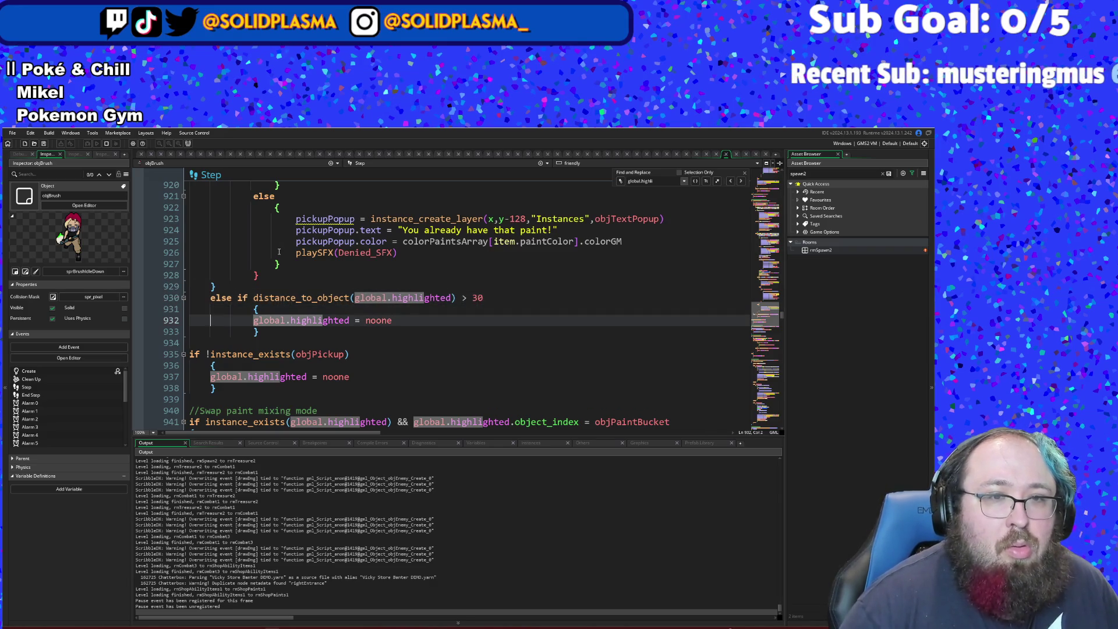
pyautogui.press('Home')
pyautogui.press('BackSpace')
pyautogui.press('Down')
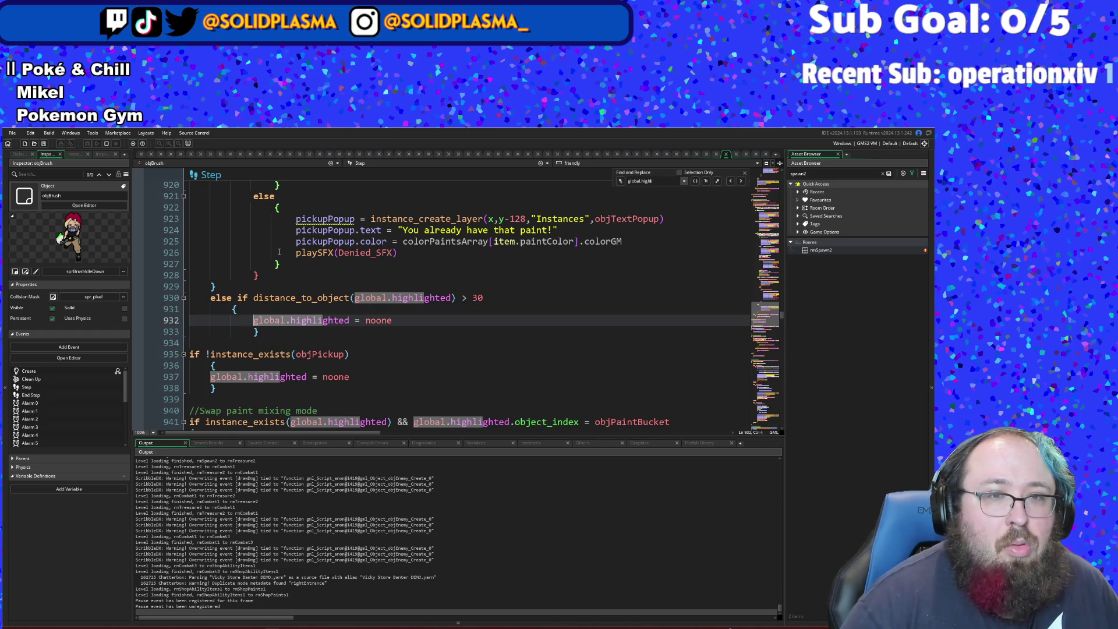
pyautogui.press('BackSpace')
pyautogui.press('Down')
pyautogui.hotkey('shift', 'Left')
pyautogui.press('BackSpace')
pyautogui.press('Down')
pyautogui.press('Down')
pyautogui.press('Down')
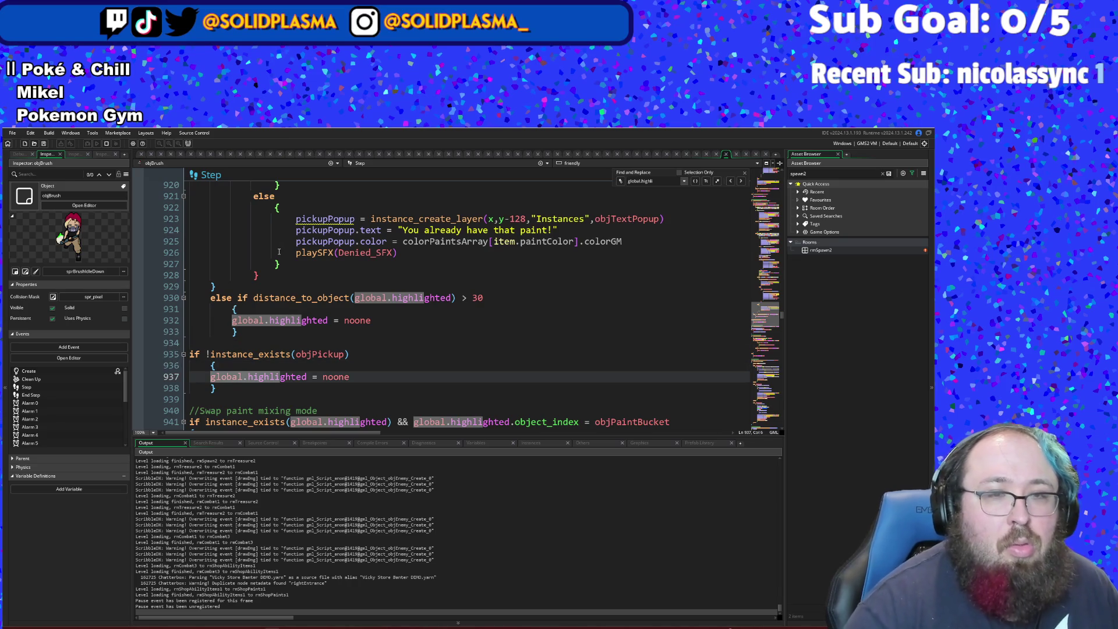
# - Select the standalone if !instance_exists(objPickup) block on lines 935–938
pyautogui.click(220, 390)
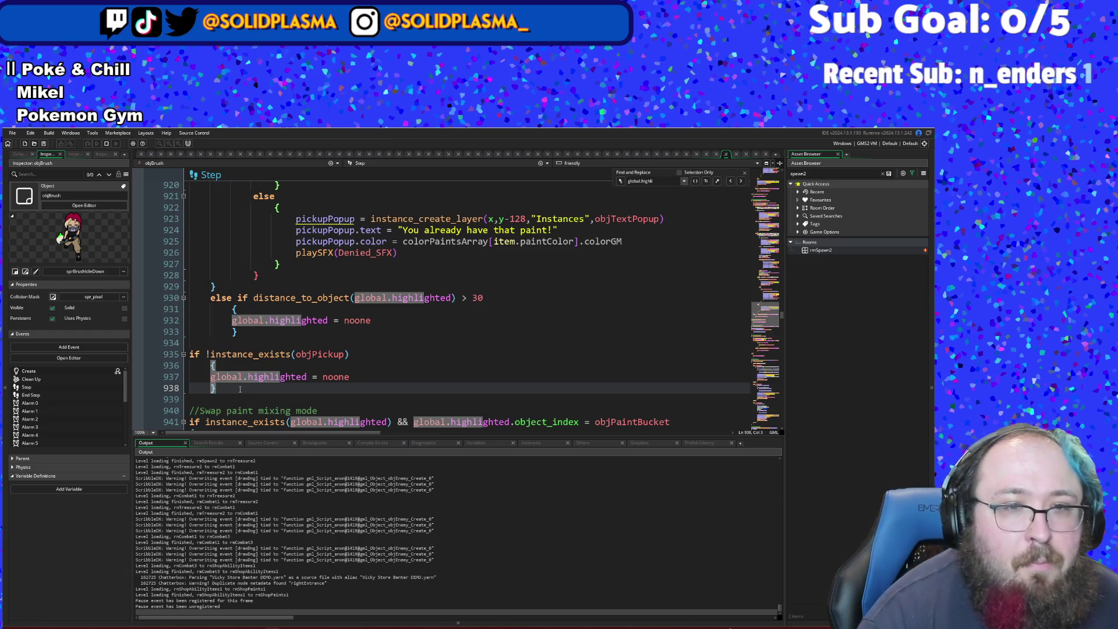
pyautogui.click(262, 321)
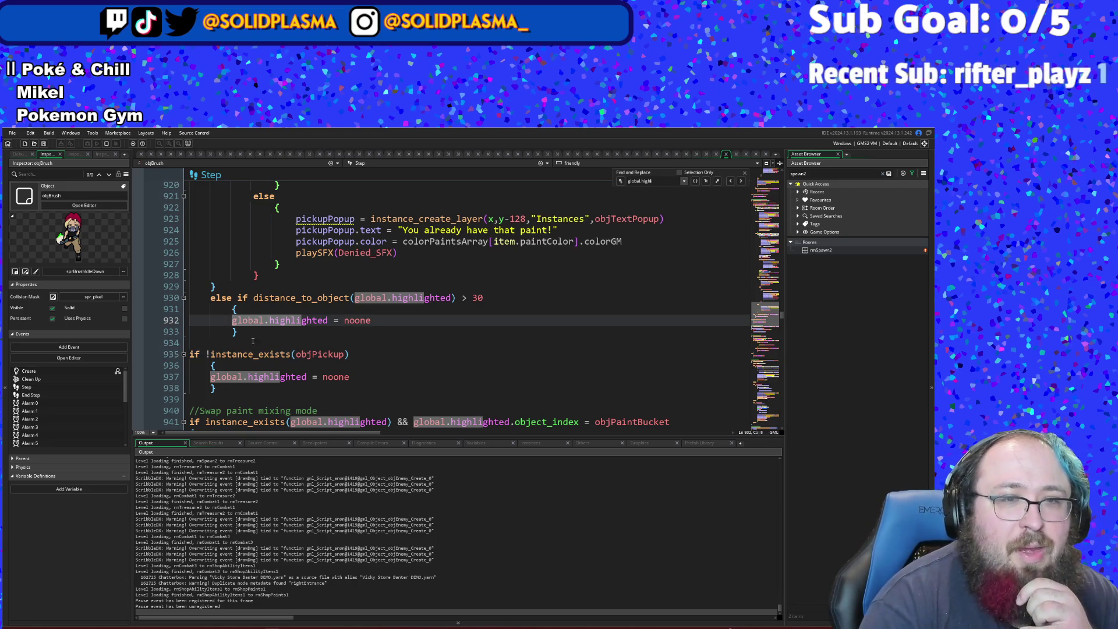
pyautogui.click(233, 397)
pyautogui.moveTo(227, 388)
pyautogui.mouseDown()
pyautogui.moveTo(168, 368)
pyautogui.moveTo(175, 353)
pyautogui.mouseUp()
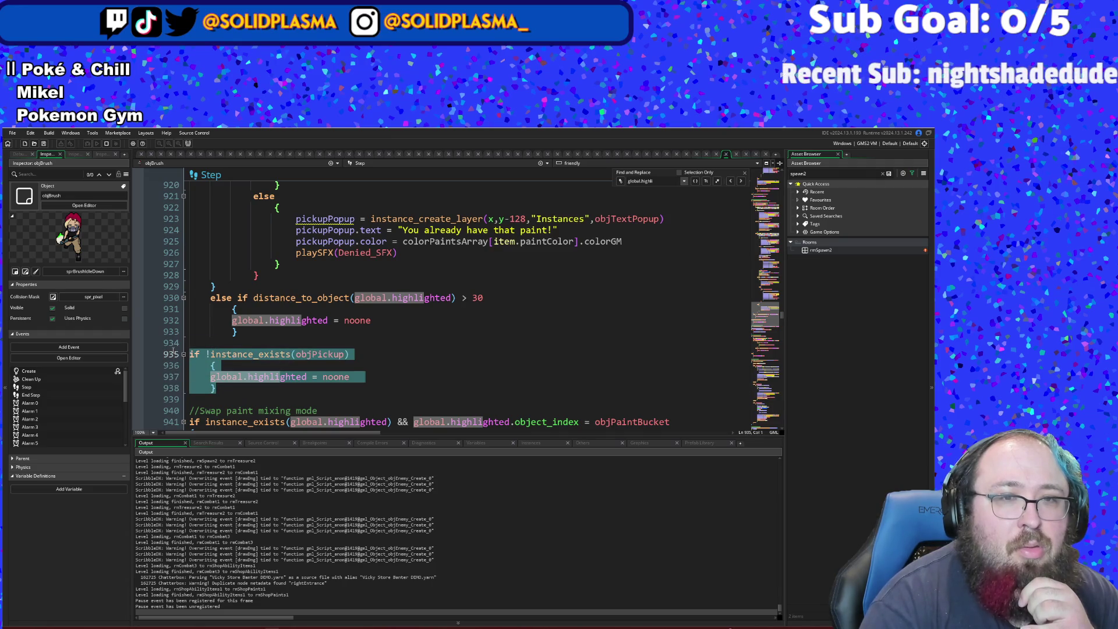
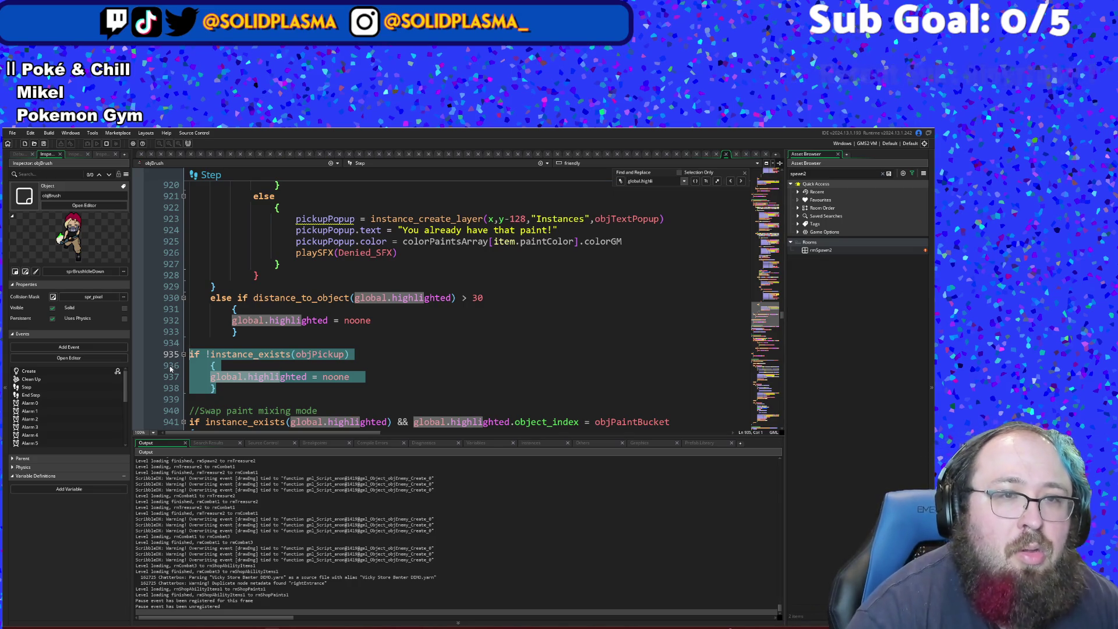
# - Re-indent the global.highlighted = noone brace block under the line-930 distance check and remove the empty line above it
pyautogui.click(227, 312)
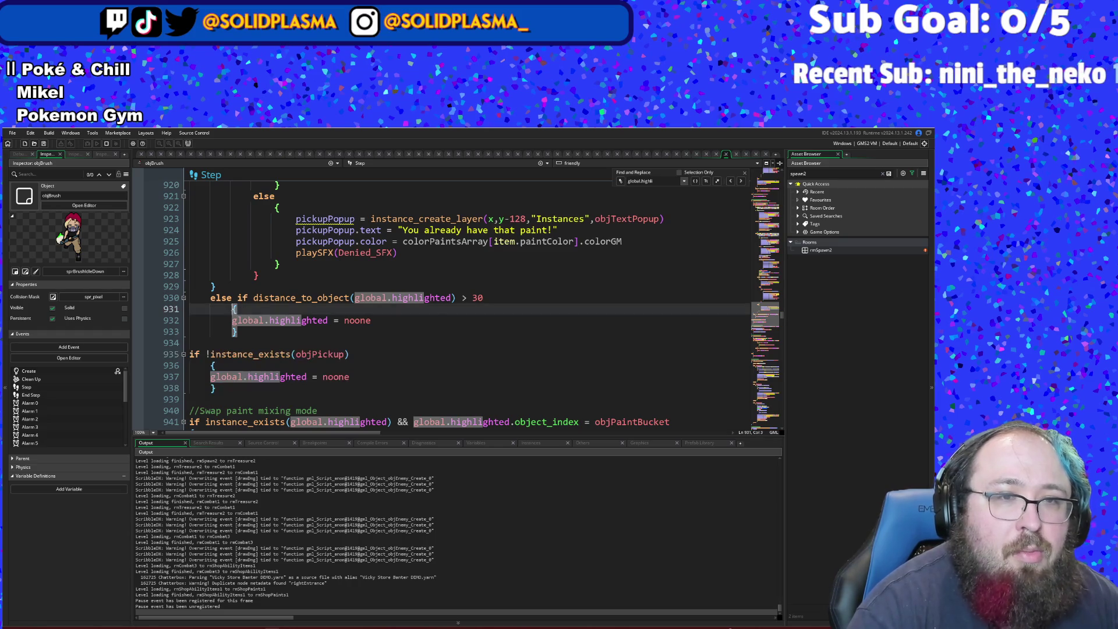
pyautogui.hotkey('ctrl', 'z')
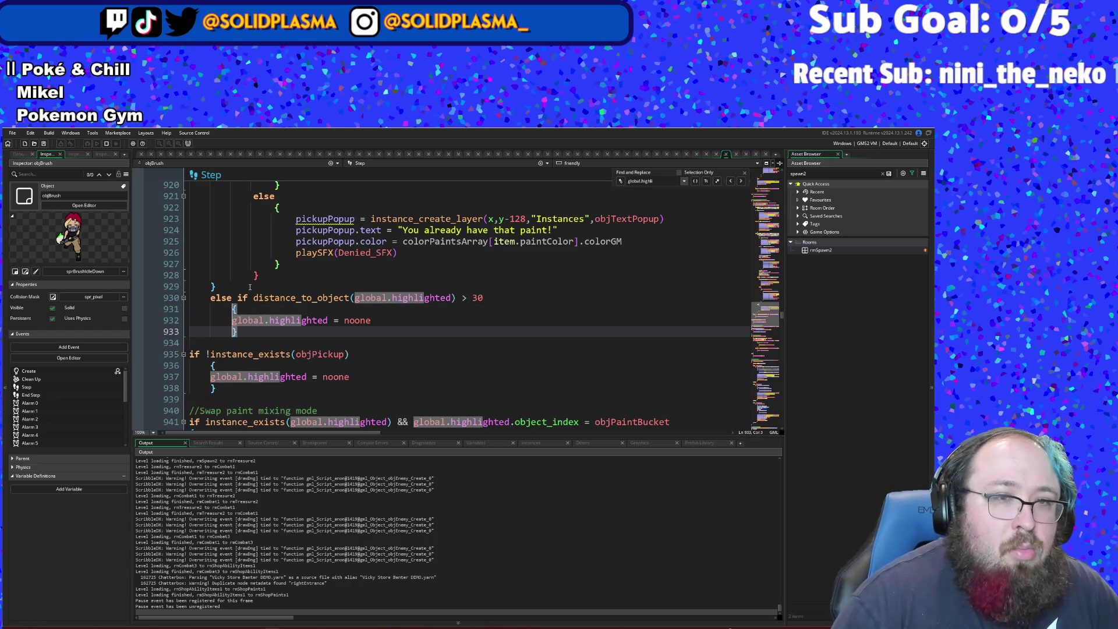
pyautogui.hotkey('ctrl', 'z')
pyautogui.hotkey('ctrl', 'z')
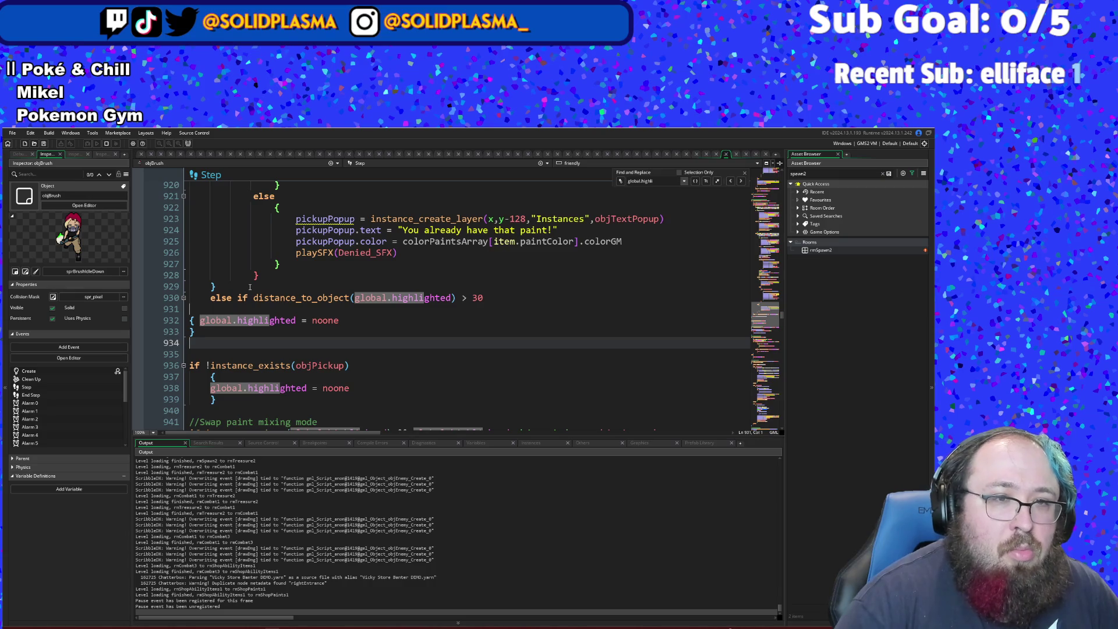
pyautogui.press('Up')
pyautogui.press('Up')
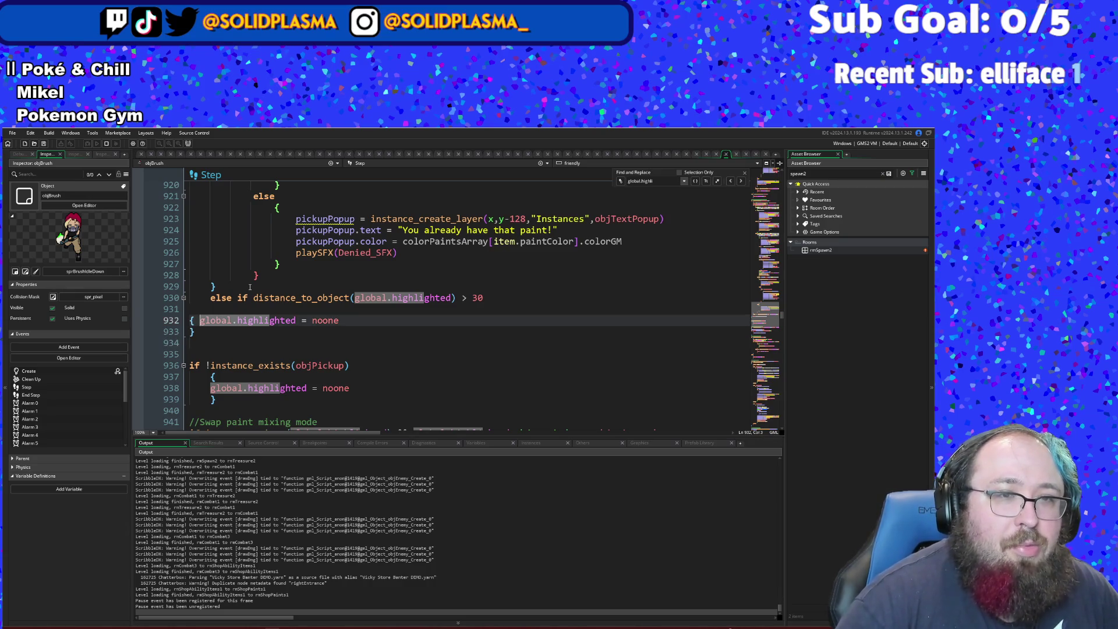
pyautogui.press('Return')
pyautogui.press('Up')
pyautogui.press('Tab')
pyautogui.press('Down')
pyautogui.press('Down')
pyautogui.press('Up')
pyautogui.press('Up')
pyautogui.press('Up')
pyautogui.press('BackSpace')
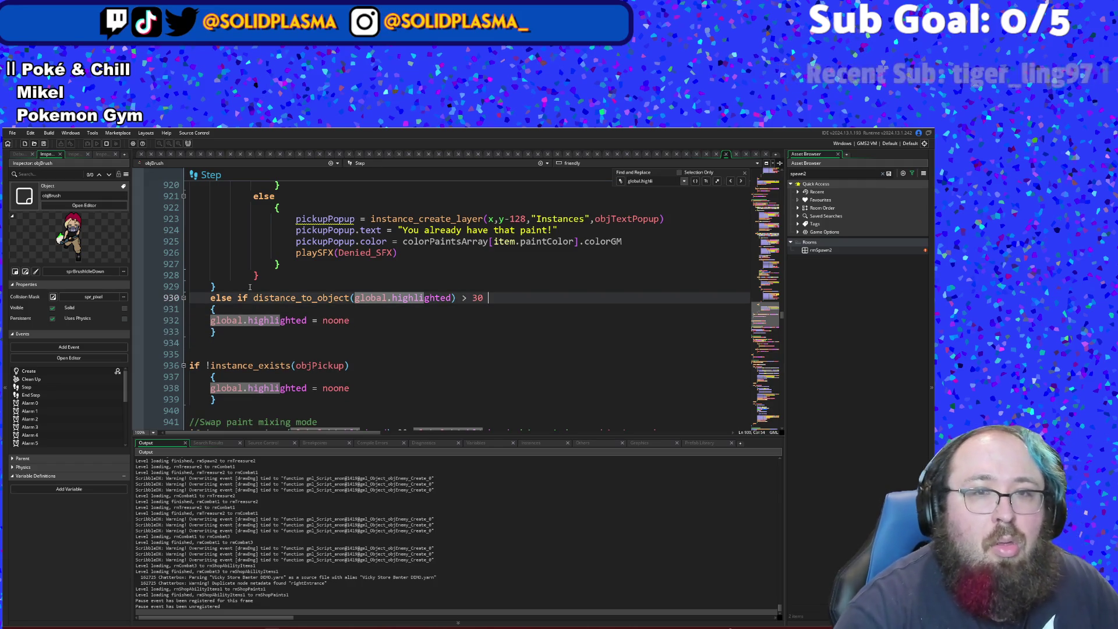
pyautogui.click(275, 427)
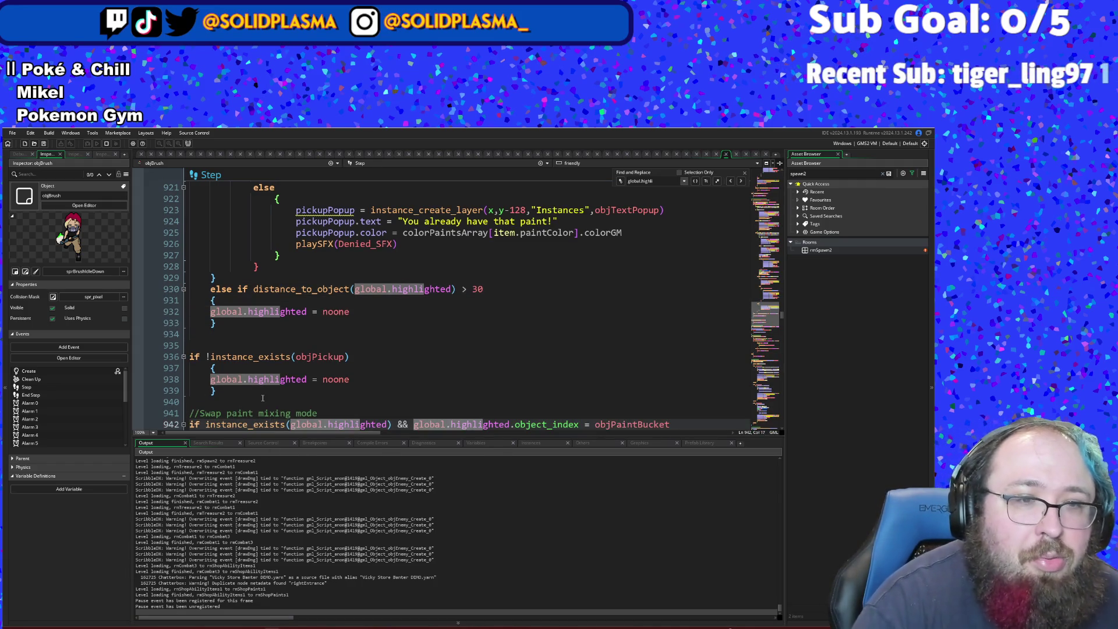
pyautogui.click(263, 397)
pyautogui.scroll(-4, 230, 385)
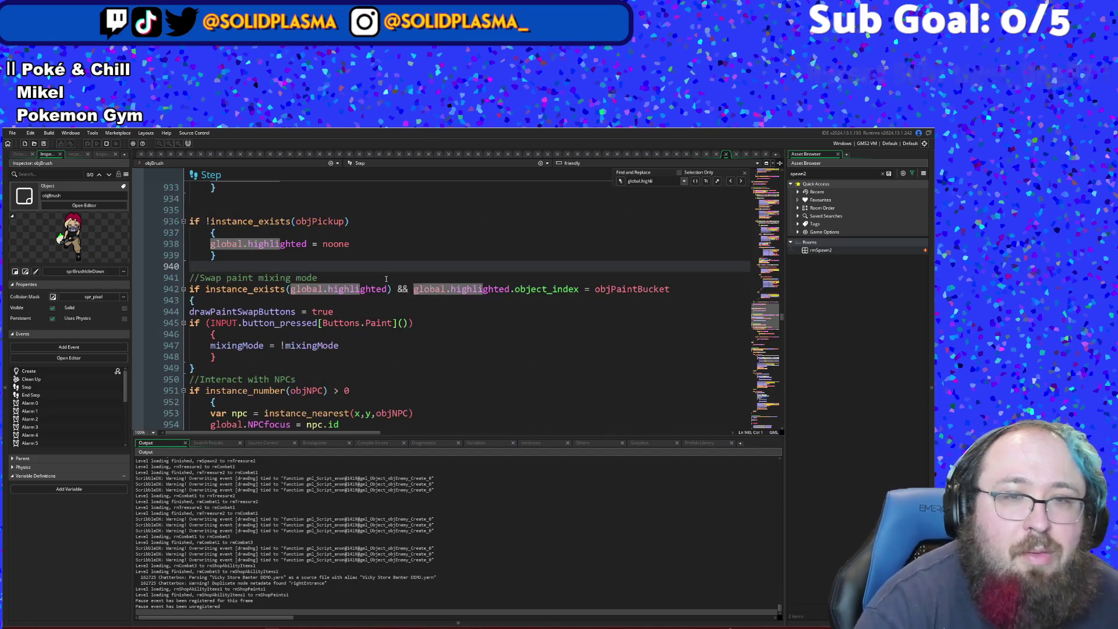
pyautogui.click(373, 313)
pyautogui.click(375, 323)
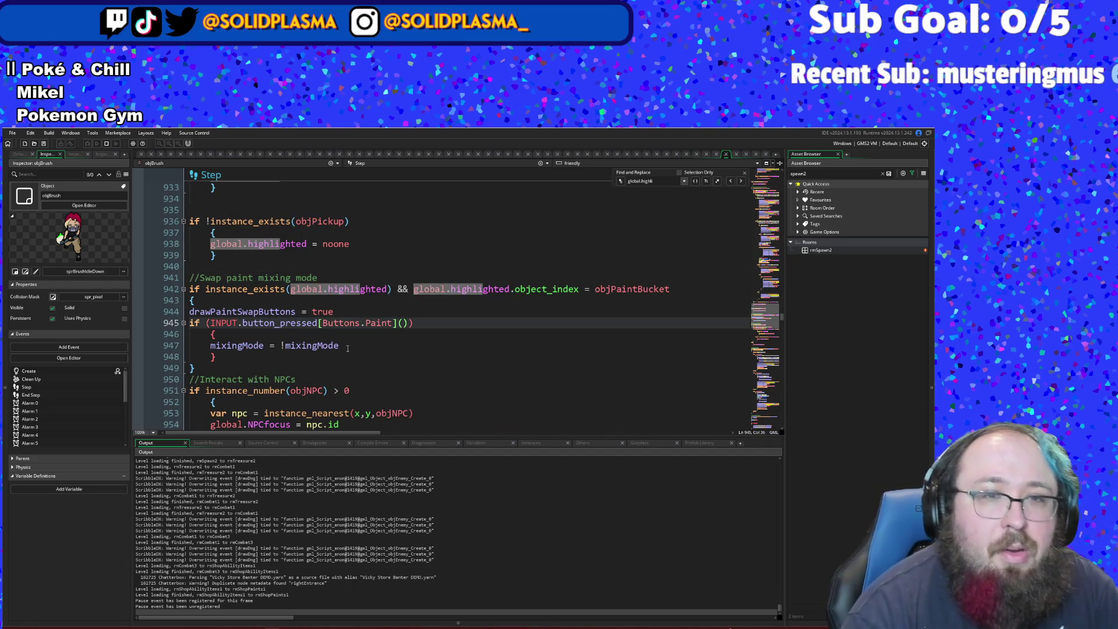
pyautogui.scroll(2, 280, 354)
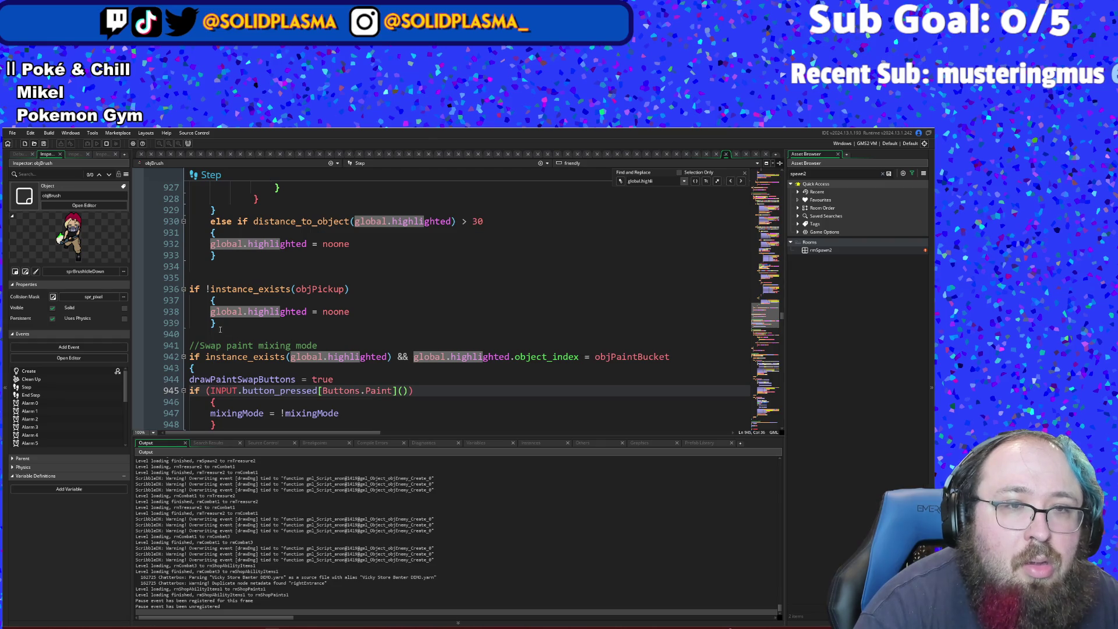
pyautogui.moveTo(220, 330); pyautogui.dragTo(148, 287)
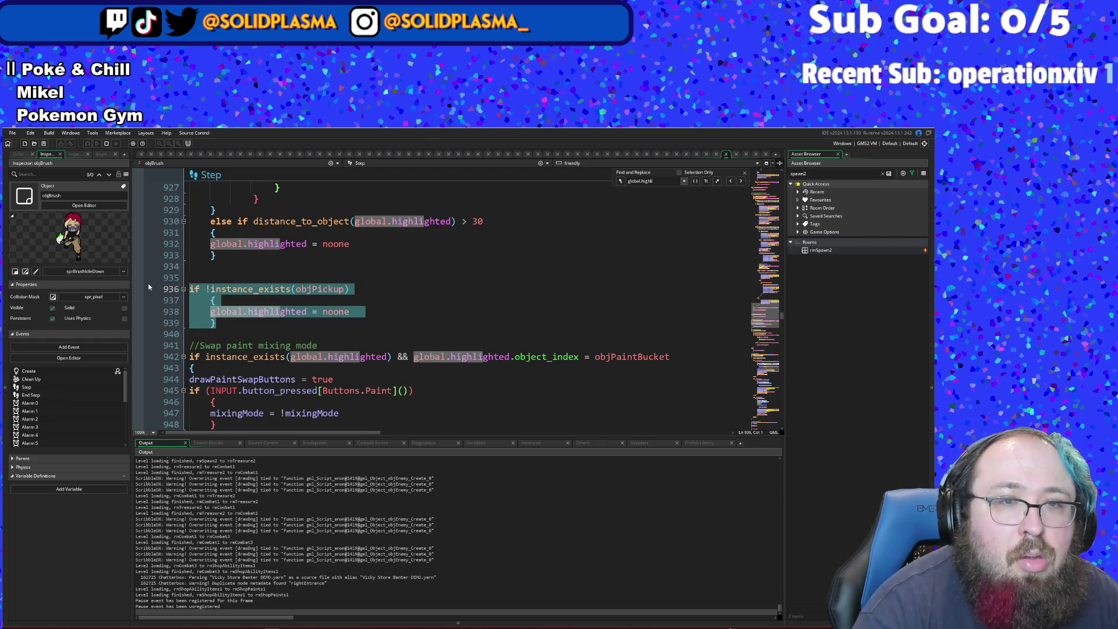
pyautogui.click(226, 312)
pyautogui.scroll(4, 226, 313)
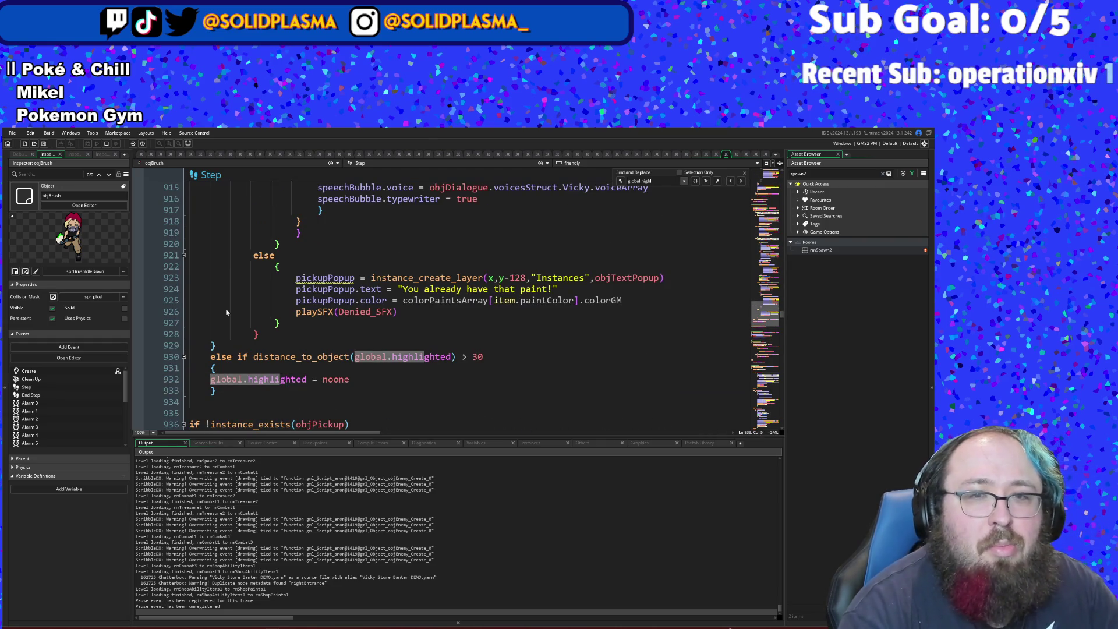
pyautogui.scroll(-2, 298, 370)
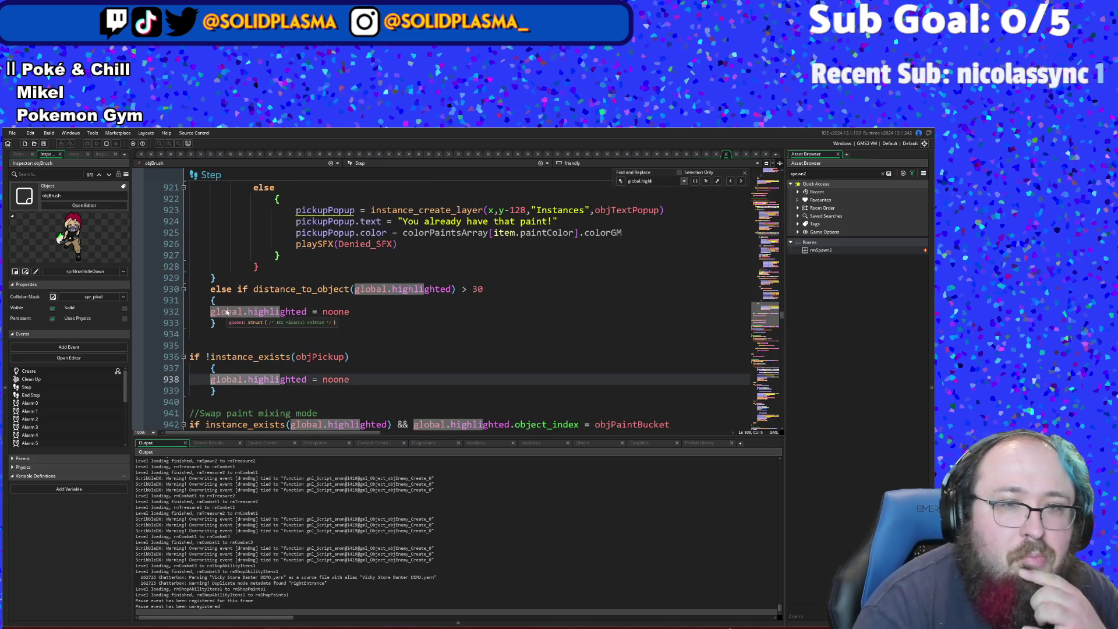
pyautogui.click(339, 380)
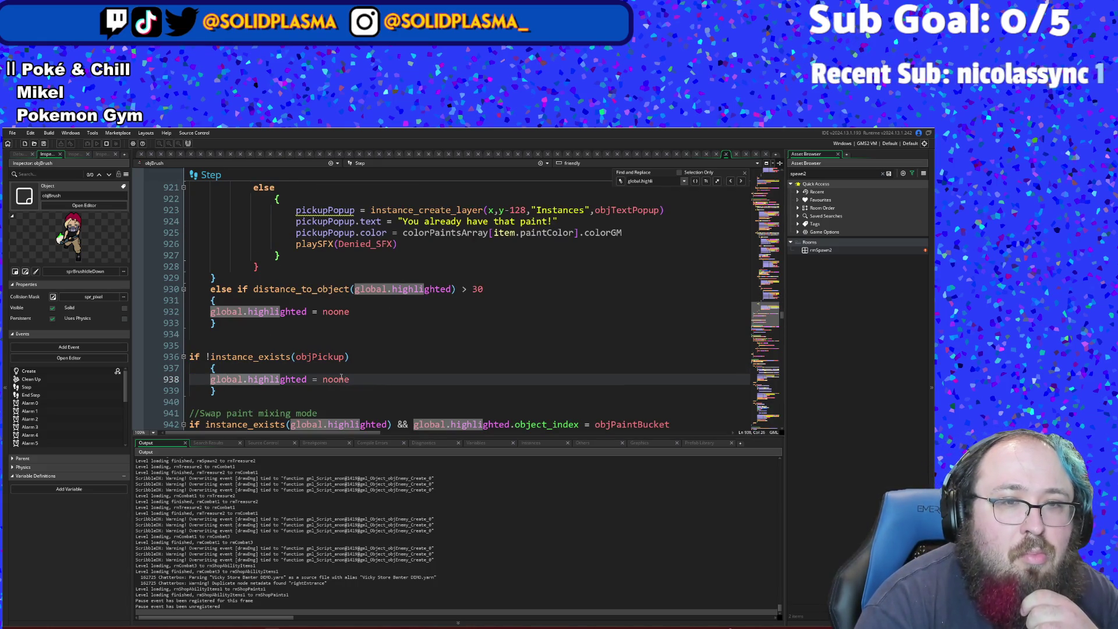
pyautogui.click(344, 357)
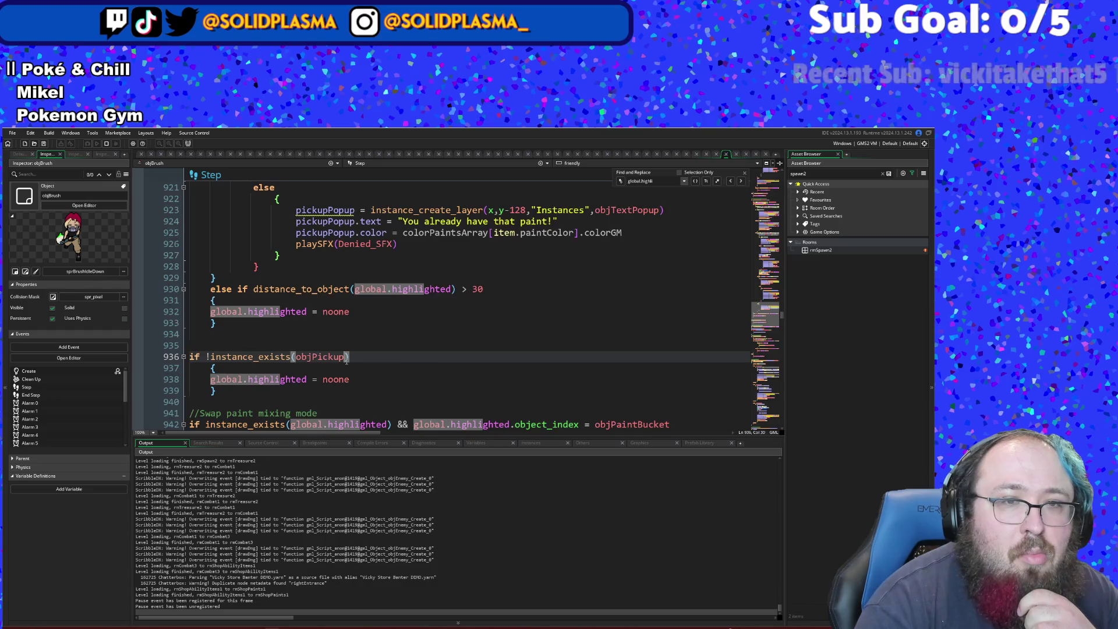
pyautogui.scroll(4, 347, 361)
pyautogui.scroll(-2, 350, 373)
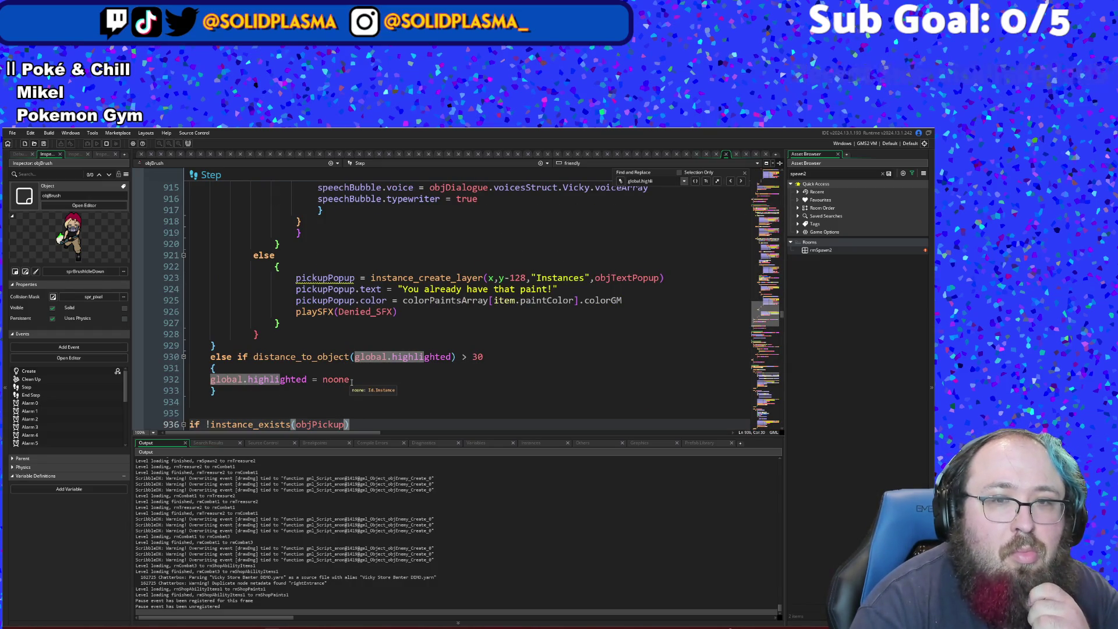
pyautogui.scroll(8, 351, 382)
pyautogui.scroll(20, 351, 382)
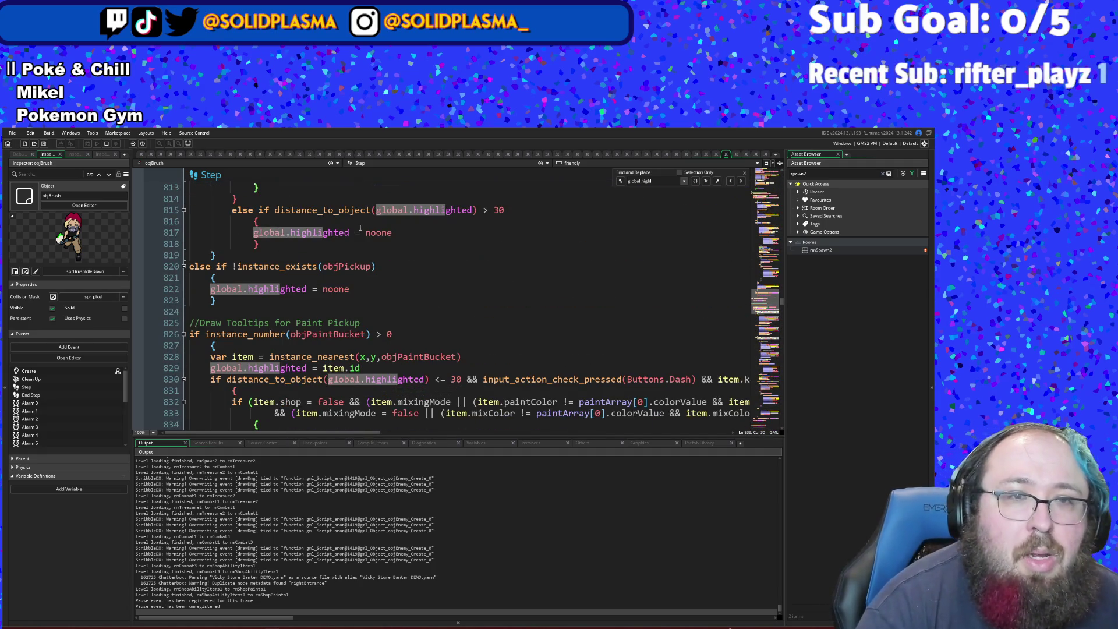
pyautogui.scroll(2, 329, 310)
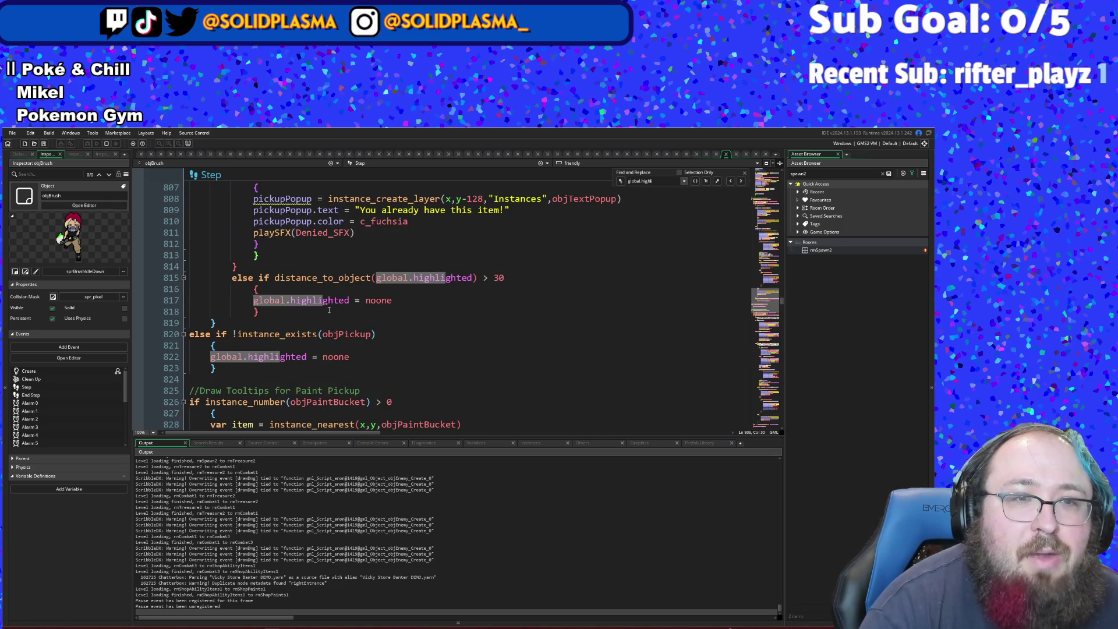
pyautogui.click(208, 340)
pyautogui.hotkey('shift', 'Down')
pyautogui.hotkey('shift', 'Down')
pyautogui.hotkey('shift', 'End')
pyautogui.click(211, 322)
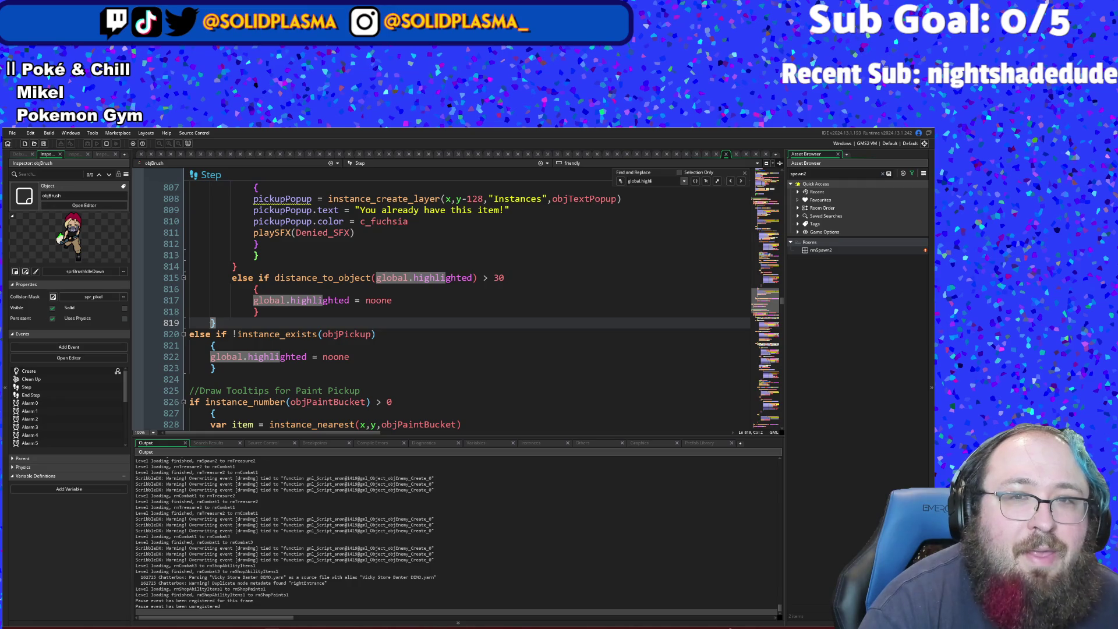
pyautogui.scroll(20, 222, 313)
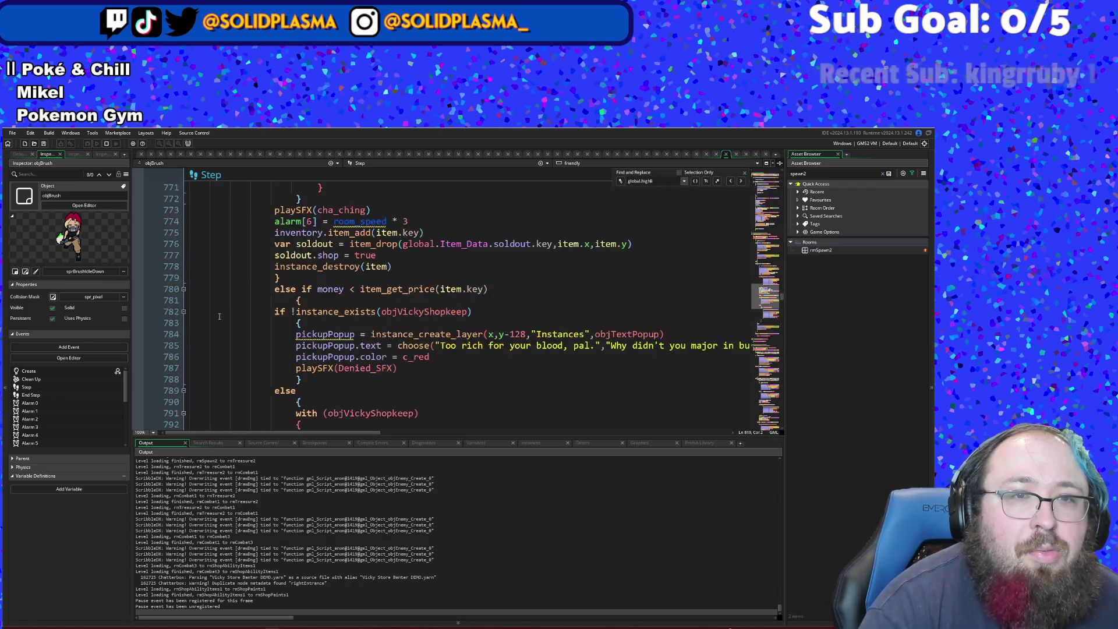
pyautogui.scroll(8, 222, 313)
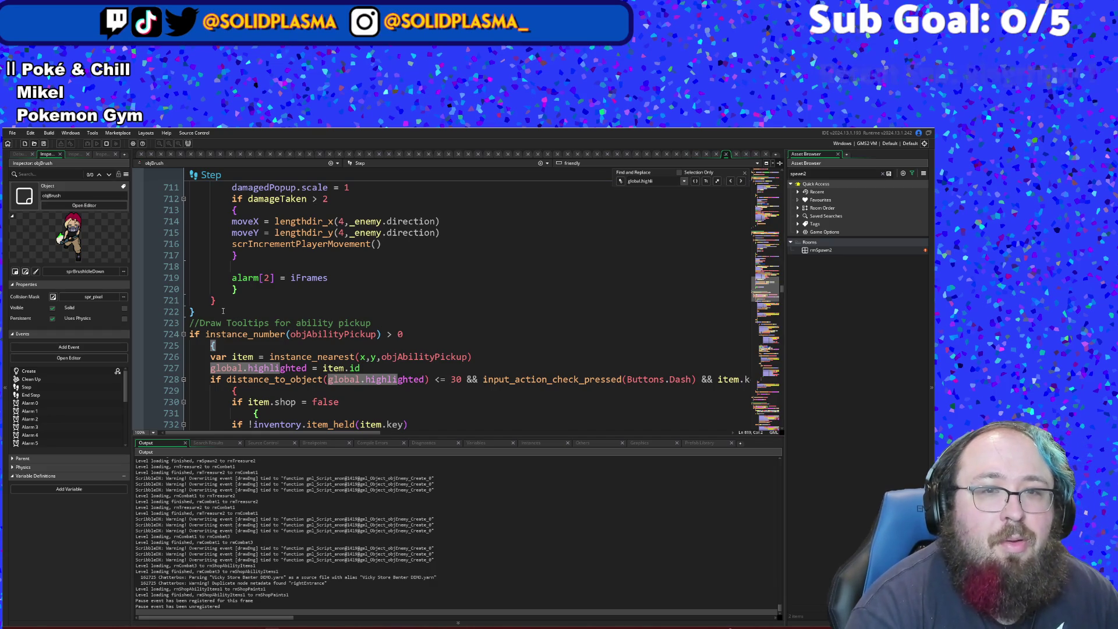
pyautogui.scroll(-20, 223, 311)
pyautogui.scroll(-8, 223, 309)
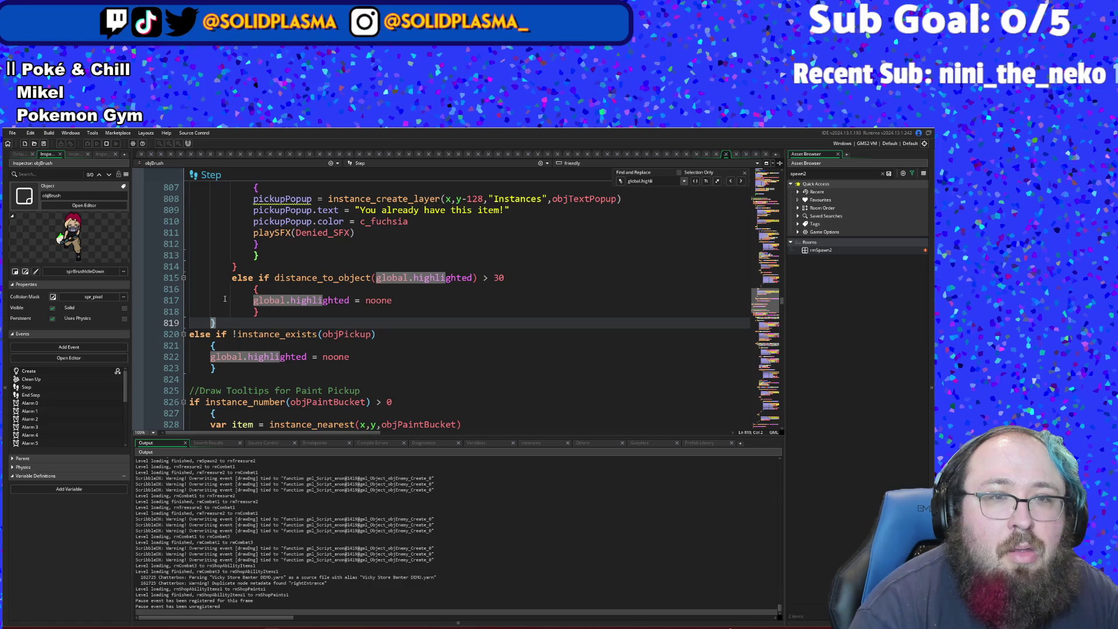
pyautogui.scroll(-4, 225, 299)
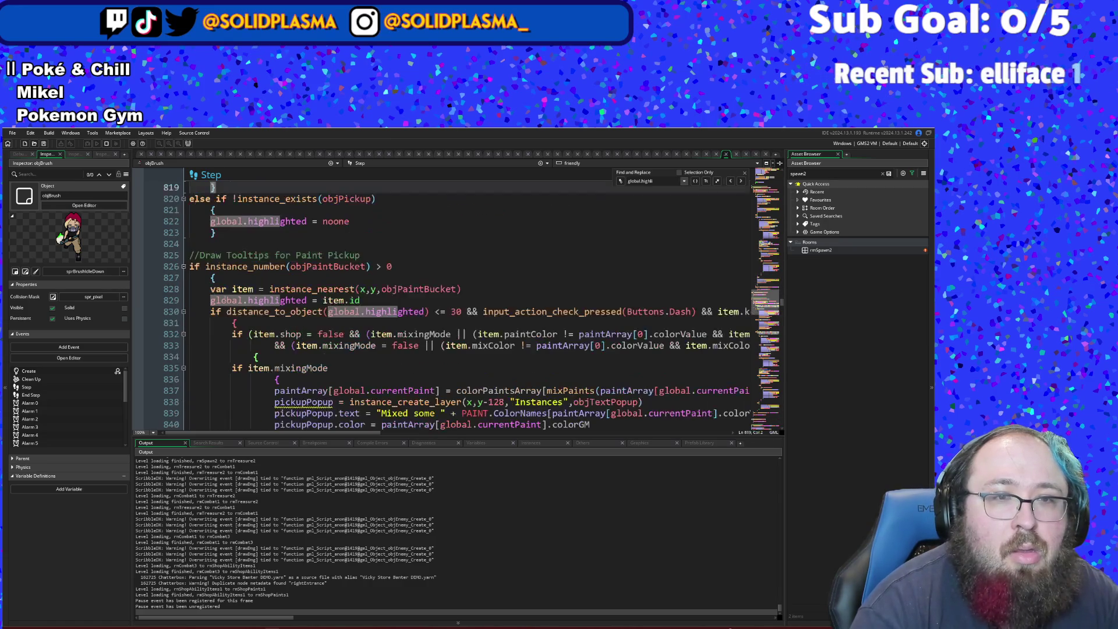
pyautogui.click(259, 289)
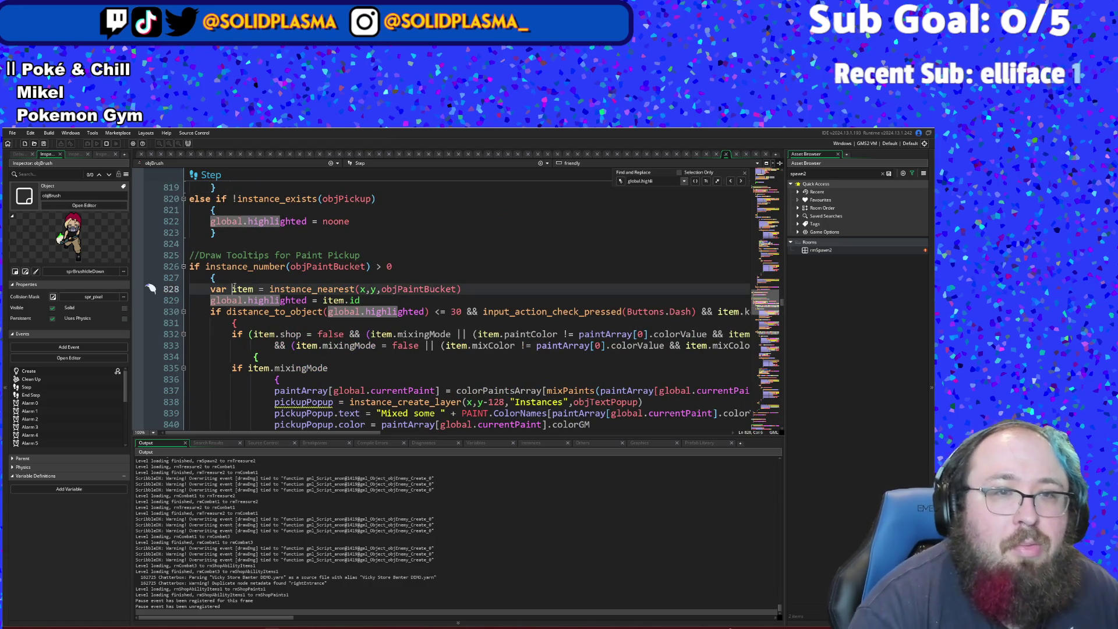
pyautogui.click(238, 318)
pyautogui.scroll(-16, 238, 316)
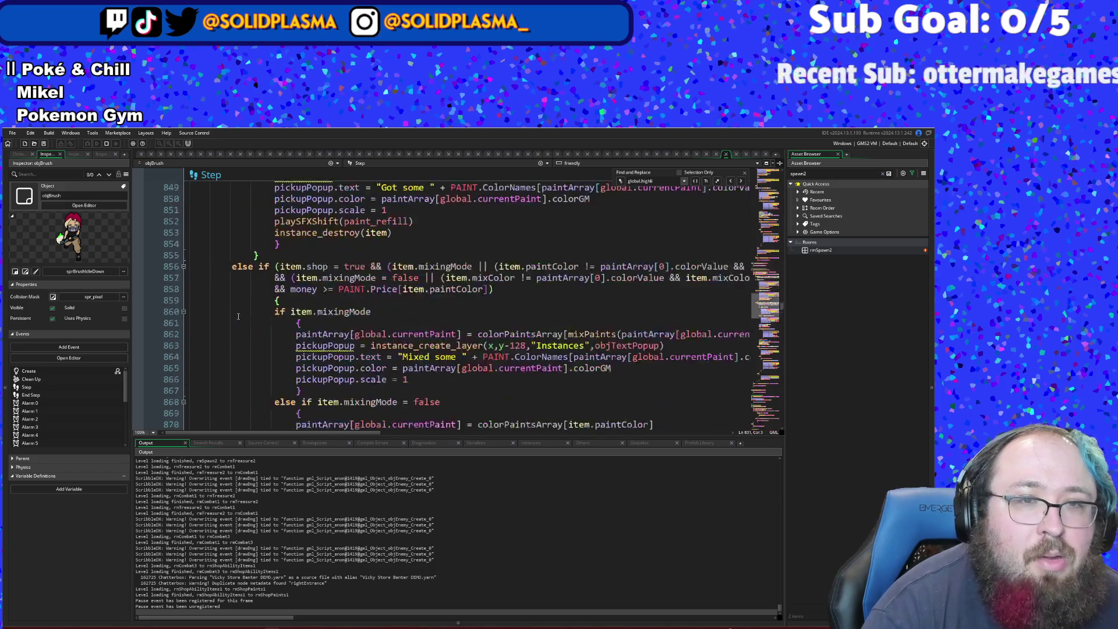
pyautogui.scroll(-16, 238, 317)
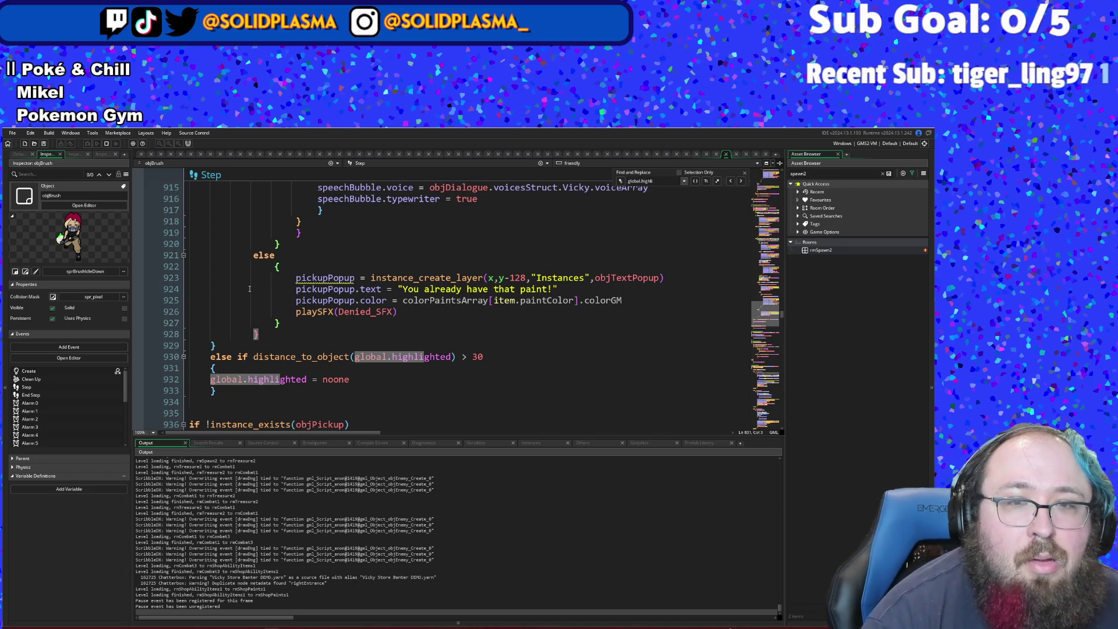
pyautogui.click(224, 355)
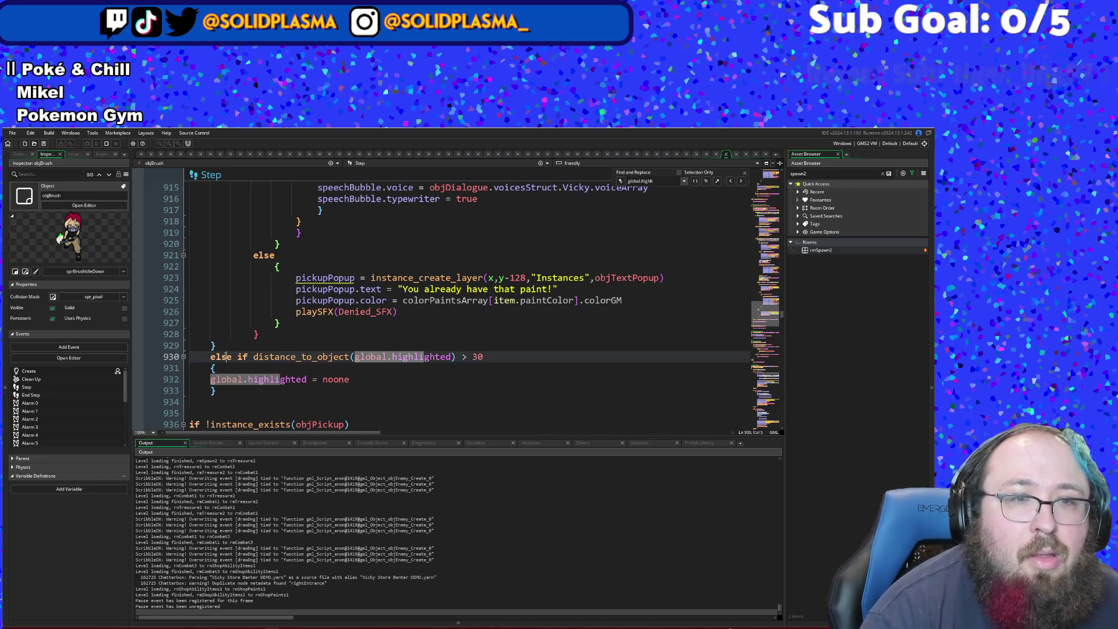
# - Move the stray closing brace from above the else-if to after the distance-check block
pyautogui.click(229, 344)
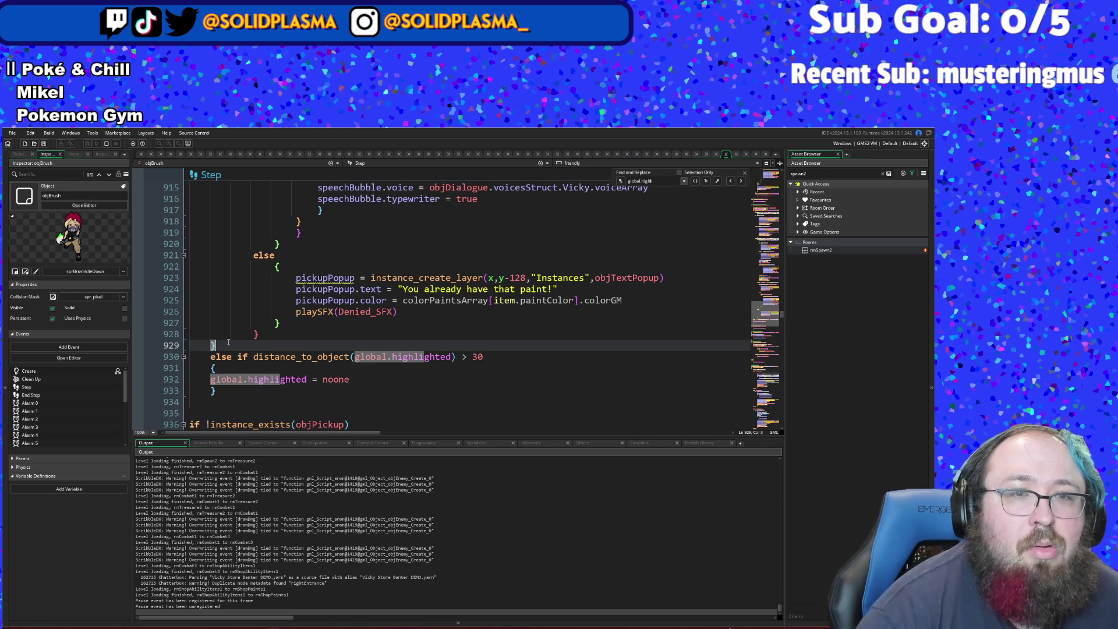
pyautogui.press('BackSpace')
pyautogui.press('BackSpace')
pyautogui.press('BackSpace')
pyautogui.press('Down')
pyautogui.press('Down')
pyautogui.press('Down')
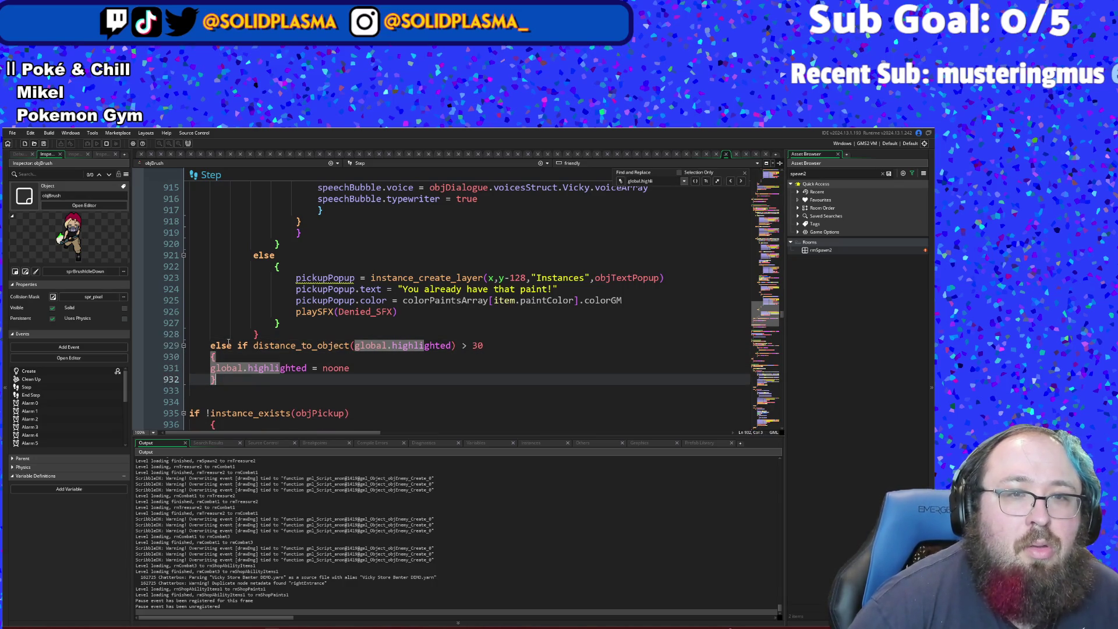
pyautogui.press('Return')
pyautogui.write('}')
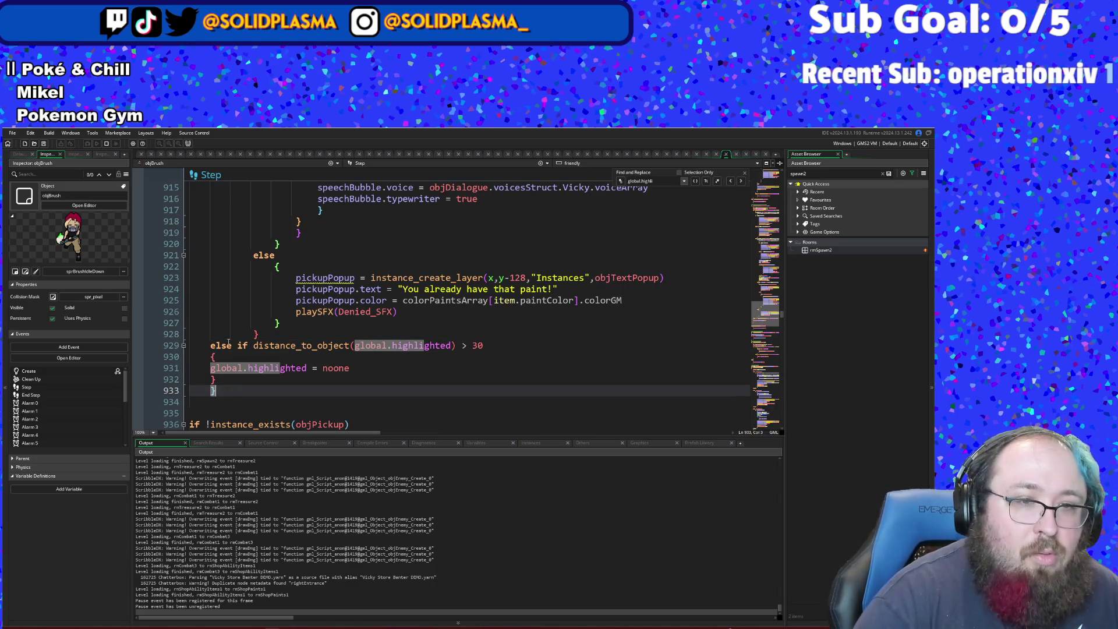
# - Indent the else-if distance-30 check and its noone block one level deeper
pyautogui.press('Up')
pyautogui.press('Up')
pyautogui.press('Up')
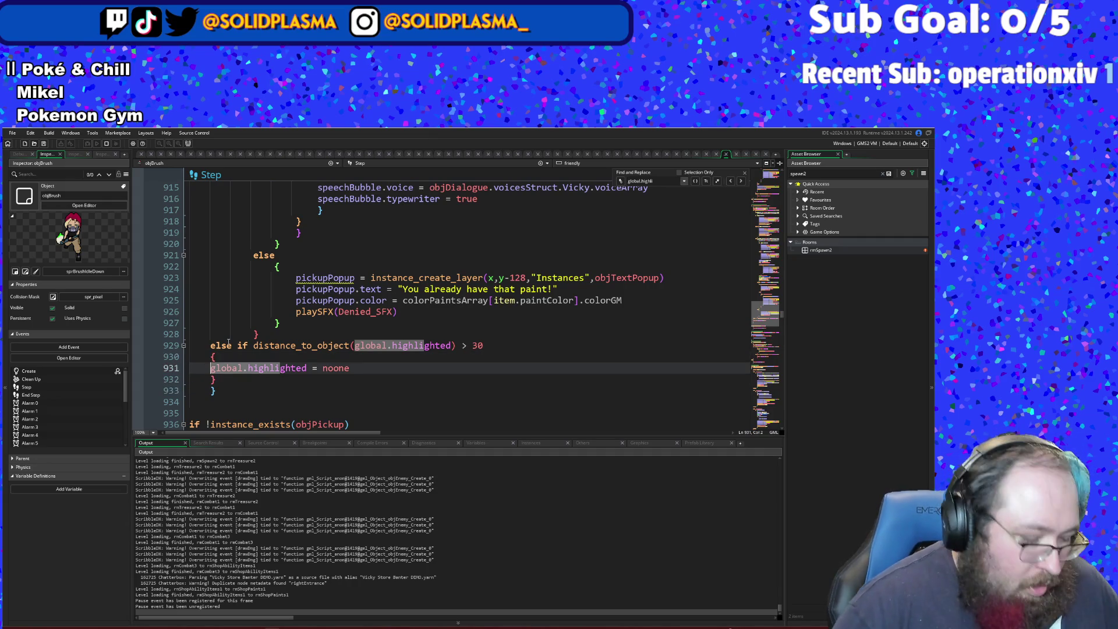
pyautogui.hotkey('shift', 'Down')
pyautogui.hotkey('shift', 'Down')
pyautogui.press('Tab')
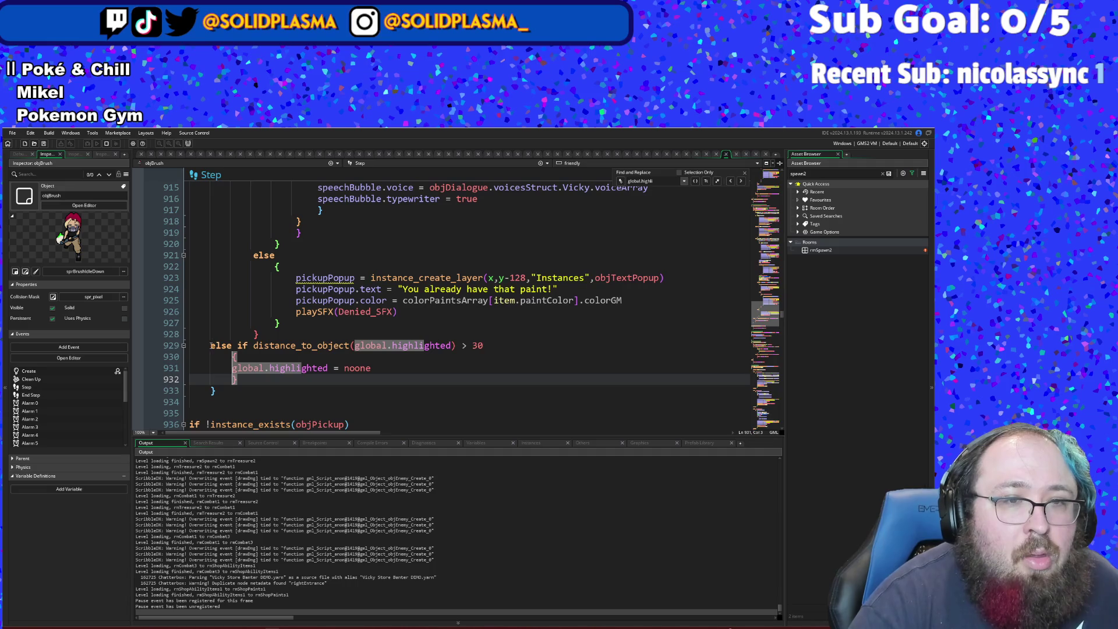
pyautogui.click(211, 345)
pyautogui.press('Tab')
pyautogui.press('Down')
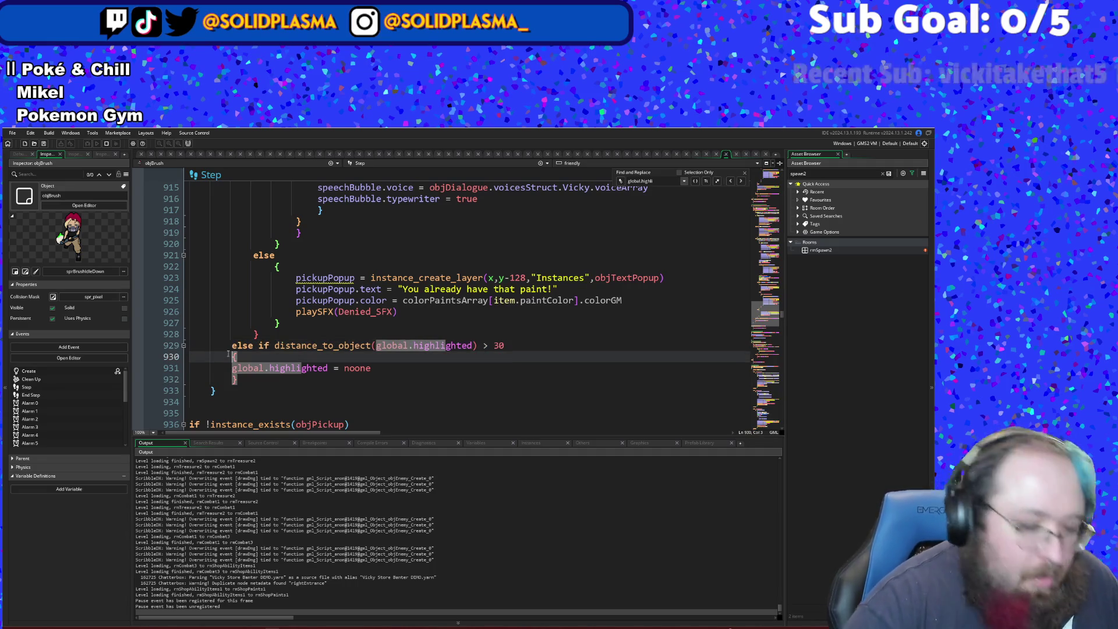
pyautogui.press('Down')
pyautogui.press('Down')
pyautogui.press('Tab')
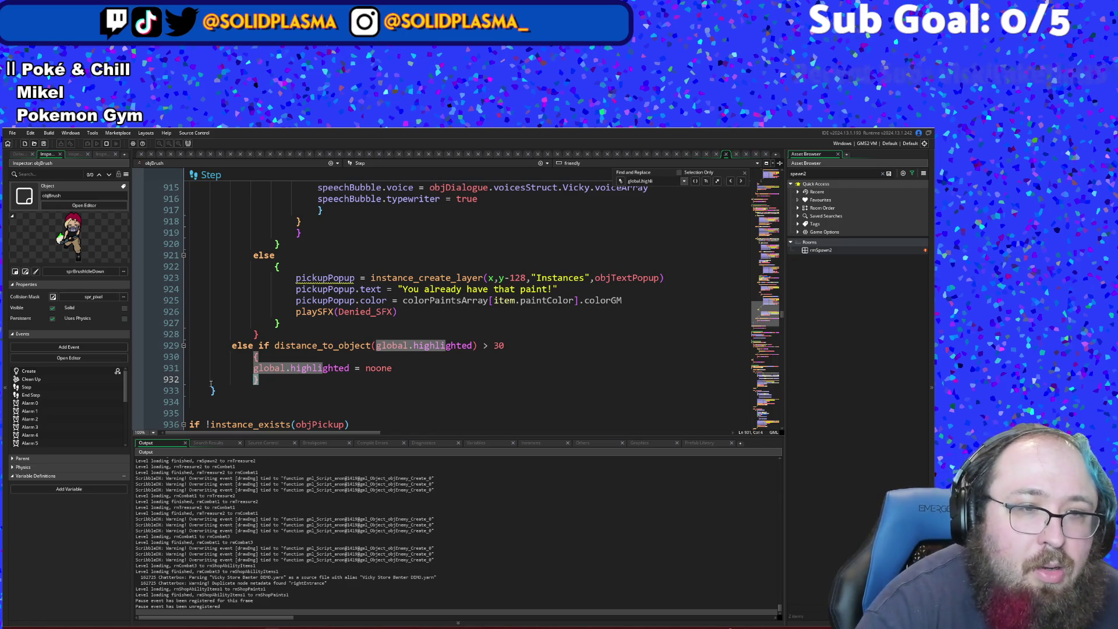
pyautogui.click(212, 393)
pyautogui.scroll(4, 211, 394)
pyautogui.scroll(20, 212, 393)
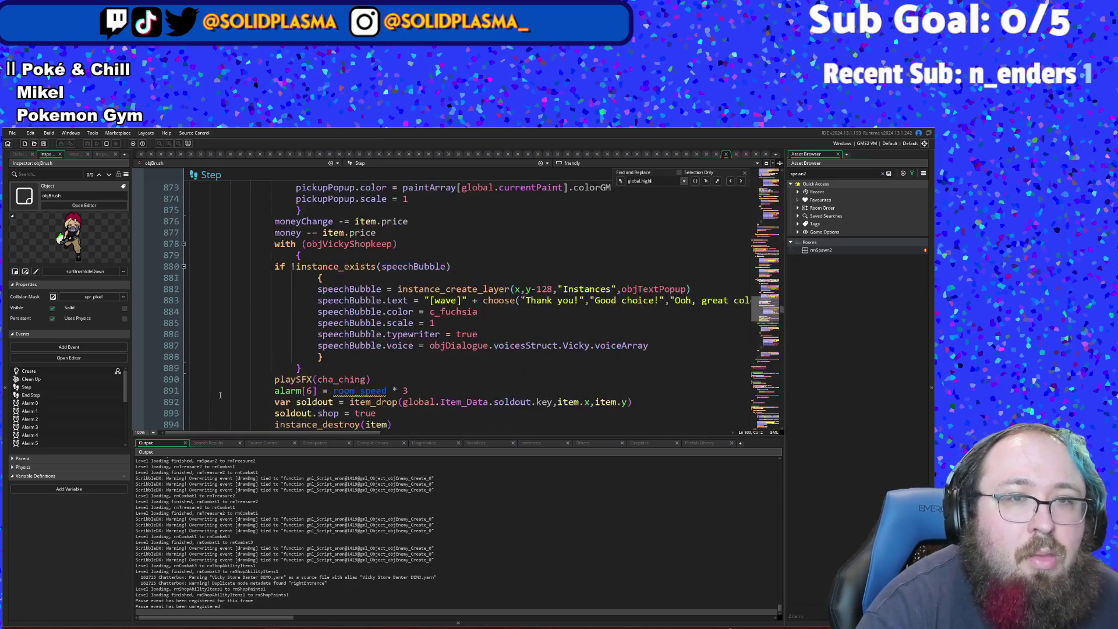
pyautogui.scroll(-2, 239, 385)
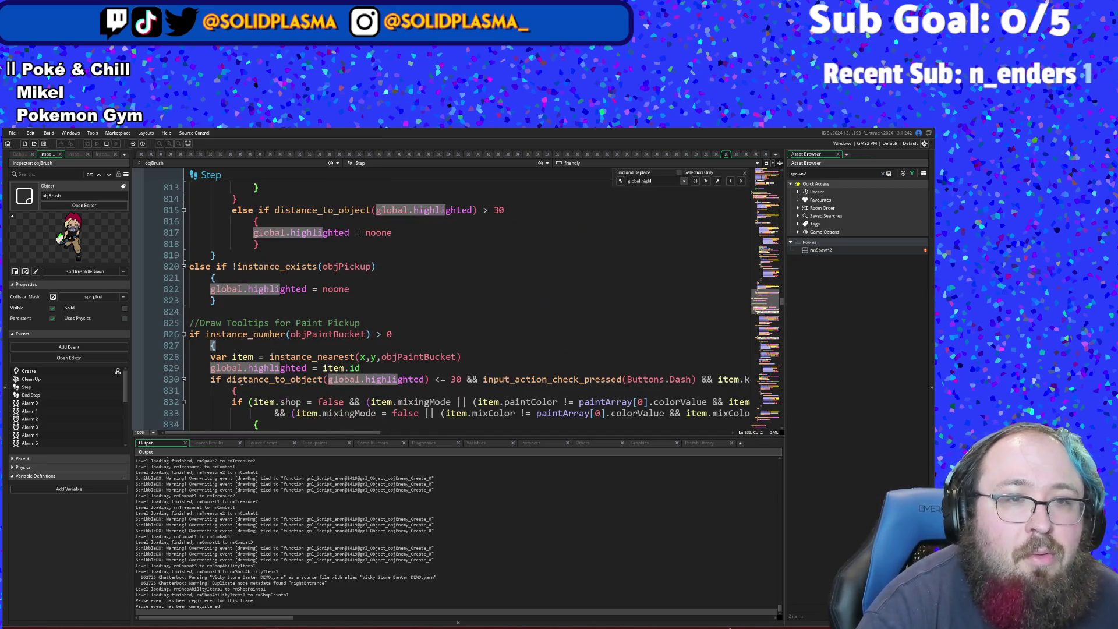
pyautogui.scroll(-20, 220, 369)
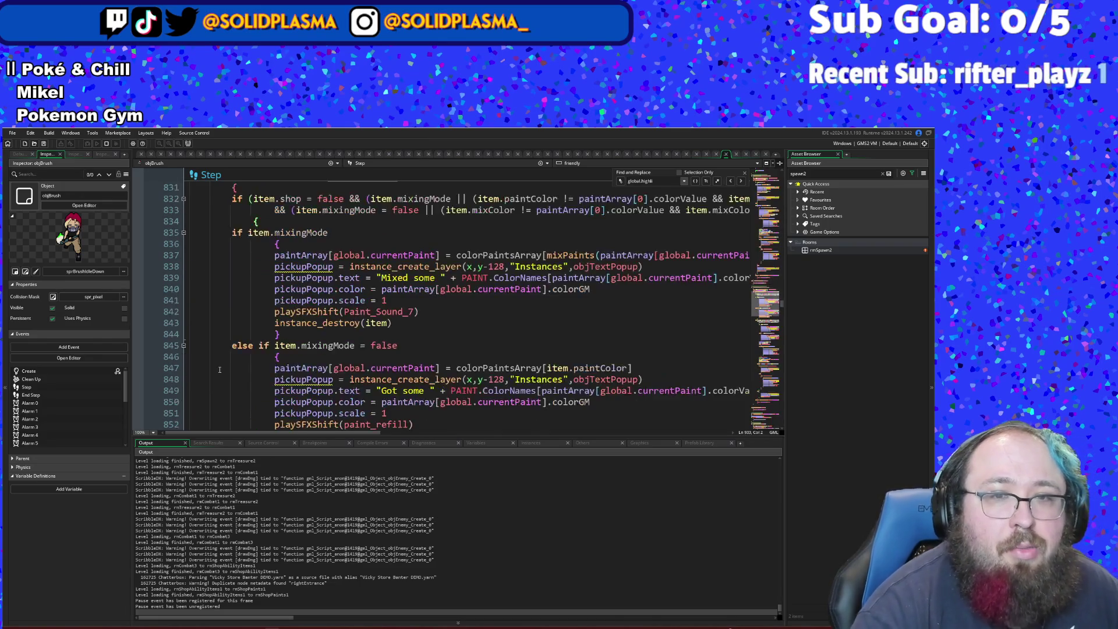
pyautogui.scroll(-2, 219, 369)
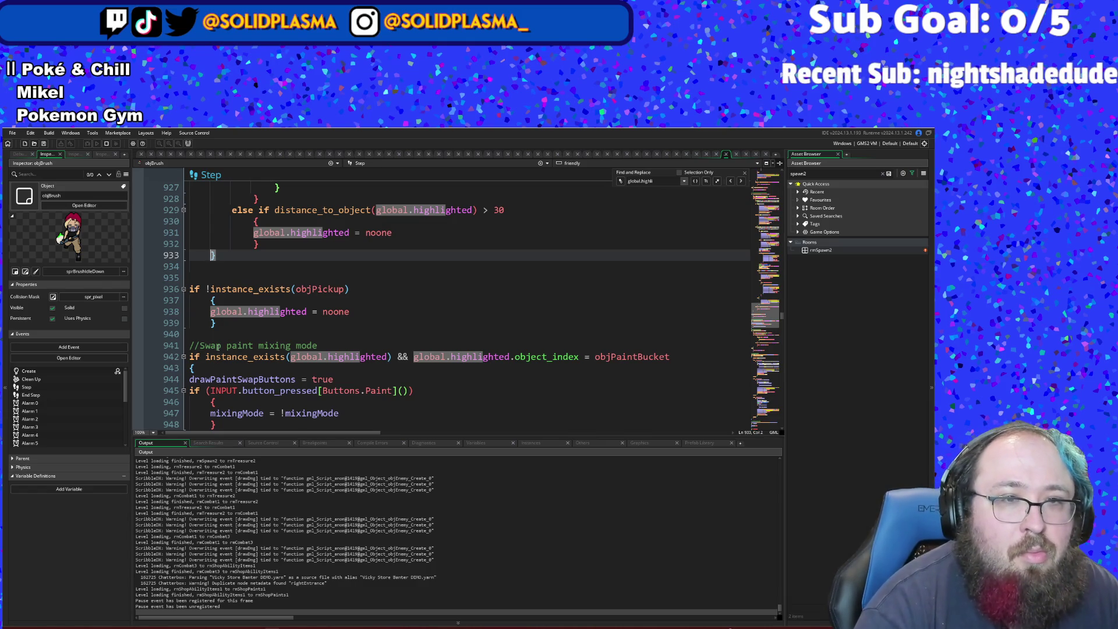
pyautogui.click(196, 290)
pyautogui.click(201, 311)
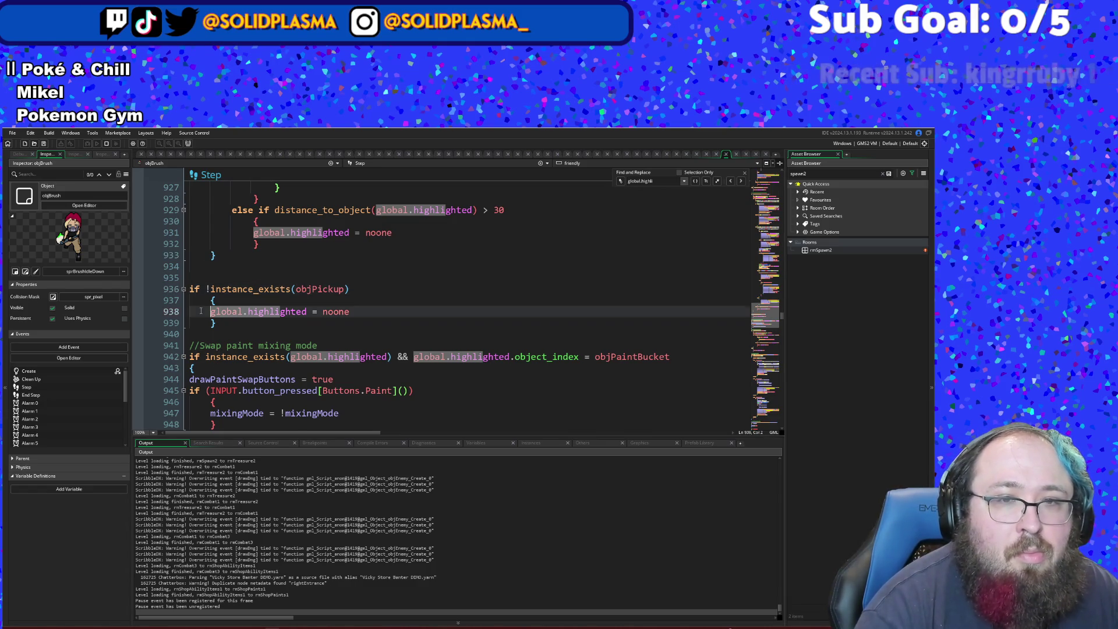
pyautogui.scroll(-2, 201, 311)
pyautogui.scroll(2, 201, 310)
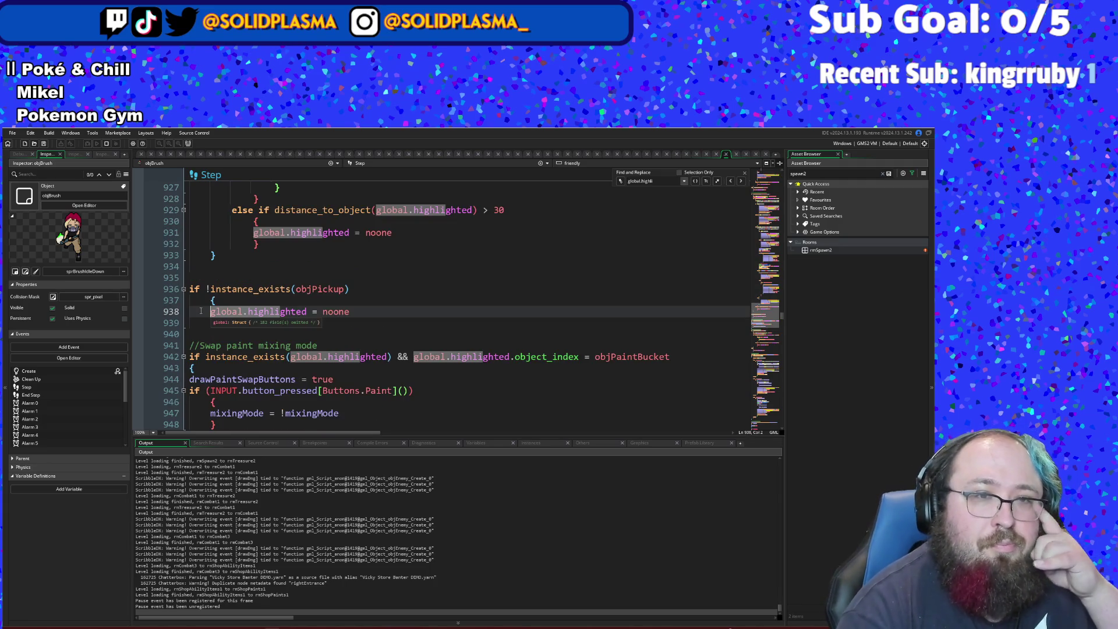
pyautogui.scroll(16, 201, 311)
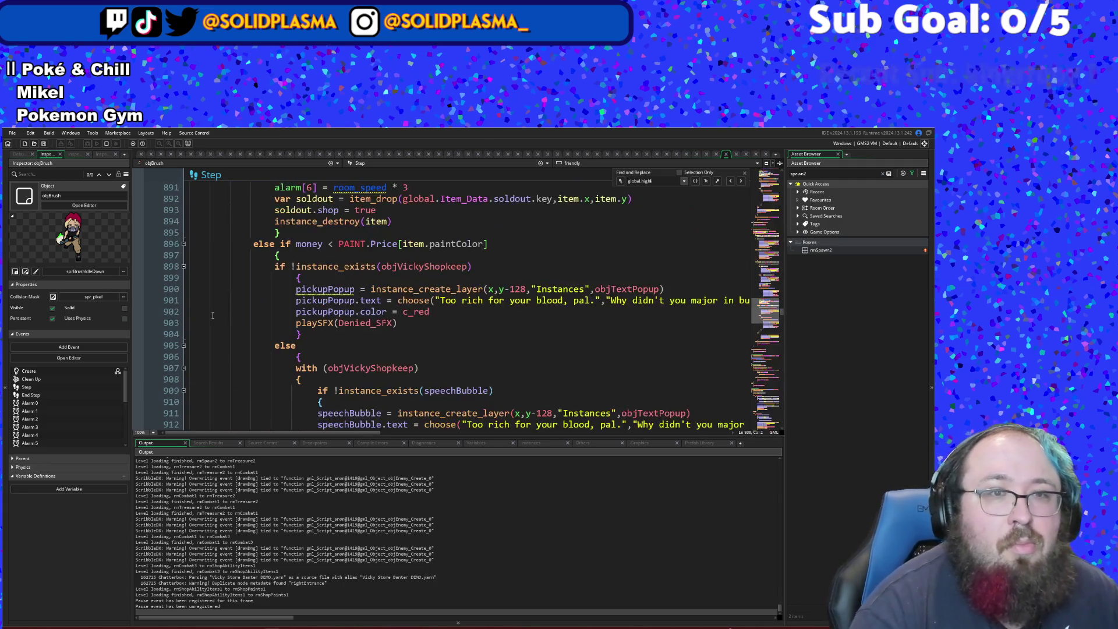
pyautogui.scroll(20, 218, 315)
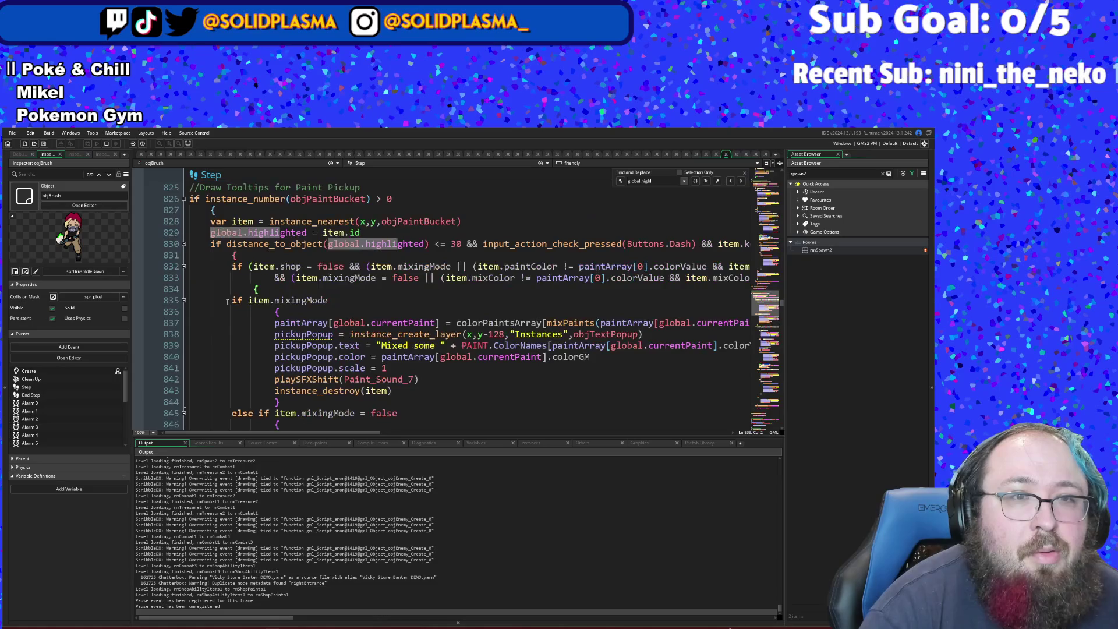
pyautogui.scroll(2, 227, 302)
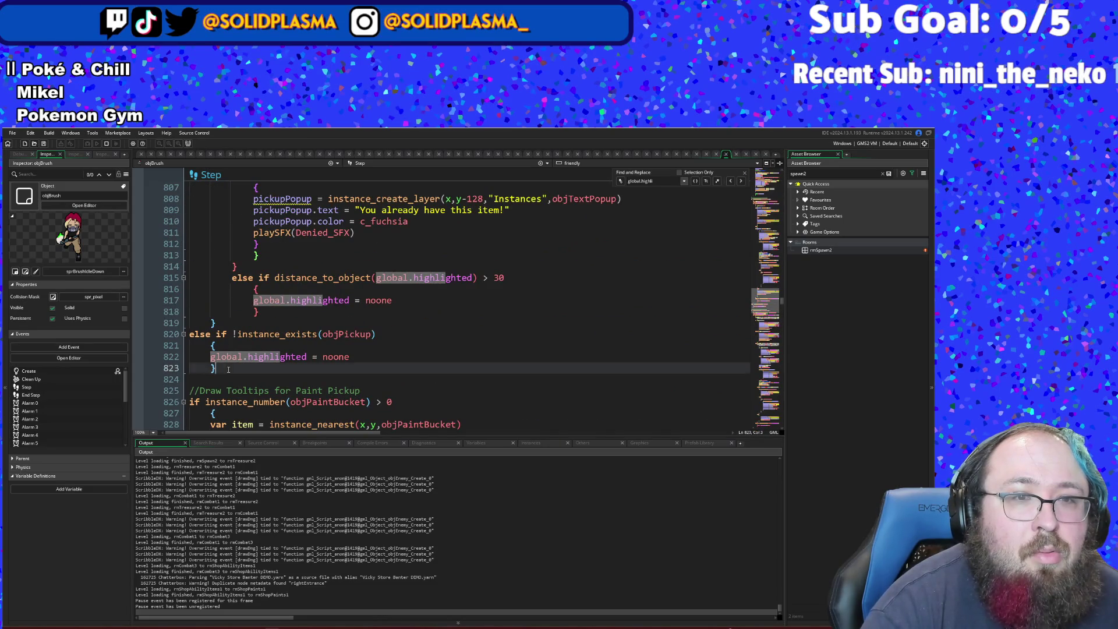
# - Select lines 820–823, the duplicate objPickup else-if block, and delete them
pyautogui.moveTo(228, 370); pyautogui.dragTo(191, 335)
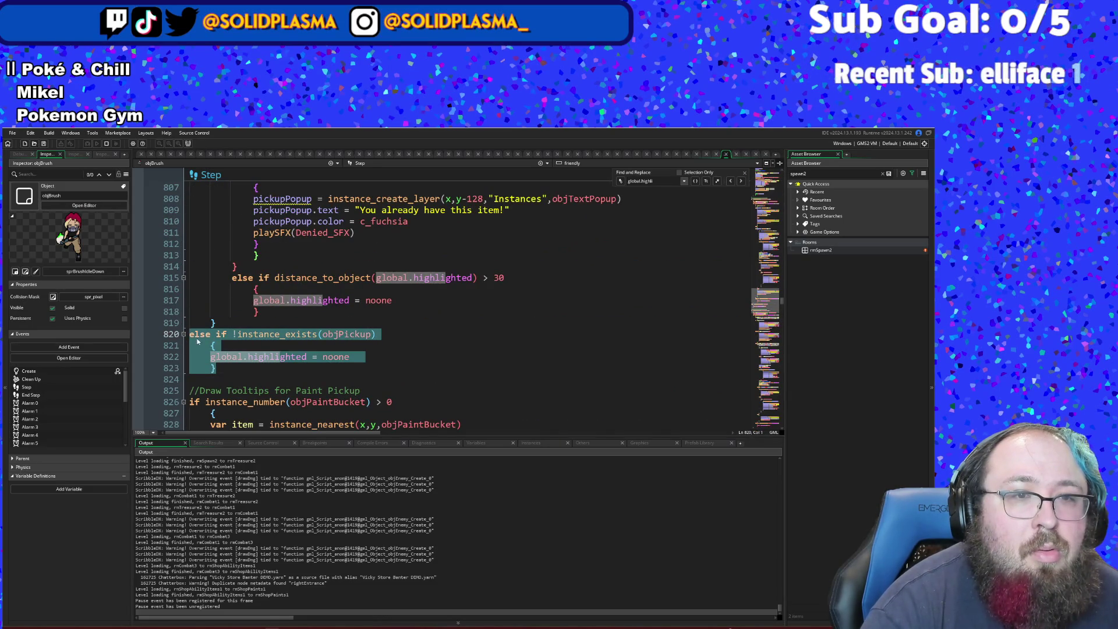
pyautogui.rightClick(201, 339)
pyautogui.click(258, 324)
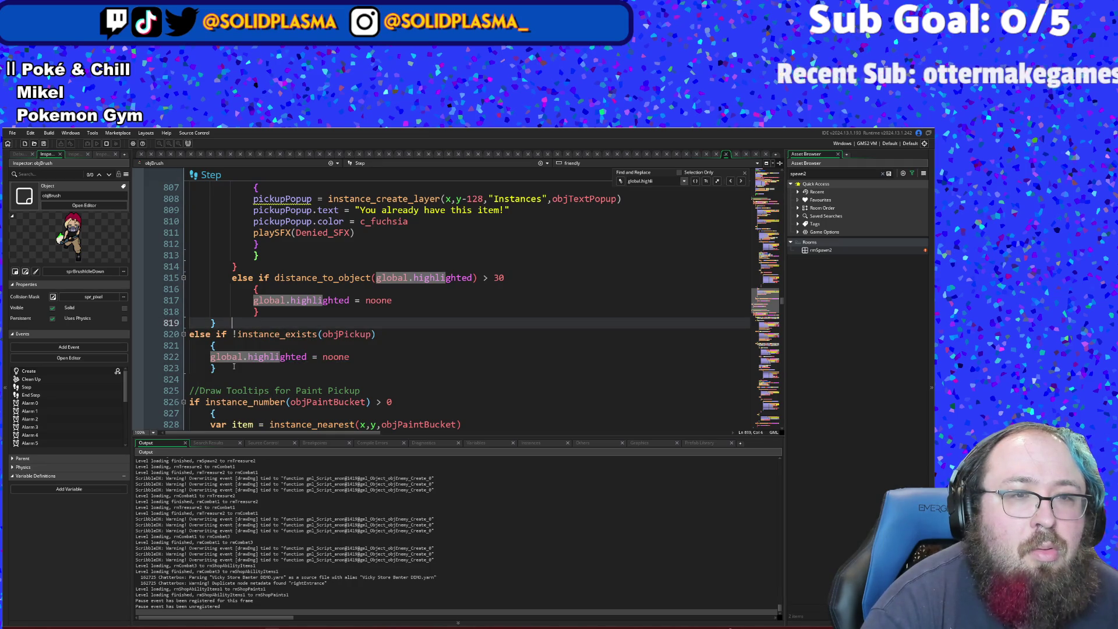
pyautogui.click(233, 368)
pyautogui.moveTo(232, 368)
pyautogui.mouseDown()
pyautogui.moveTo(191, 346)
pyautogui.moveTo(190, 333)
pyautogui.mouseUp()
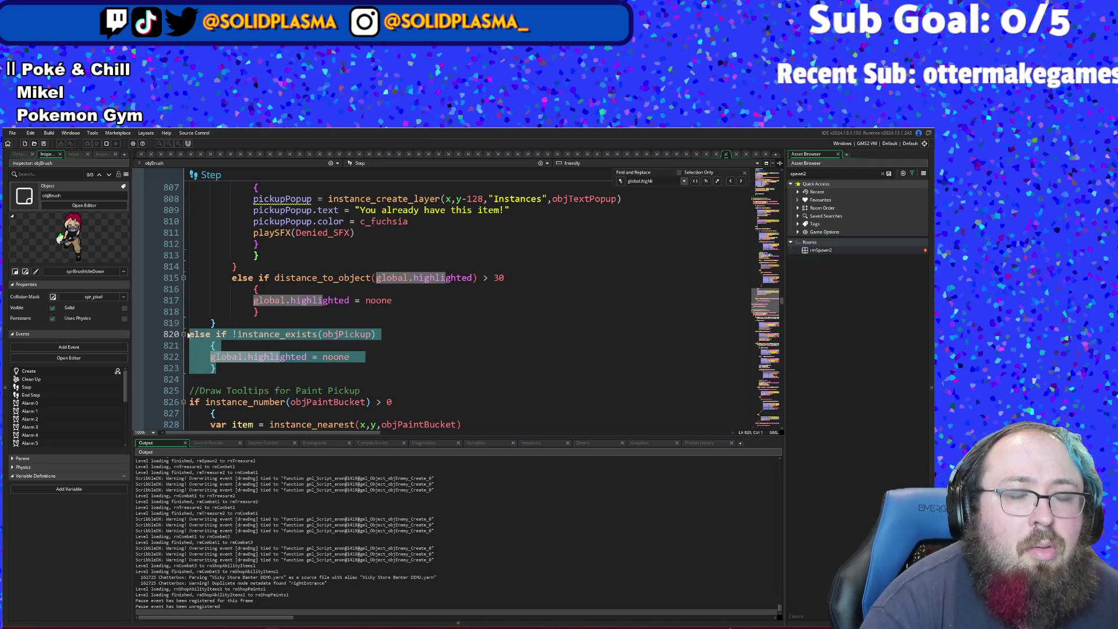
pyautogui.press('Delete')
# - Scroll down to inspect the remaining objPickup reset block and its opening brace
pyautogui.scroll(-10, 206, 362)
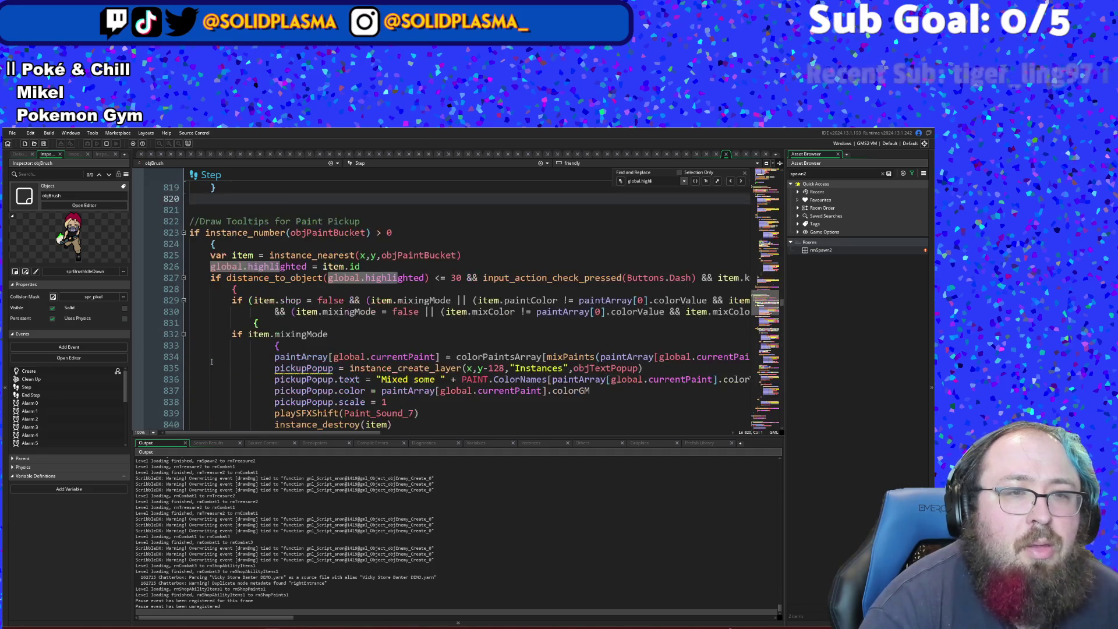
pyautogui.scroll(-20, 207, 363)
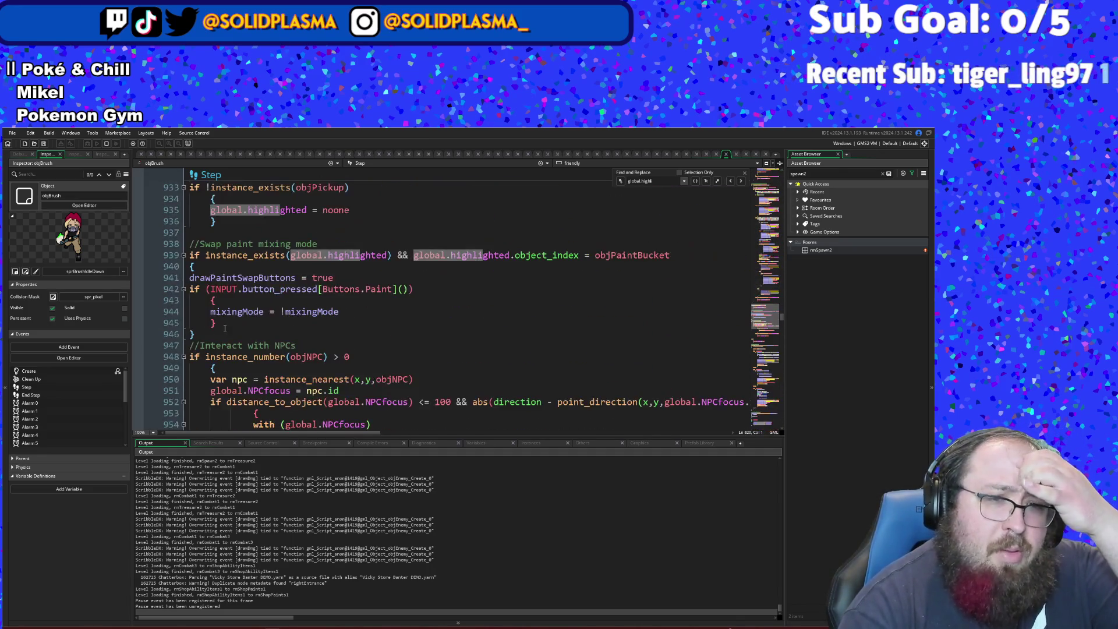
pyautogui.click(248, 288)
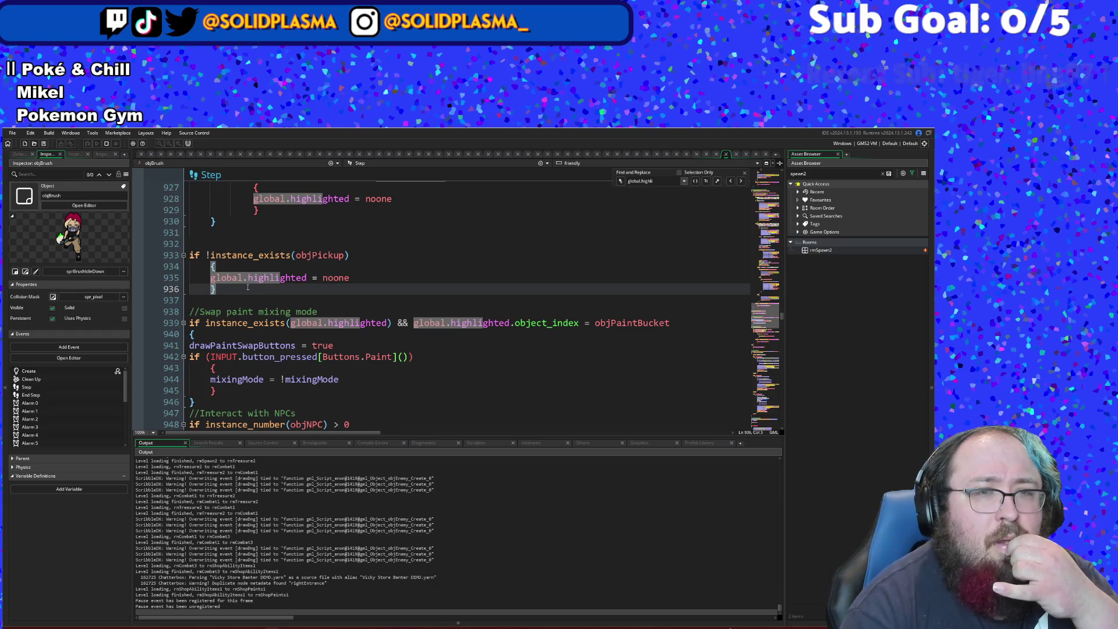
pyautogui.click(244, 267)
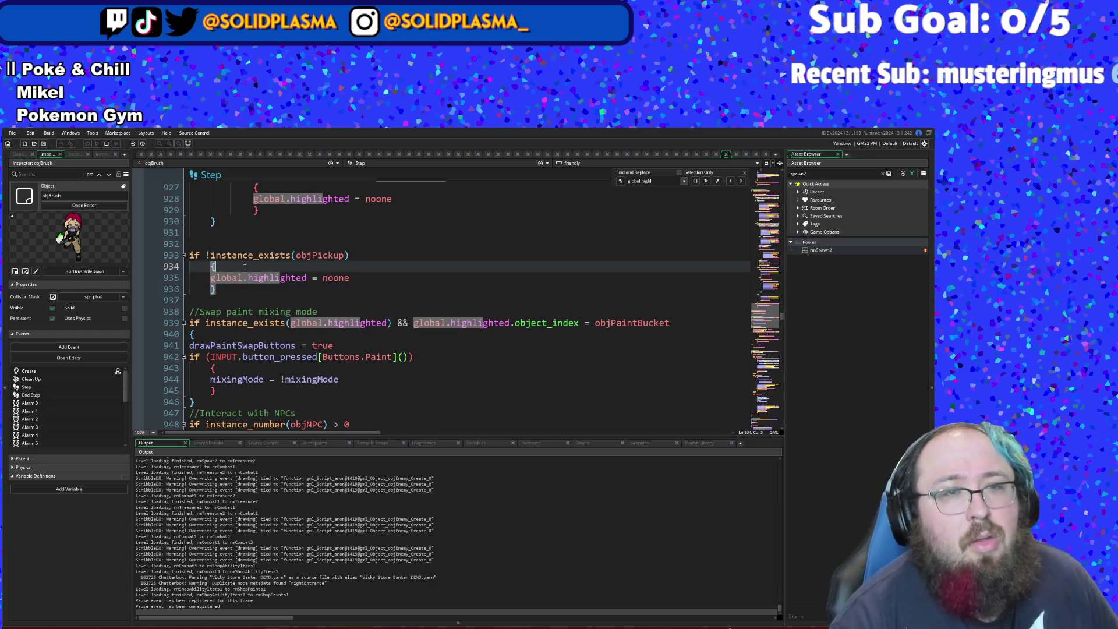
pyautogui.click(812, 174)
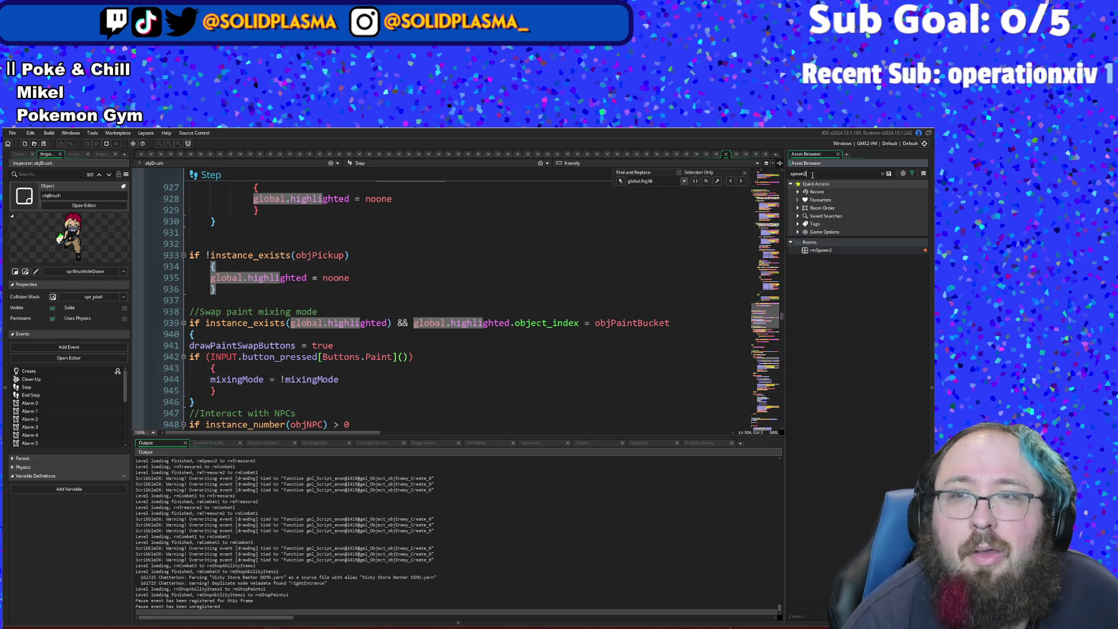
# - Search the assets for 'bucket' and open objPaintBucket's code
pyautogui.hotkey('ctrl', 'a')
pyautogui.press('BackSpace')
pyautogui.write('objBucket')
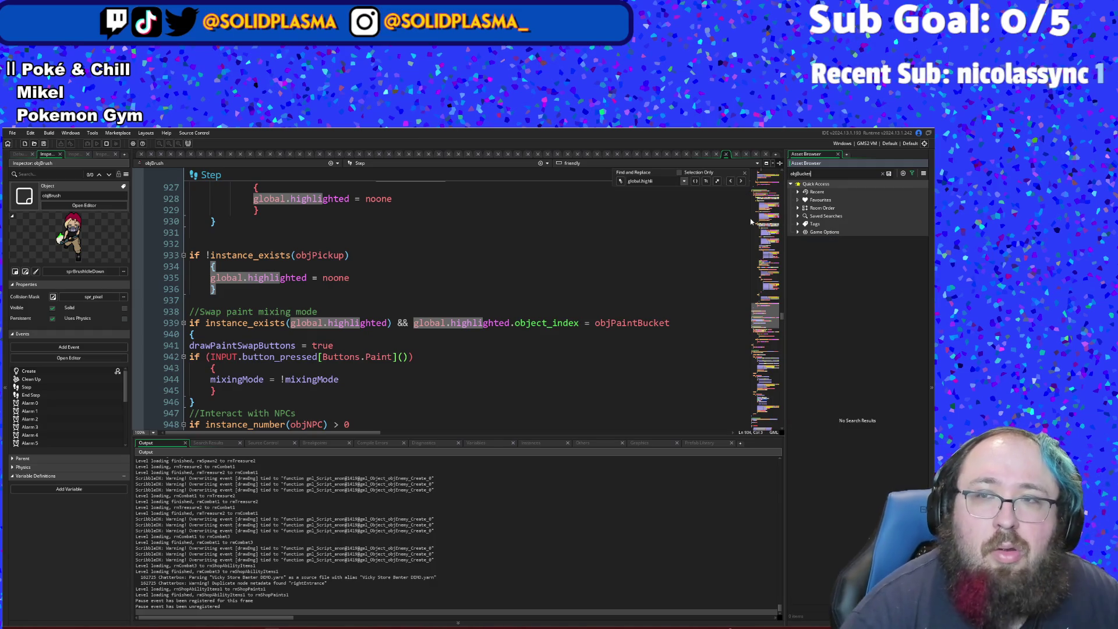
pyautogui.press('BackSpace')
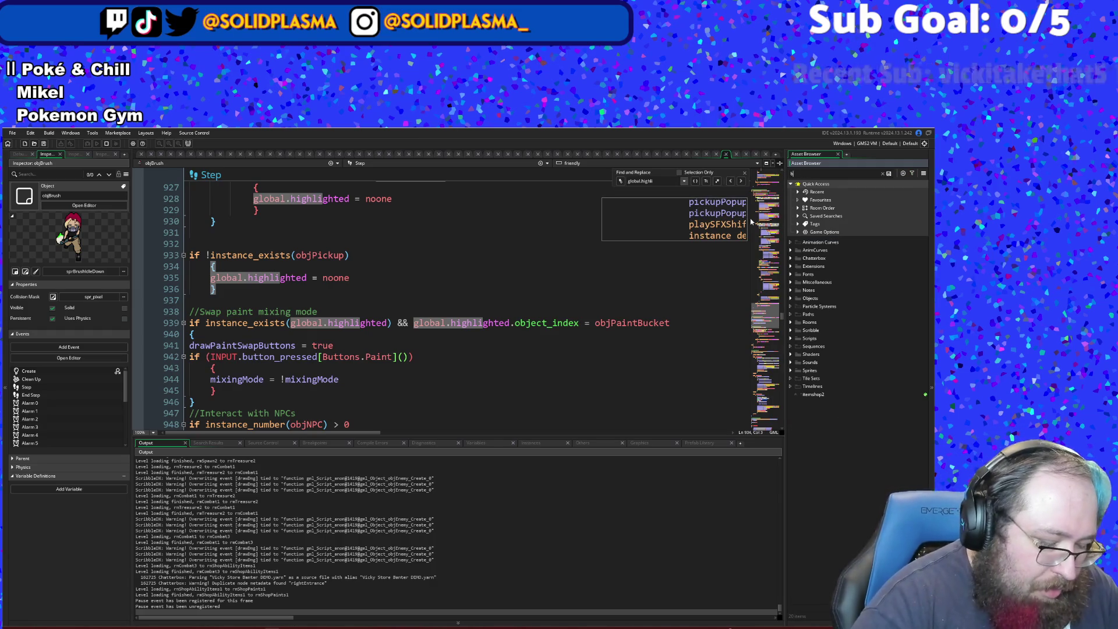
pyautogui.write('bucket')
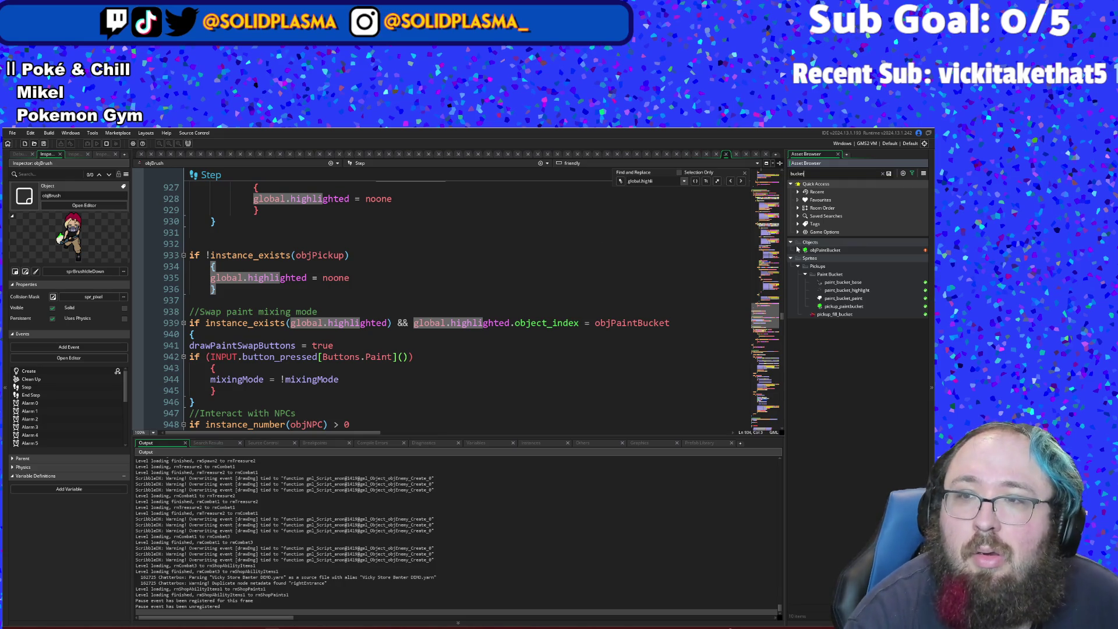
pyautogui.doubleClick(814, 251)
pyautogui.click(405, 429)
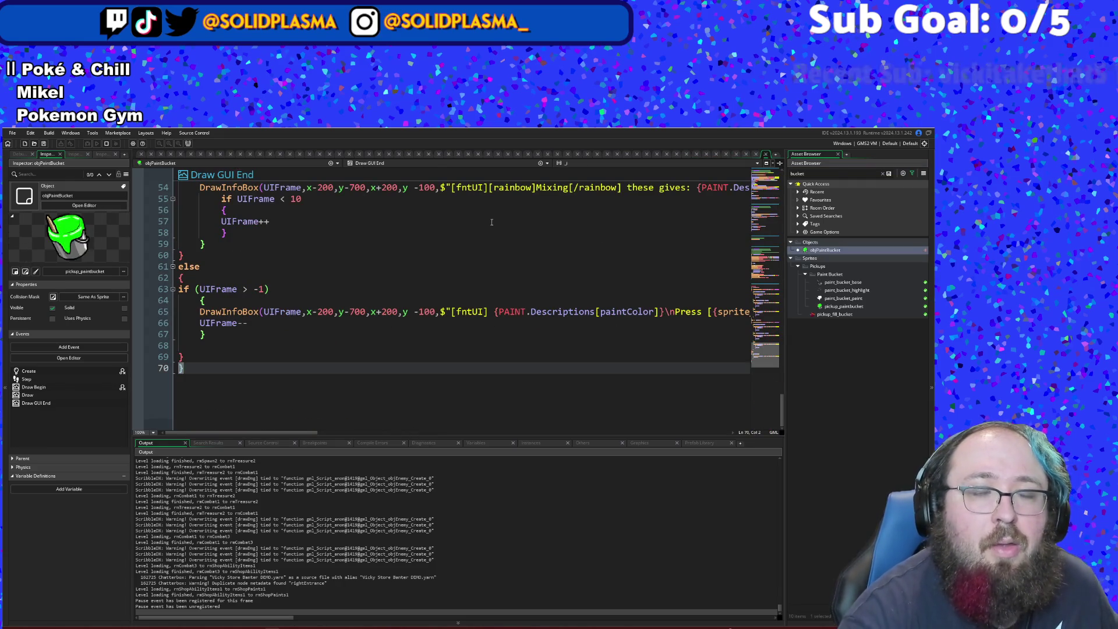
# - Review the shop branch's objBrush distance threshold of 30 and the mixable check on line 36
pyautogui.scroll(12, 306, 414)
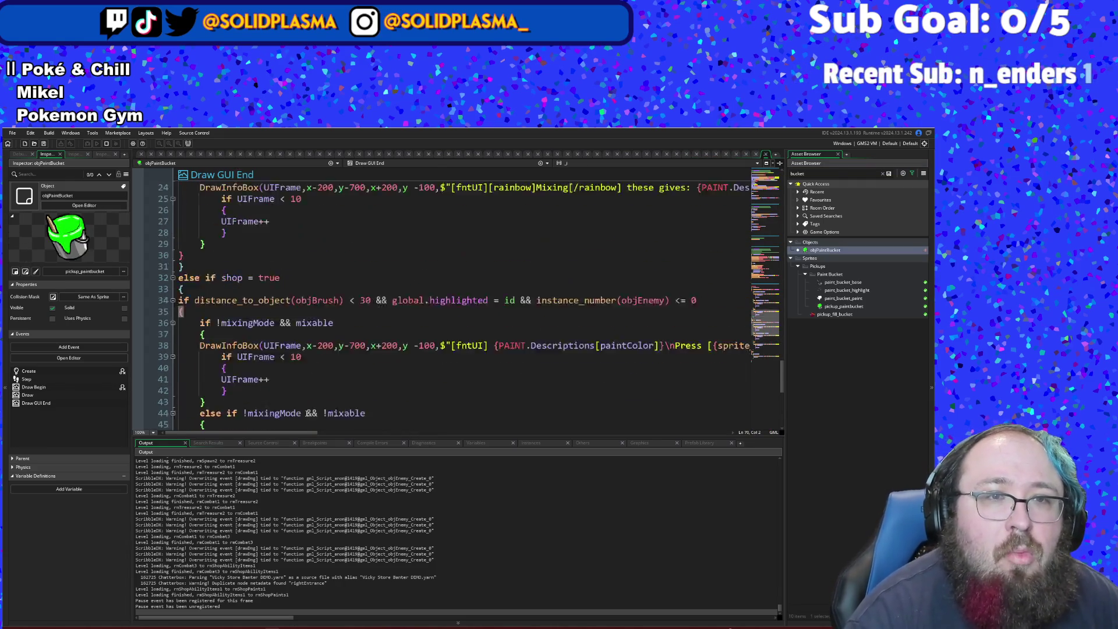
pyautogui.scroll(-2, 305, 415)
pyautogui.click(371, 300)
pyautogui.write('4')
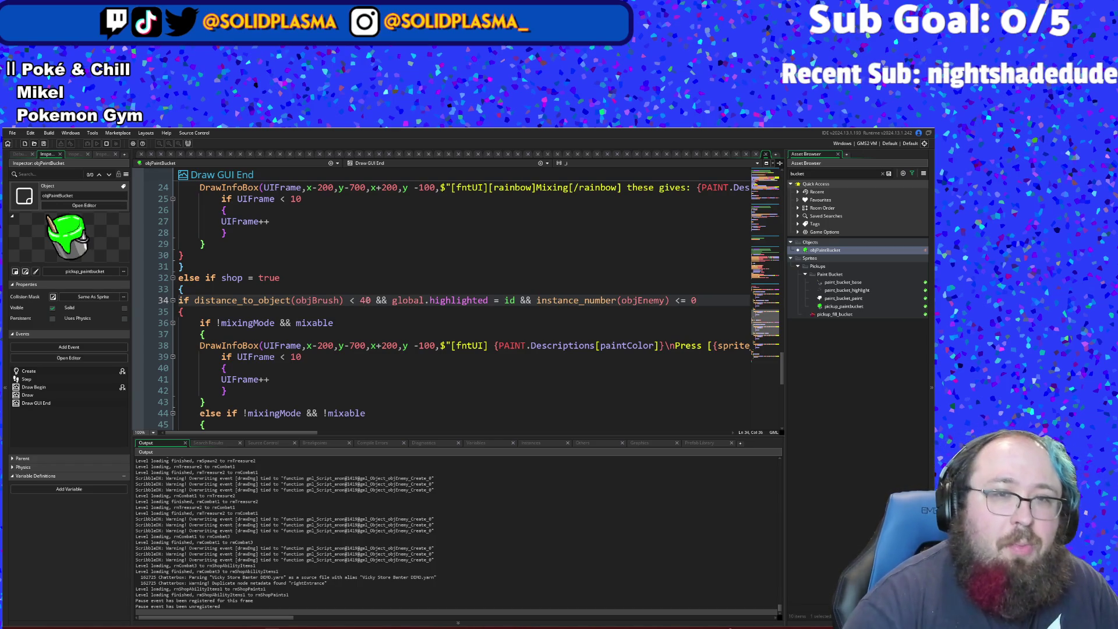
pyautogui.press('Down')
pyautogui.press('Down')
pyautogui.click(354, 300)
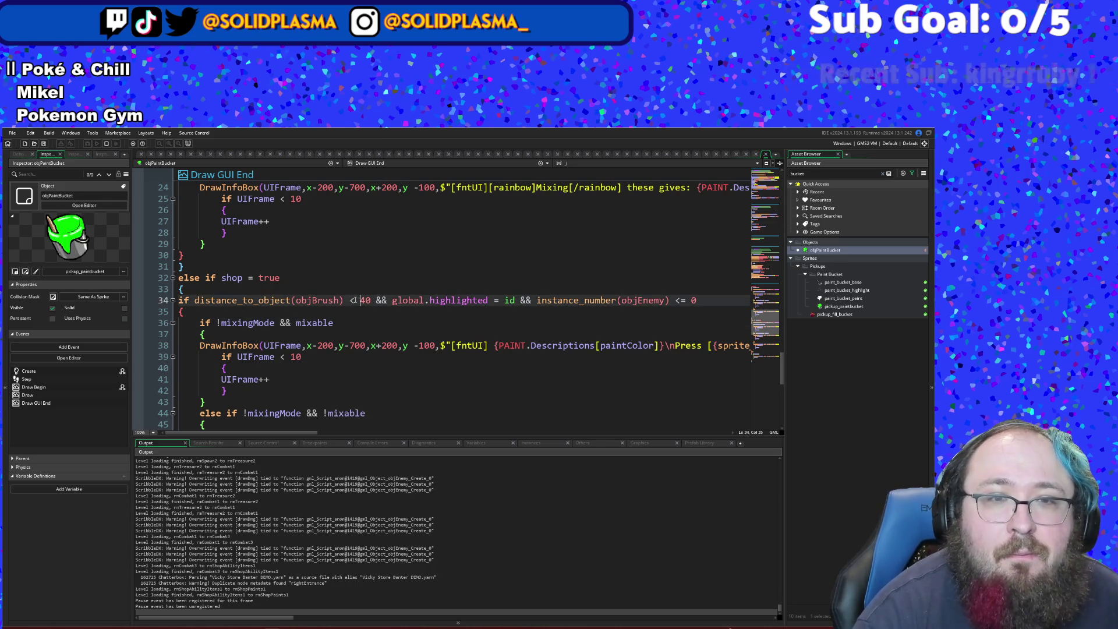
pyautogui.click(380, 319)
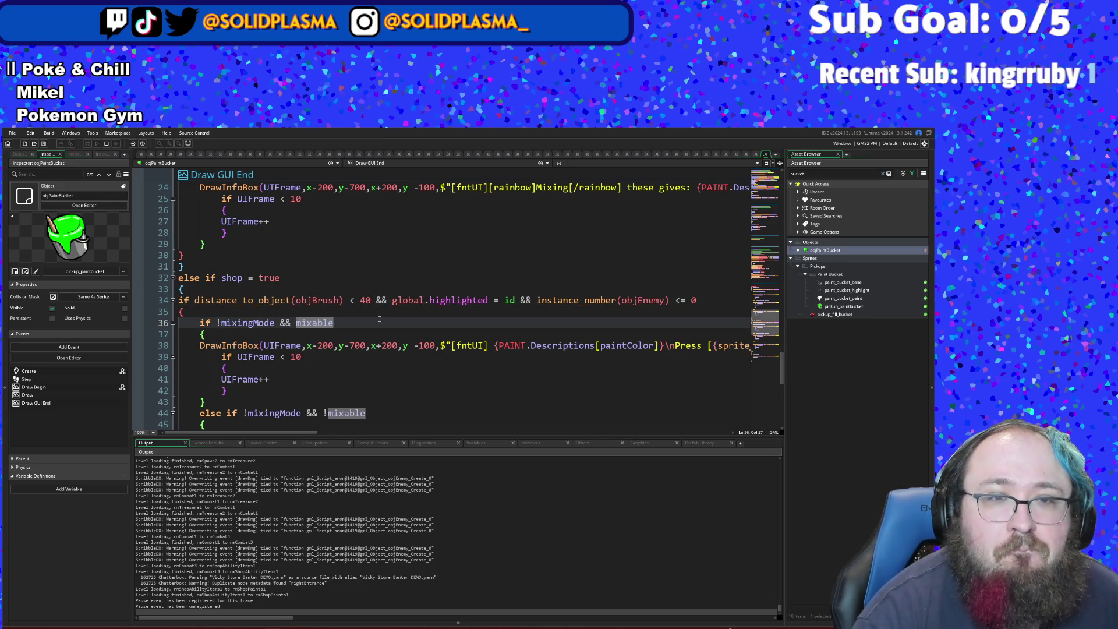
pyautogui.scroll(3, 421, 312)
pyautogui.scroll(-5, 477, 242)
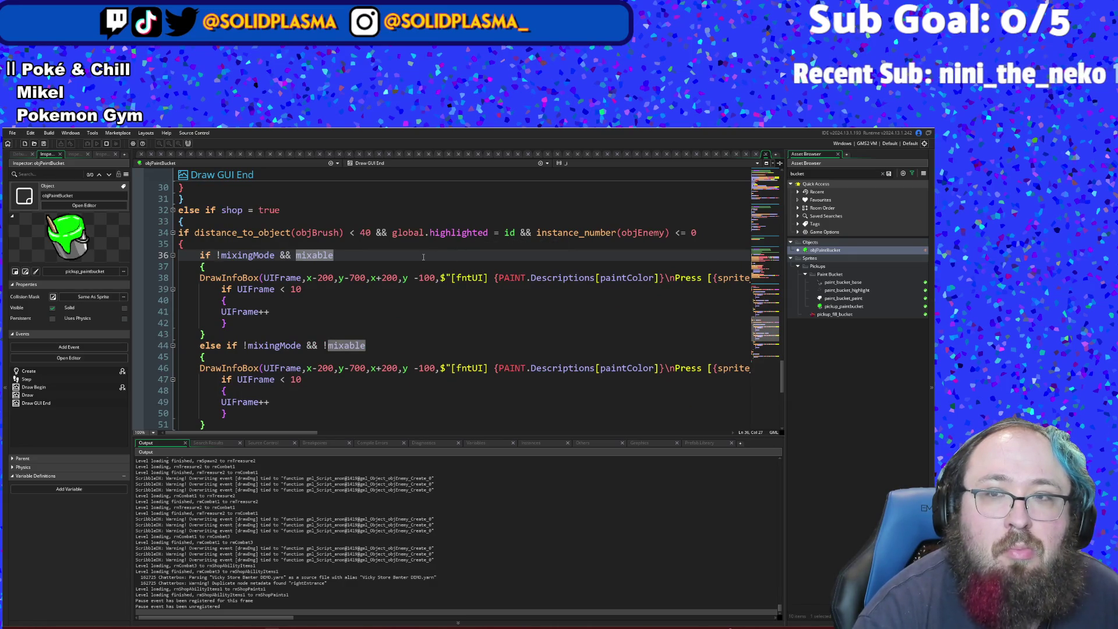
pyautogui.click(12, 133)
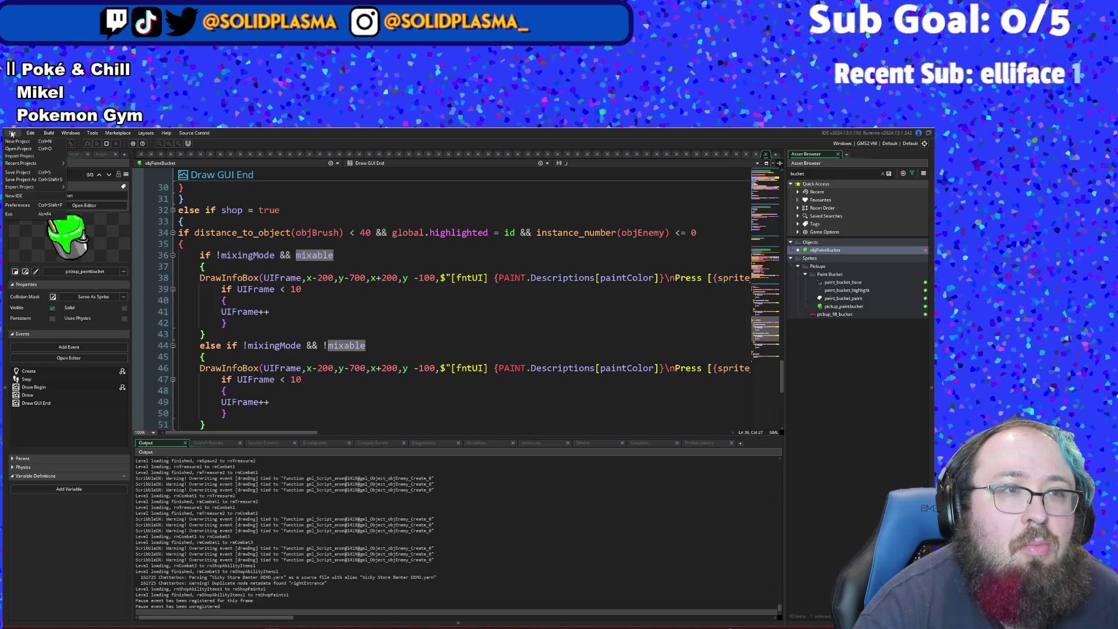
# - Dismiss the File menu, switch to the running game, and walk the player to the shop's yellow paint
pyautogui.press('Escape')
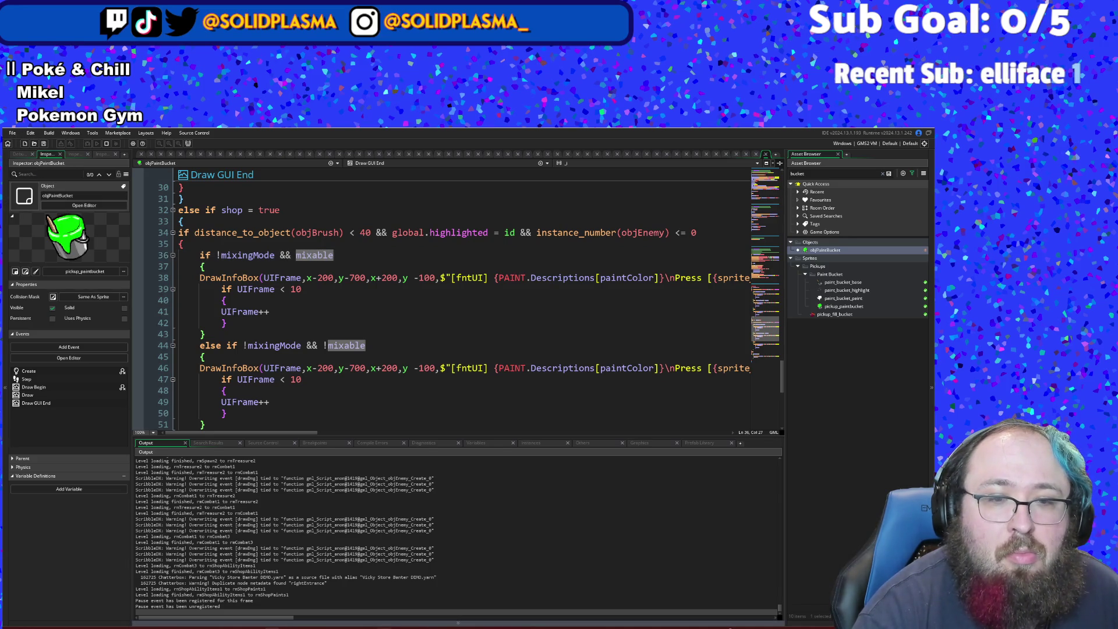
pyautogui.hotkey('alt', 'Tab')
pyautogui.press('d')
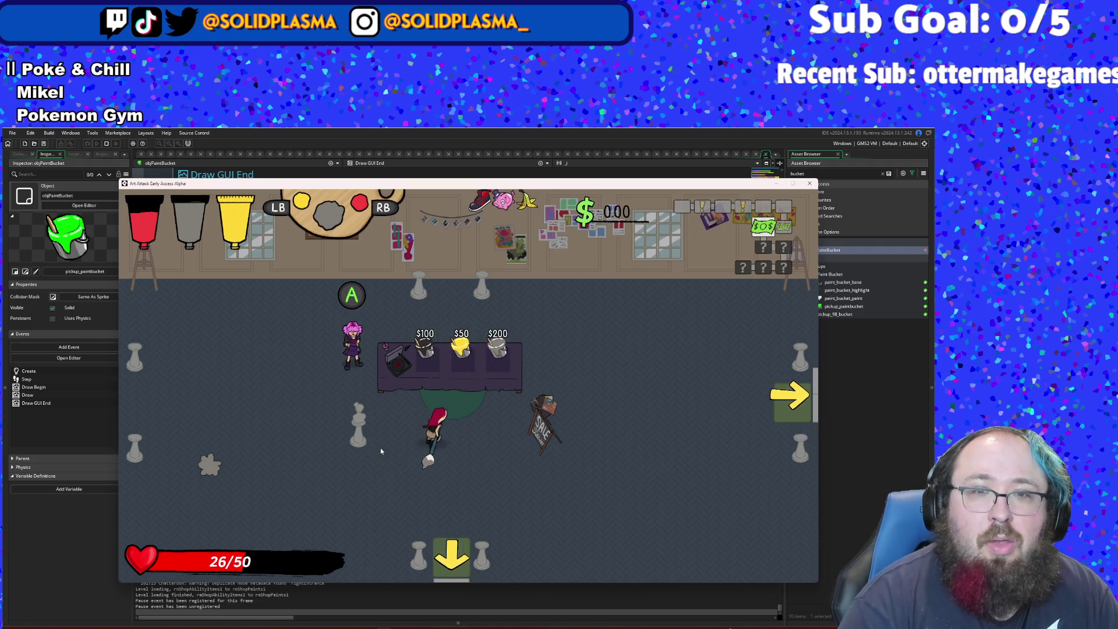
pyautogui.press('w')
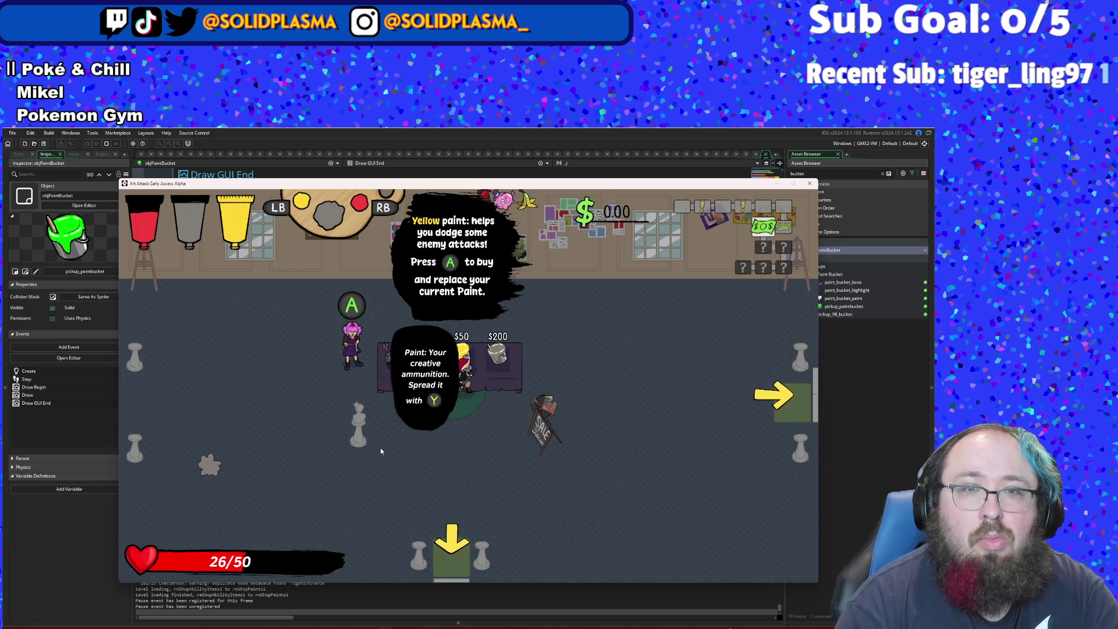
# - Cycle paints through red and back to yellow, then bring up the F1 debug menu
pyautogui.press('q')
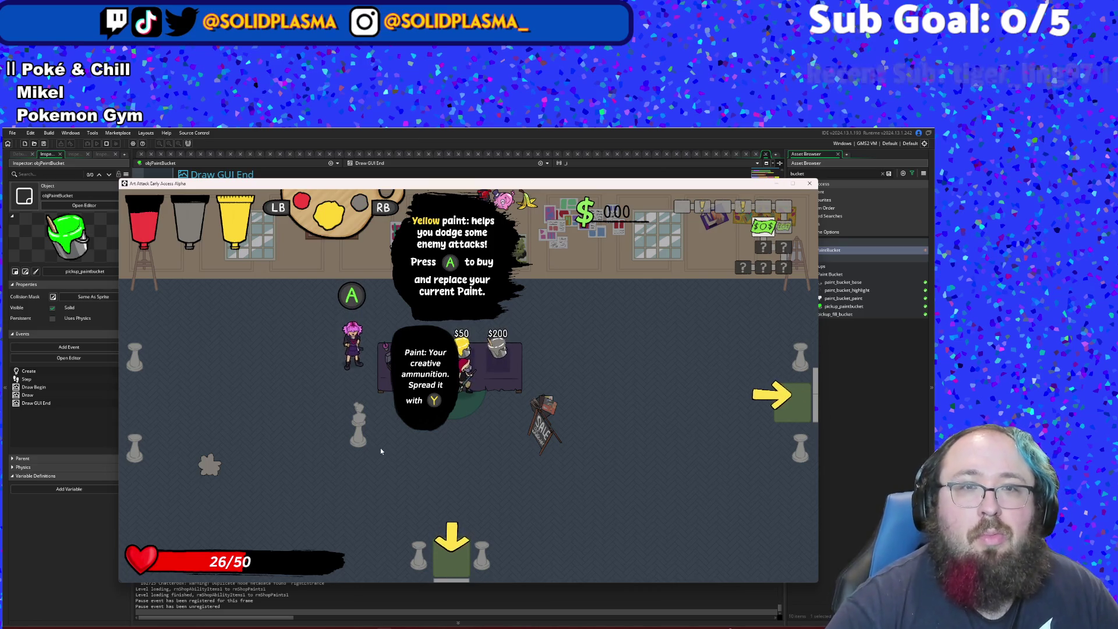
pyautogui.press('q')
pyautogui.press('e')
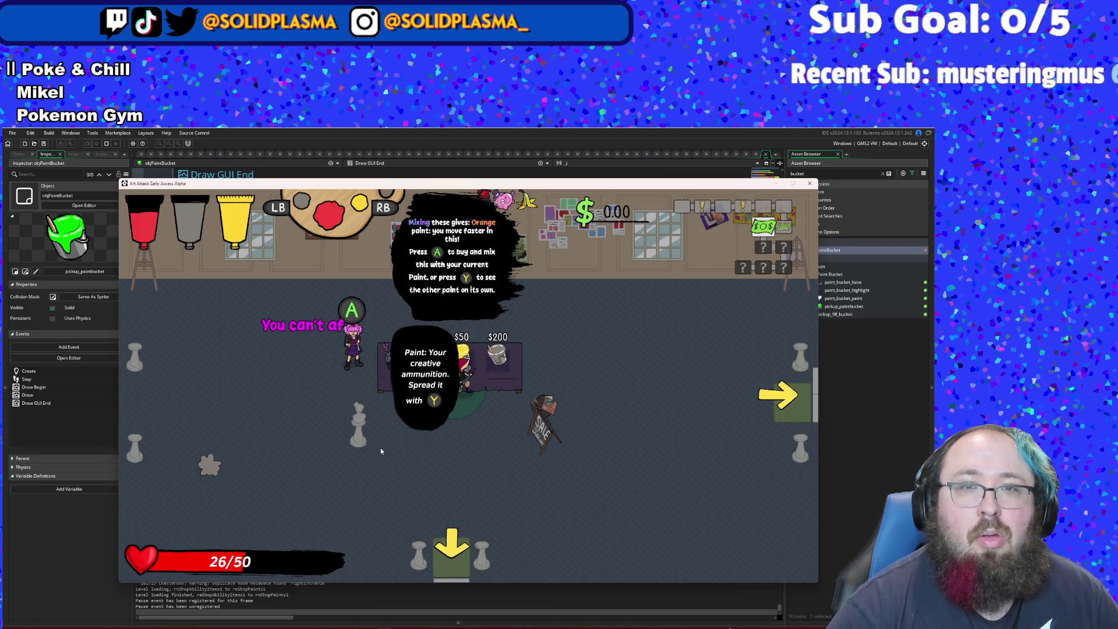
pyautogui.press('e')
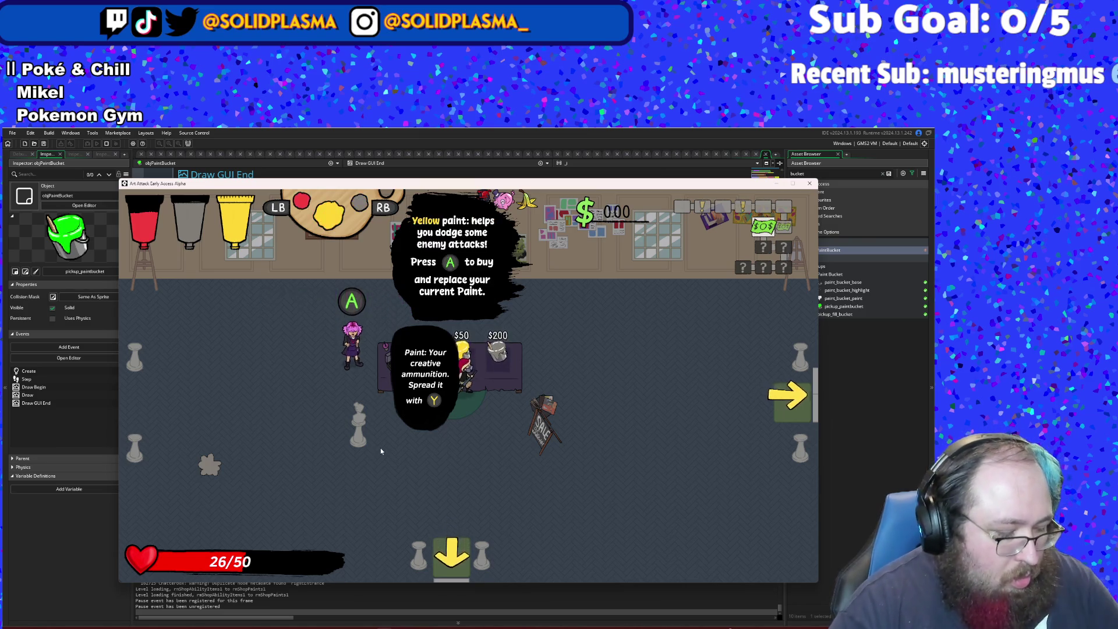
pyautogui.press('F1')
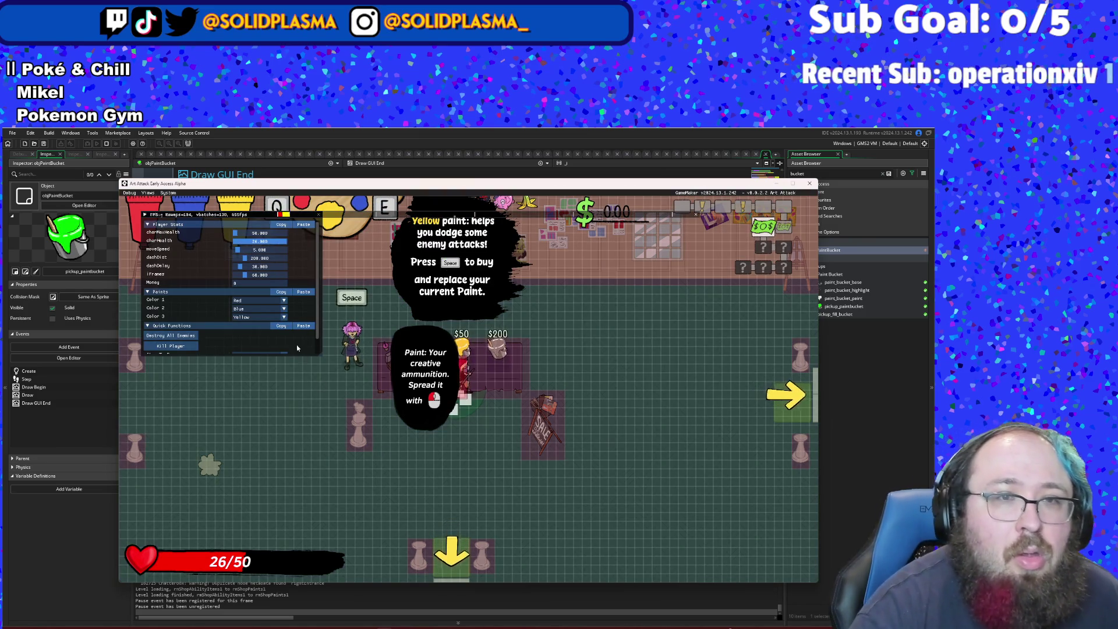
# - Set the player's Money to 100000 in the debug menu and close it with F1
pyautogui.scroll(-1, 270, 335)
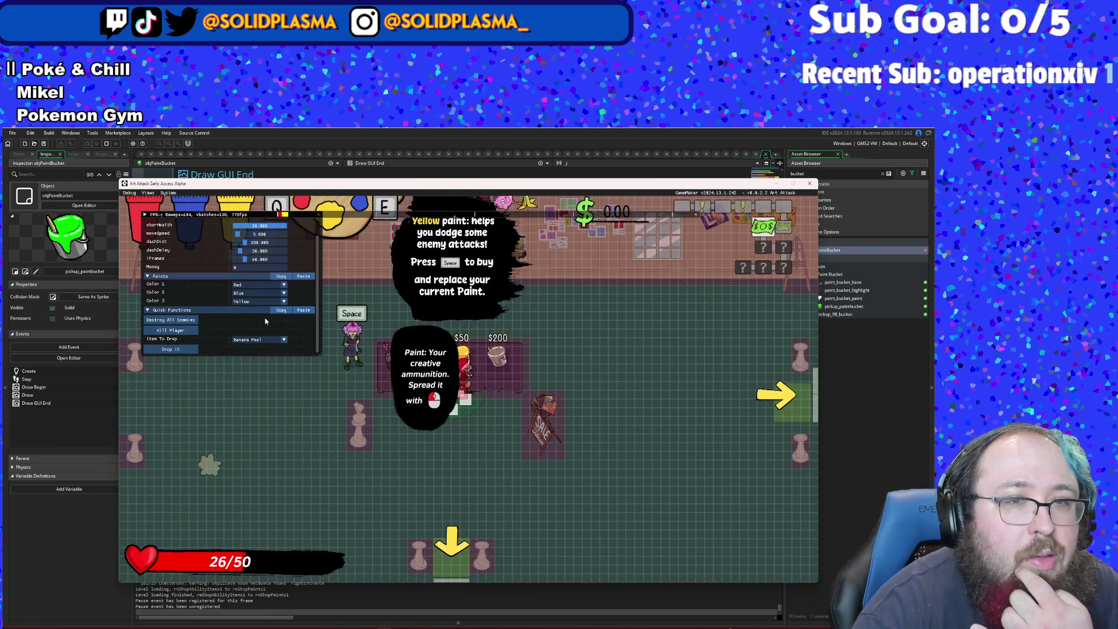
pyautogui.scroll(1, 265, 321)
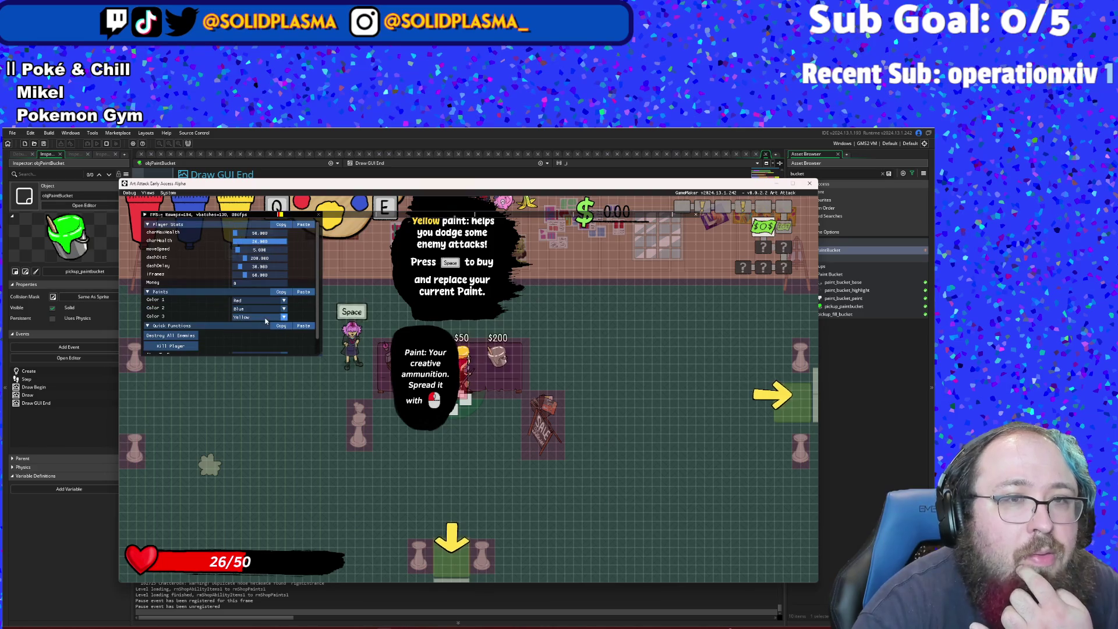
pyautogui.click(246, 283)
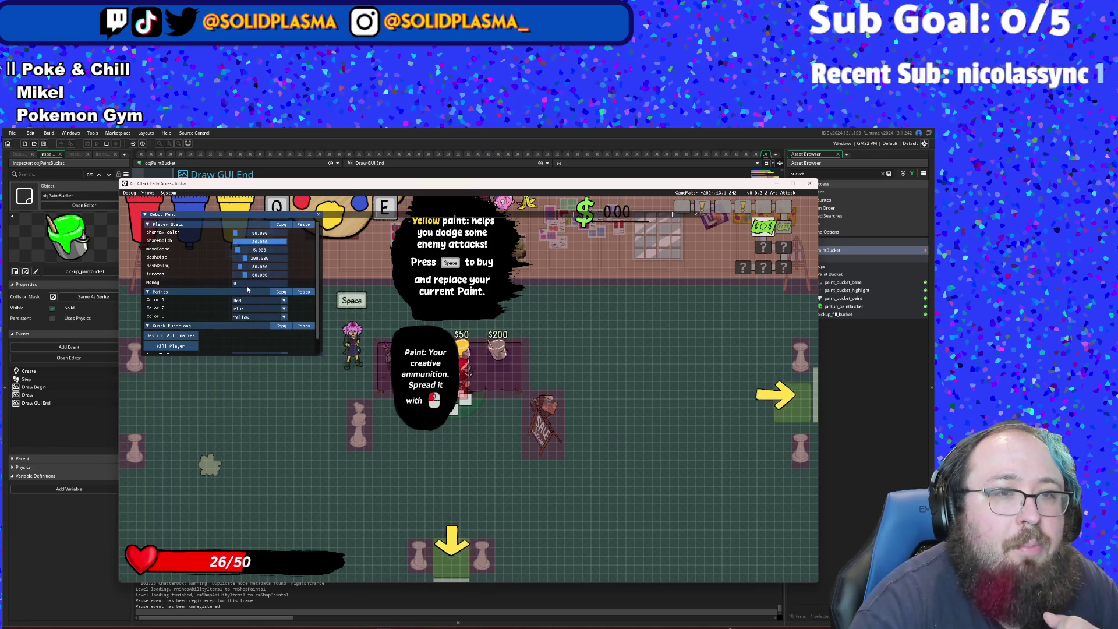
pyautogui.write('100000')
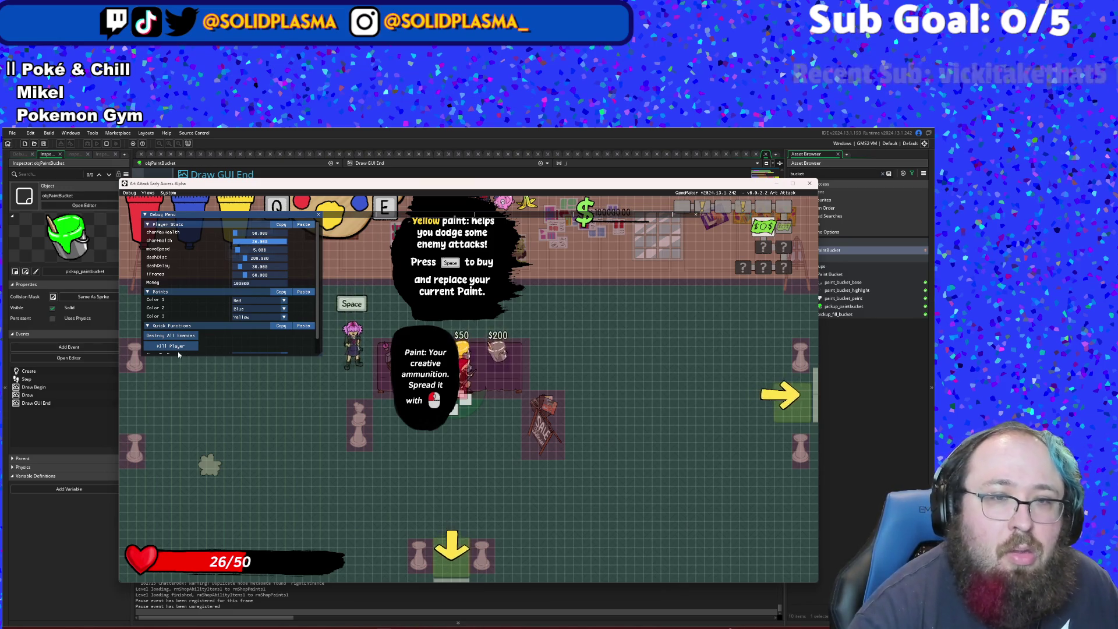
pyautogui.press('F1')
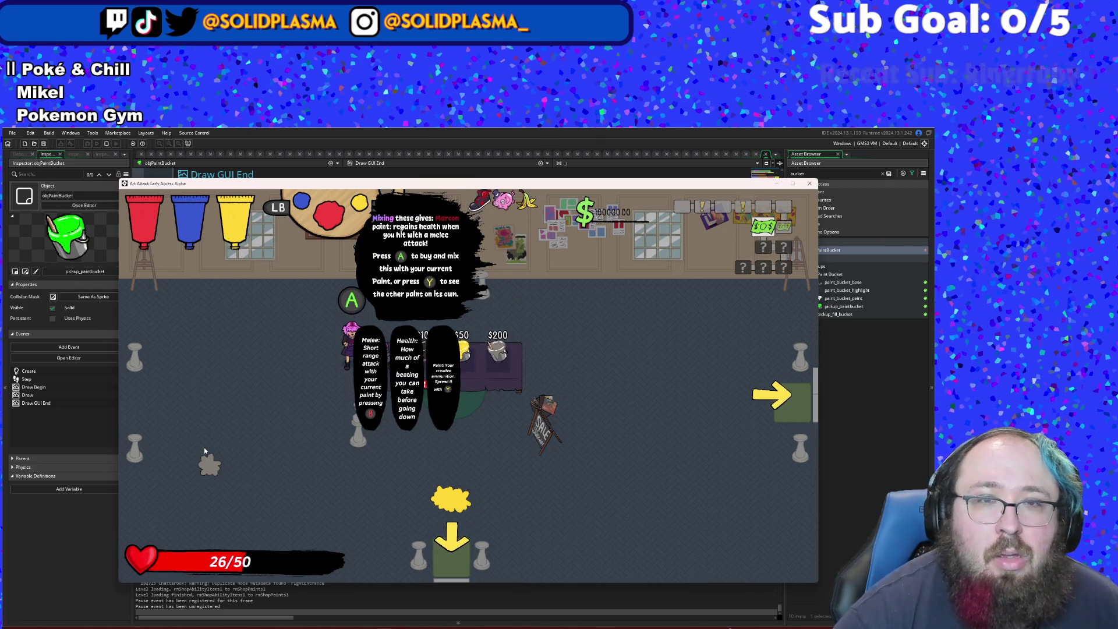
# - Buy the Navy, Orange and Fern paint mixes from the shop, skipping the dialogue
pyautogui.press('q')
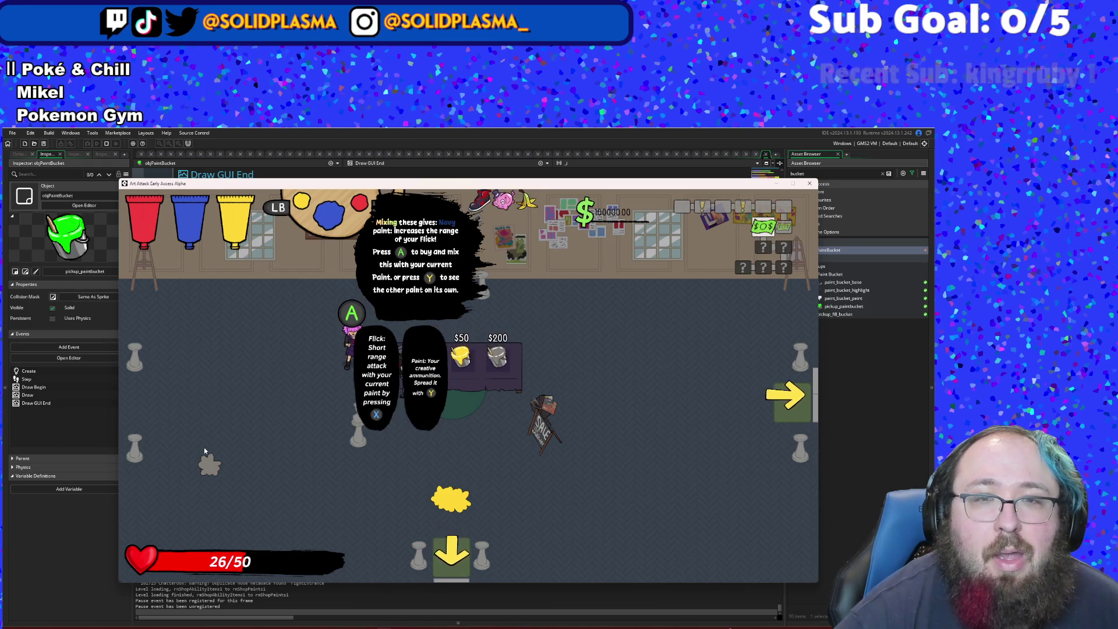
pyautogui.press('space')
pyautogui.press('space')
pyautogui.press('space')
pyautogui.press('space')
pyautogui.press('space')
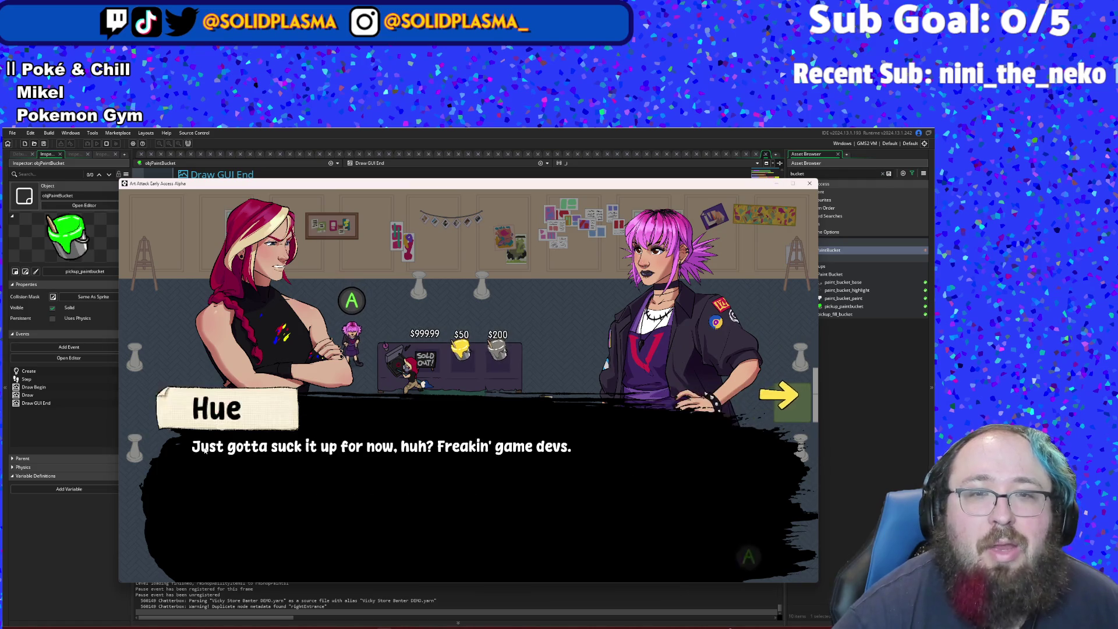
pyautogui.press('space')
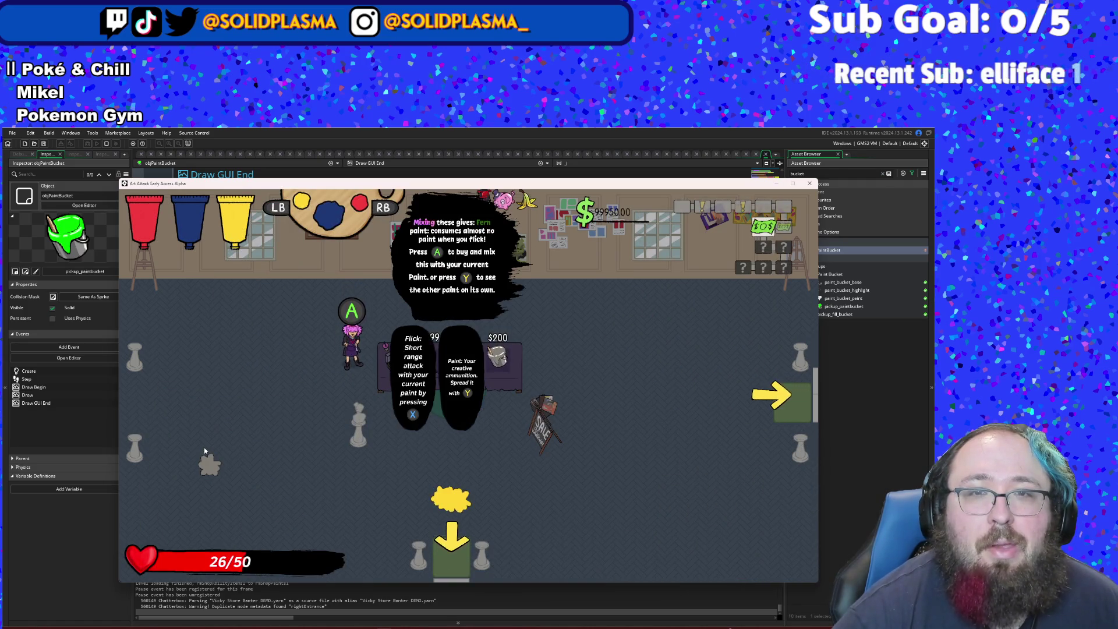
pyautogui.press('q')
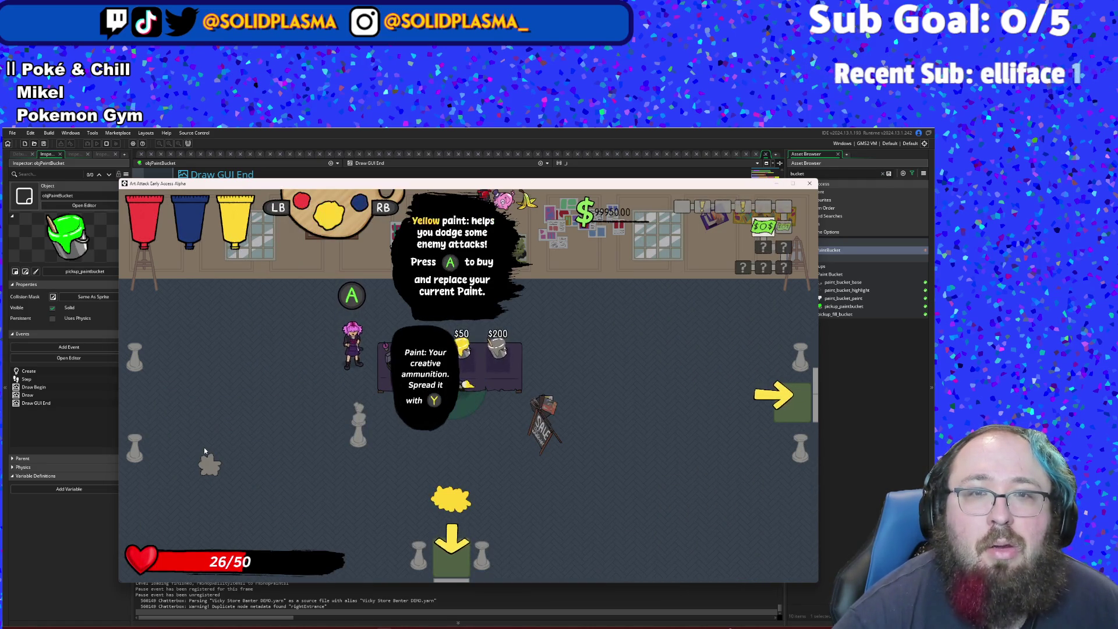
pyautogui.press('q')
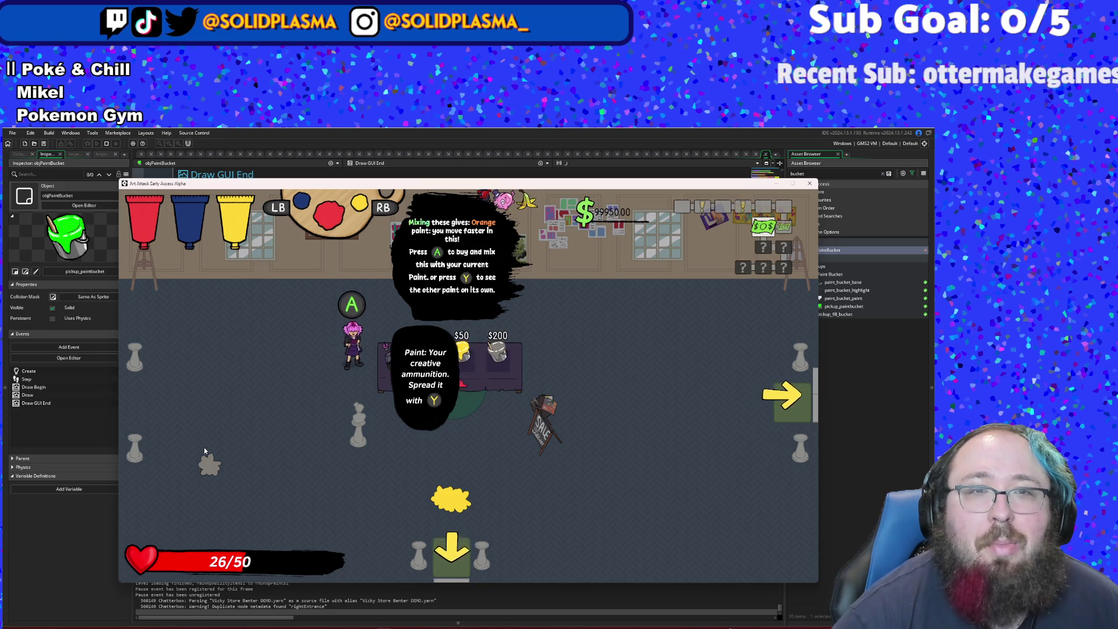
pyautogui.press('space')
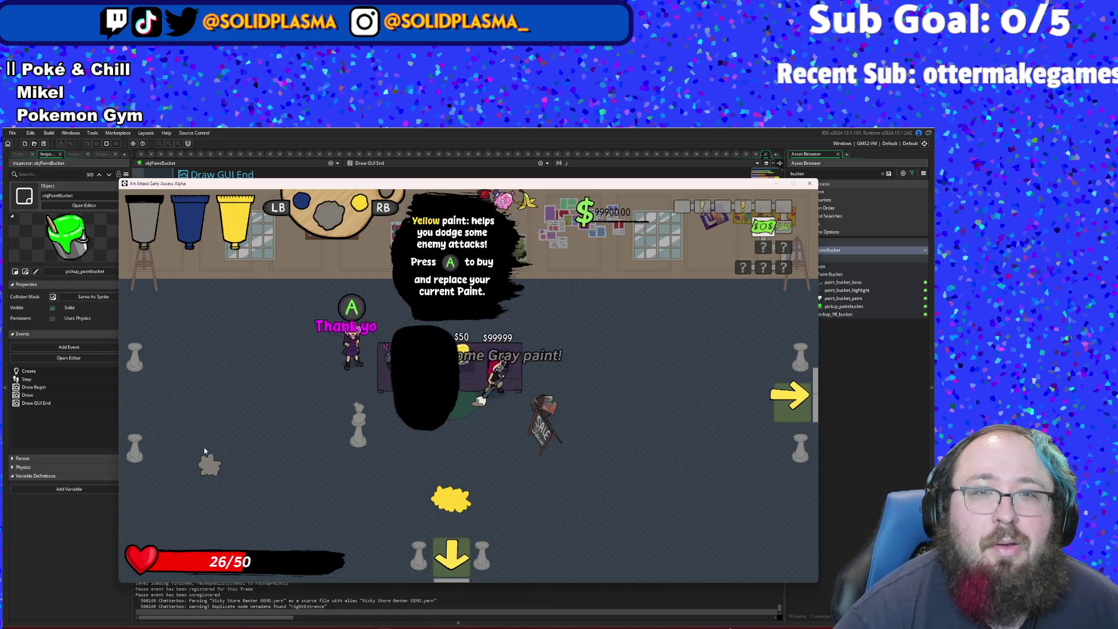
pyautogui.press('q')
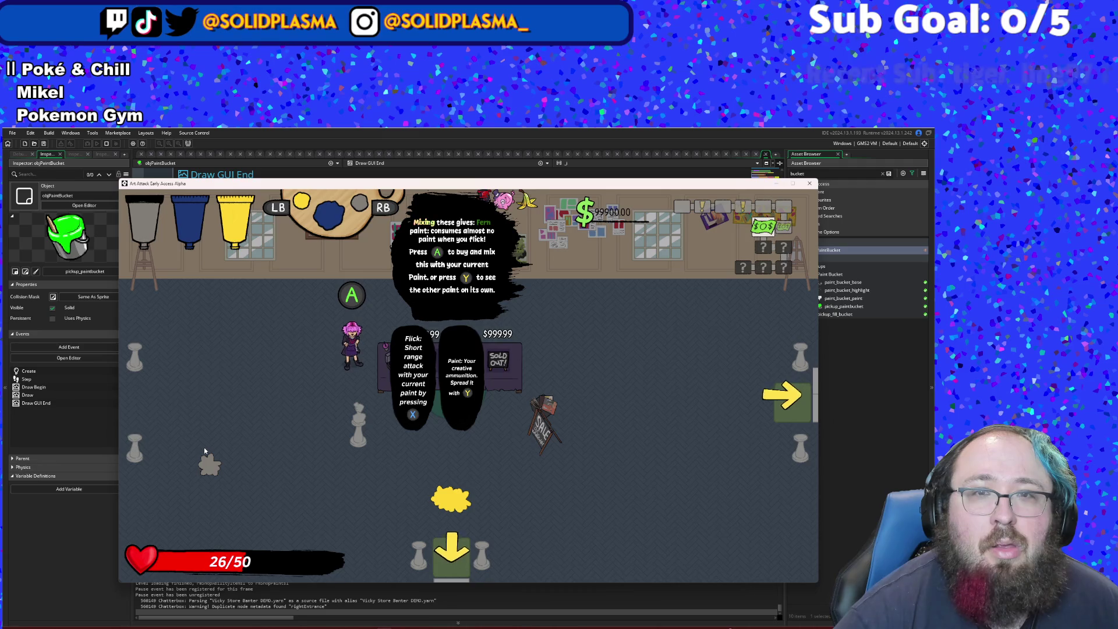
pyautogui.press('space')
# - Walk around the shop floor spreading green paint trails and blobs
pyautogui.press('a')
pyautogui.press('s')
pyautogui.press('w')
pyautogui.press('w')
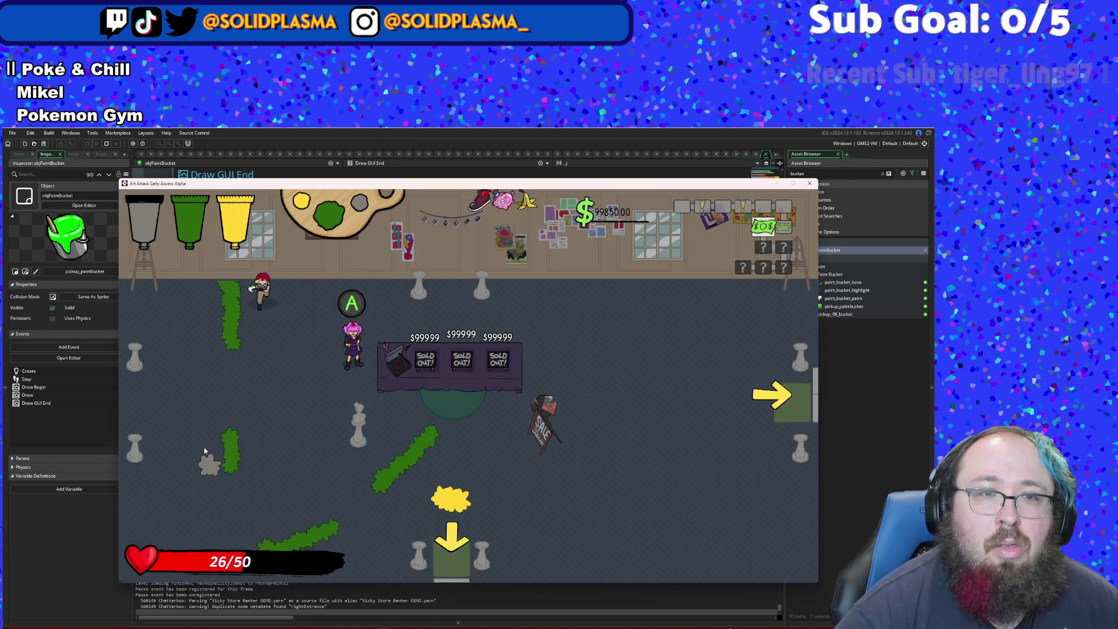
pyautogui.press('s')
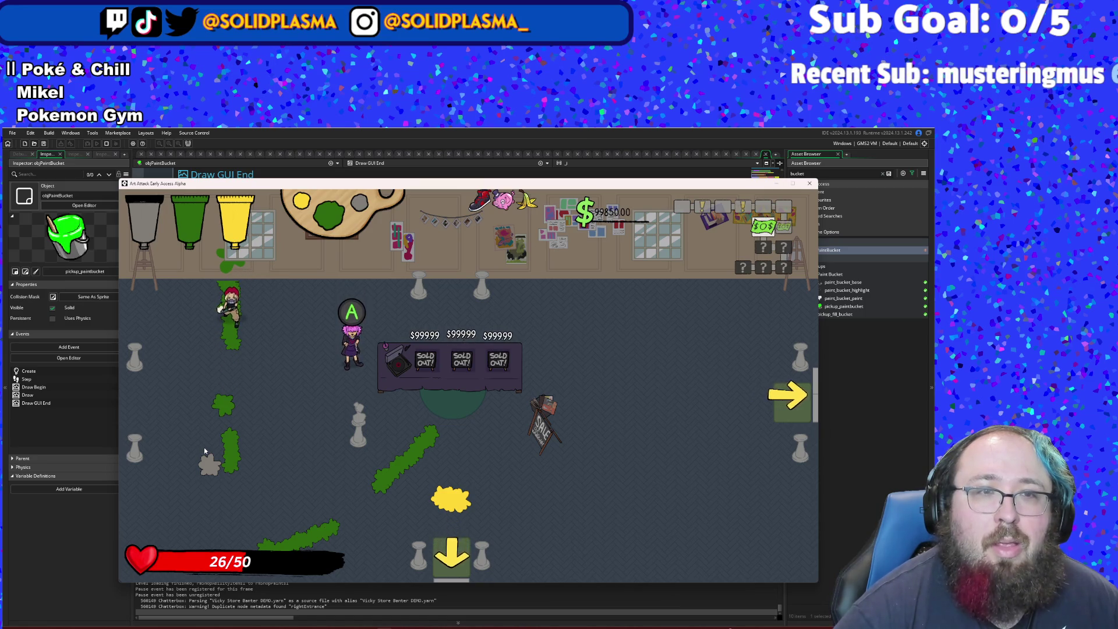
pyautogui.press('s')
pyautogui.press('d')
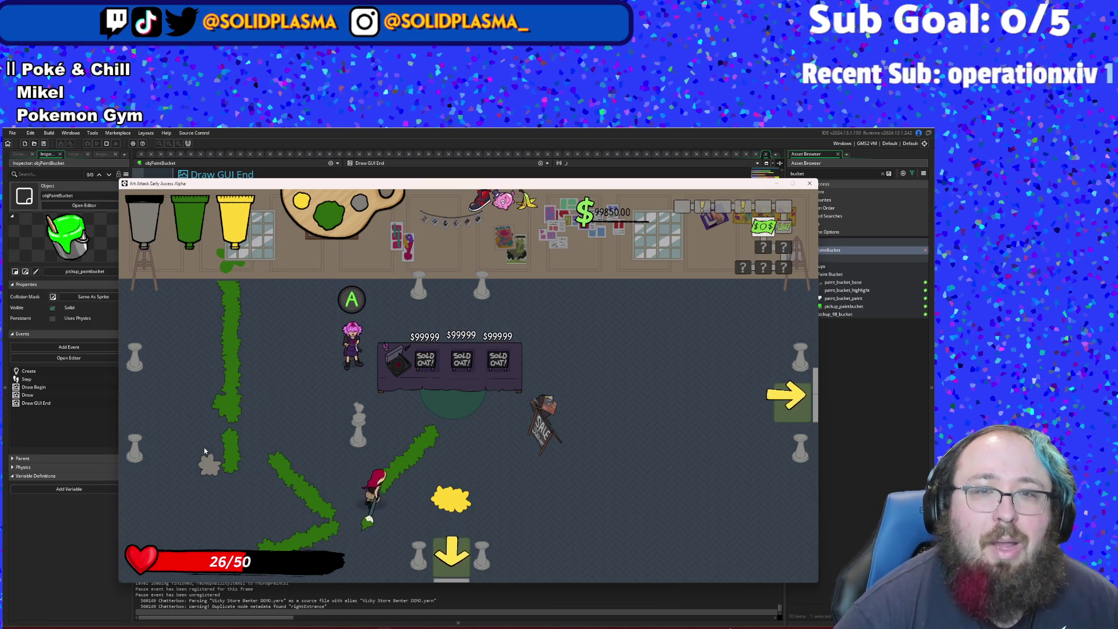
pyautogui.press('w')
pyautogui.press('s')
pyautogui.press('a')
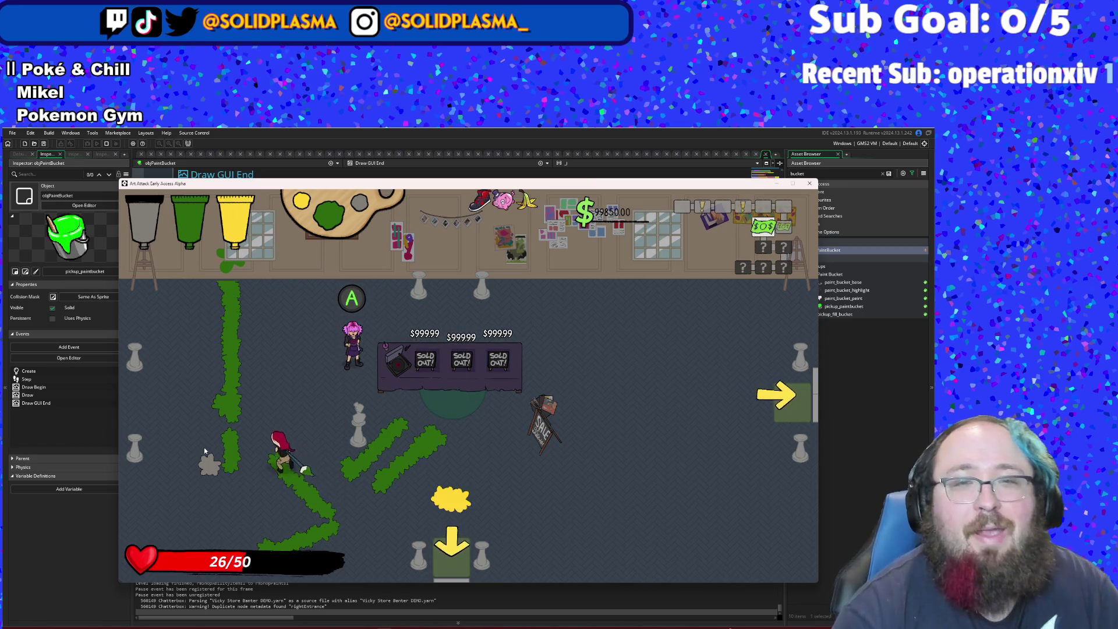
pyautogui.press('s')
pyautogui.press('d')
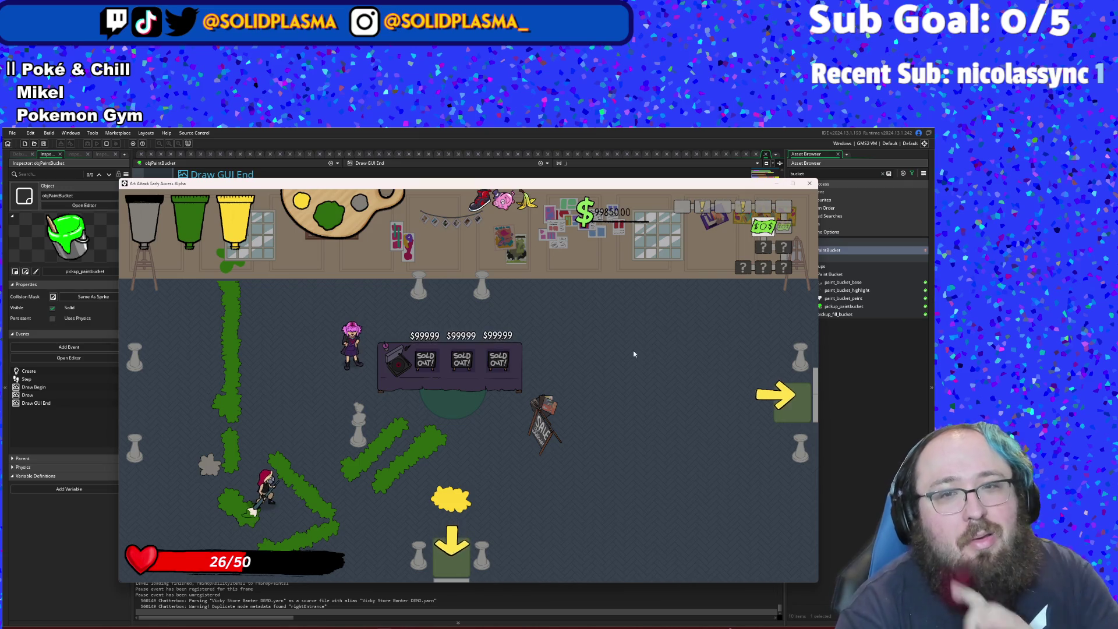
# - Close the running game, filter the Asset Browser by 'obji', and open objAbilityPickup's code
pyautogui.click(810, 184)
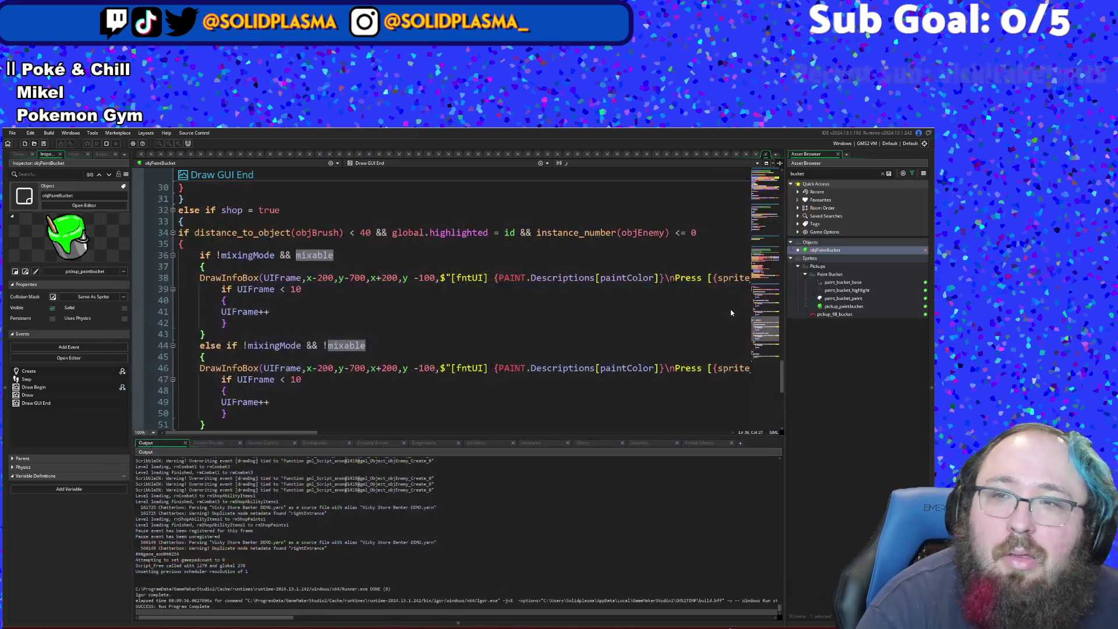
pyautogui.click(806, 174)
pyautogui.press('BackSpace')
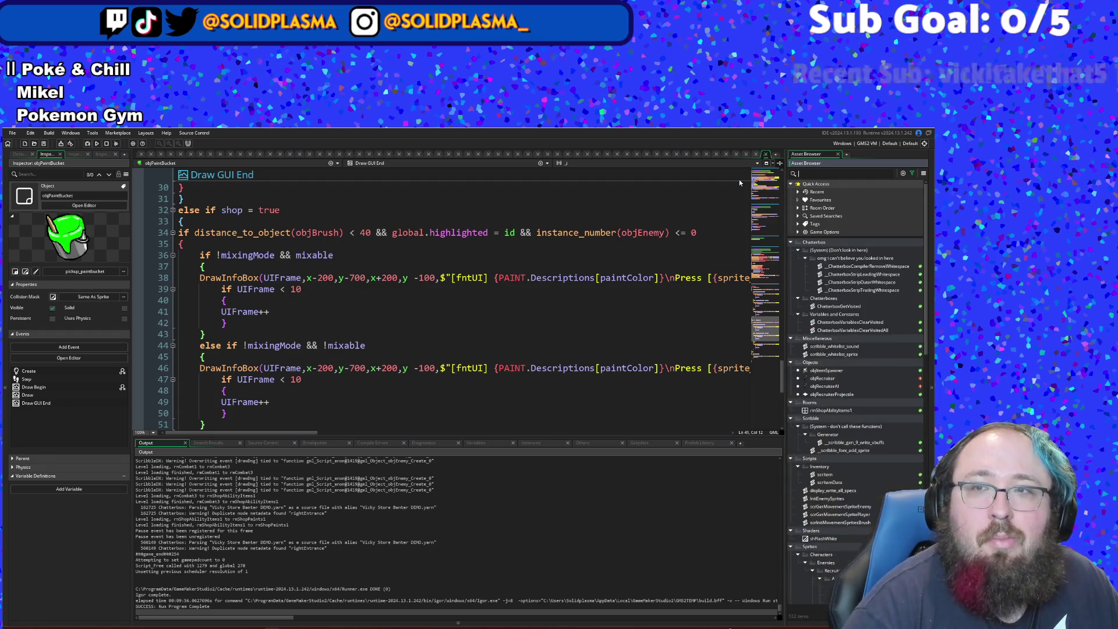
pyautogui.write('obj')
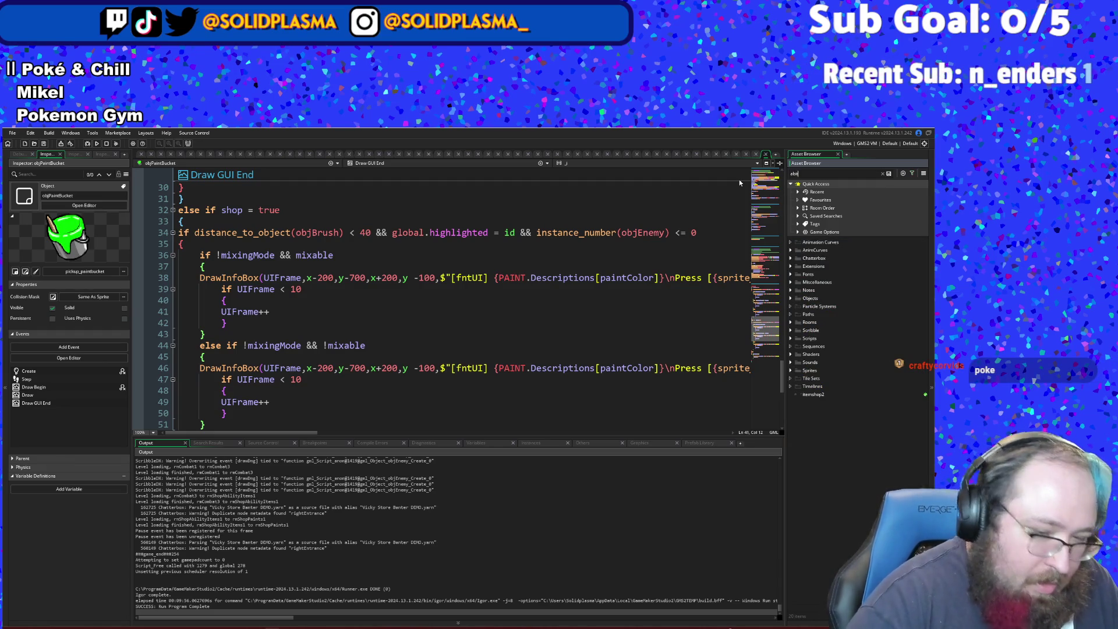
pyautogui.write('t')
pyautogui.press('BackSpace')
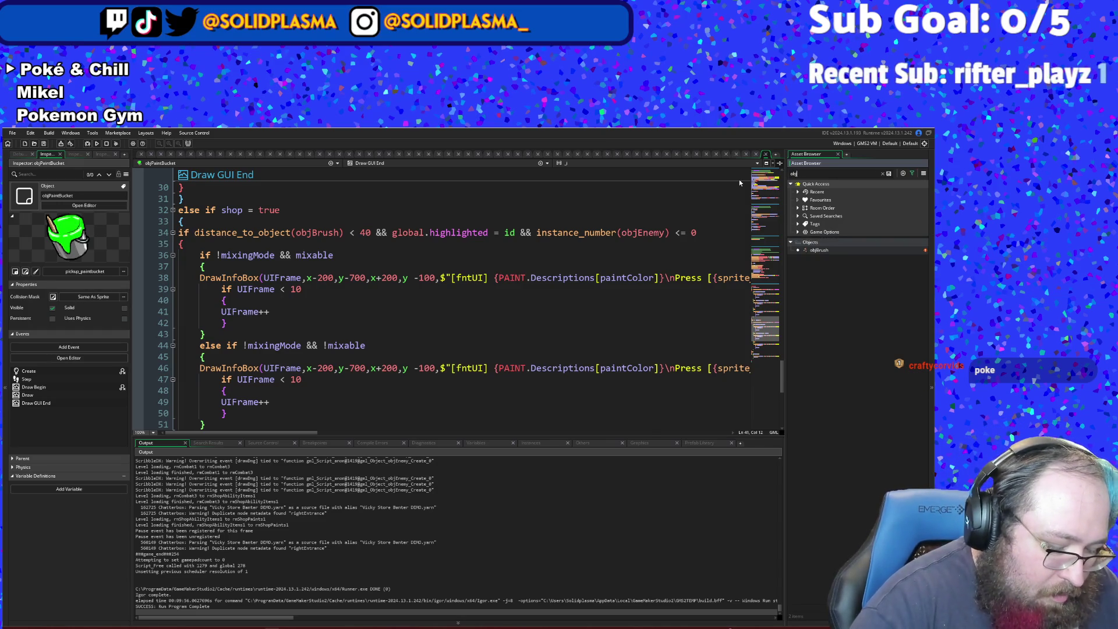
pyautogui.write('abili')
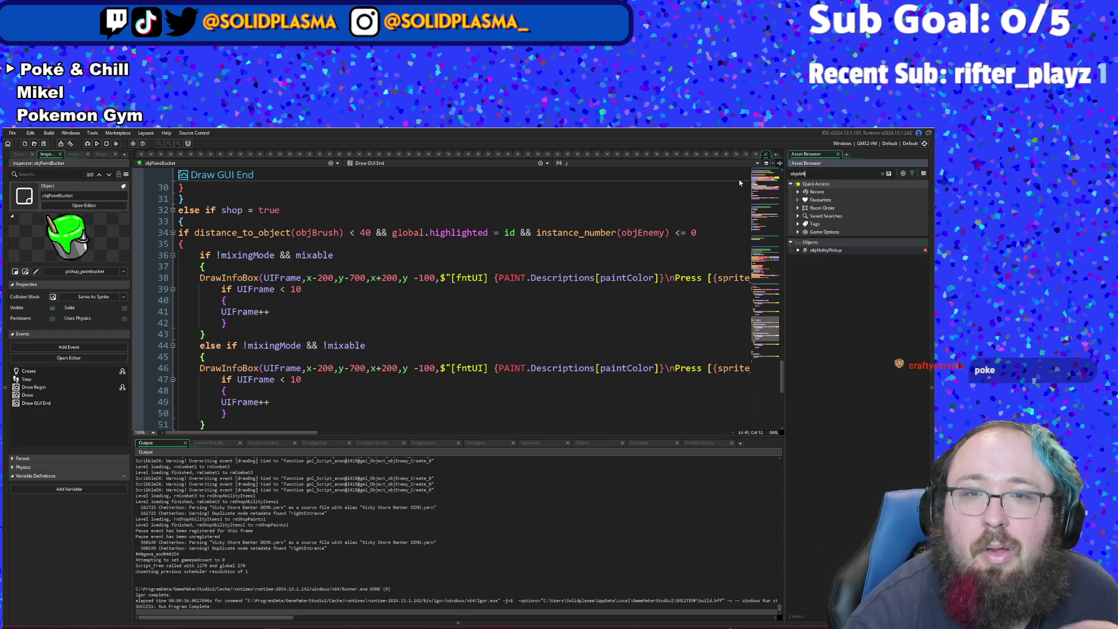
pyautogui.doubleClick(826, 250)
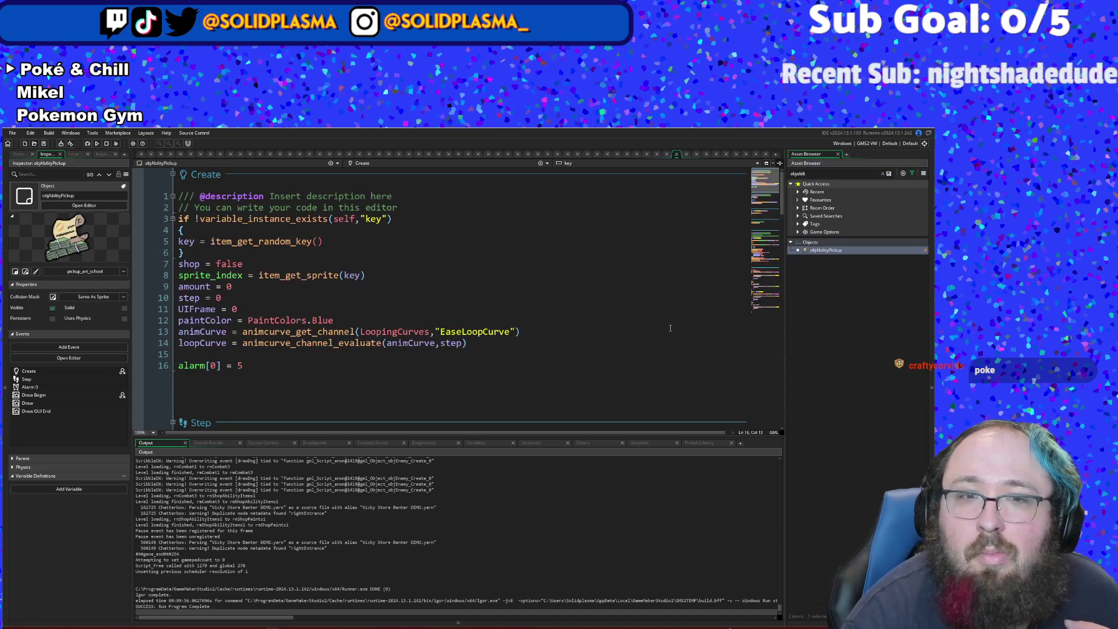
# - Inspect objAbilityPickup's Step and Draw code, including both draw_sprite_ext calls
pyautogui.scroll(-10, 661, 325)
pyautogui.click(392, 358)
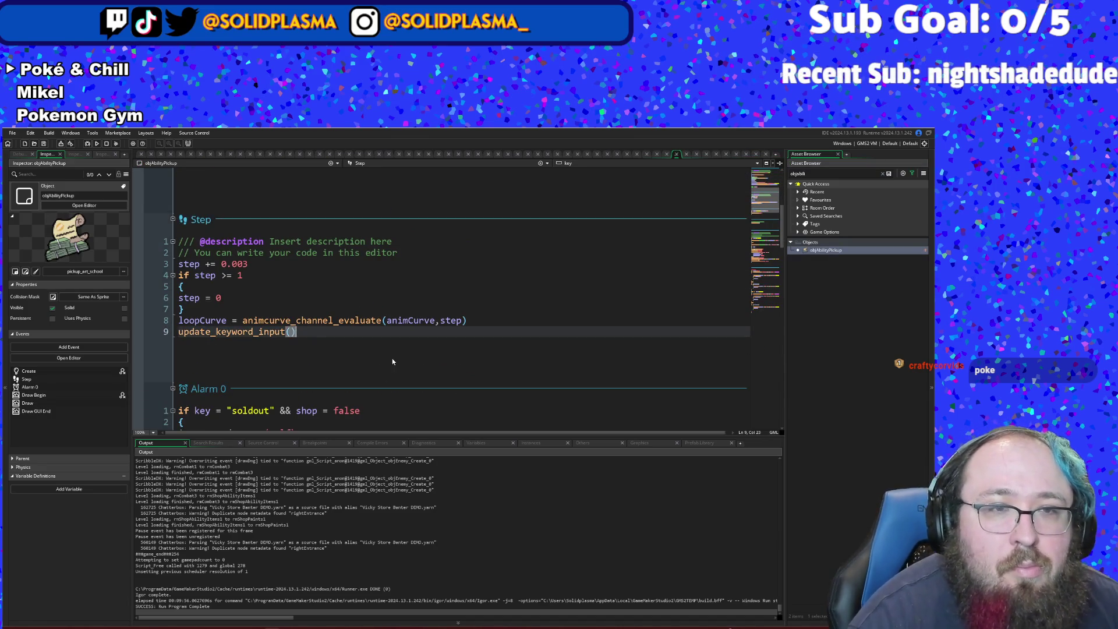
pyautogui.scroll(-3, 393, 359)
pyautogui.scroll(-15, 393, 361)
pyautogui.scroll(5, 393, 361)
pyautogui.scroll(4, 393, 362)
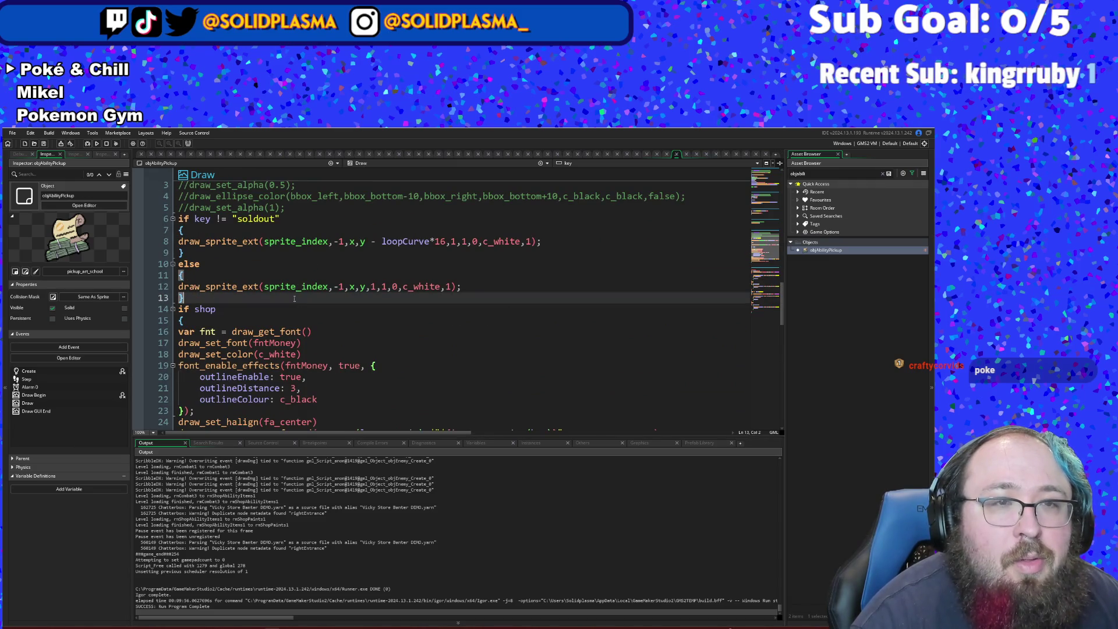
pyautogui.click(226, 269)
pyautogui.click(215, 263)
pyautogui.click(206, 241)
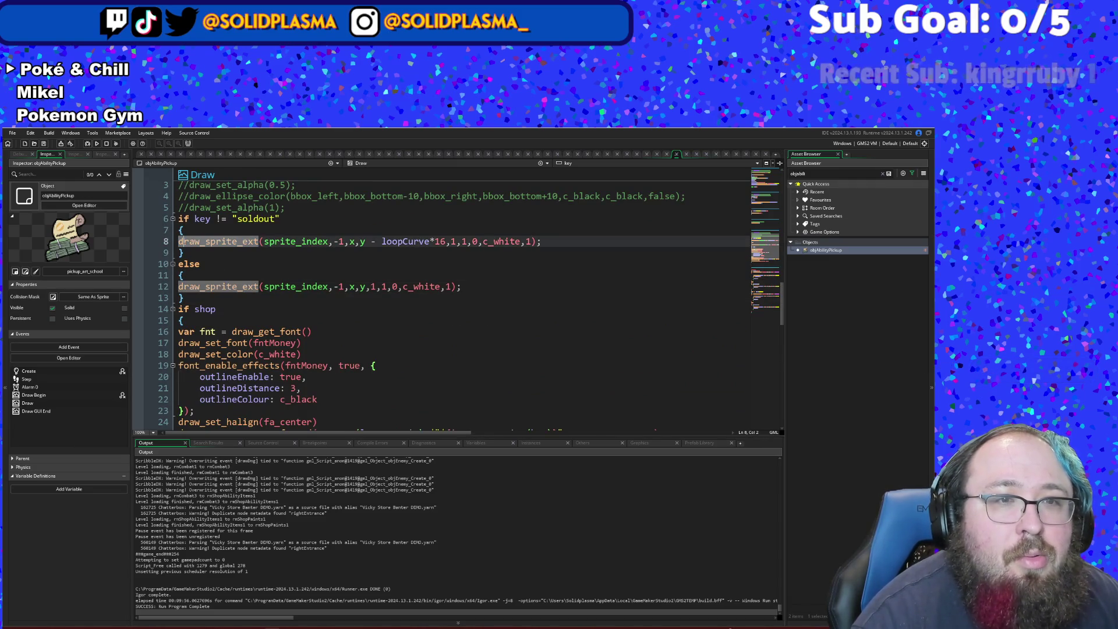
pyautogui.click(206, 287)
pyautogui.scroll(-2, 207, 286)
pyautogui.scroll(2, 208, 285)
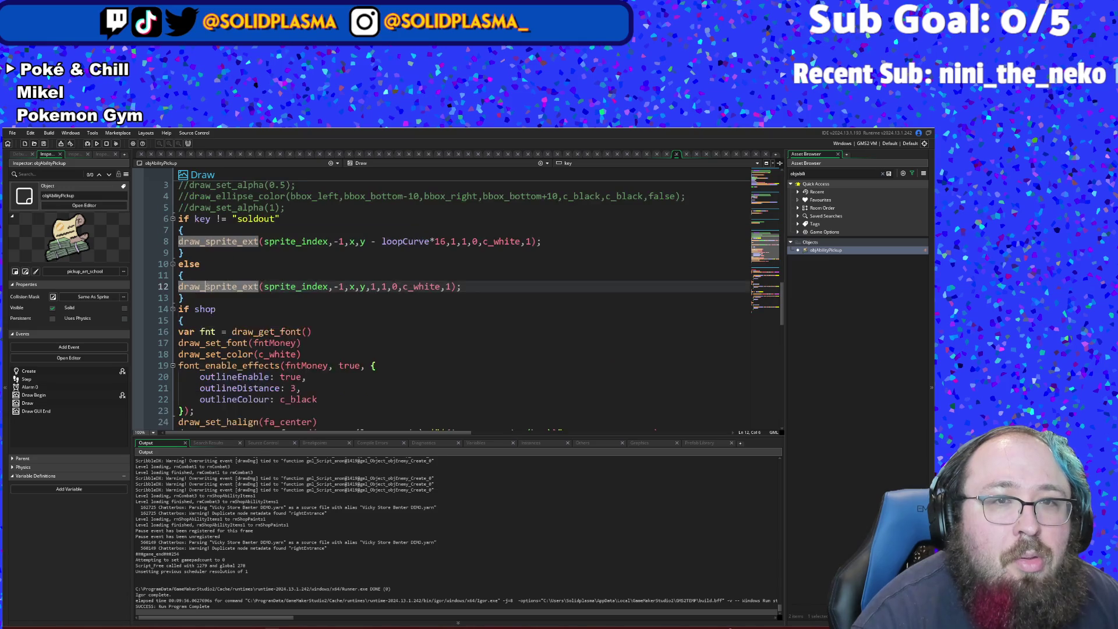
pyautogui.scroll(-2, 208, 286)
pyautogui.scroll(2, 207, 287)
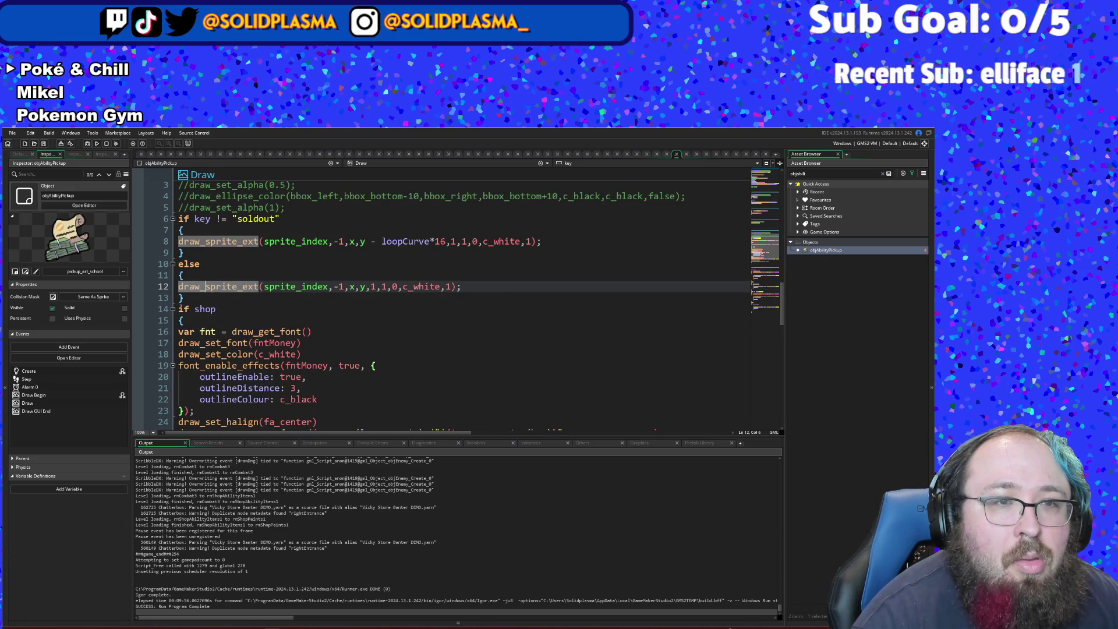
# - Cut the if shop price block out of the Draw event
pyautogui.moveTo(179, 308); pyautogui.dragTo(278, 441)
pyautogui.hotkey('ctrl', 'c')
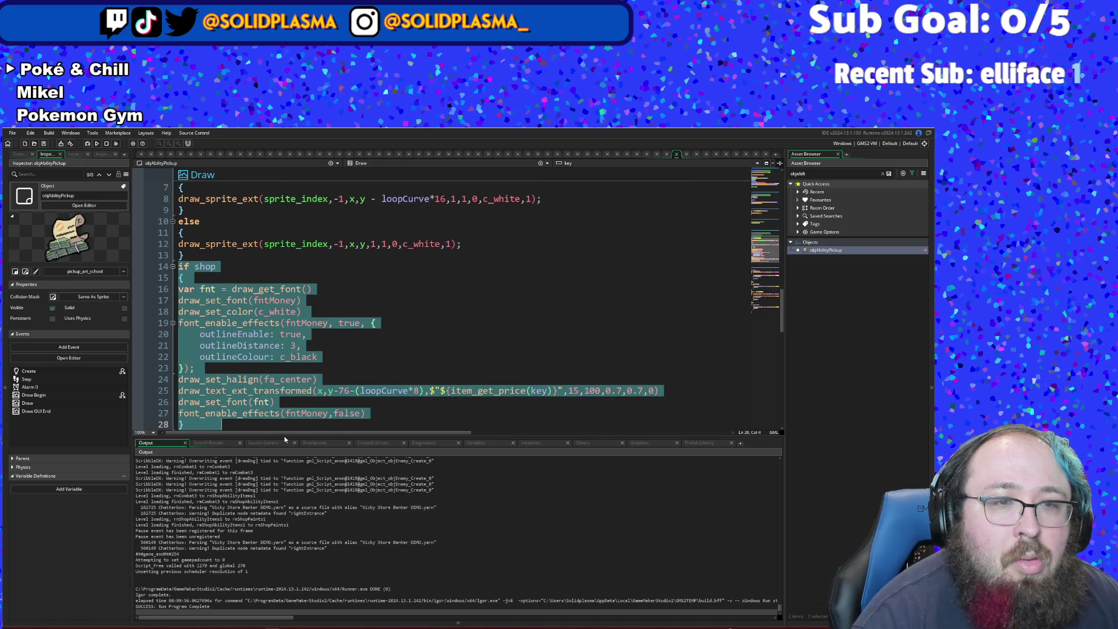
pyautogui.rightClick(207, 318)
pyautogui.click(222, 320)
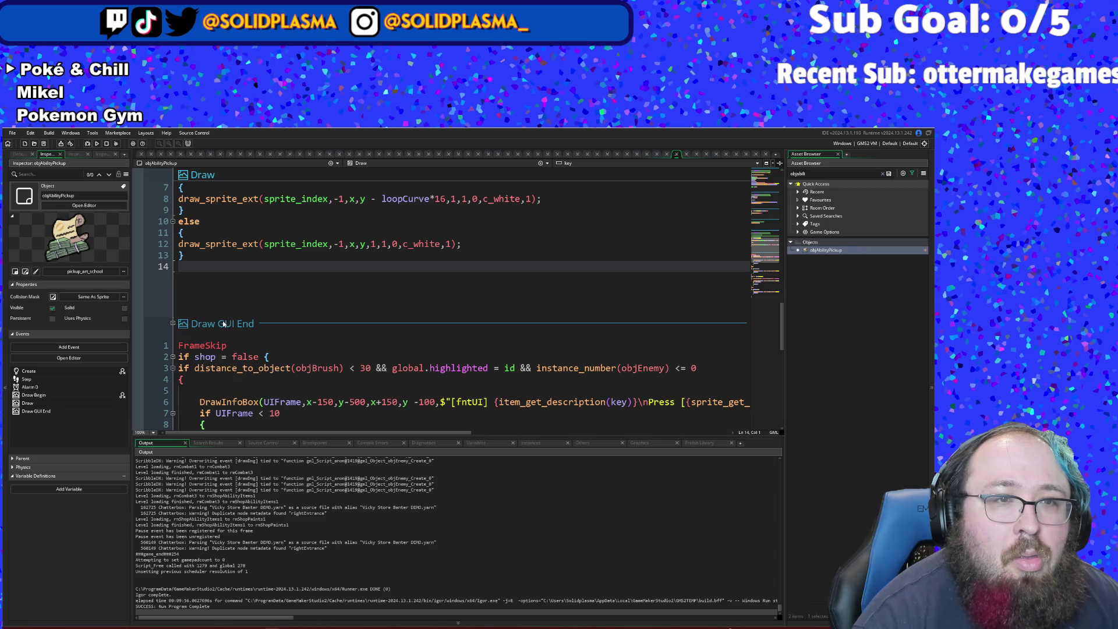
pyautogui.scroll(-10, 223, 322)
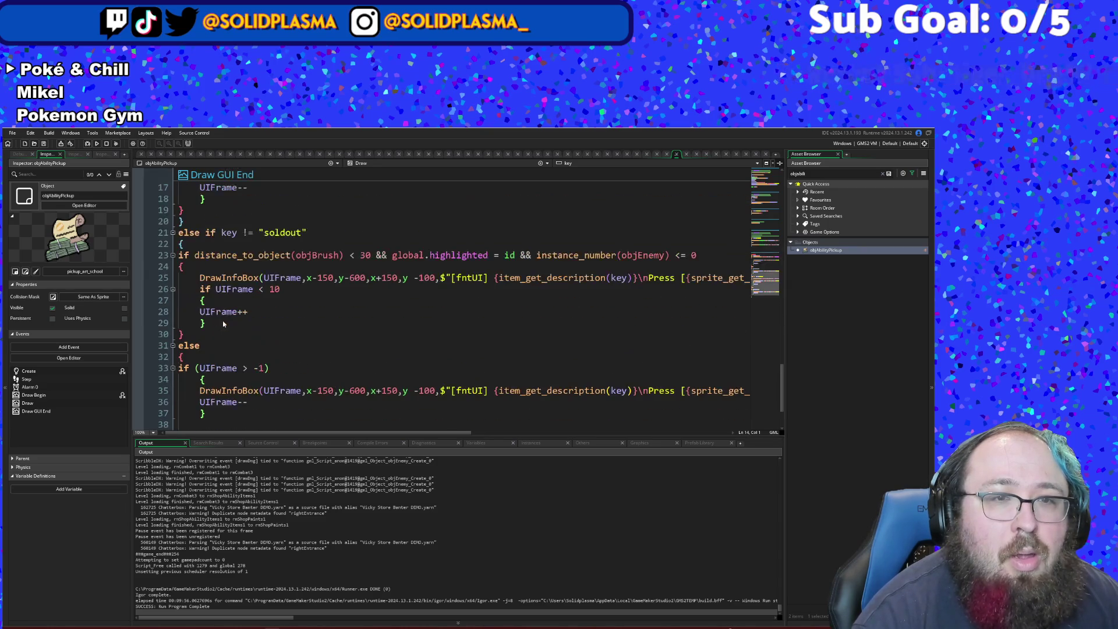
pyautogui.scroll(10, 222, 321)
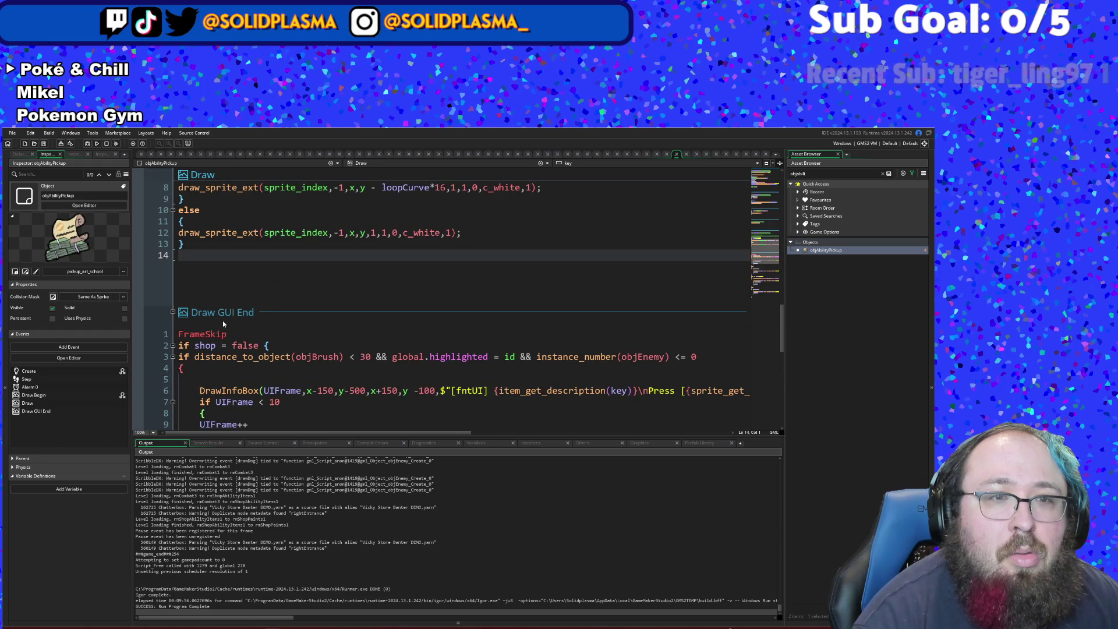
# - Paste the shop price block into the not-soldout branch after draw_sprite_ext and verify its braces
pyautogui.click(214, 369)
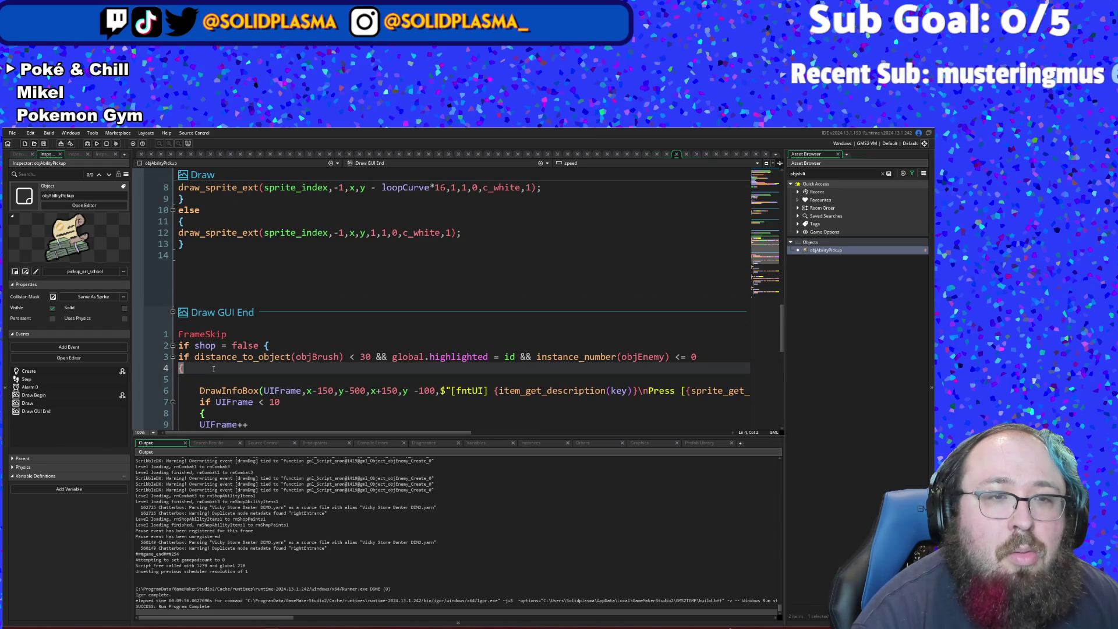
pyautogui.scroll(4, 214, 369)
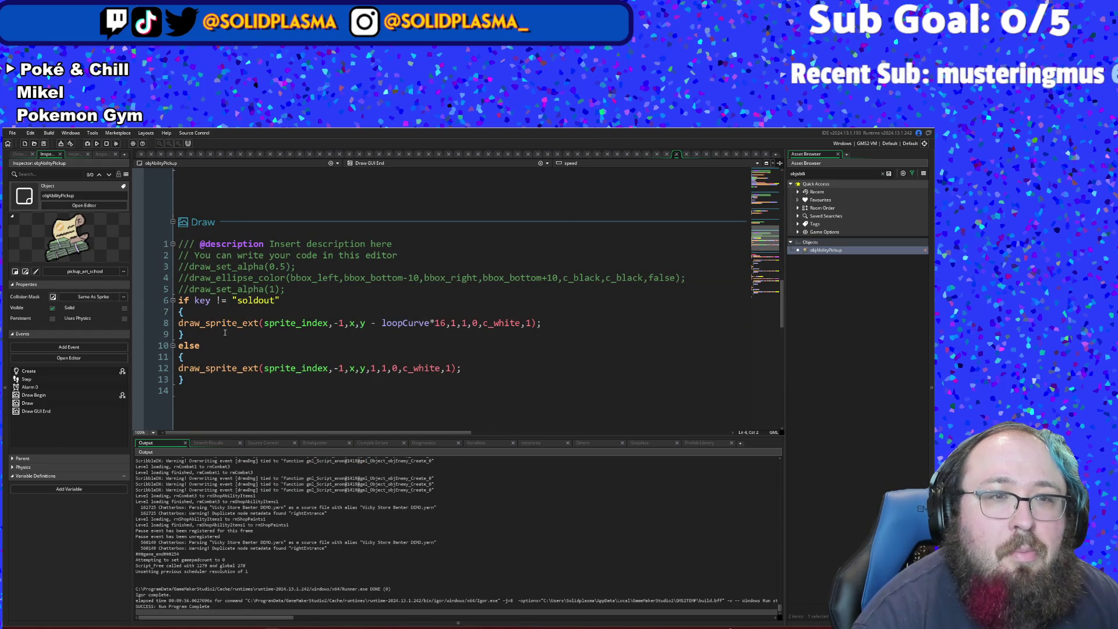
pyautogui.click(178, 335)
pyautogui.press('Return')
pyautogui.click(177, 336)
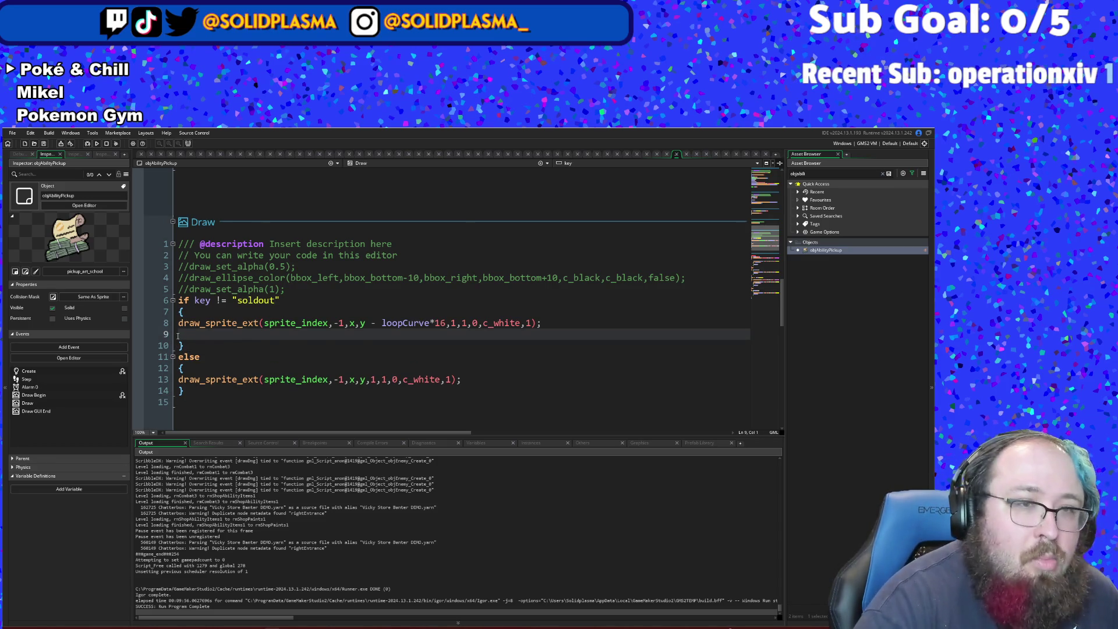
pyautogui.hotkey('ctrl', 'v')
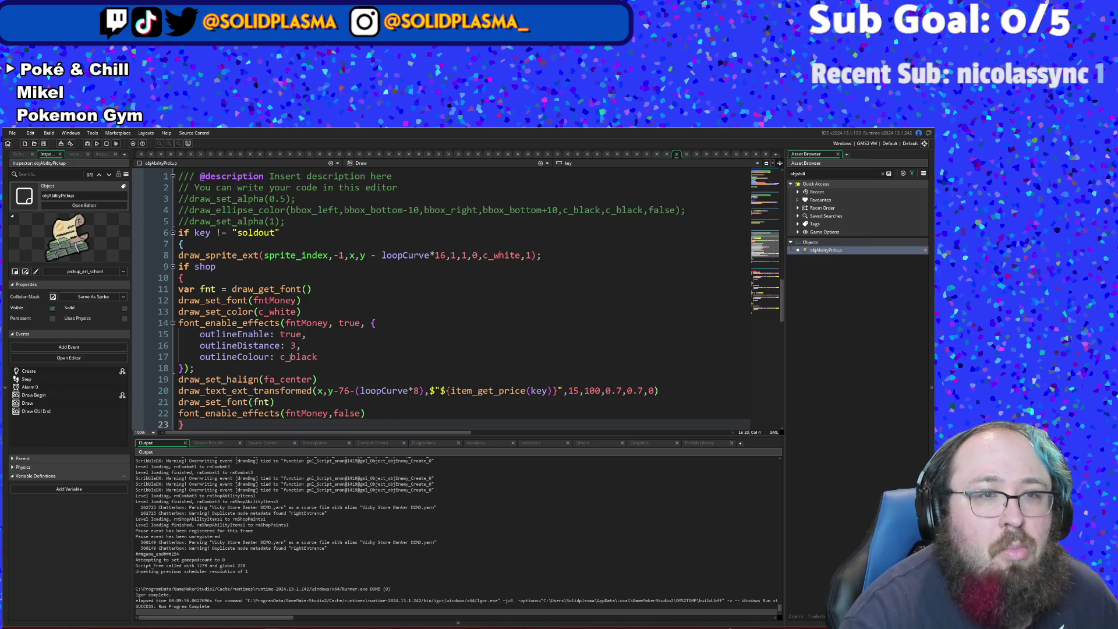
pyautogui.click(284, 372)
pyautogui.scroll(-2, 276, 373)
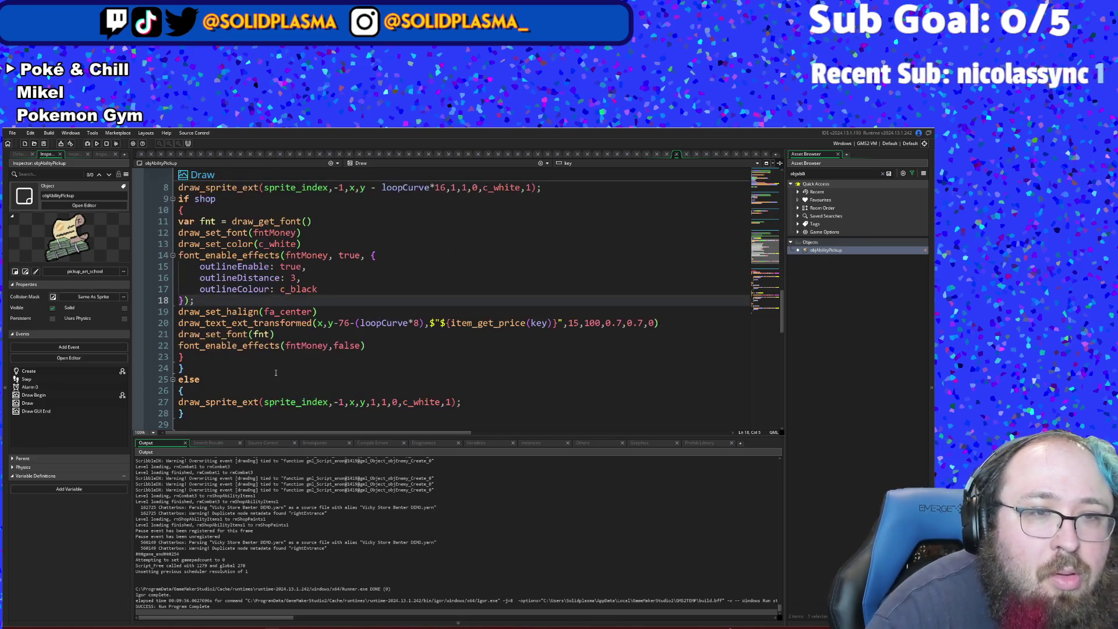
pyautogui.click(179, 356)
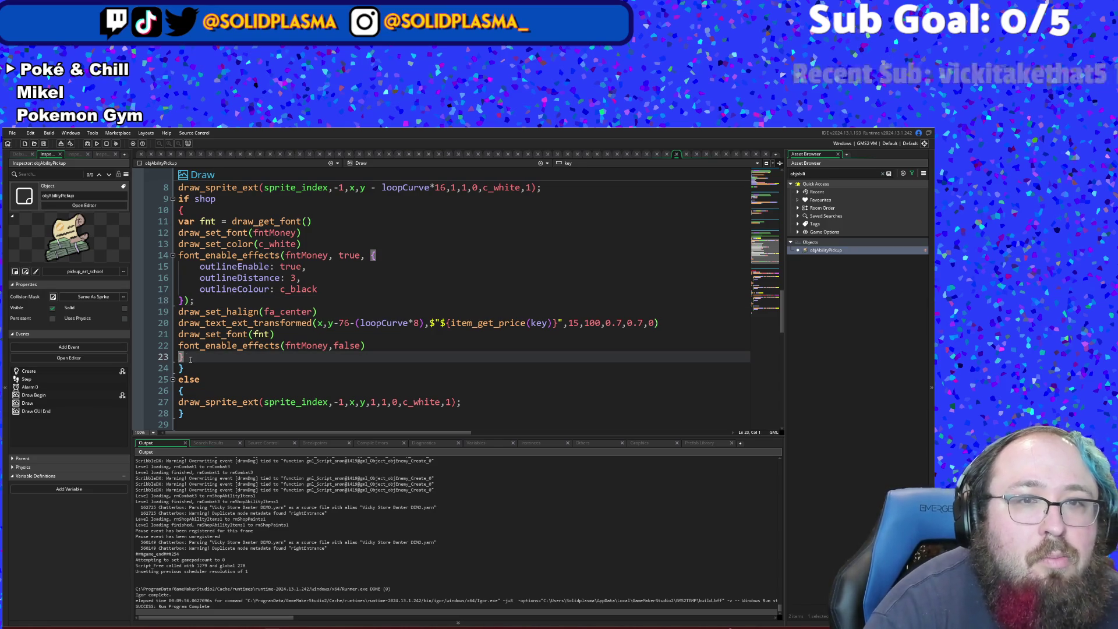
pyautogui.scroll(3, 177, 282)
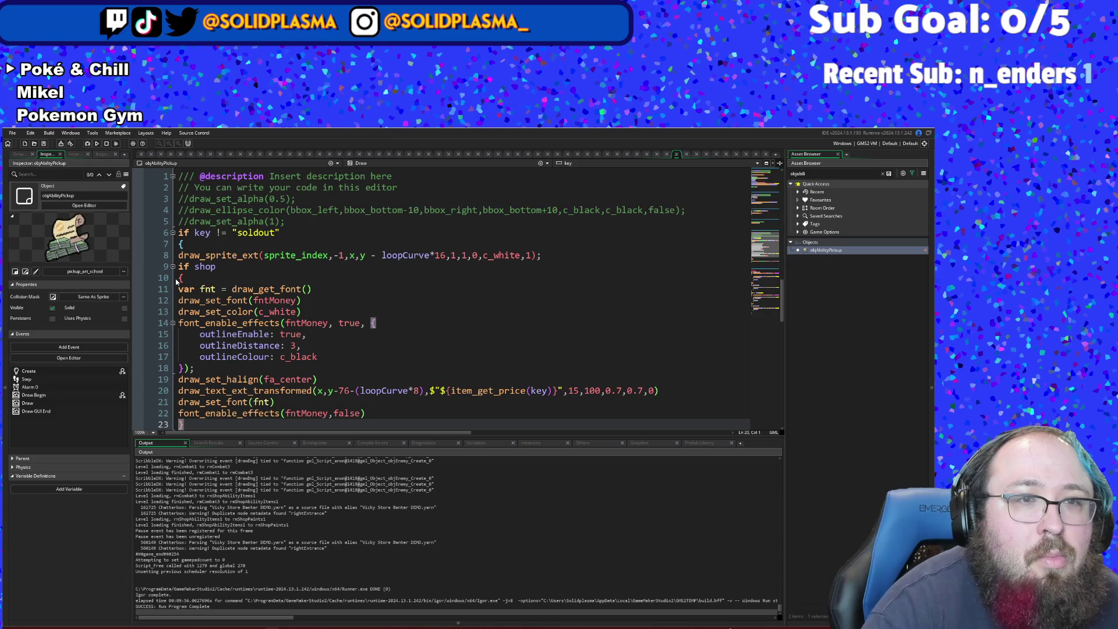
pyautogui.click(181, 277)
pyautogui.scroll(-3, 186, 273)
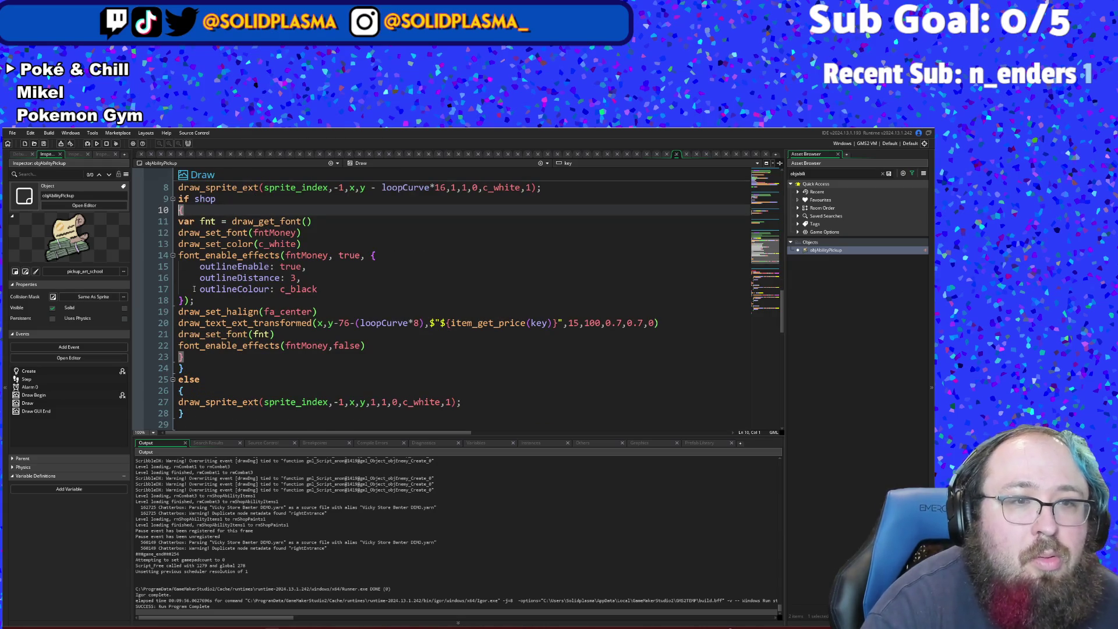
pyautogui.scroll(3, 237, 377)
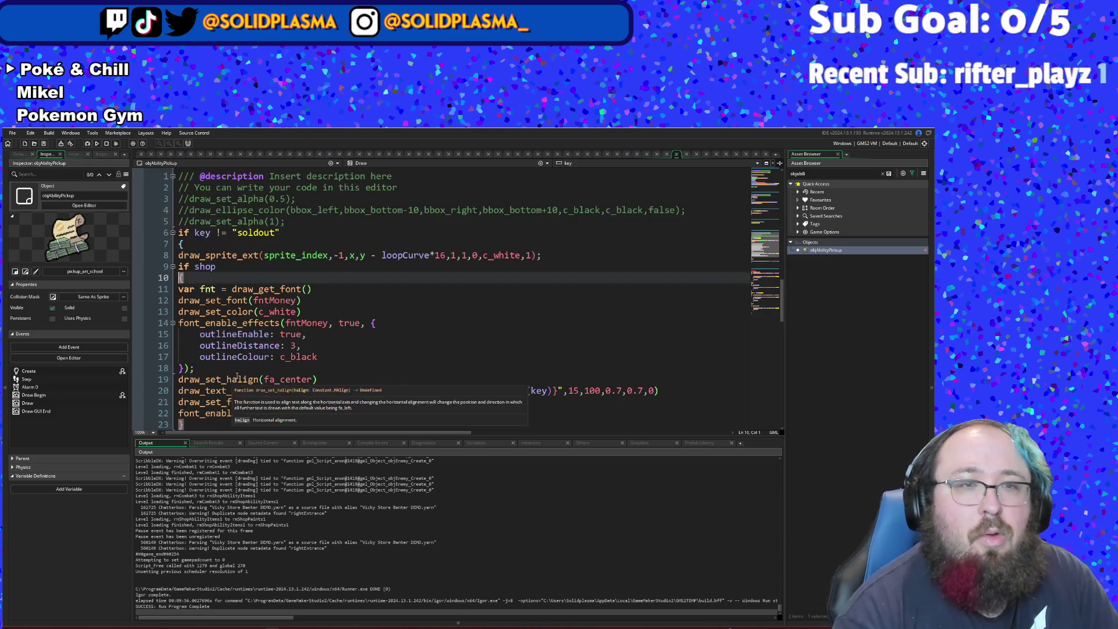
pyautogui.scroll(-15, 237, 378)
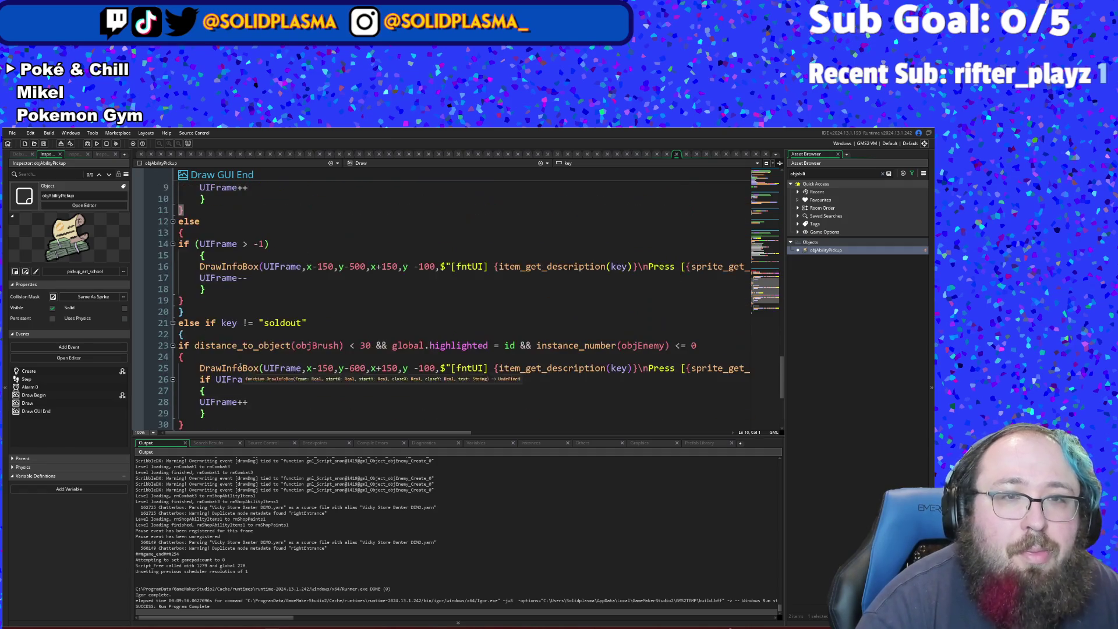
# - Change the line-3 distance_to_object(objBrush) threshold from 30 to 40 in Draw GUI End
pyautogui.scroll(5, 240, 366)
pyautogui.click(365, 331)
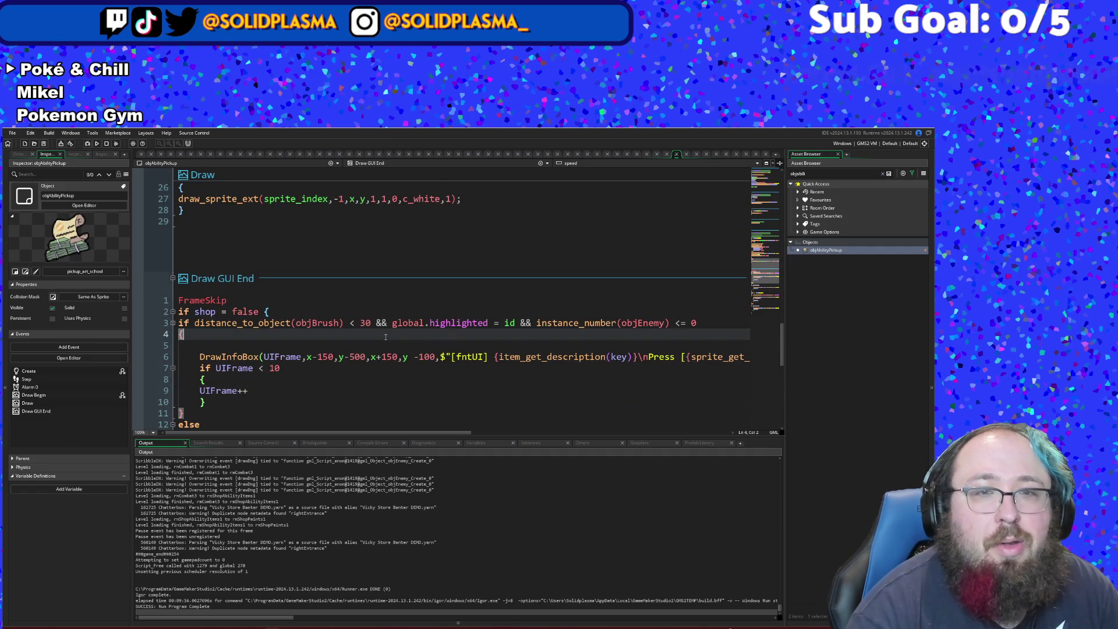
pyautogui.click(360, 323)
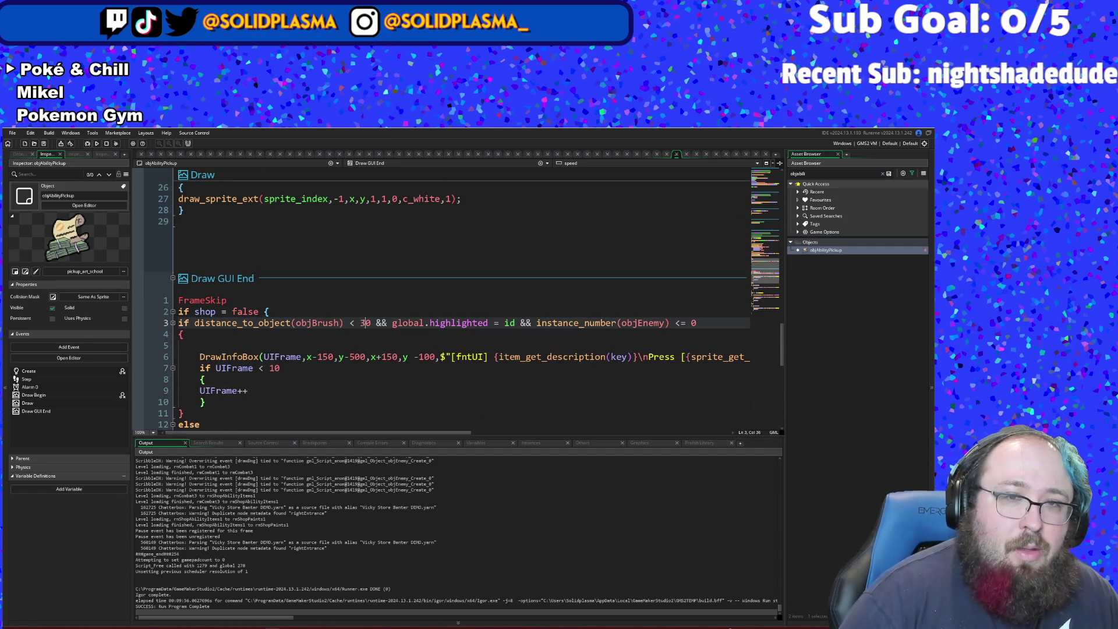
pyautogui.press('BackSpace')
pyautogui.write('4')
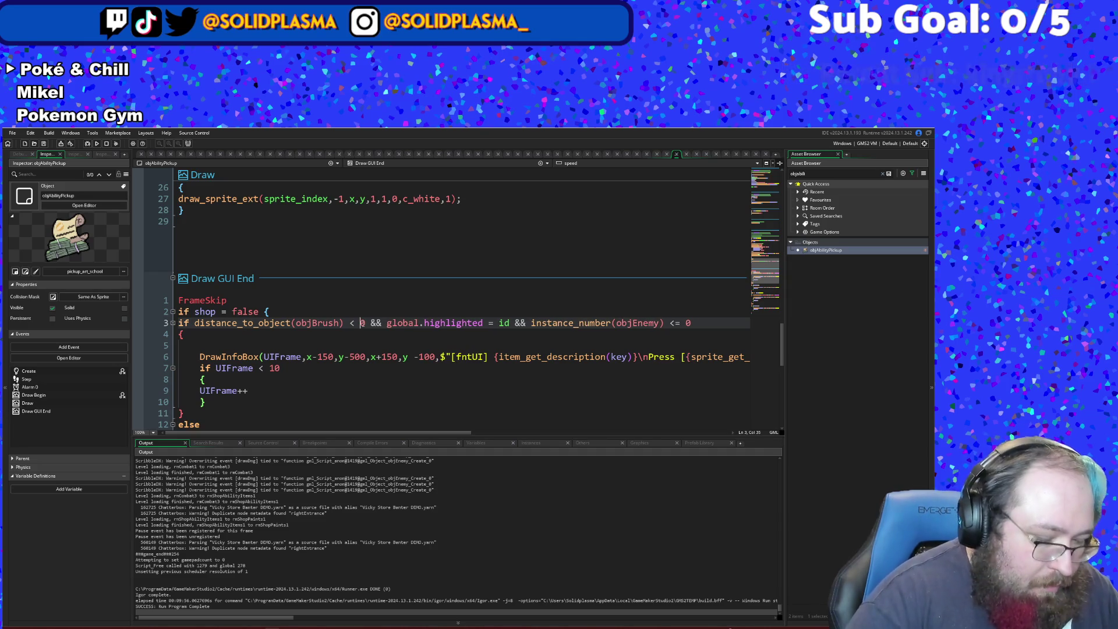
pyautogui.scroll(-5, 390, 303)
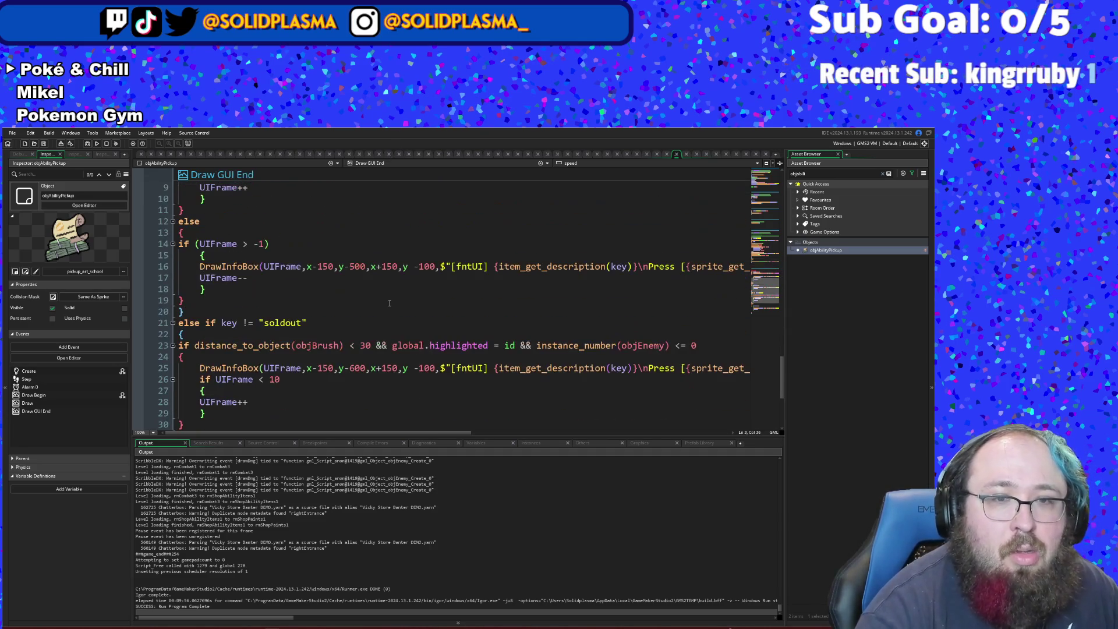
pyautogui.click(364, 345)
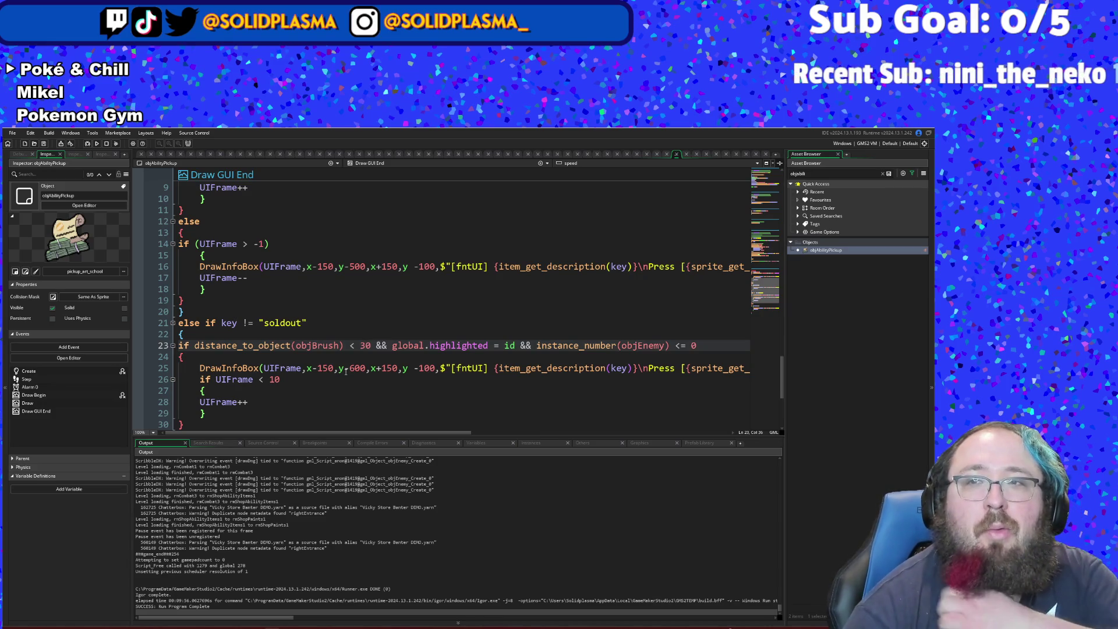
# - Search the assets for 'paint' and open objPaintBucket's Draw GUI End code
pyautogui.hotkey('ctrl', 't')
pyautogui.write('obj')
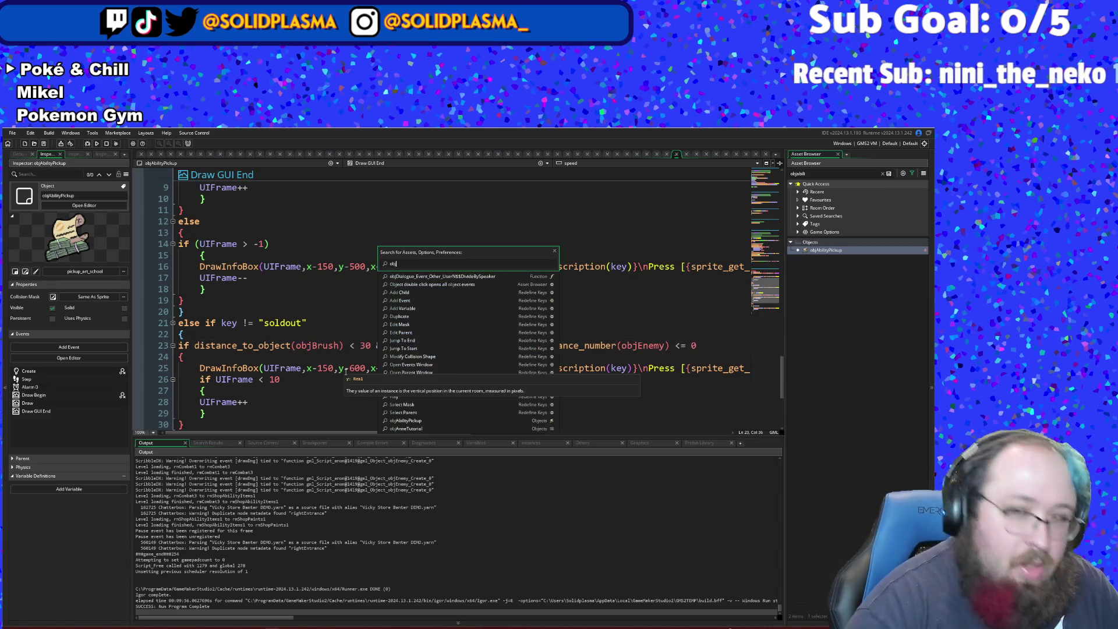
pyautogui.write('paint')
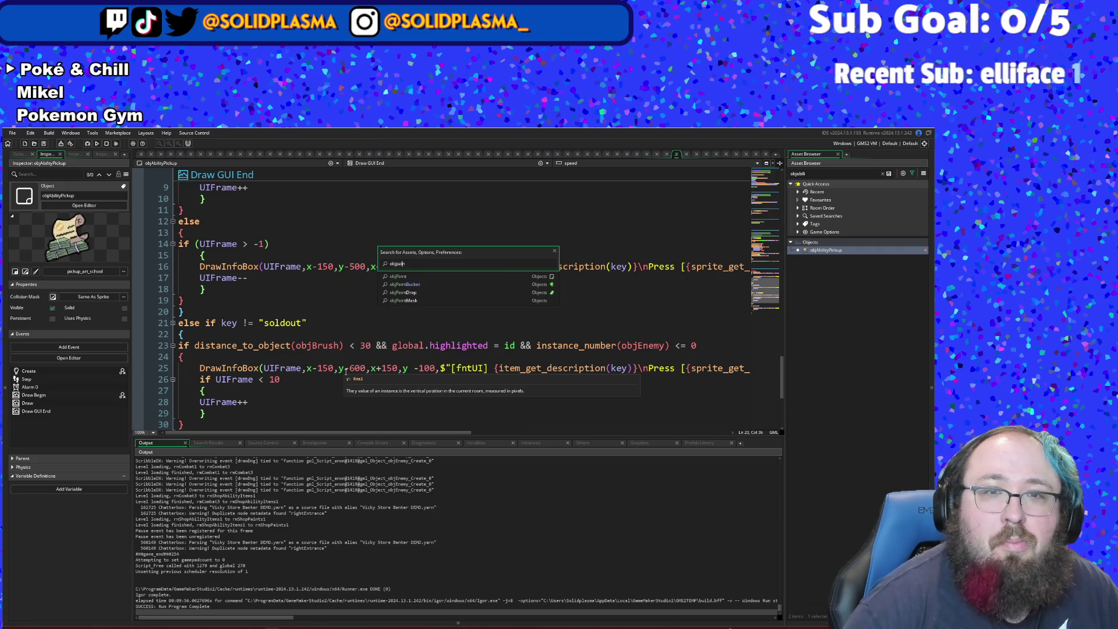
pyautogui.press('Return')
pyautogui.scroll(-8, 345, 376)
pyautogui.scroll(7, 476, 216)
pyautogui.scroll(4, 466, 227)
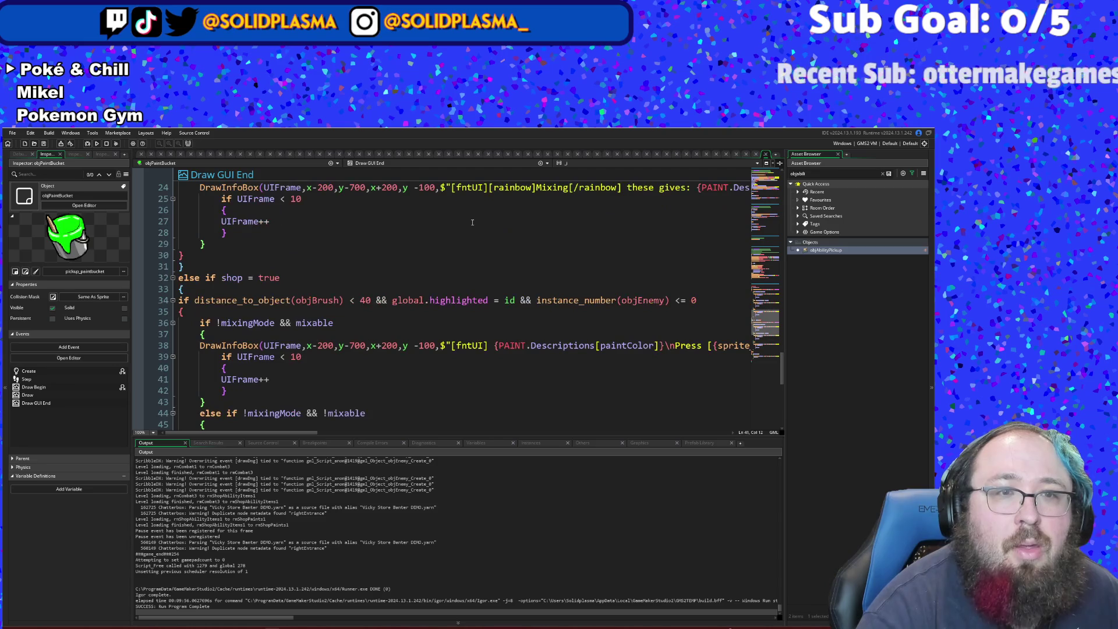
# - Change line 34's brush-distance value from 40 to 30
pyautogui.click(364, 300)
pyautogui.press('BackSpace')
pyautogui.write('3')
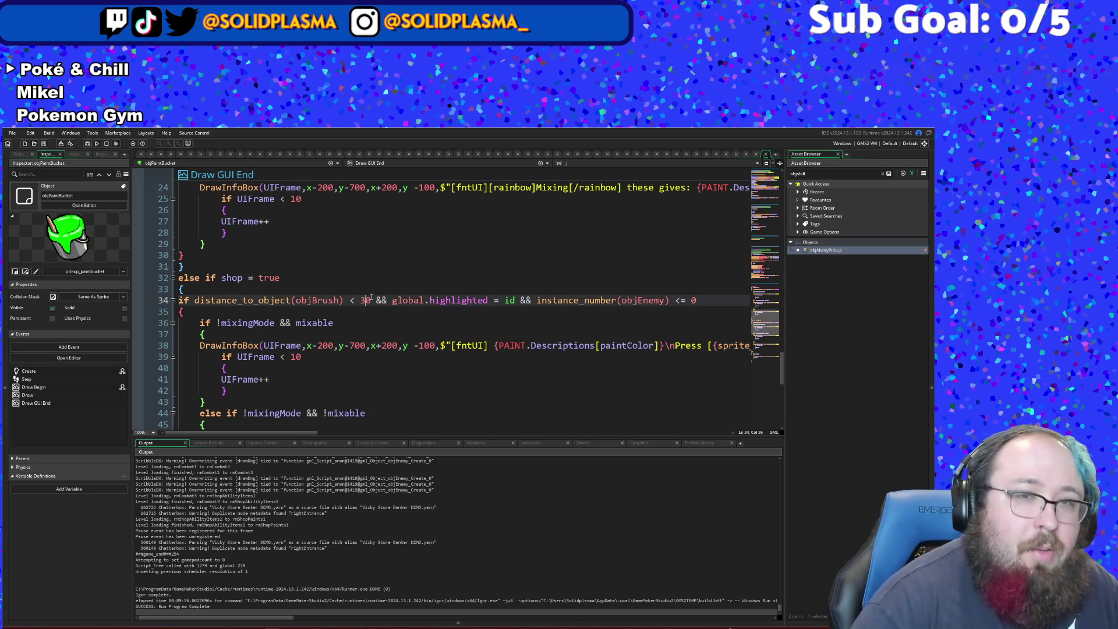
# - Check the Draw event's if shop block, then start the game in debug mode
pyautogui.scroll(-6, 374, 297)
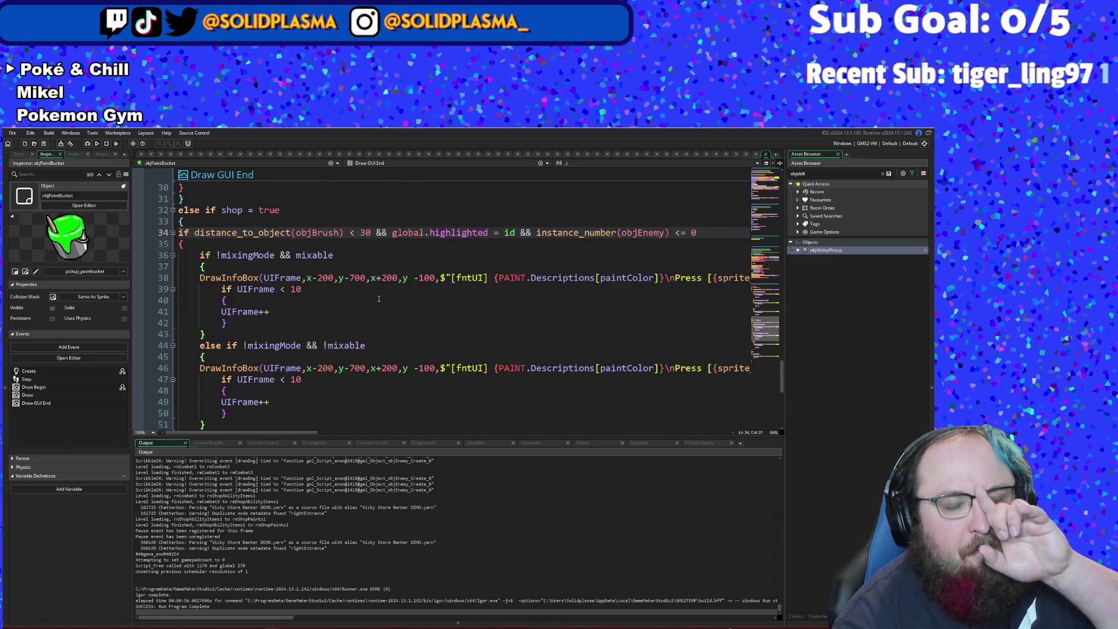
pyautogui.scroll(12, 377, 299)
pyautogui.scroll(12, 378, 299)
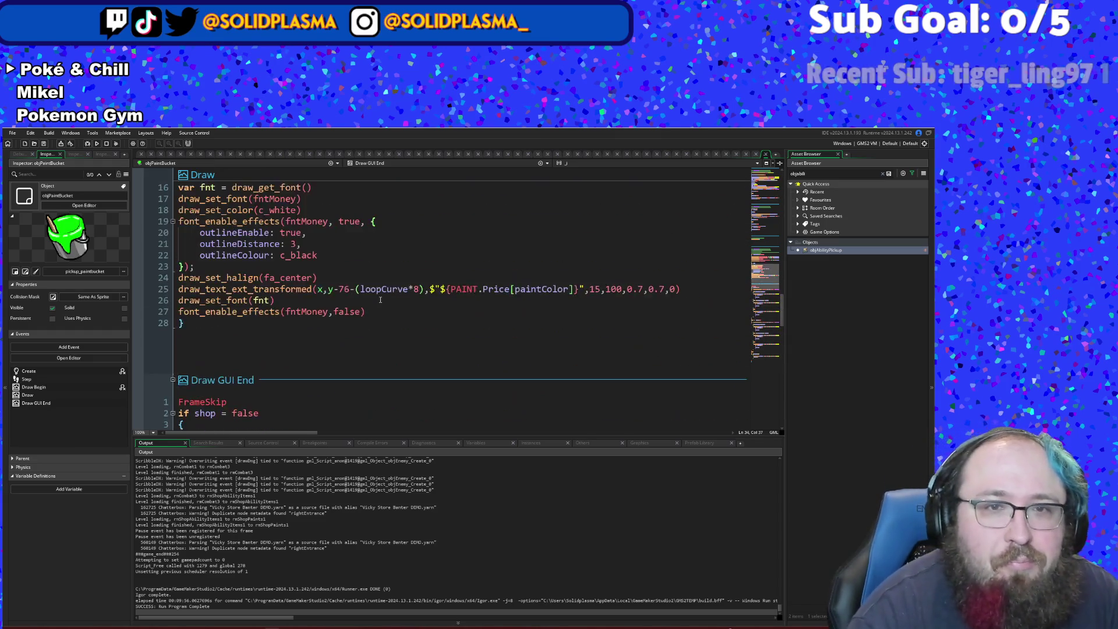
pyautogui.write('if shop')
pyautogui.click(381, 301)
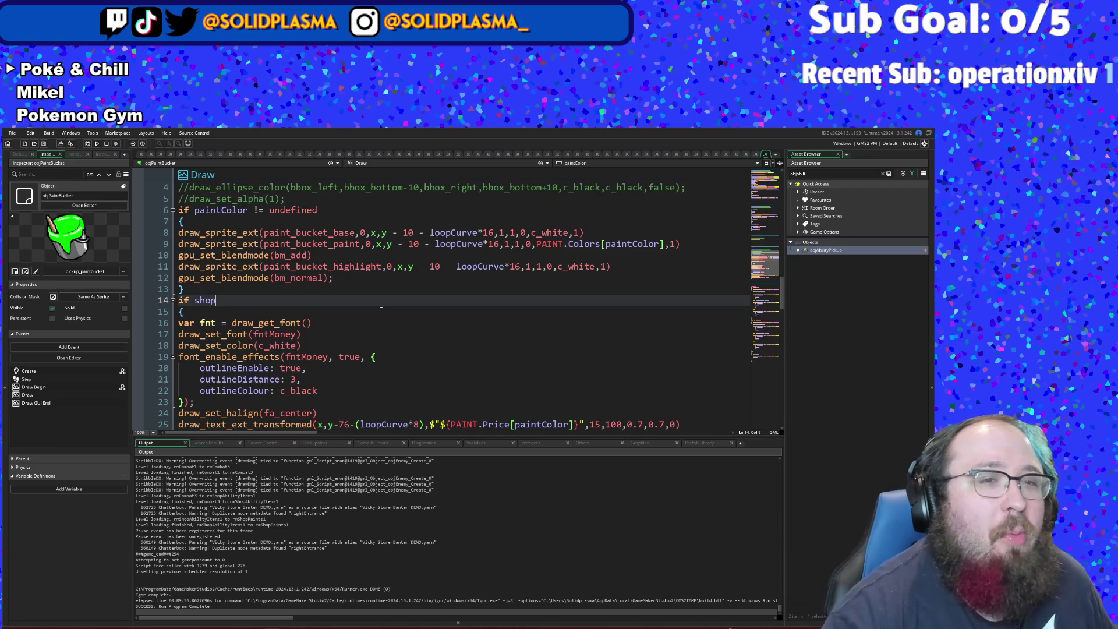
pyautogui.click(12, 132)
pyautogui.click(110, 185)
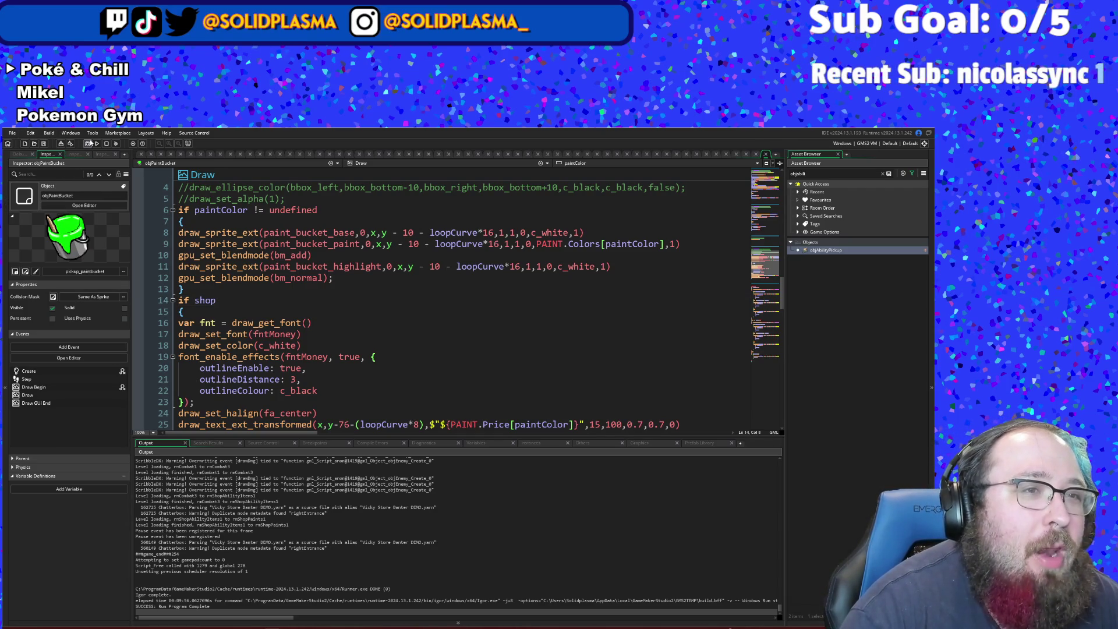
pyautogui.click(88, 144)
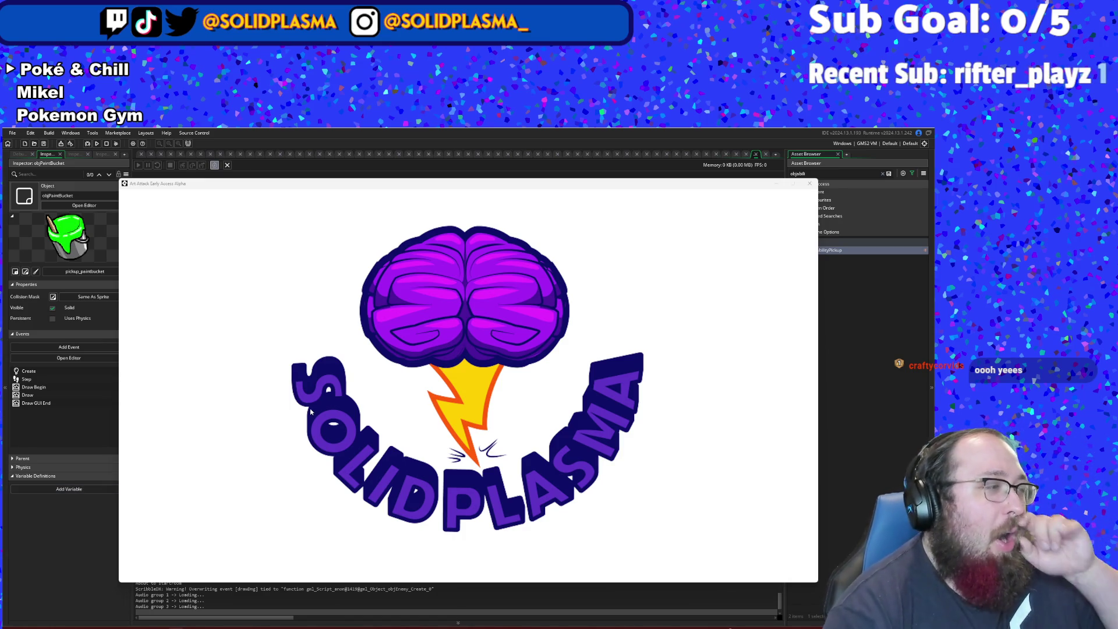
# - Close the unresponsive game window and rebuild and run the game with F5
pyautogui.moveTo(337, 626)
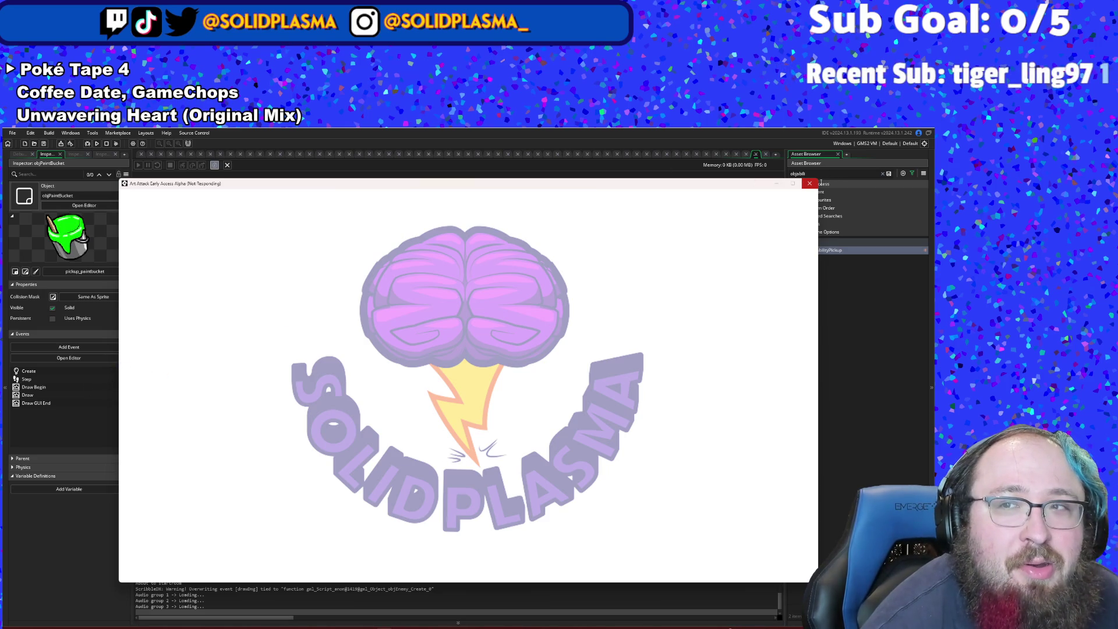
pyautogui.click(809, 185)
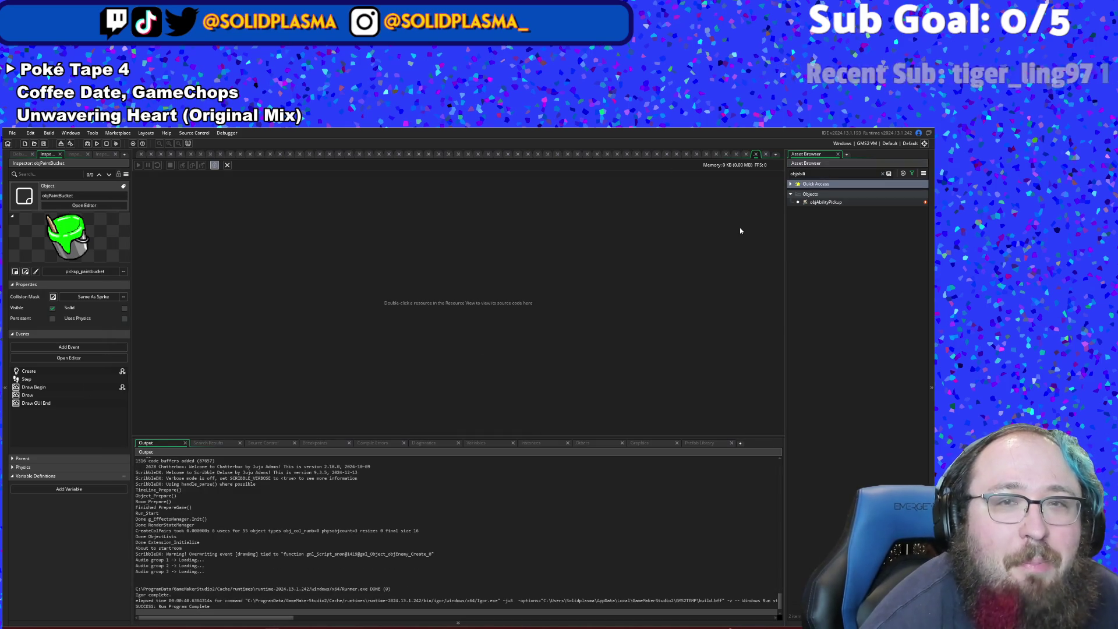
pyautogui.press('F5')
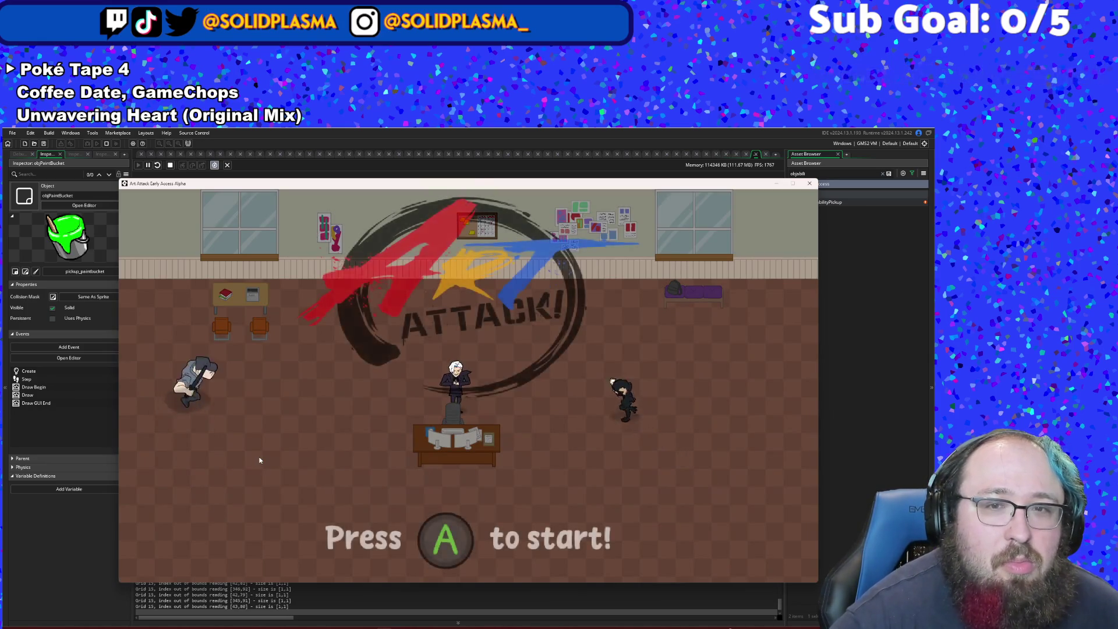
# - Start from the title screen and walk the player through the library exit
pyautogui.press('Return')
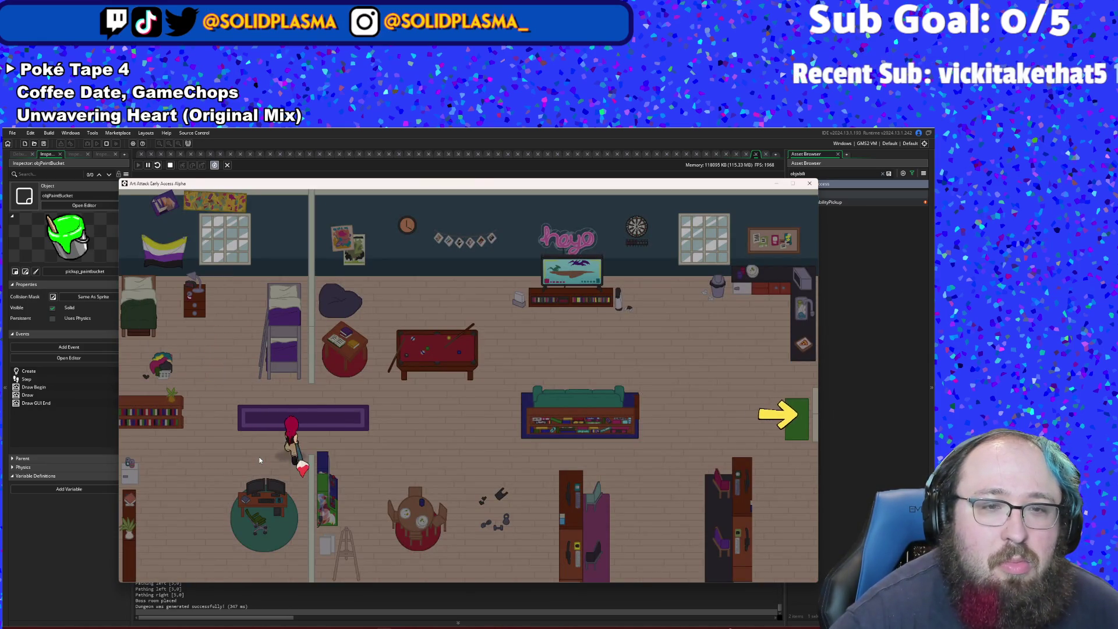
pyautogui.press('d')
pyautogui.press('d')
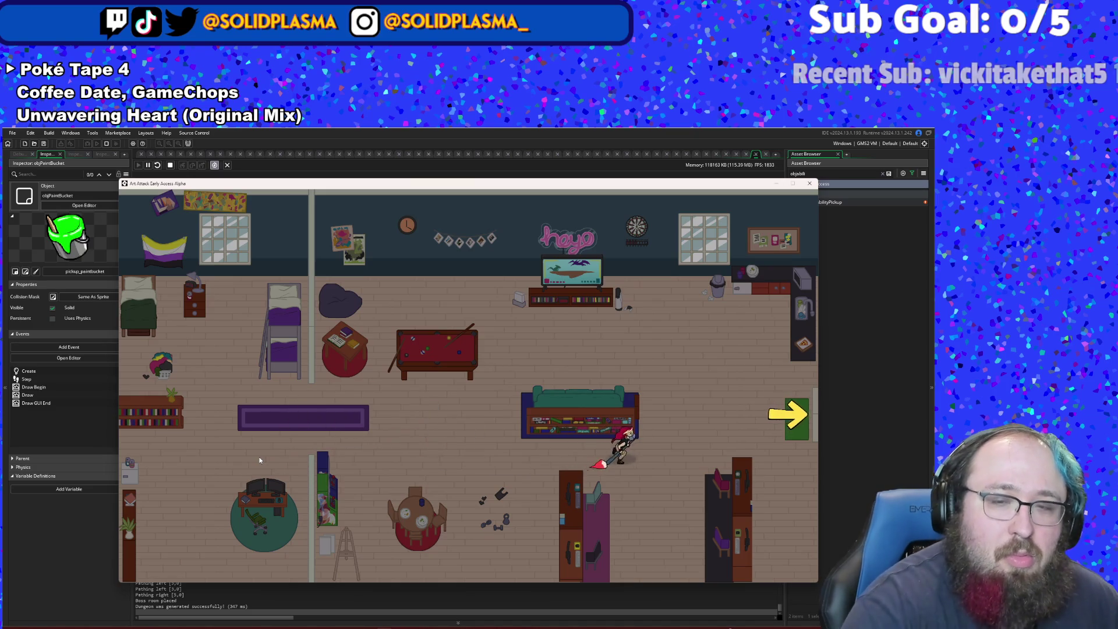
pyautogui.press('w')
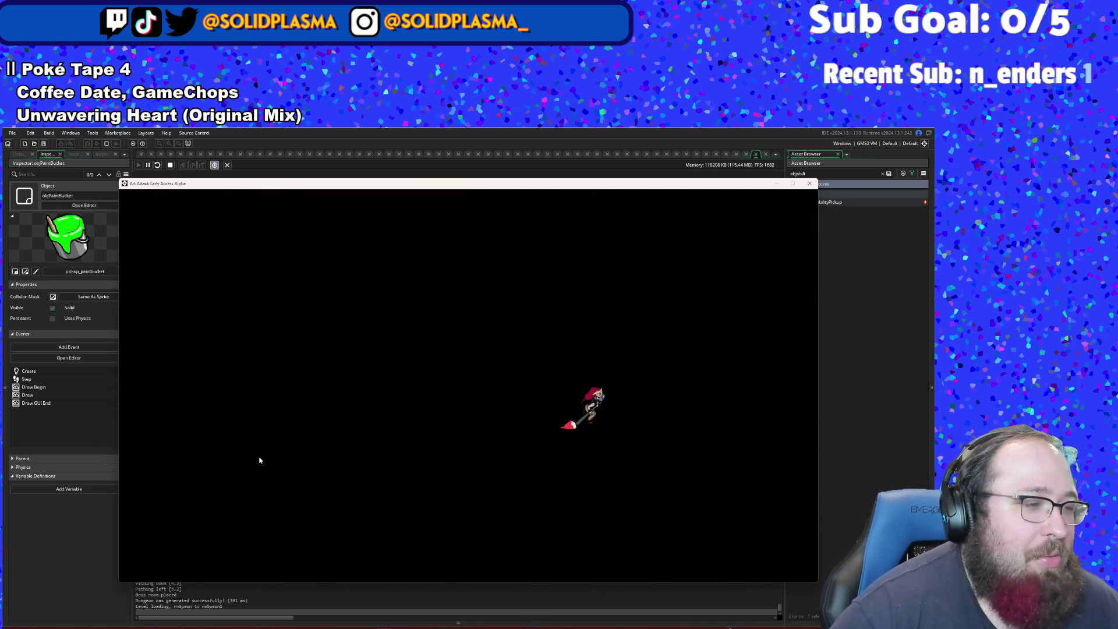
pyautogui.press('d')
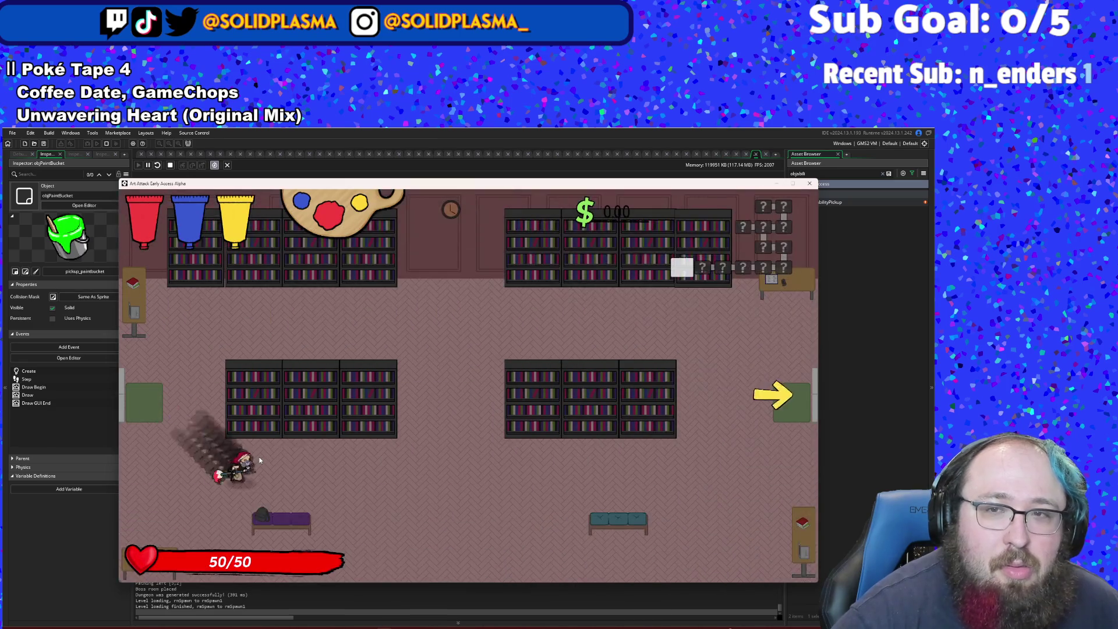
pyautogui.press('d')
pyautogui.press('w')
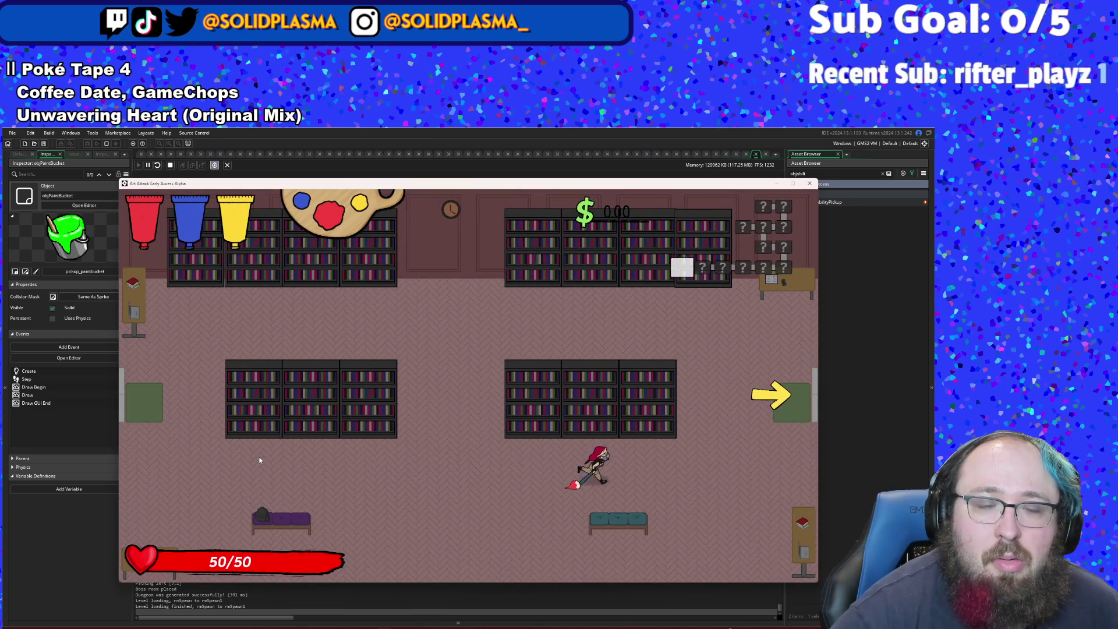
pyautogui.press('d')
pyautogui.press('w')
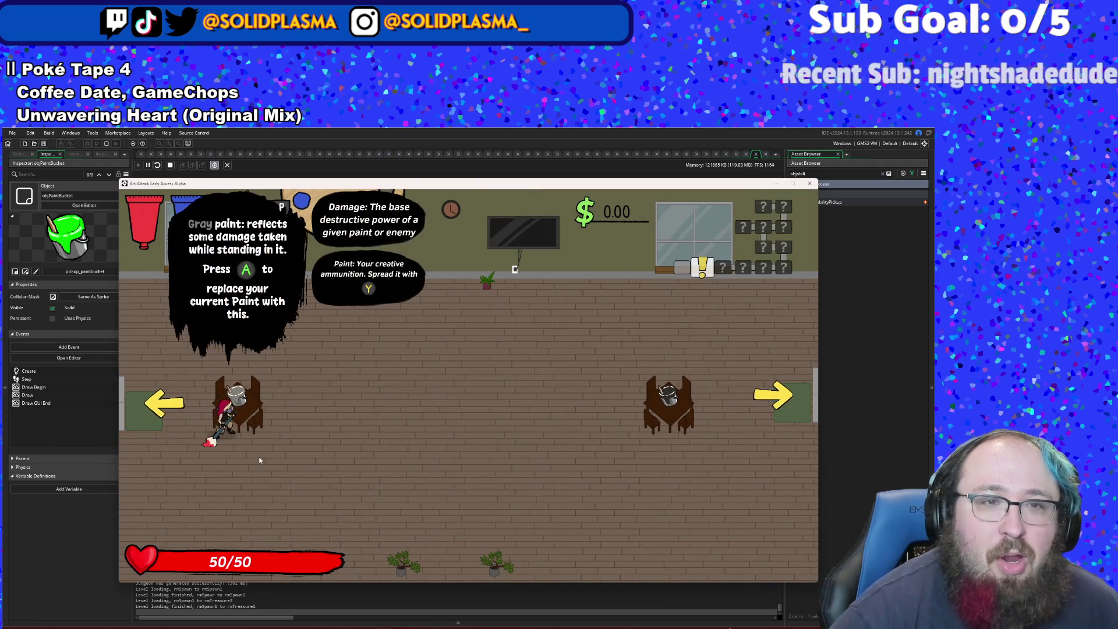
pyautogui.press('d')
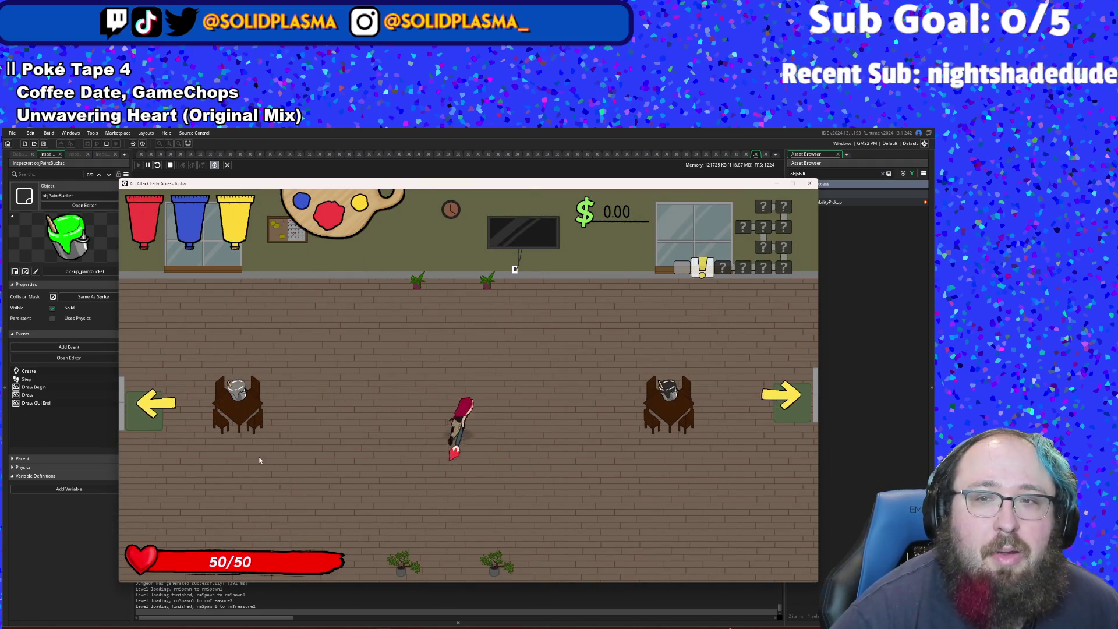
# - Pick up the black paint by the right table and leave through the right-side arrow
pyautogui.press('d')
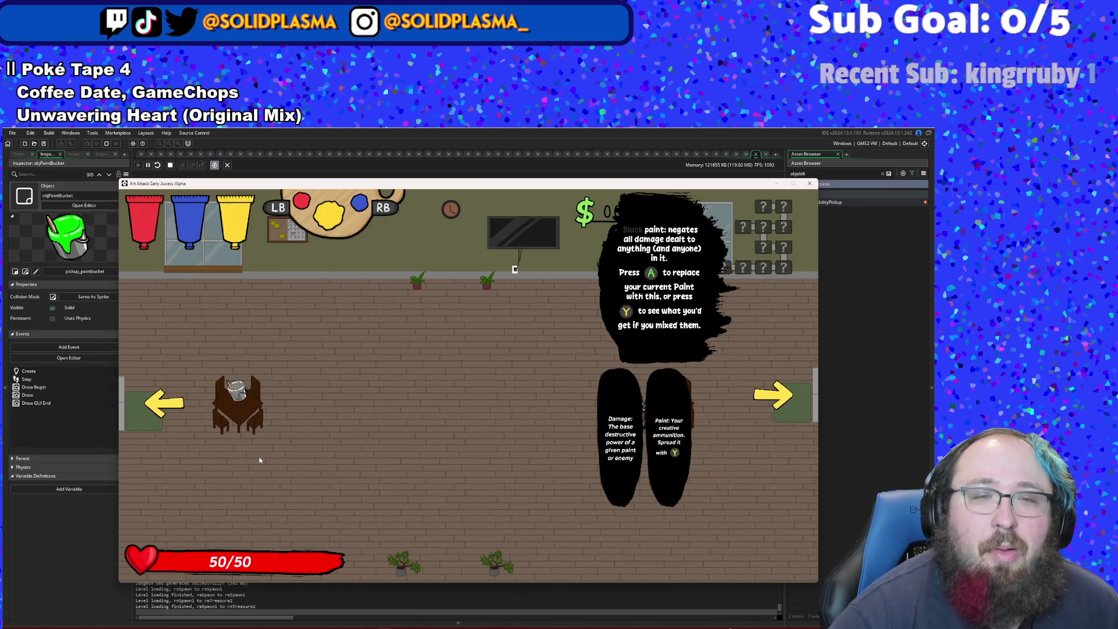
pyautogui.press('space')
pyautogui.press('a')
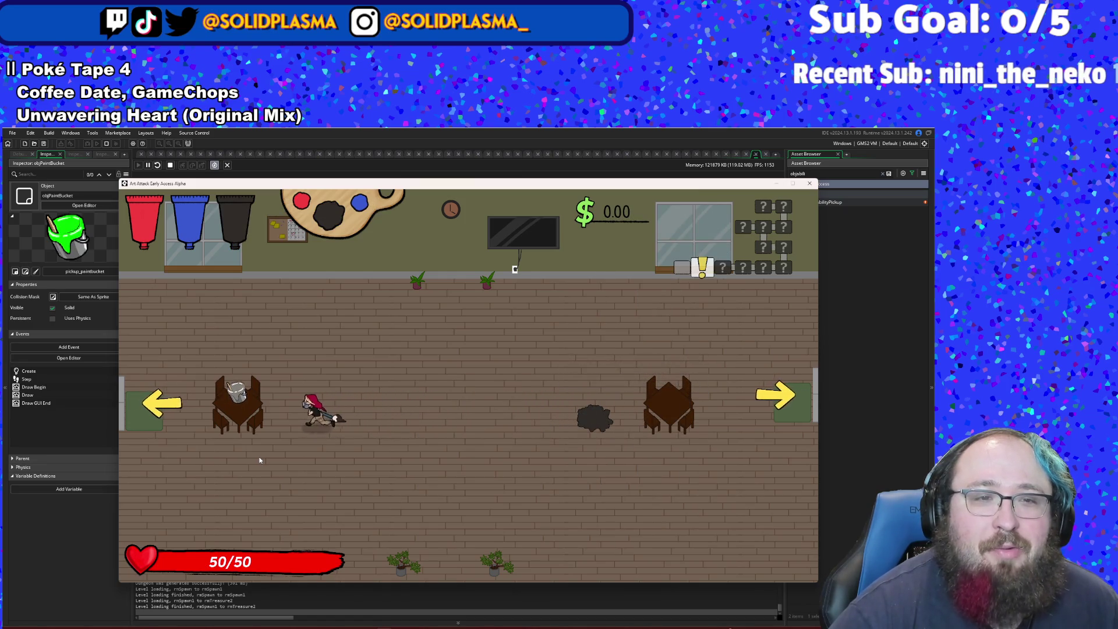
pyautogui.press('a')
pyautogui.press('q')
pyautogui.press('s')
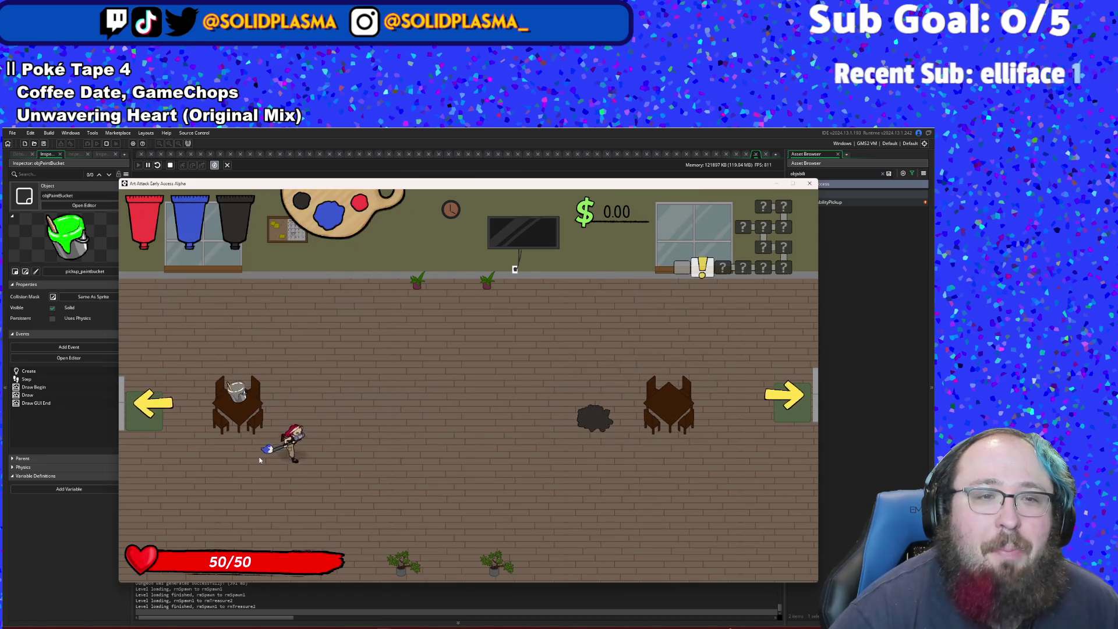
pyautogui.press('d')
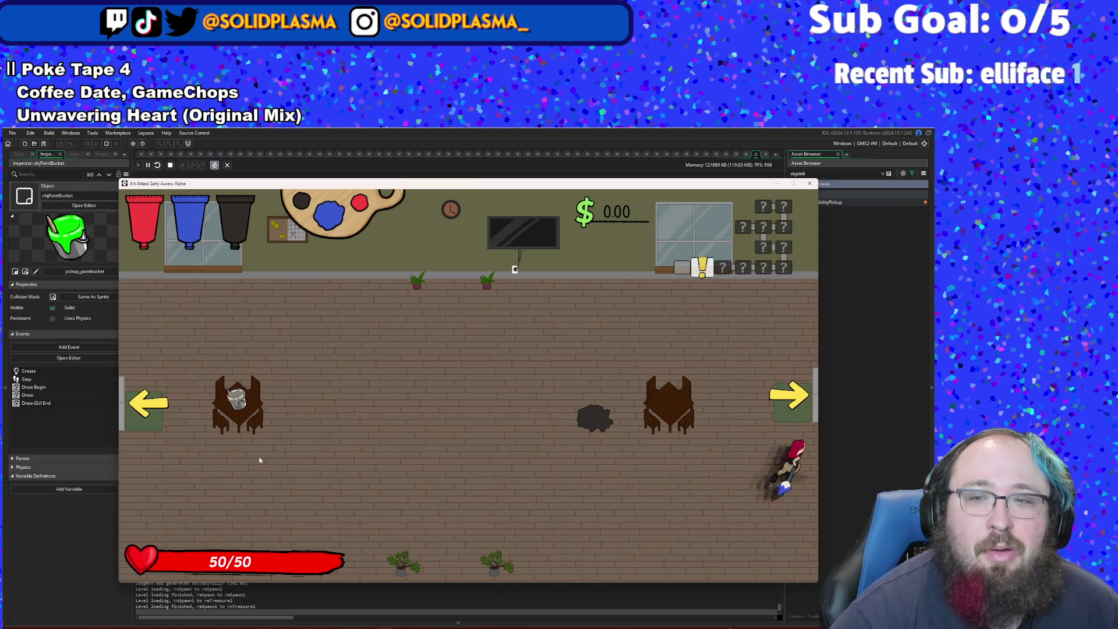
pyautogui.press('a')
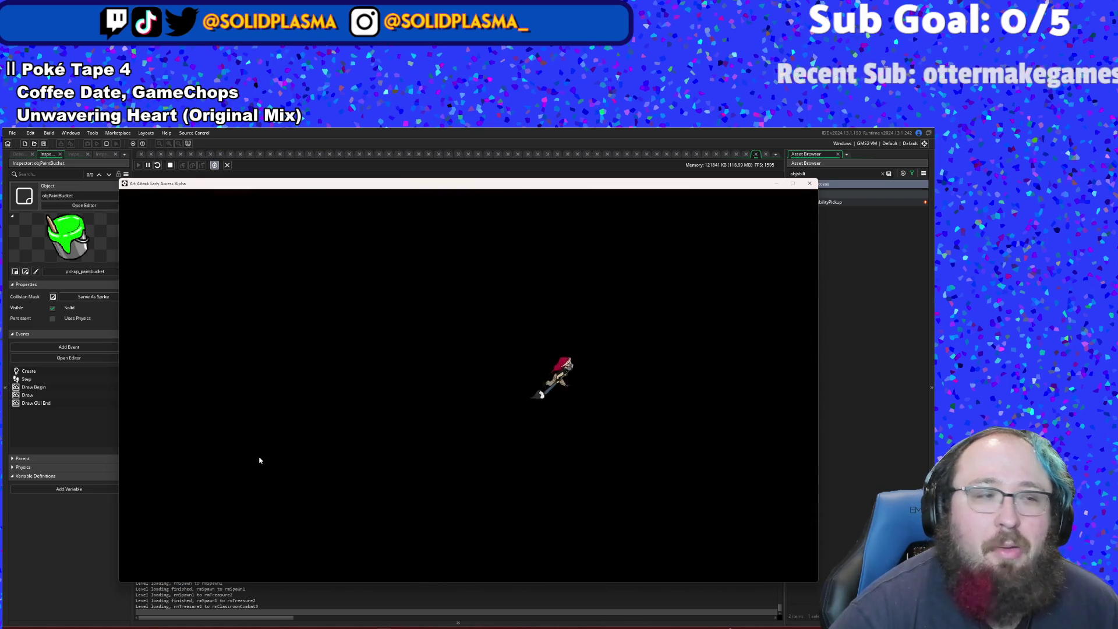
# - Fight the classroom enemies with the brush until the enemy is defeated
pyautogui.press('d')
pyautogui.press('d')
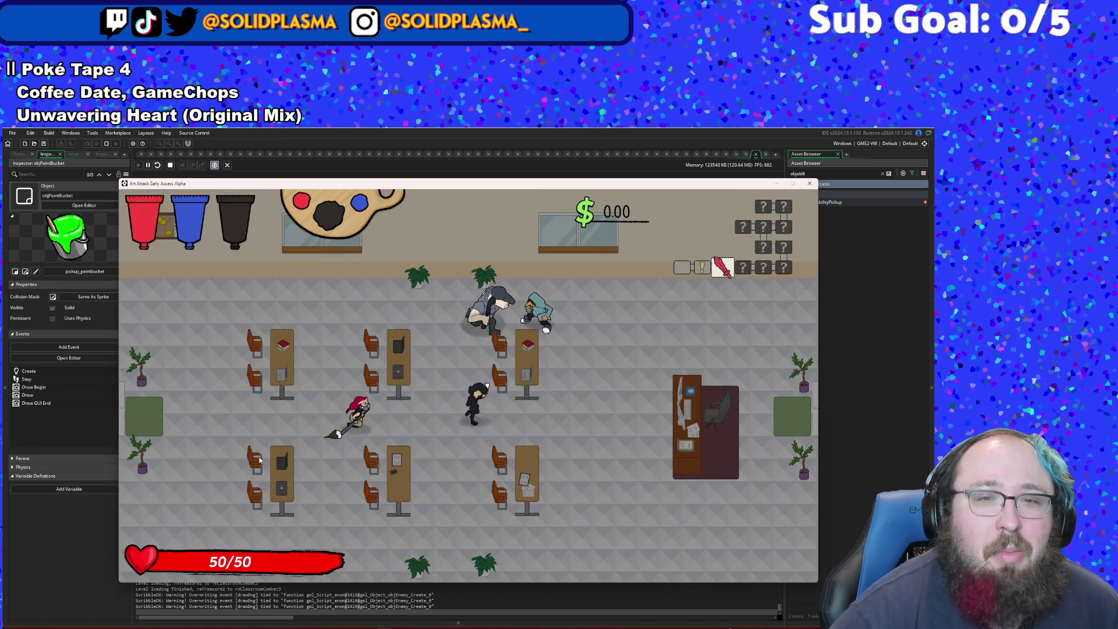
pyautogui.press('w')
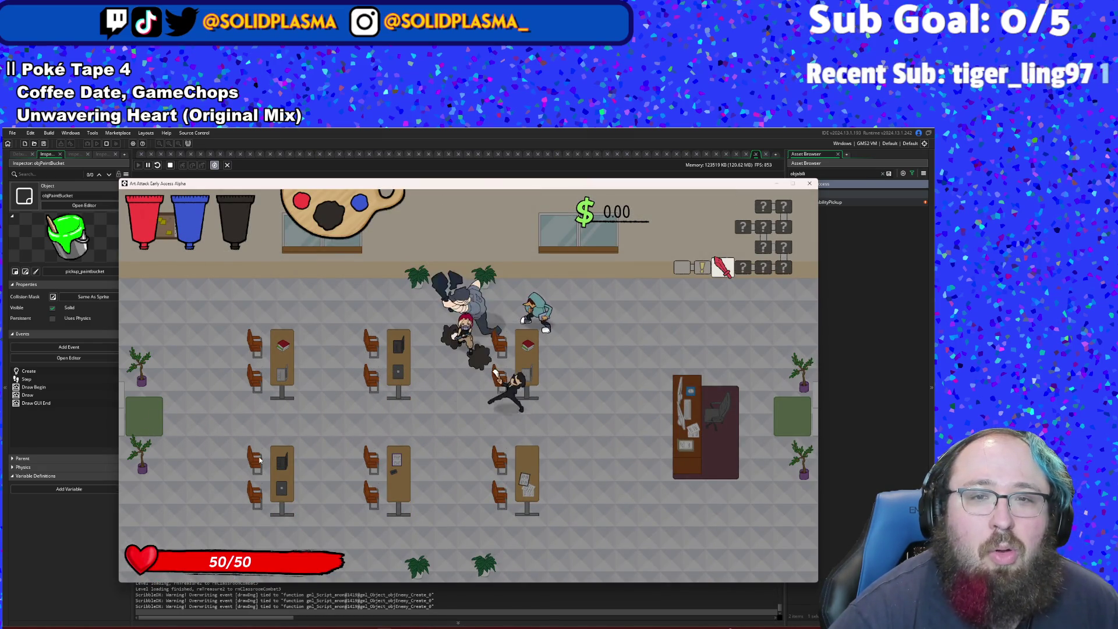
pyautogui.press('w')
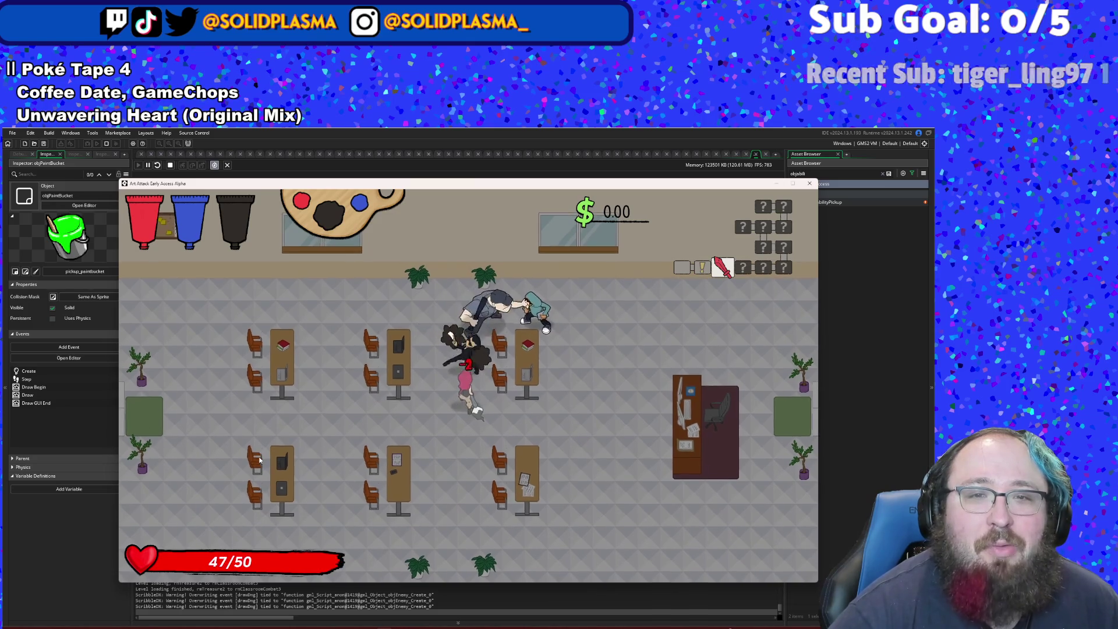
pyautogui.press('s')
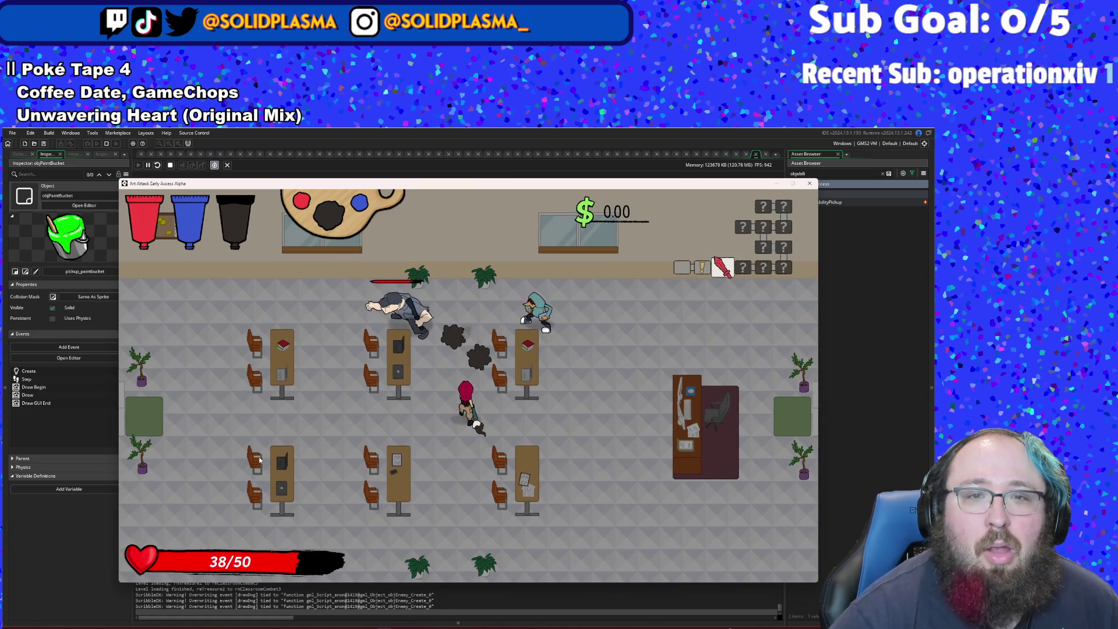
pyautogui.press('w')
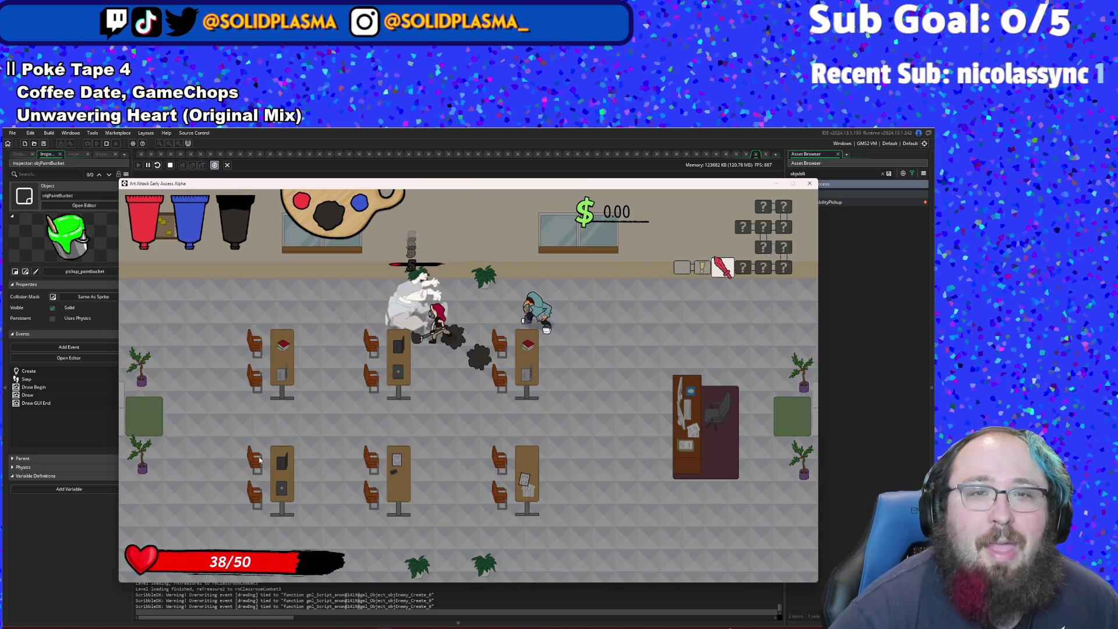
pyautogui.click(260, 460)
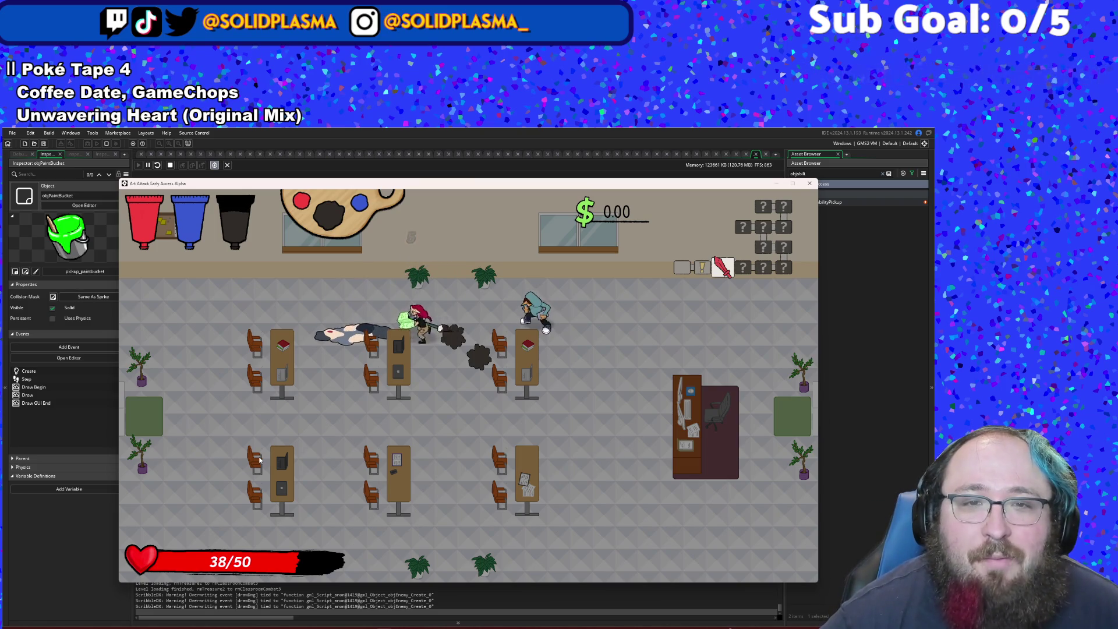
pyautogui.press('d')
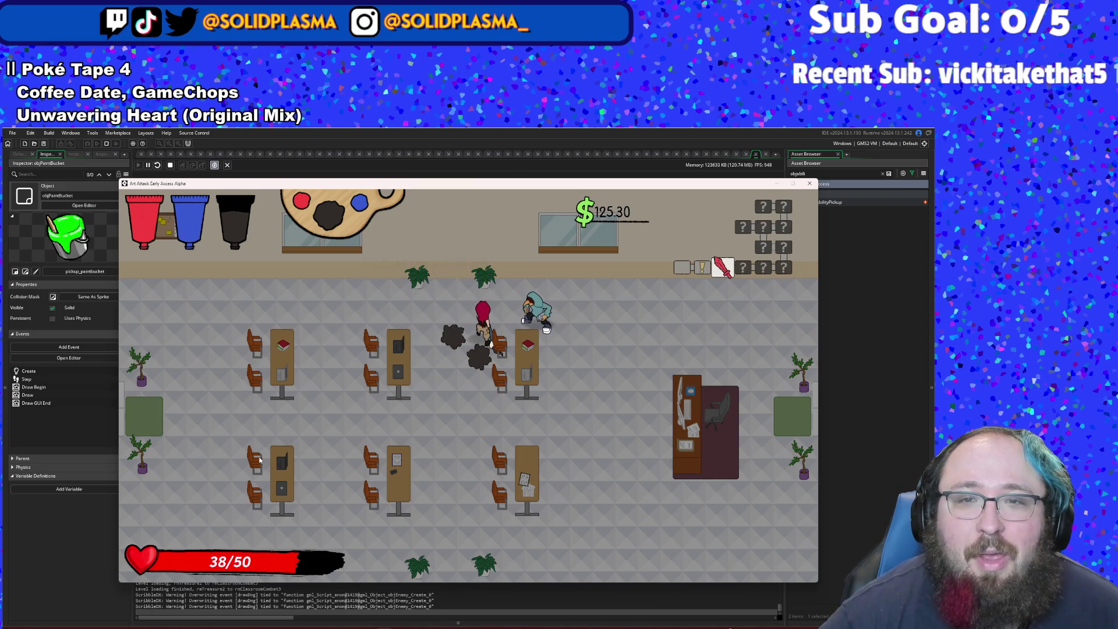
pyautogui.press('d')
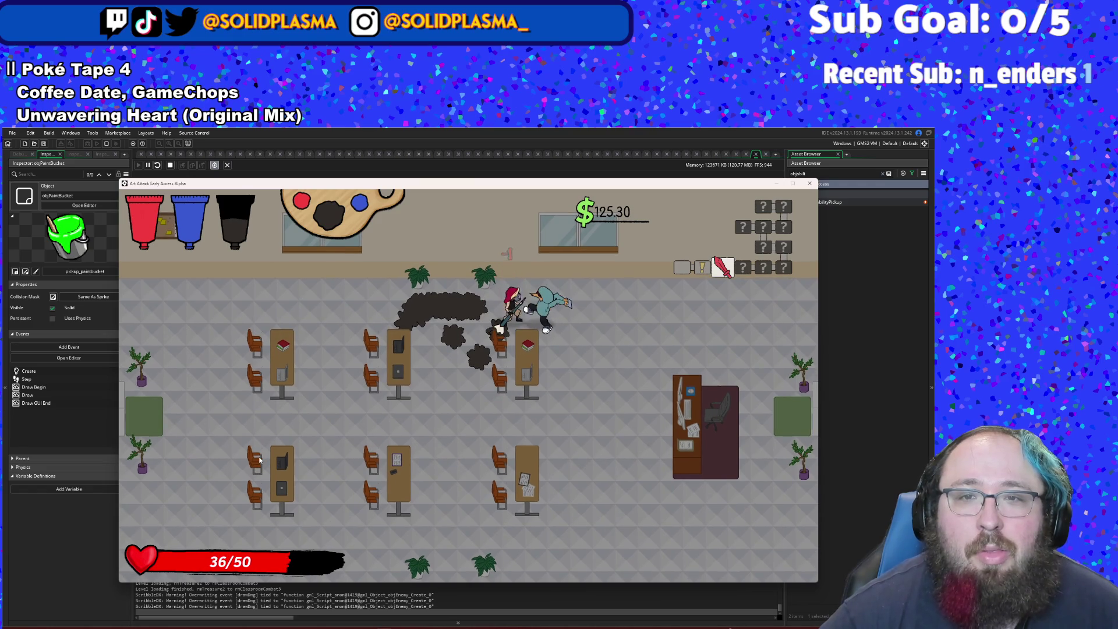
pyautogui.press('space')
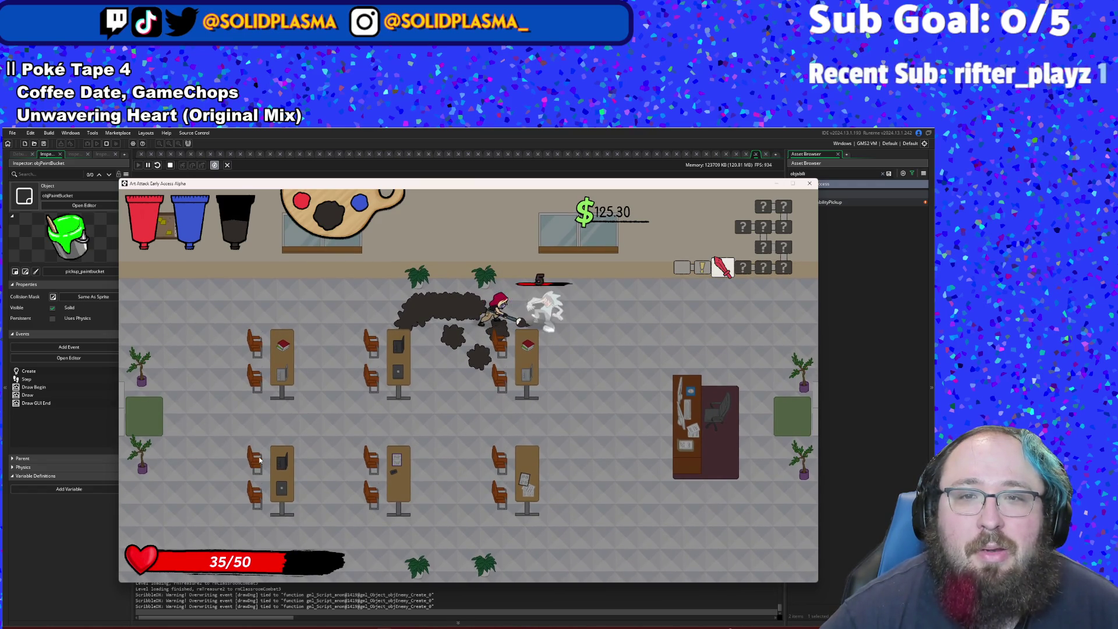
pyautogui.press('space')
# - Walk down near the lower desks, halt the game, and bring up the asset search
pyautogui.press('a')
pyautogui.press('s')
pyautogui.press('d')
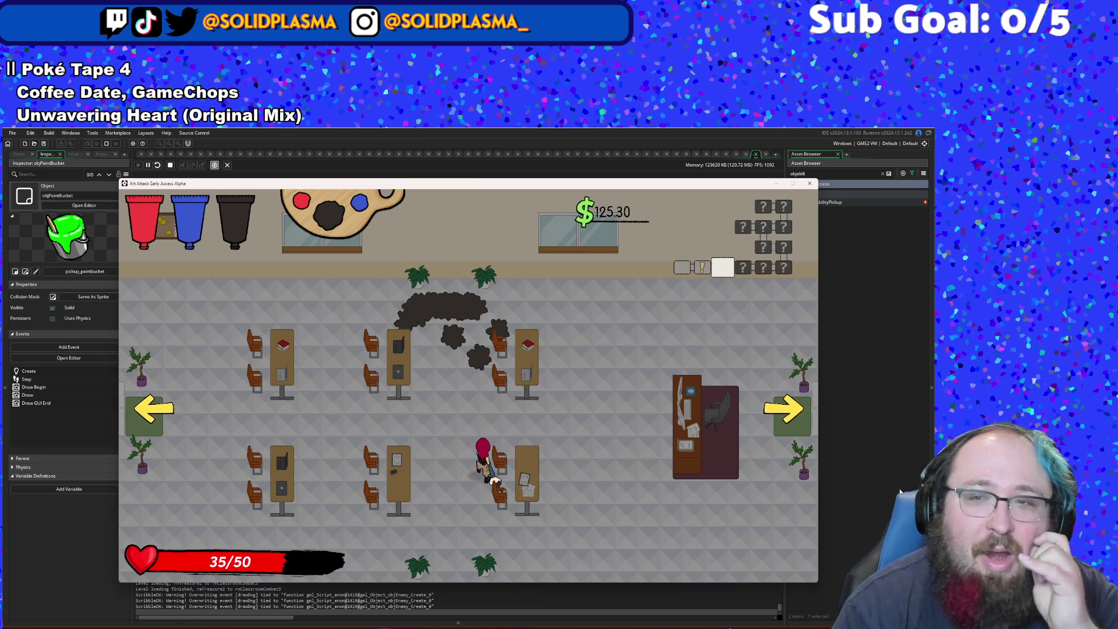
pyautogui.press('Escape')
pyautogui.hotkey('ctrl', 't')
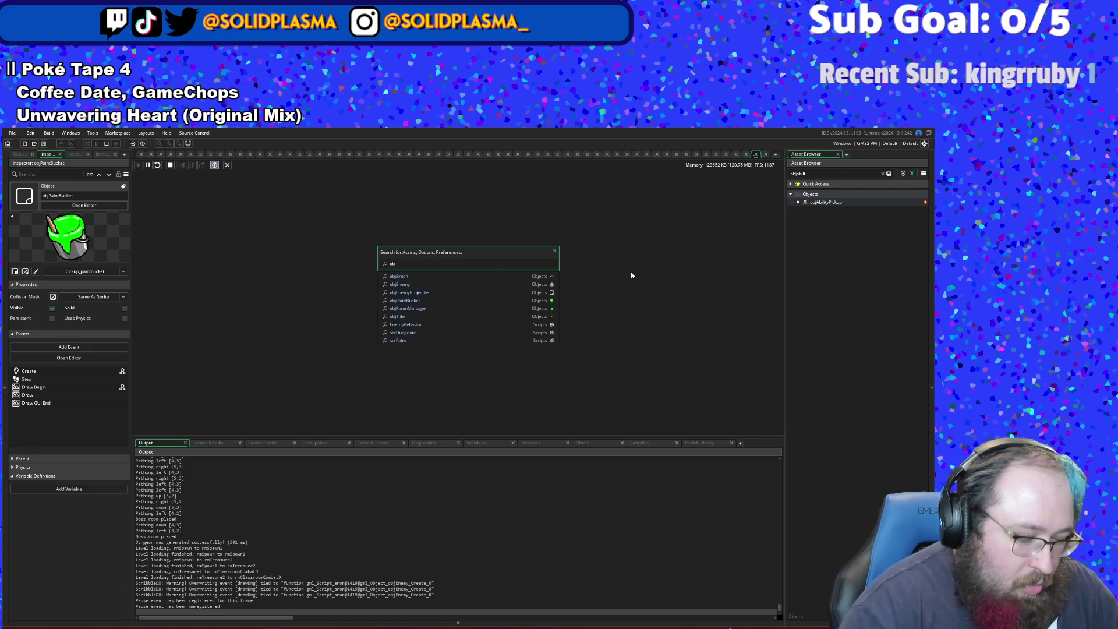
# - Open objBrush from the asset search and scroll its Step code to the DEBUGMODE block
pyautogui.write('obj')
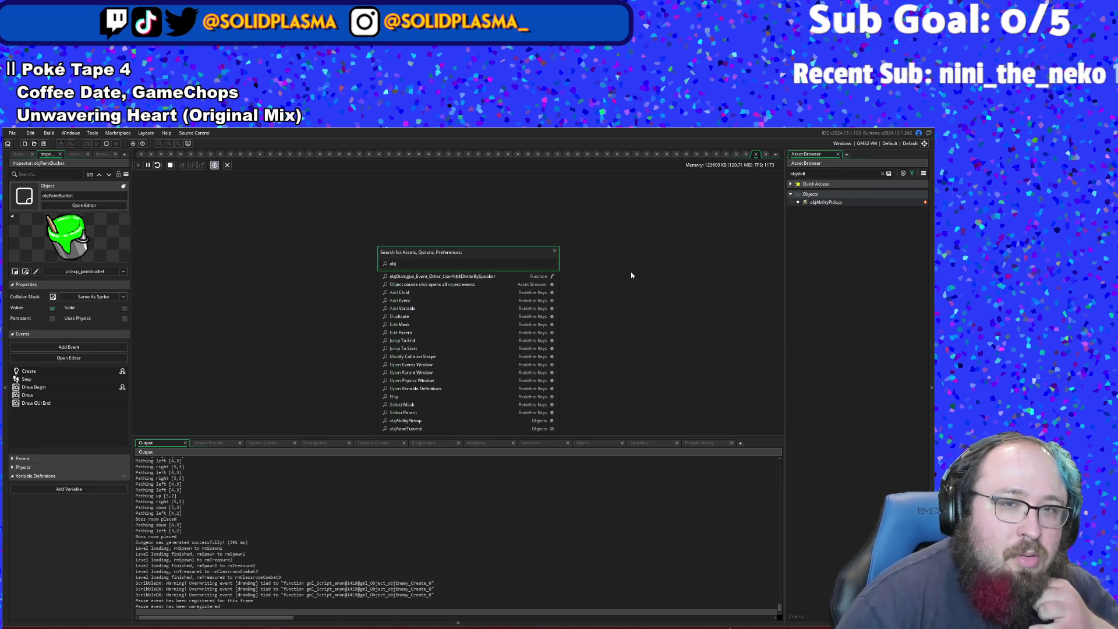
pyautogui.write('Brush')
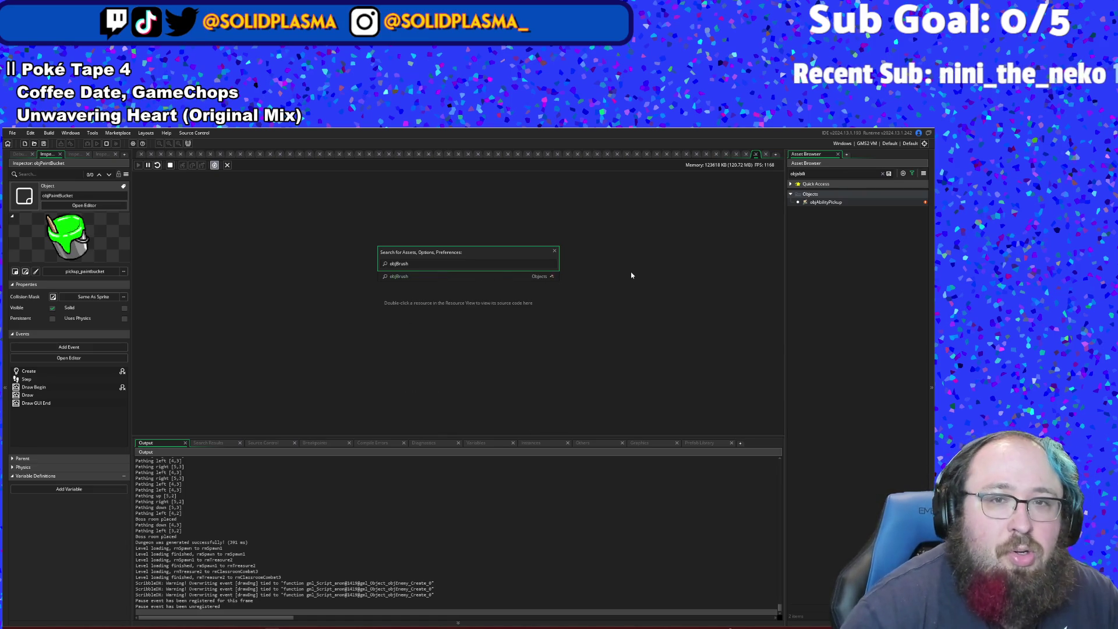
pyautogui.click(434, 277)
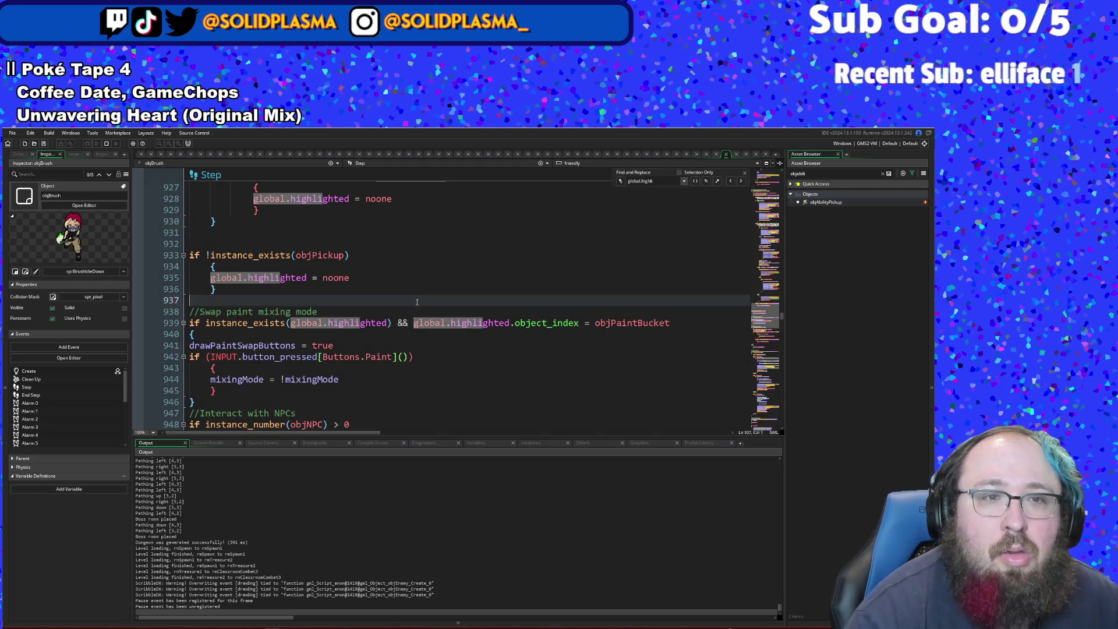
pyautogui.scroll(-20, 417, 301)
pyautogui.scroll(-8, 426, 315)
pyautogui.scroll(5, 426, 315)
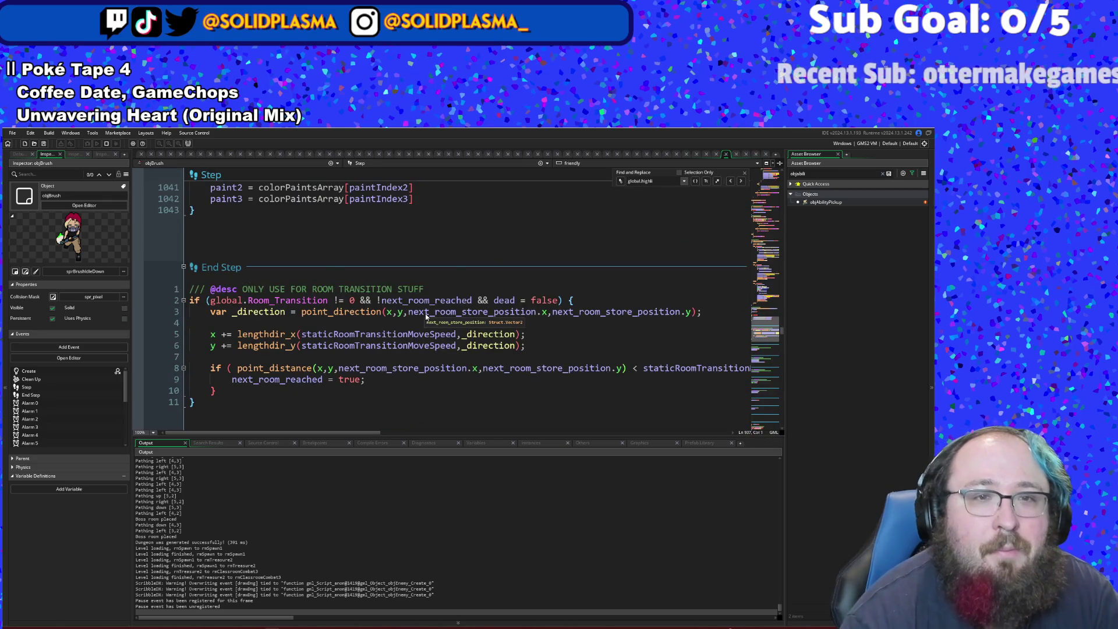
pyautogui.scroll(2, 426, 315)
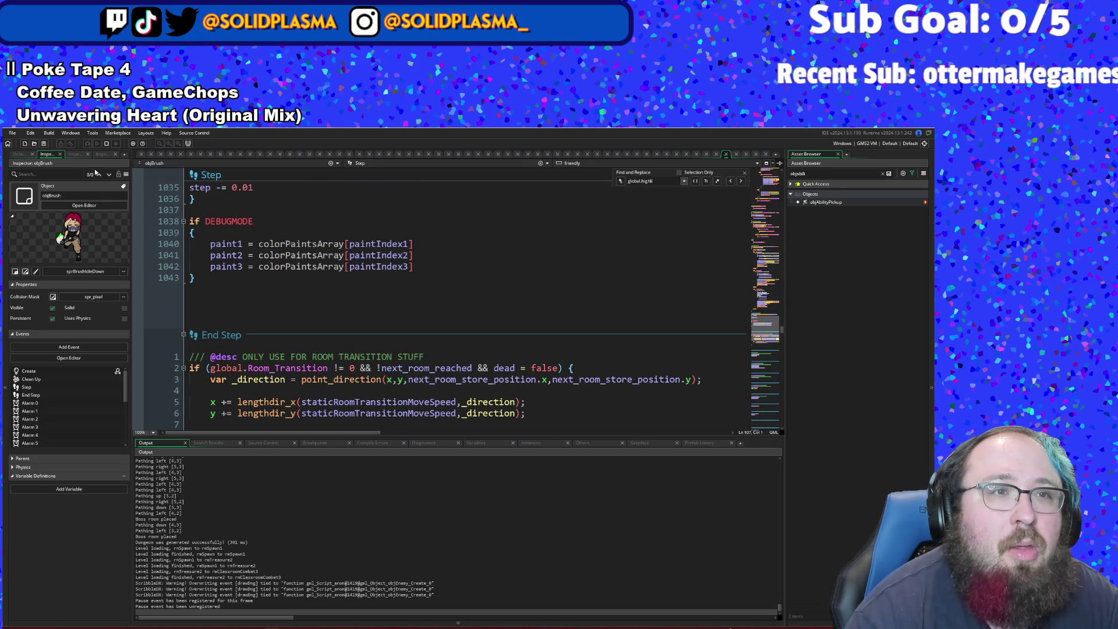
pyautogui.click(194, 277)
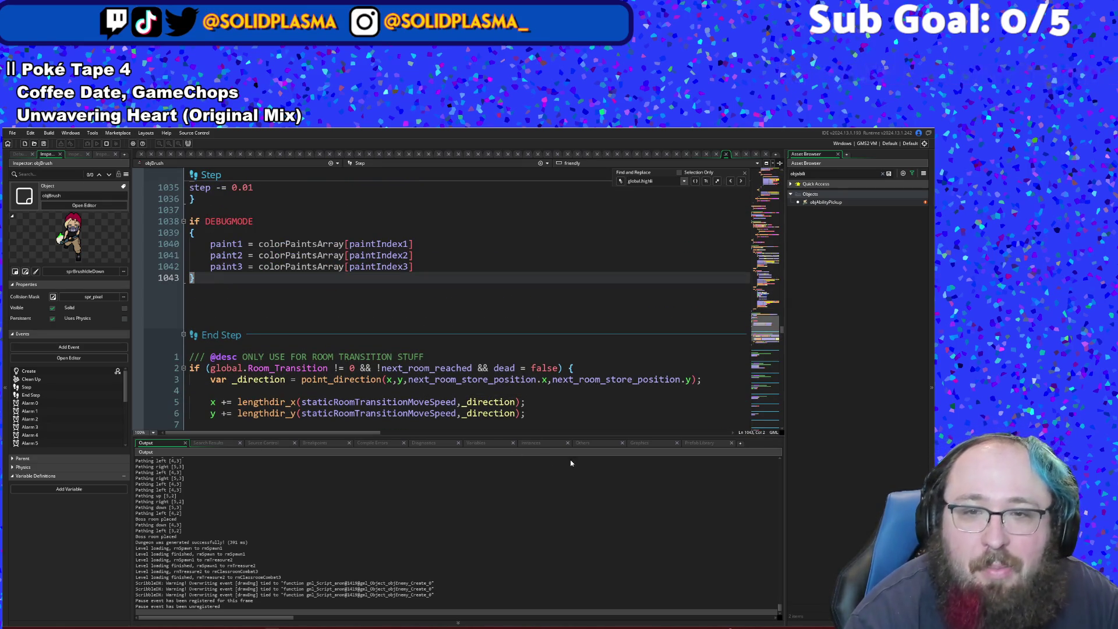
pyautogui.click(531, 443)
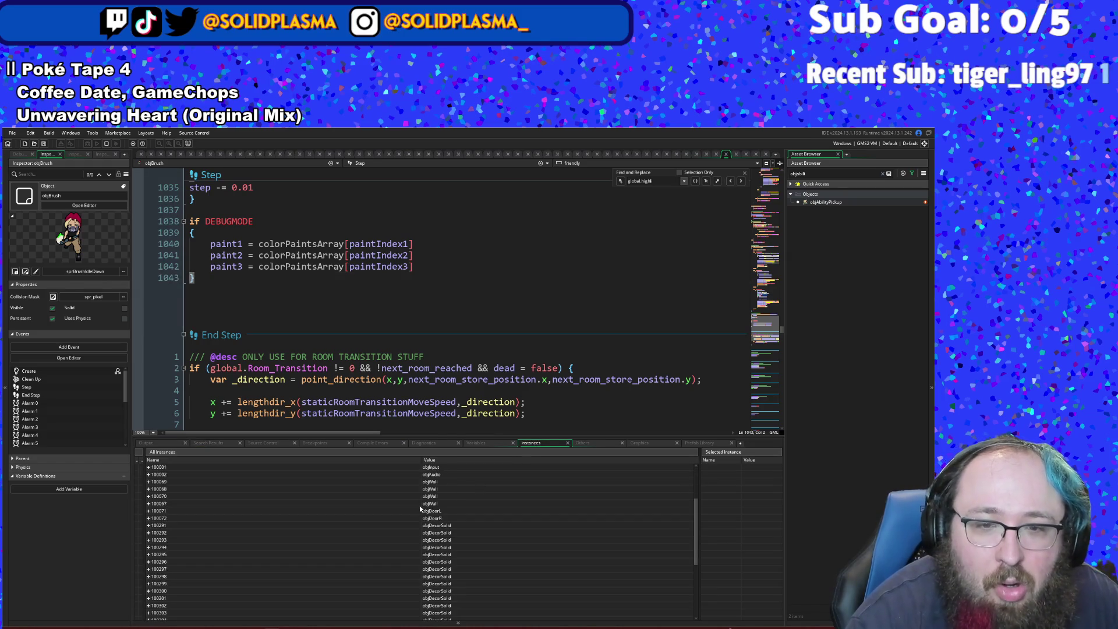
# - Expand the running objBrush instance and scroll through variables such as maxMoney and dashDelay
pyautogui.scroll(7, 411, 522)
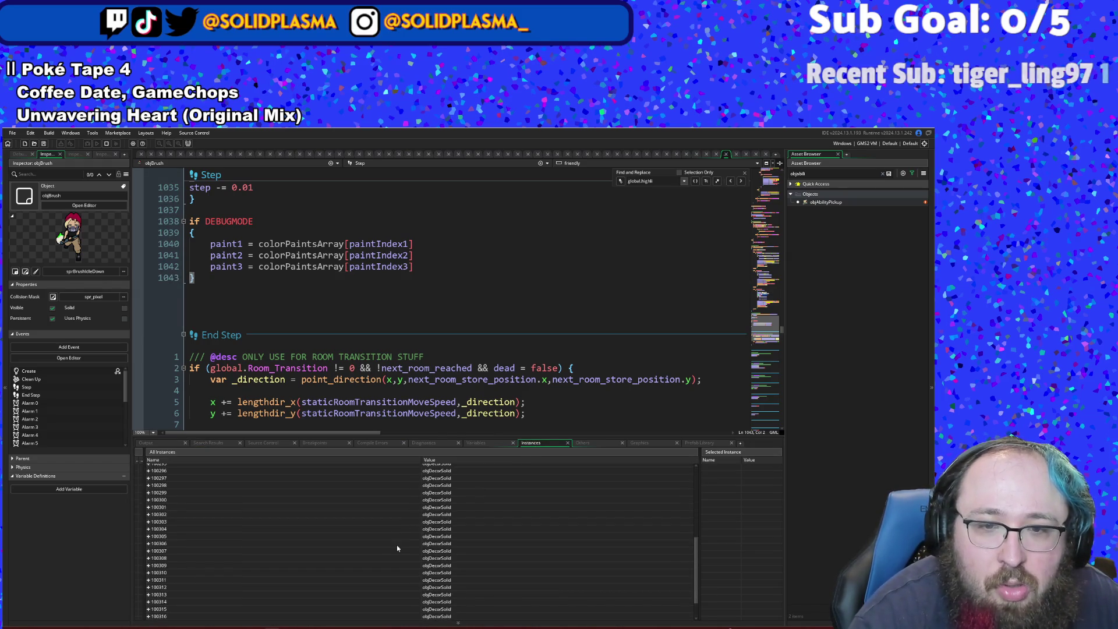
pyautogui.scroll(2, 400, 549)
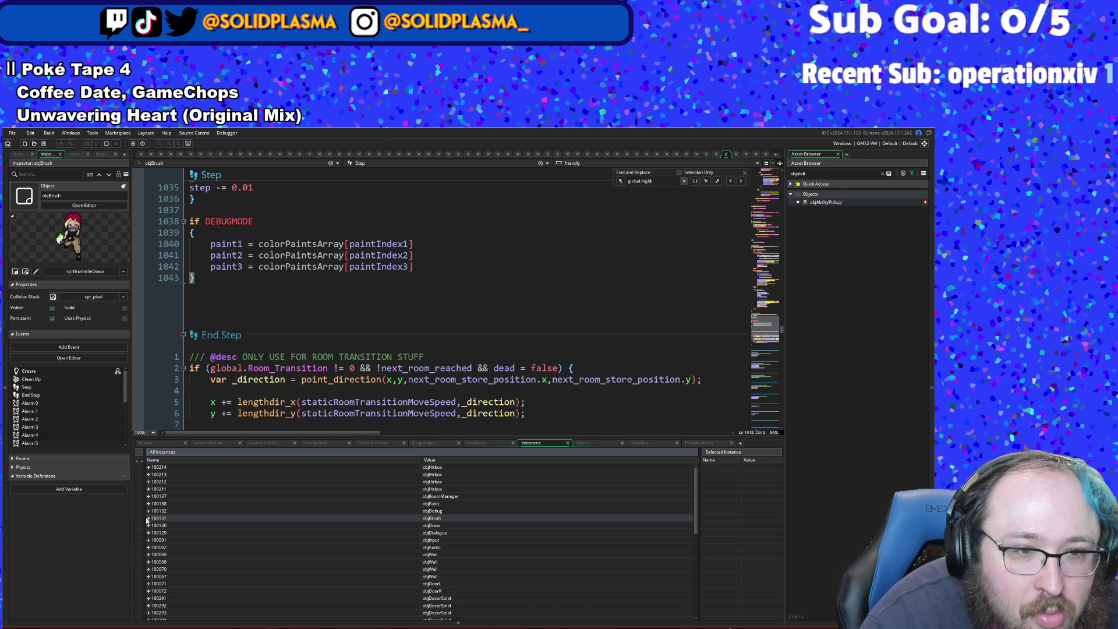
pyautogui.click(148, 517)
pyautogui.scroll(-5, 221, 566)
pyautogui.scroll(-2, 239, 539)
pyautogui.scroll(-5, 239, 539)
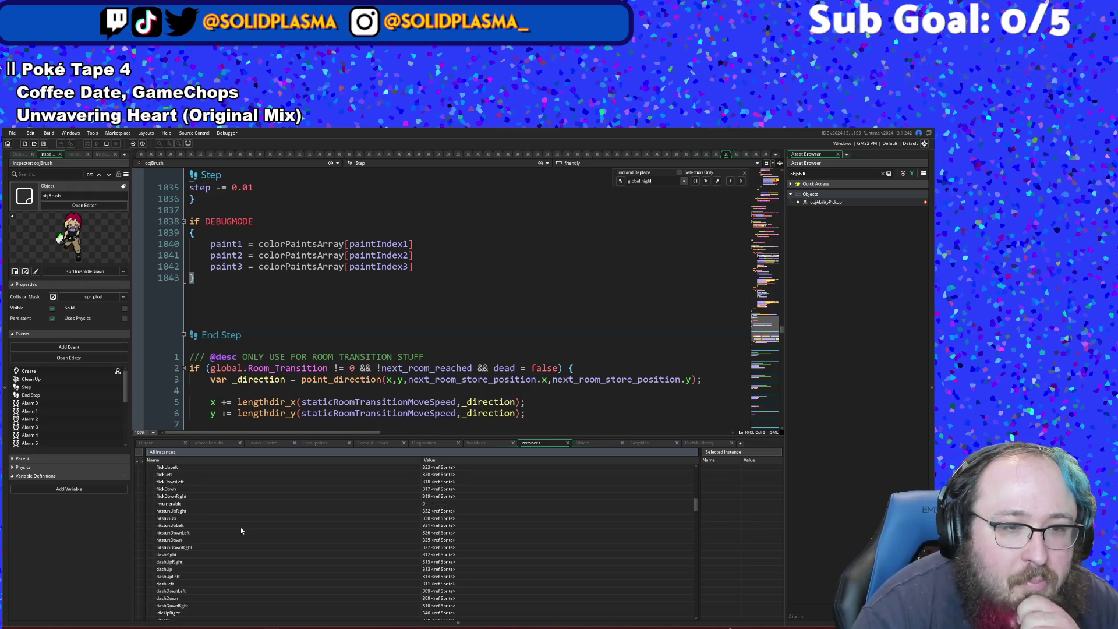
pyautogui.scroll(-5, 242, 530)
pyautogui.scroll(-4, 239, 531)
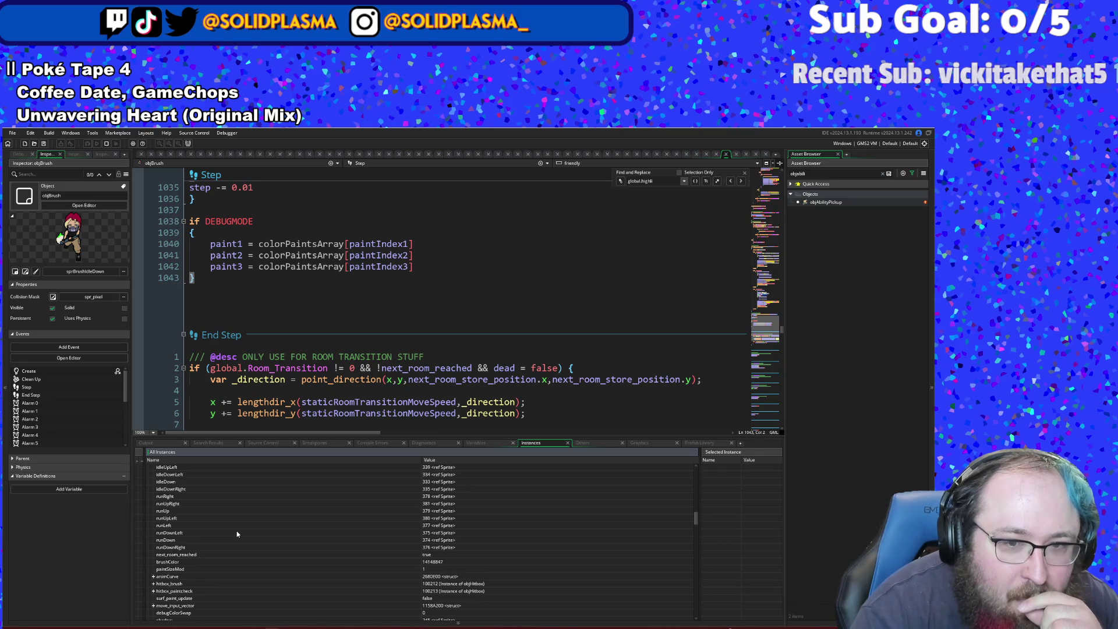
pyautogui.scroll(-4, 237, 534)
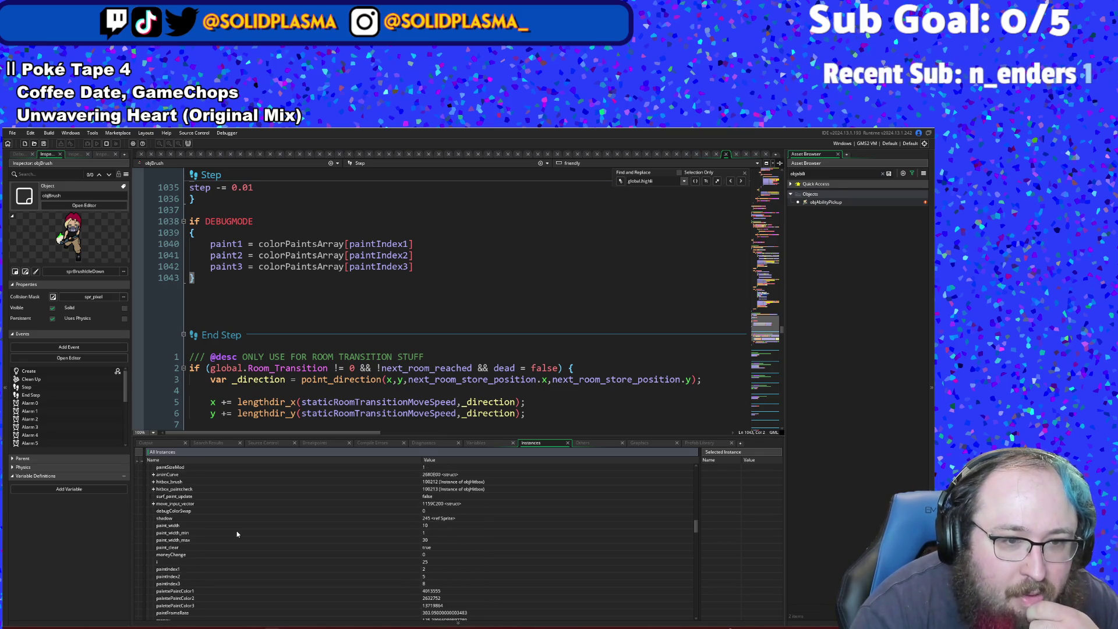
pyautogui.scroll(-3, 238, 527)
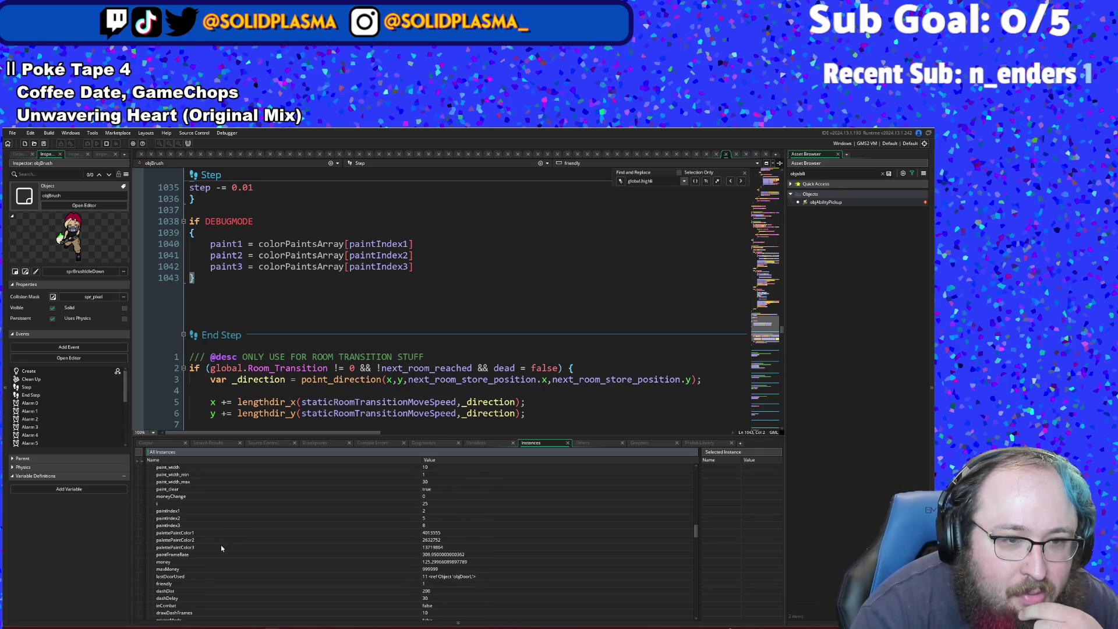
pyautogui.scroll(-1, 221, 548)
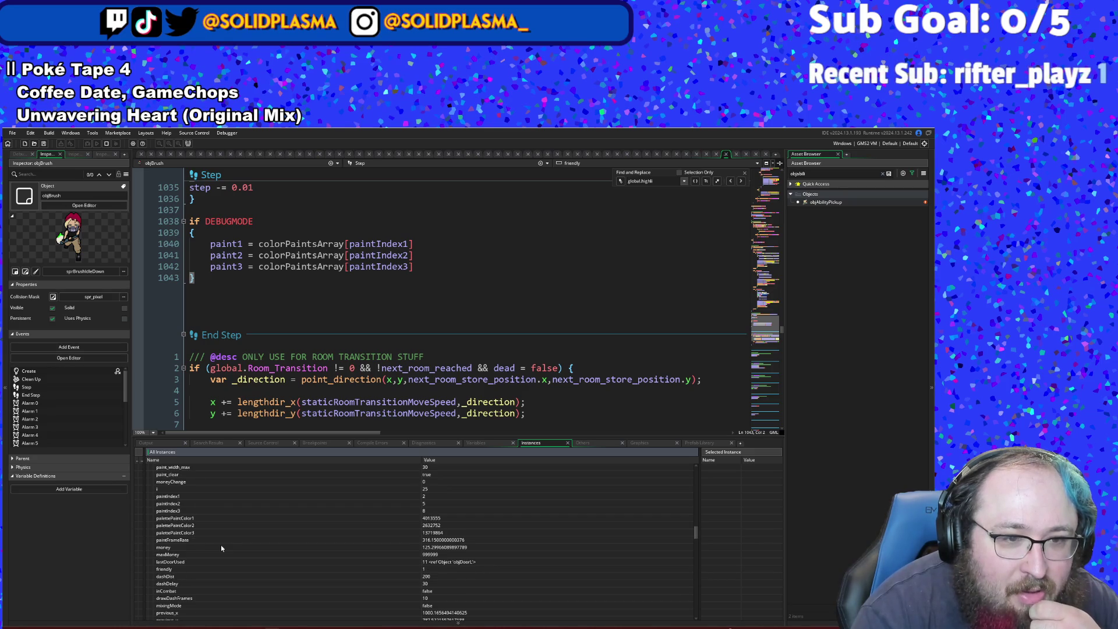
pyautogui.scroll(-1, 222, 548)
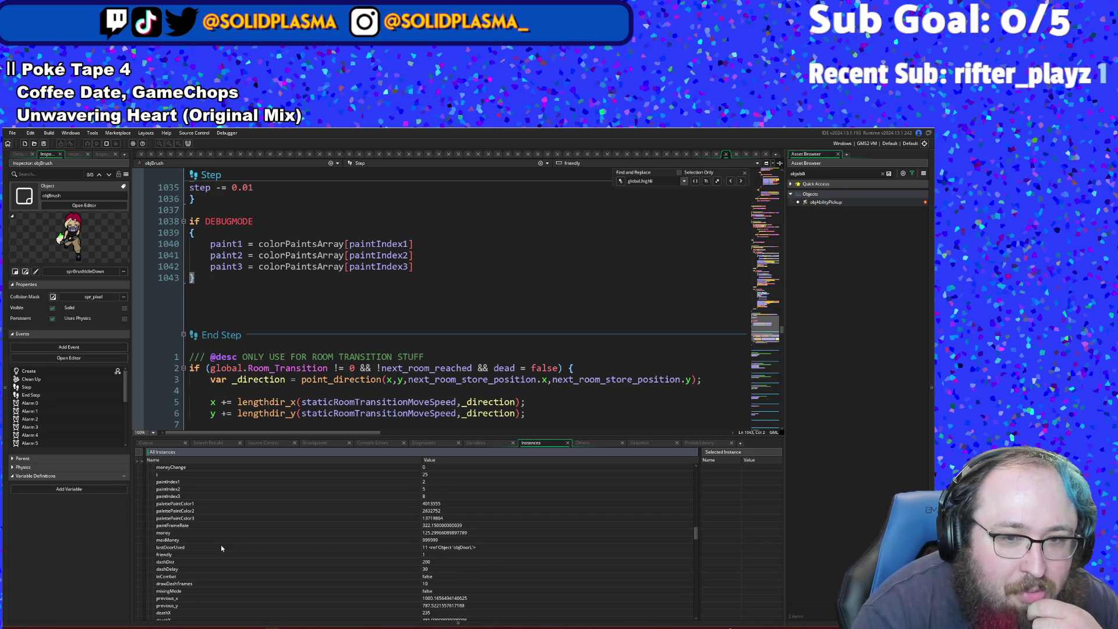
pyautogui.scroll(-3, 221, 547)
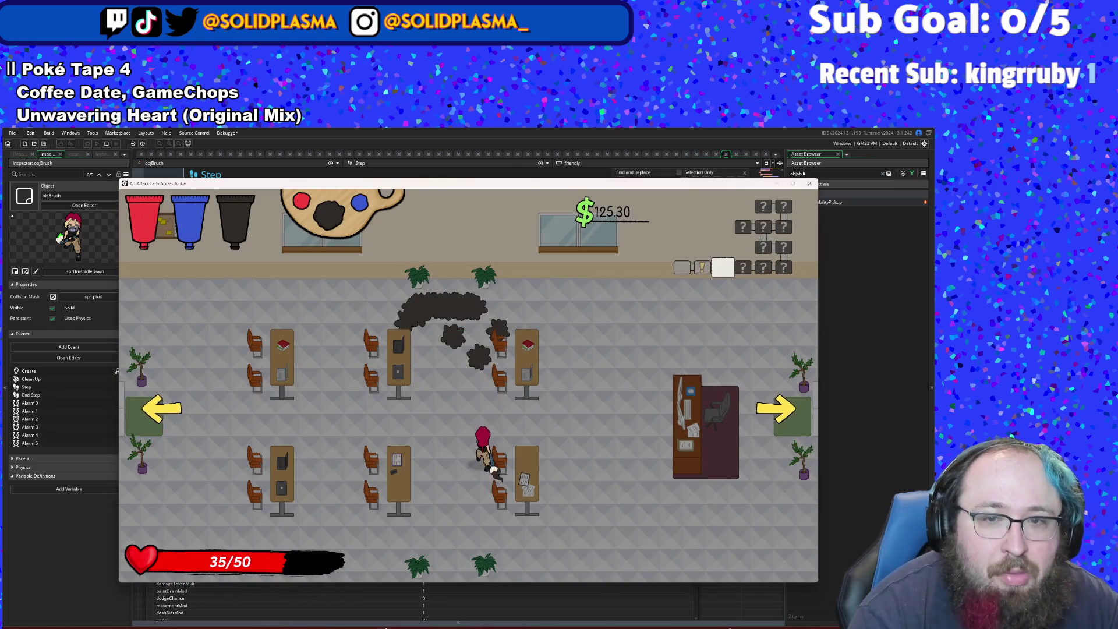
# - Resume the paused game and move its window lower on screen
pyautogui.press('w')
pyautogui.press('w')
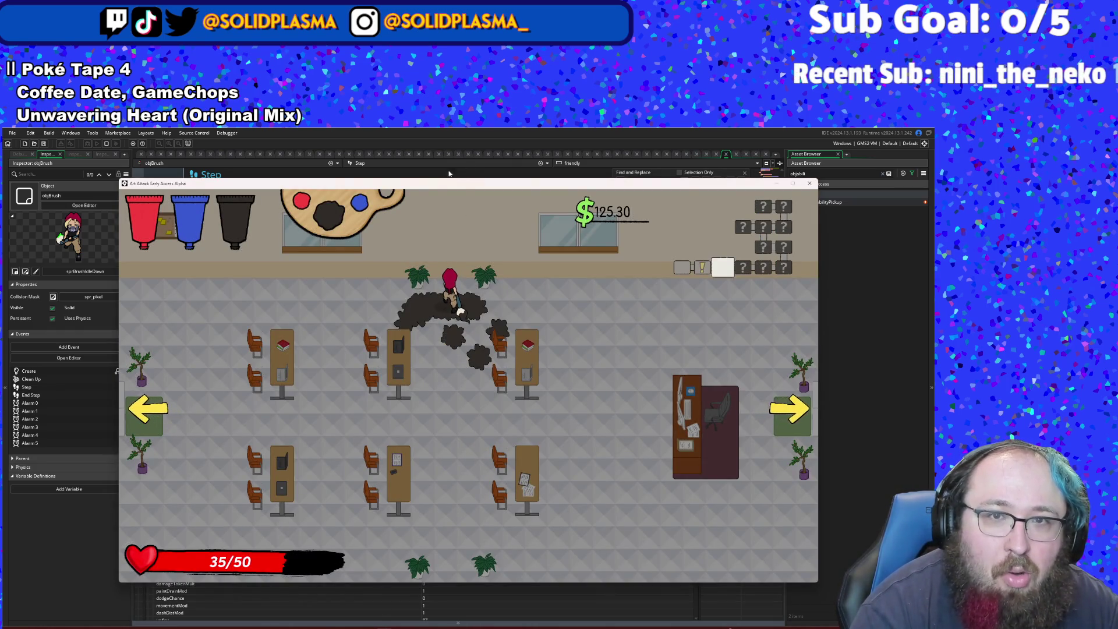
pyautogui.press('Escape')
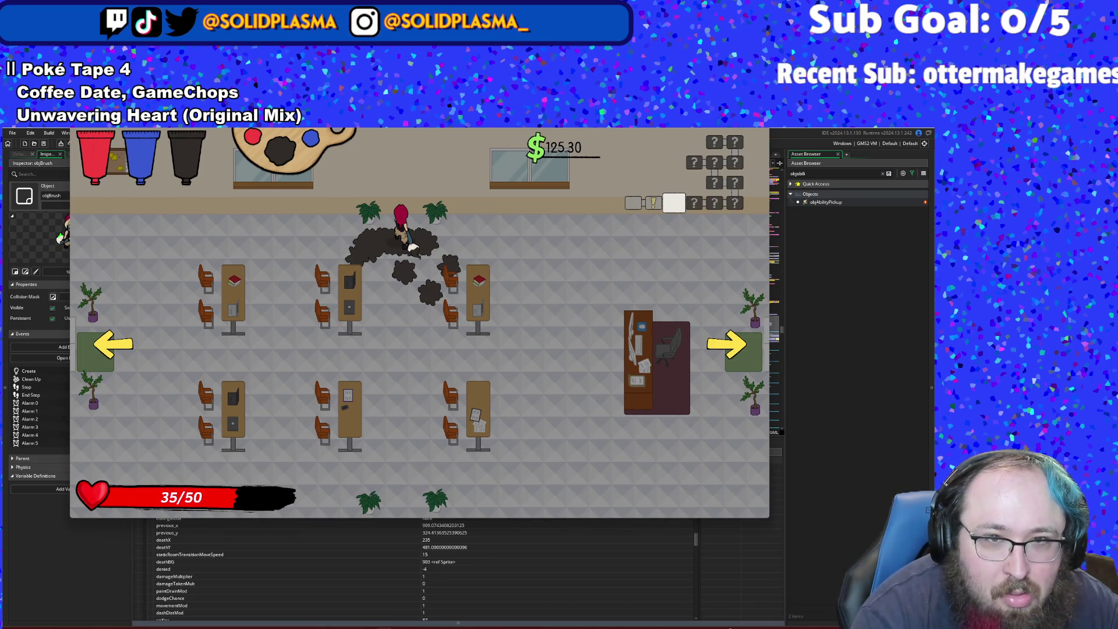
pyautogui.moveTo(387, 123); pyautogui.dragTo(393, 191)
# - Walk the character through the right exit and up to the shop table
pyautogui.press('s')
pyautogui.press('d')
pyautogui.press('w')
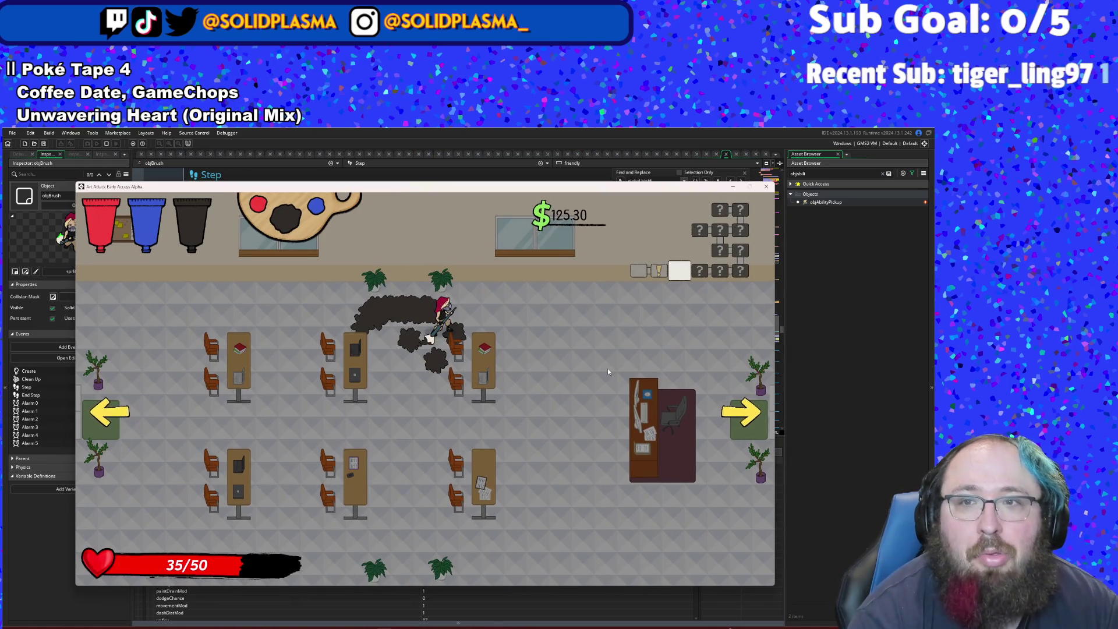
pyautogui.press('d')
pyautogui.press('s')
pyautogui.press('d')
pyautogui.press('w')
pyautogui.press('d')
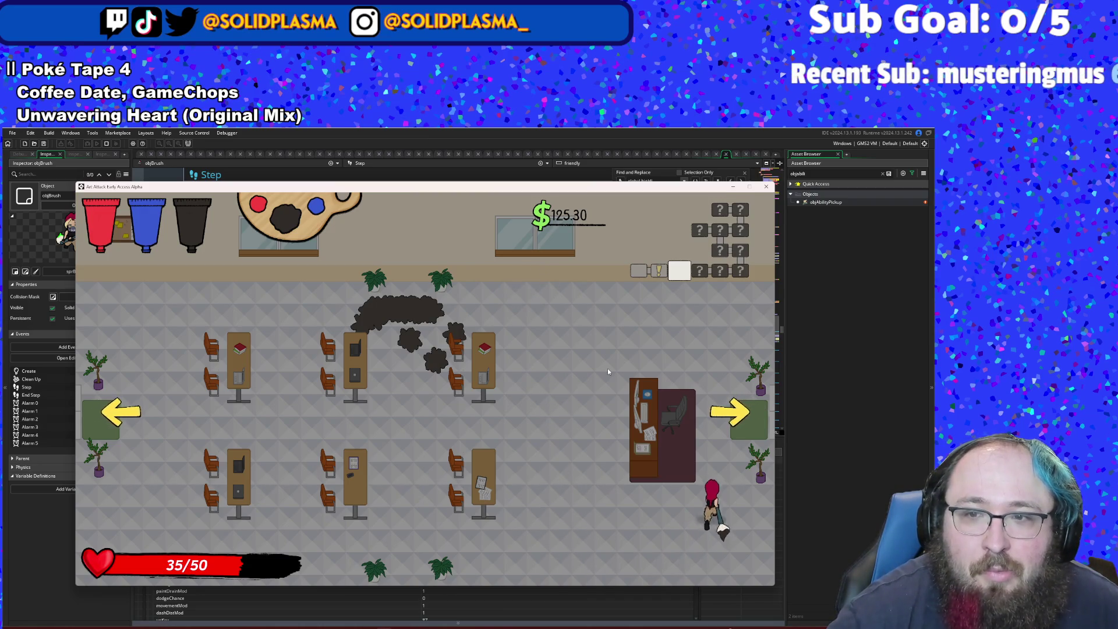
pyautogui.press('a')
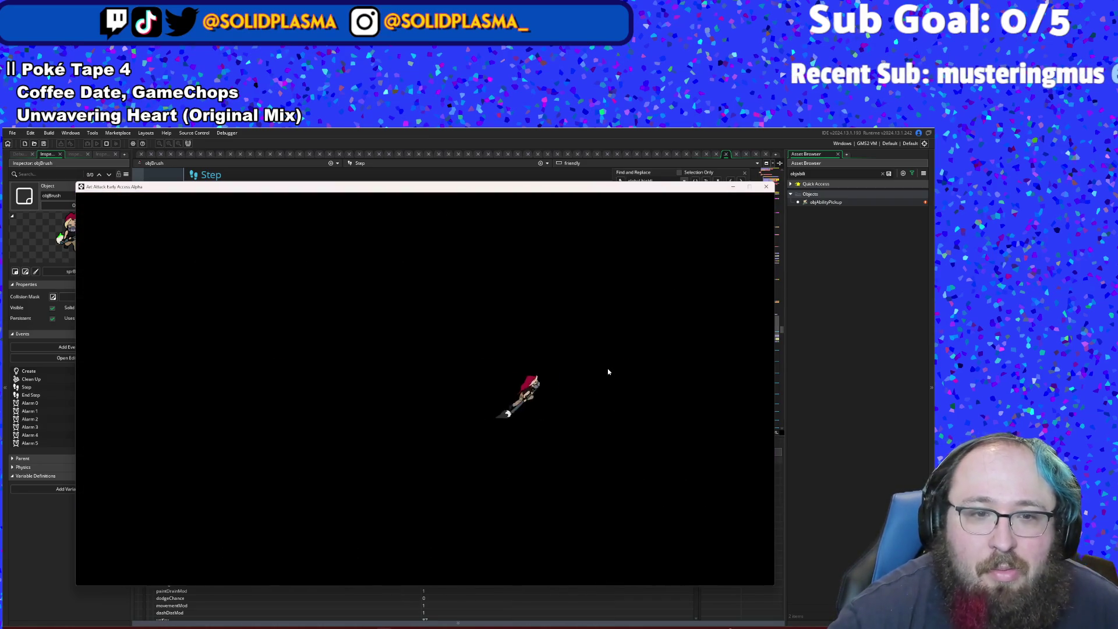
pyautogui.press('d')
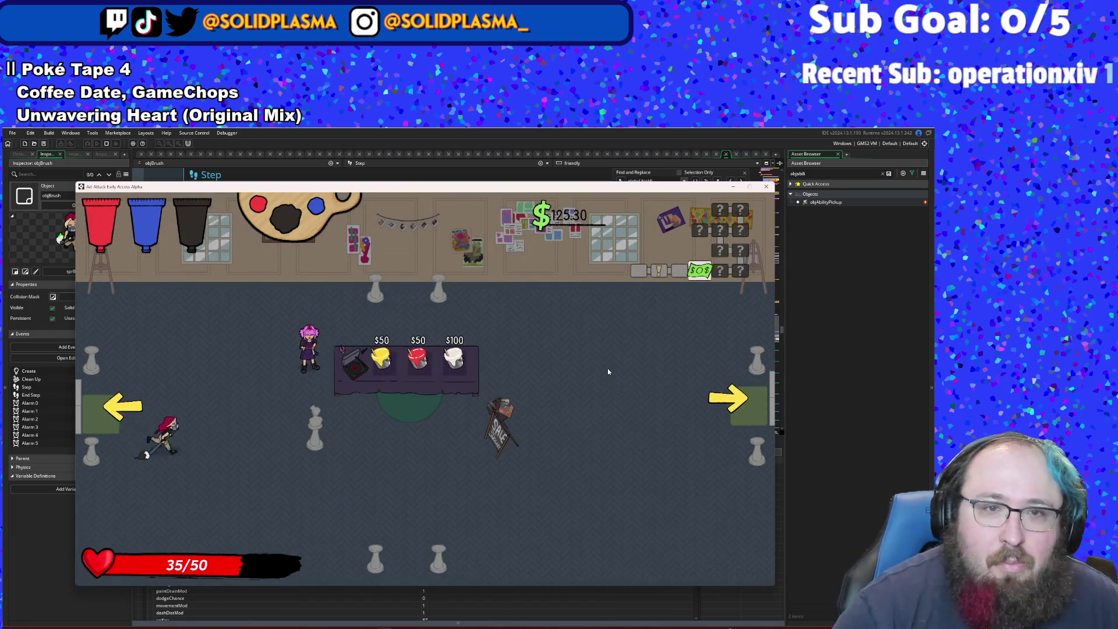
pyautogui.press('s')
pyautogui.press('w')
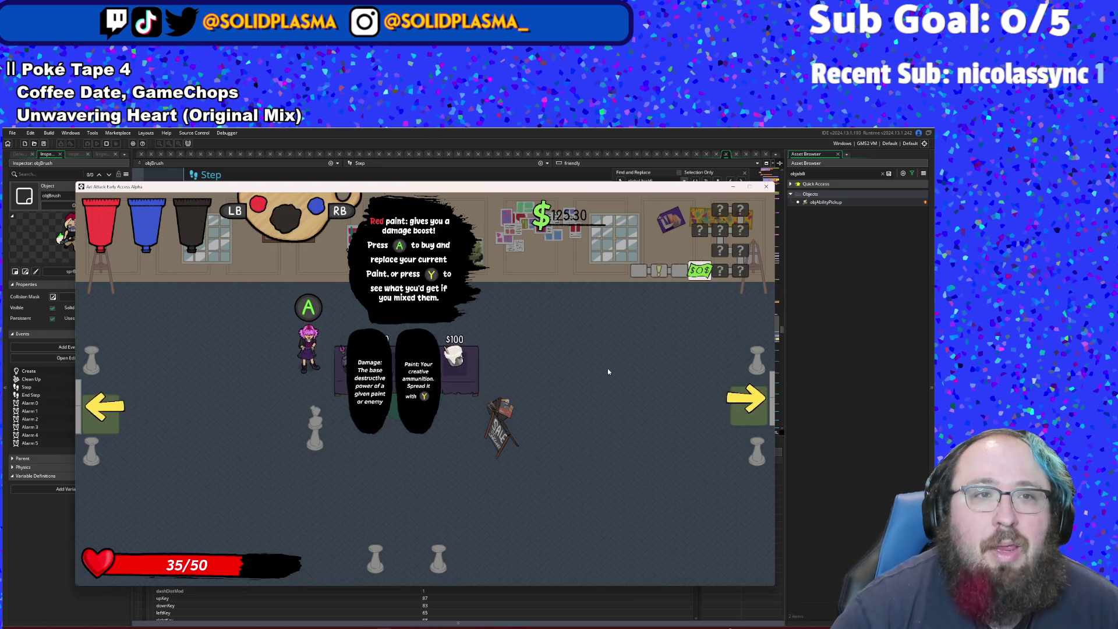
# - Preview paint mixes, buy the Green mix for $50, and head for the exit
pyautogui.press('q')
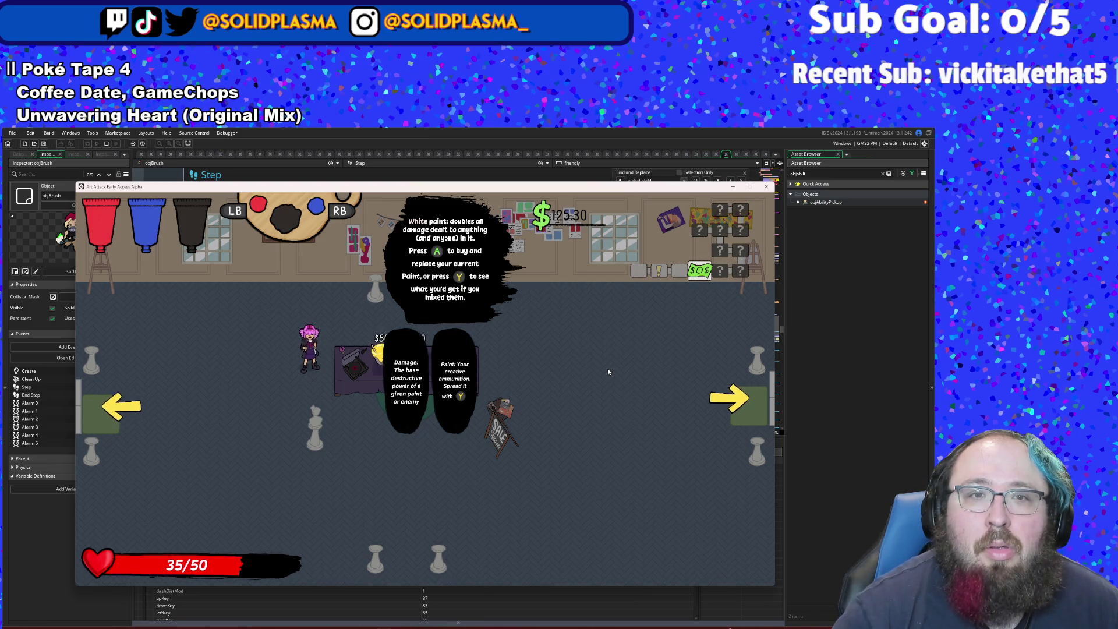
pyautogui.press('e')
pyautogui.press('e')
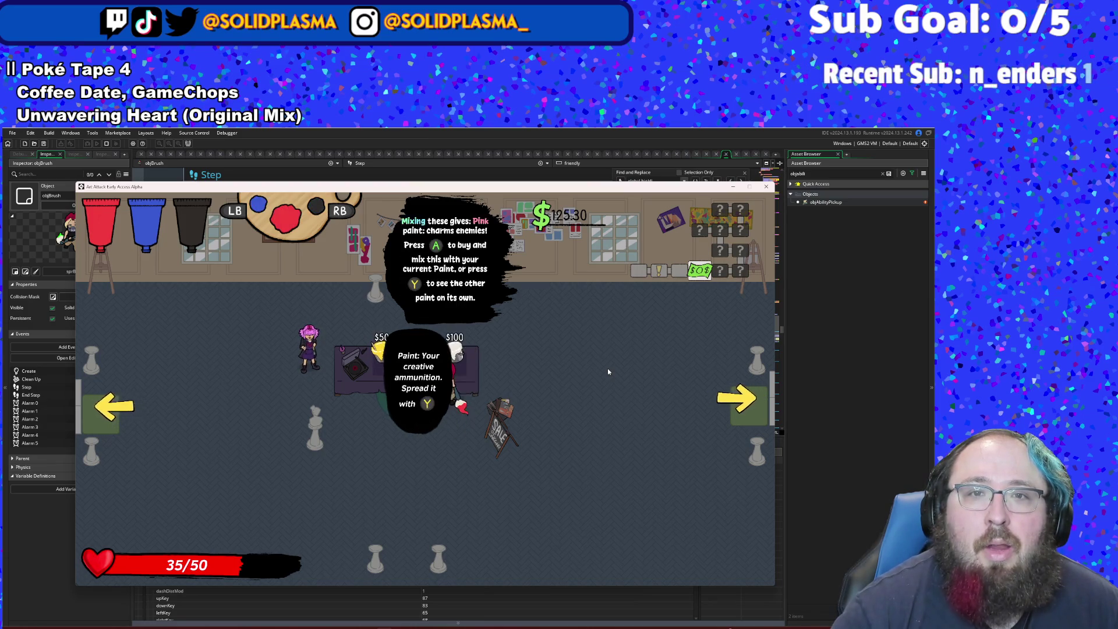
pyautogui.press('e')
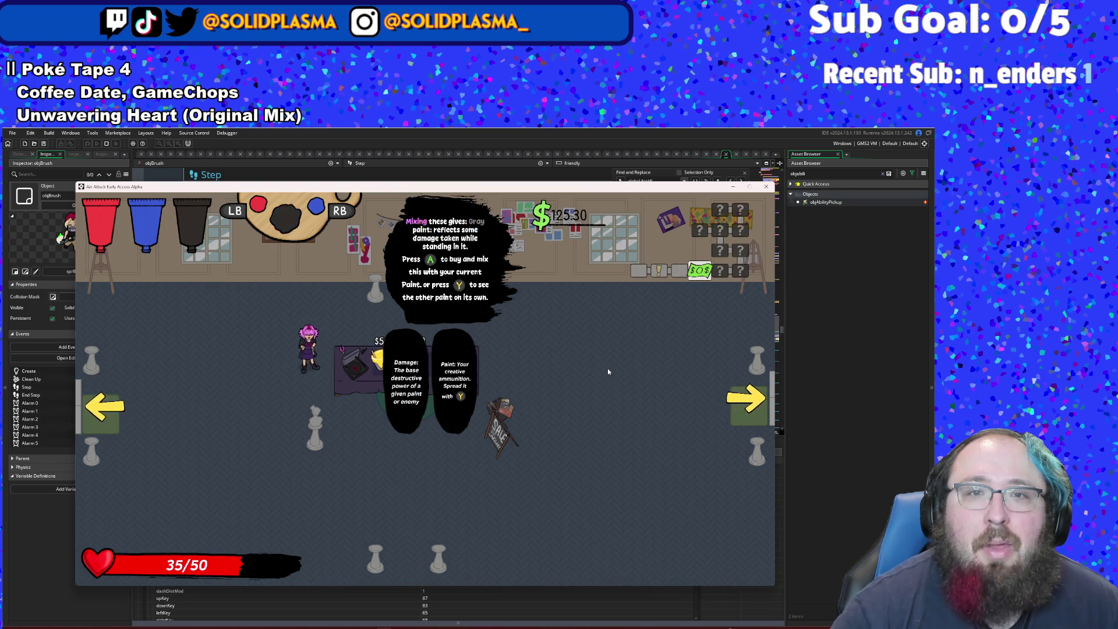
pyautogui.press('q')
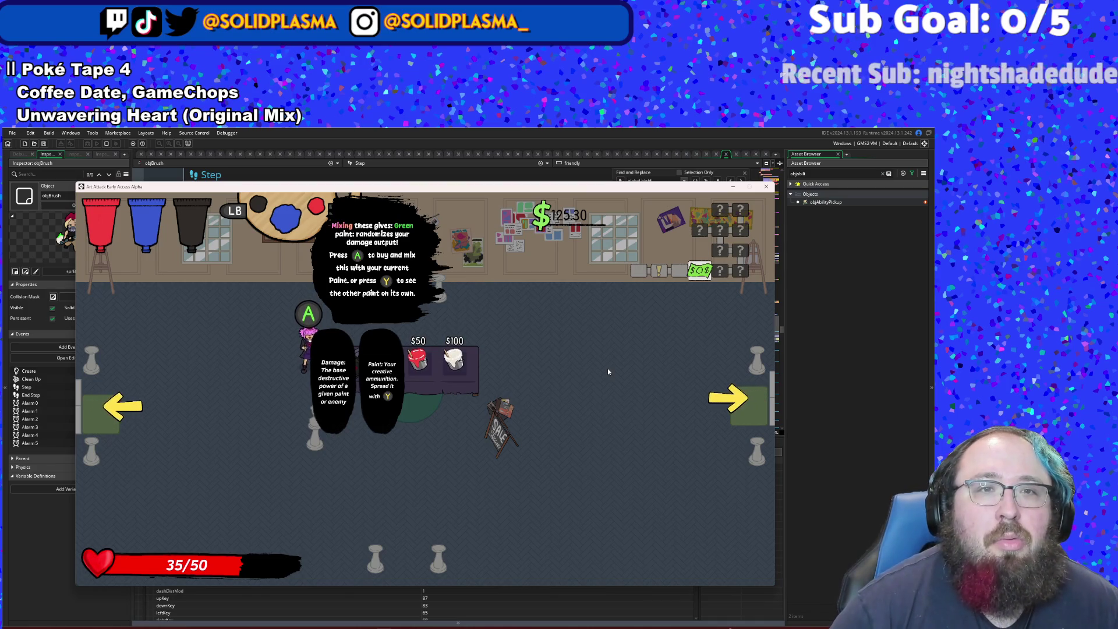
pyautogui.press('space')
pyautogui.press('d')
pyautogui.press('w')
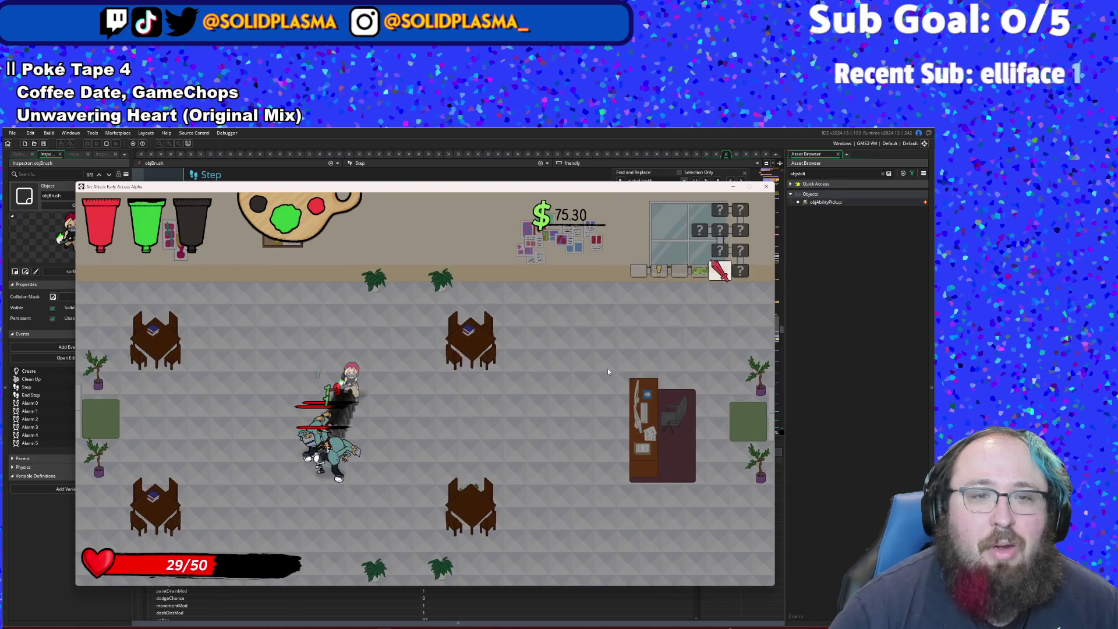
# - Fight through the enemy room, collect the dropped money, and close the game window
pyautogui.press('a')
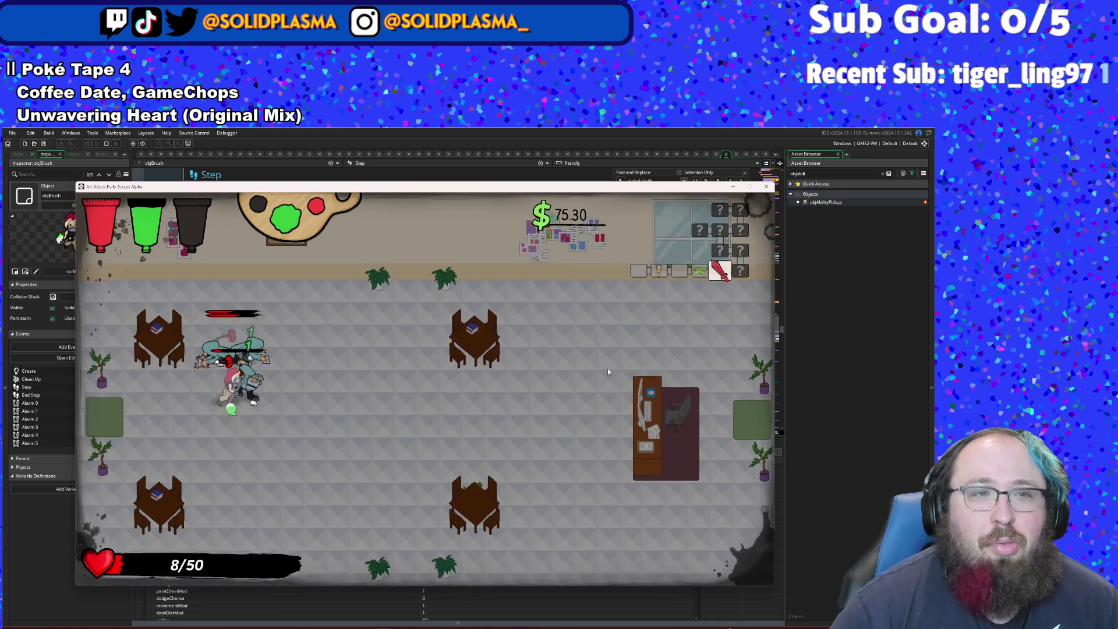
pyautogui.press('space')
pyautogui.press('d')
pyautogui.press('w')
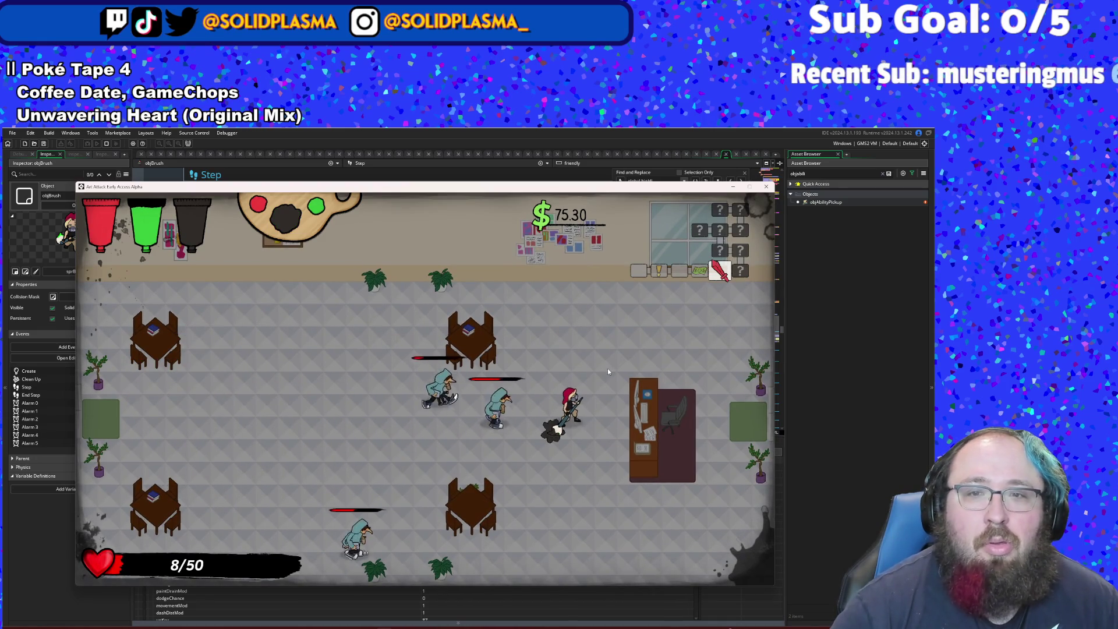
pyautogui.press('a')
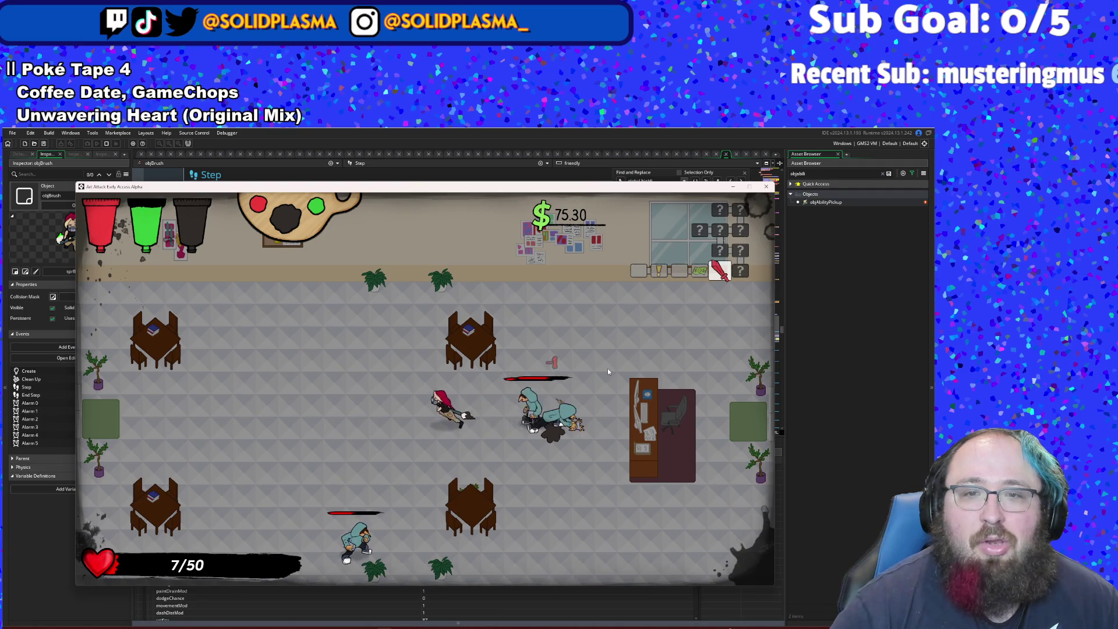
pyautogui.press('d')
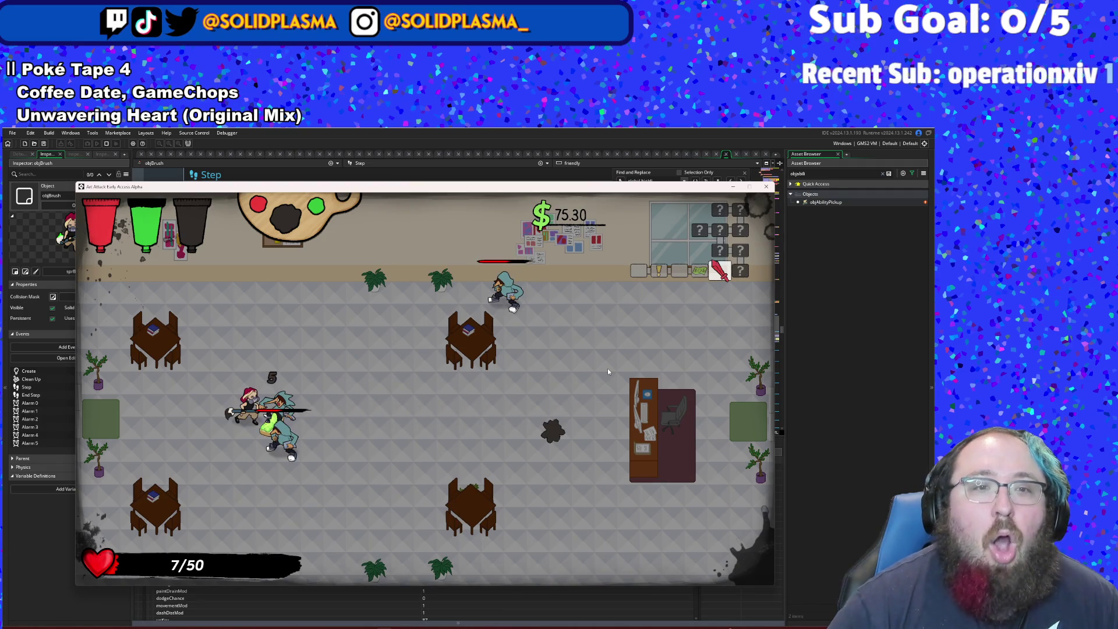
pyautogui.press('s')
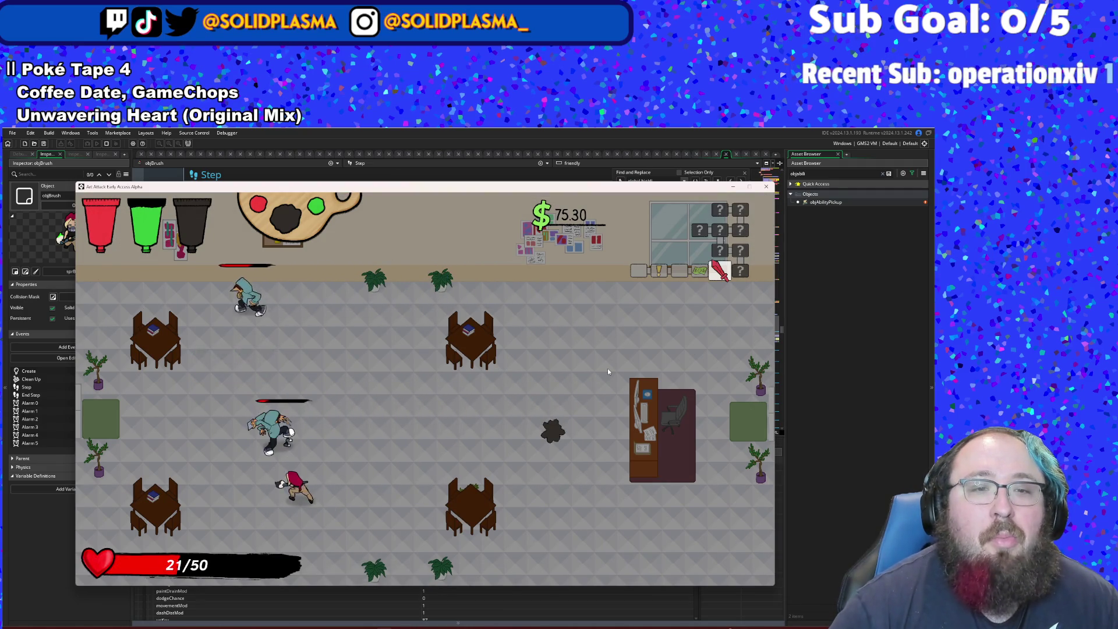
pyautogui.press('w')
pyautogui.press('a')
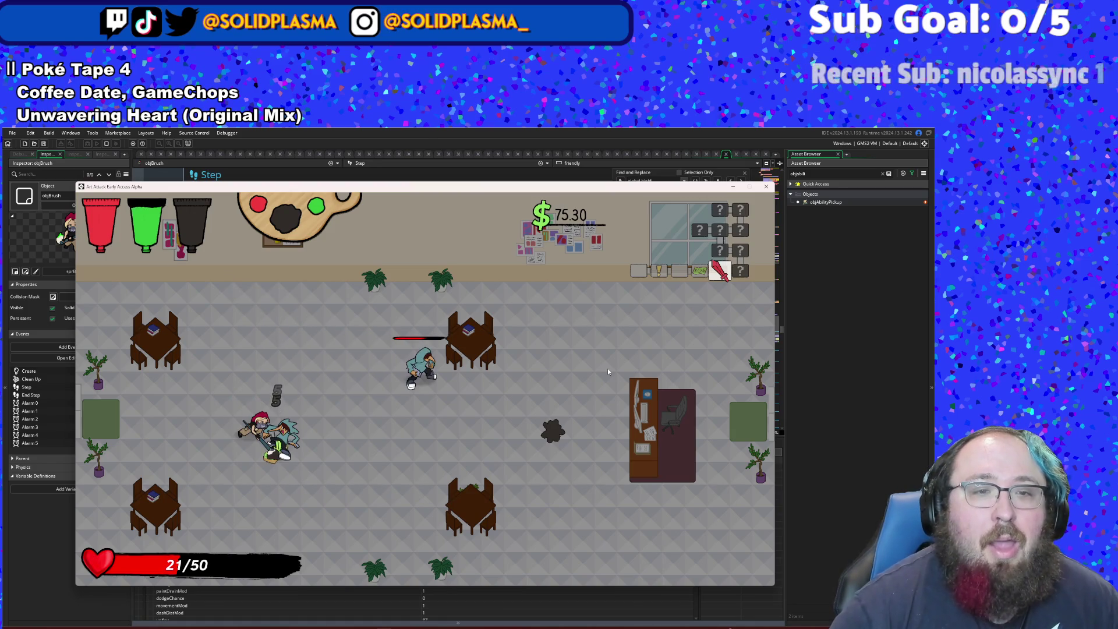
pyautogui.press('d')
pyautogui.press('d')
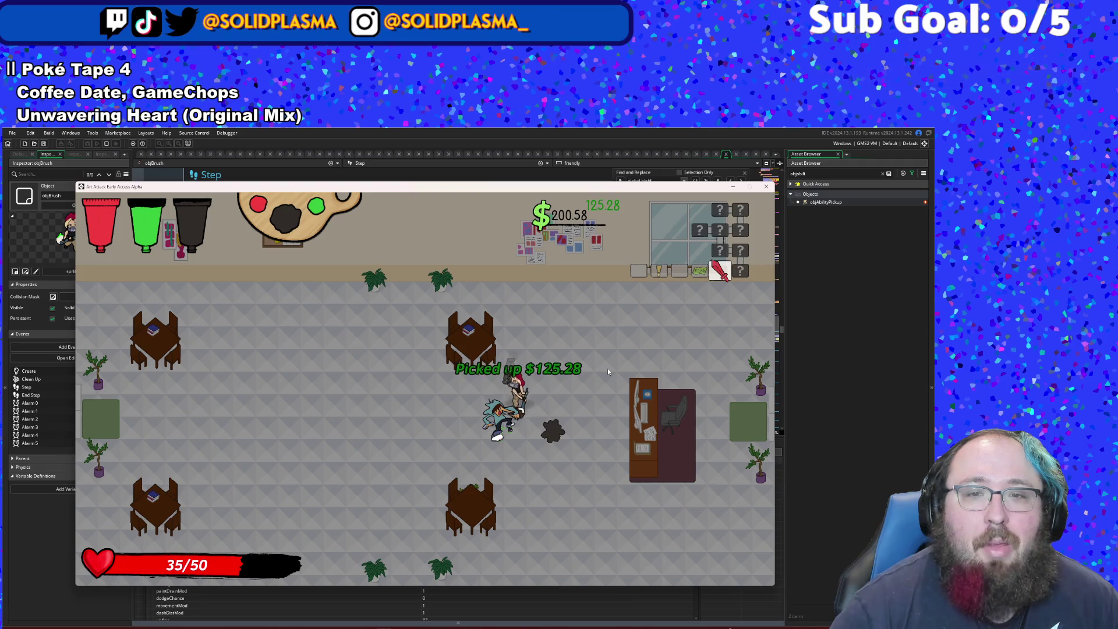
pyautogui.press('a')
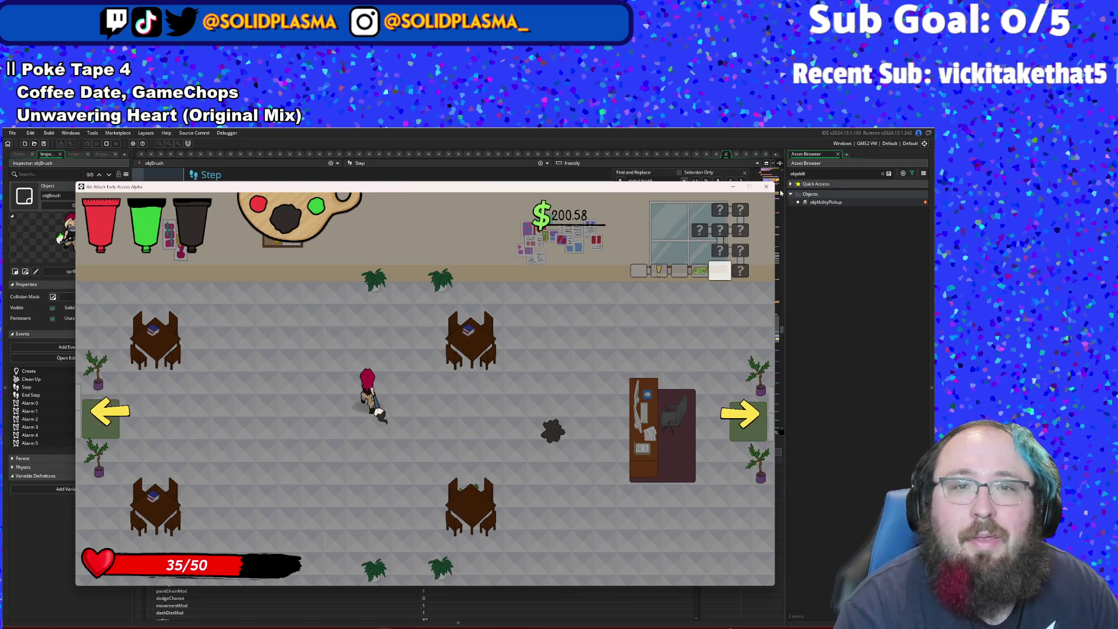
pyautogui.click(767, 187)
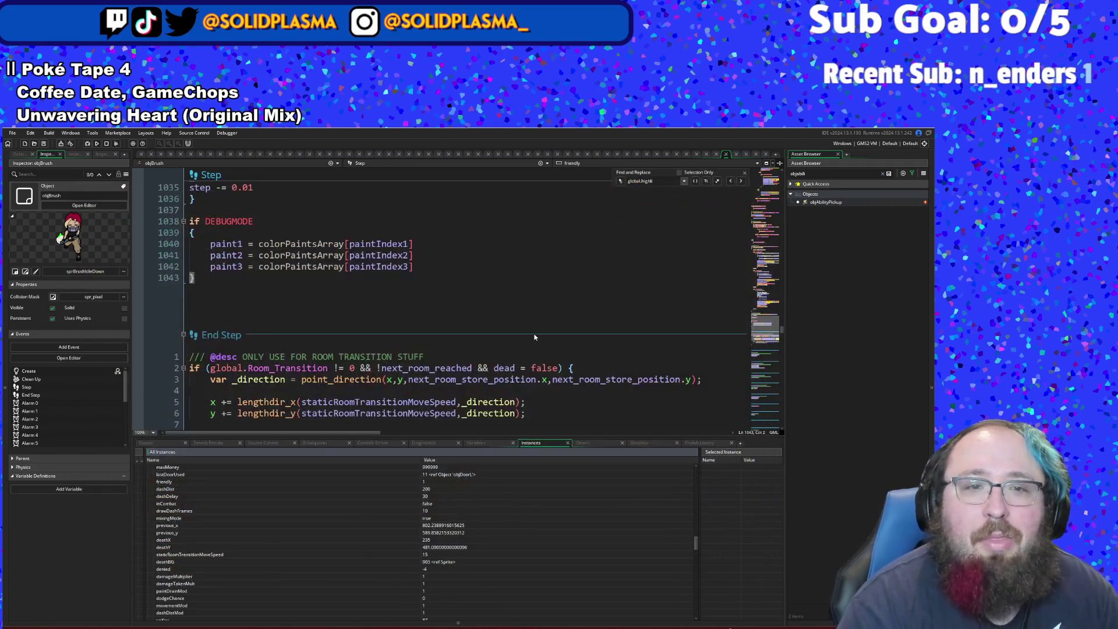
# - Try an asset search for 'clam', then dismiss it back to the code
pyautogui.hotkey('ctrl', 't')
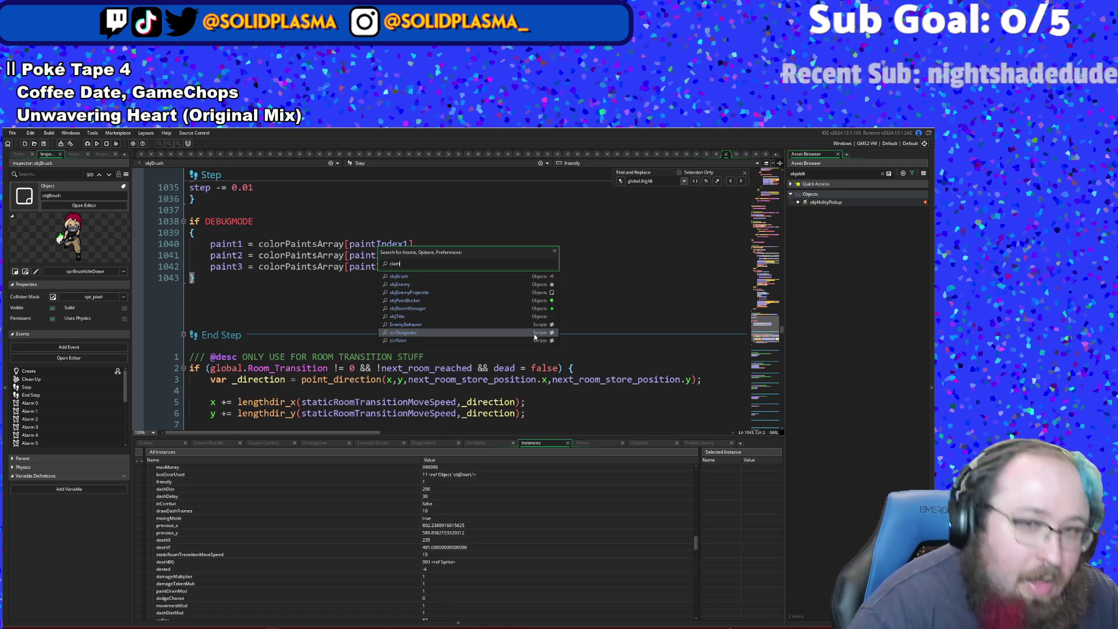
pyautogui.write('clam')
pyautogui.press('BackSpace')
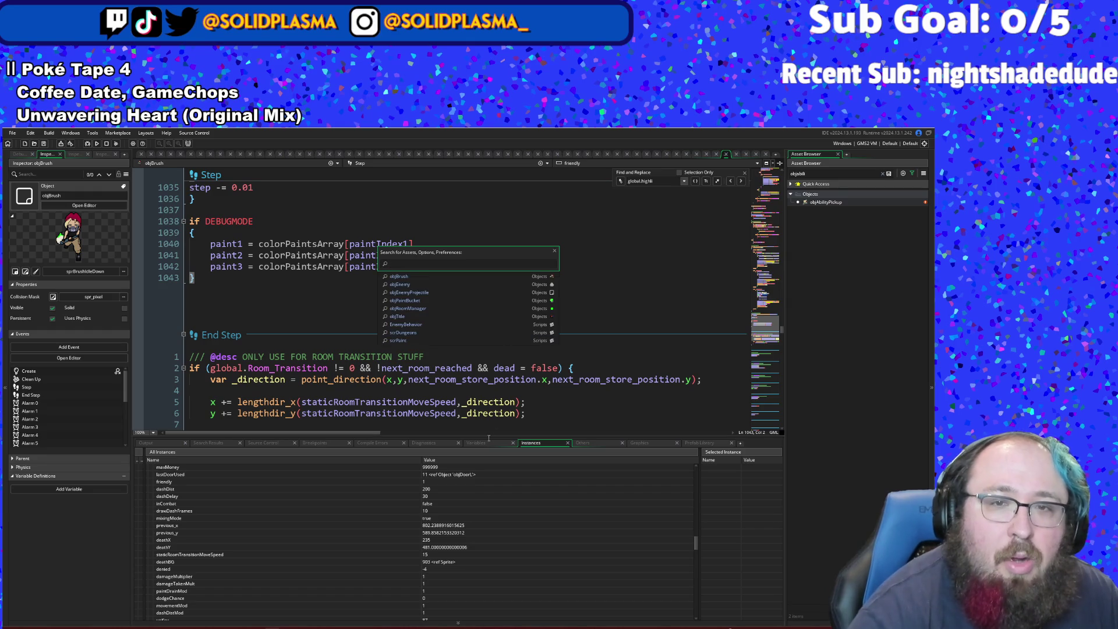
pyautogui.click(462, 396)
# - Find 'cl' in the Step code, then open project-wide Search and Replace
pyautogui.hotkey('ctrl', 'f')
pyautogui.write('cl')
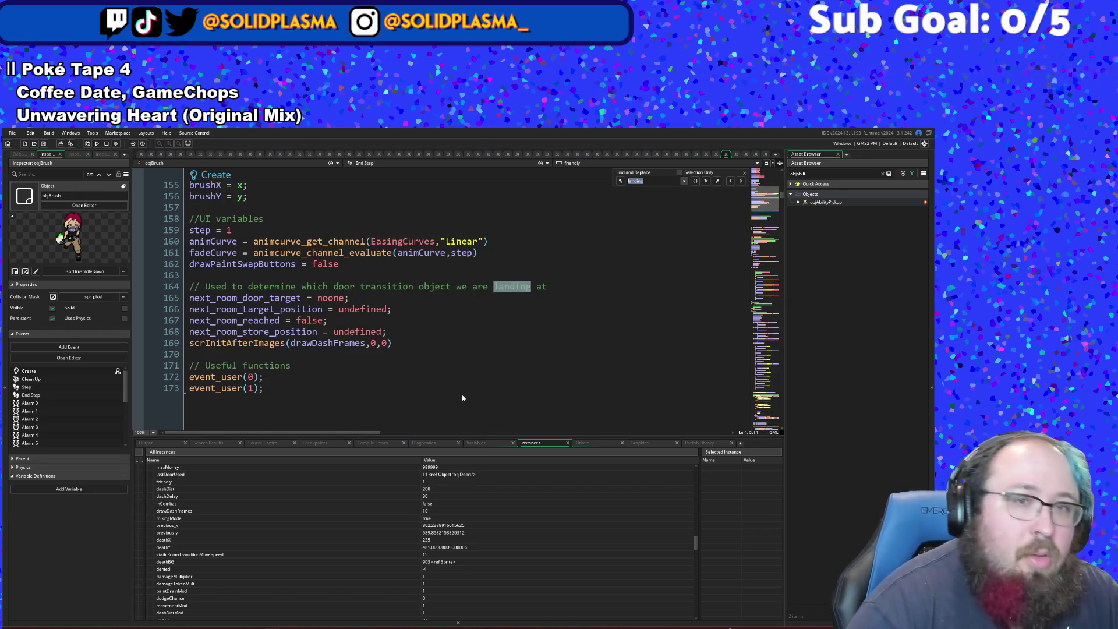
pyautogui.press('Return')
pyautogui.press('BackSpace')
pyautogui.press('BackSpace')
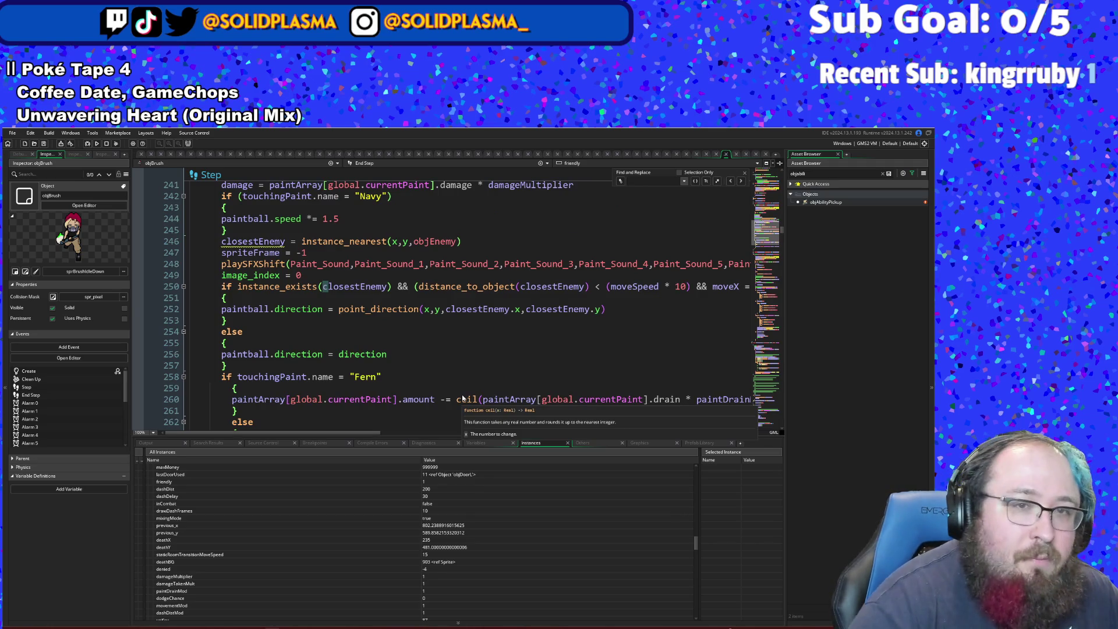
pyautogui.write('clamp')
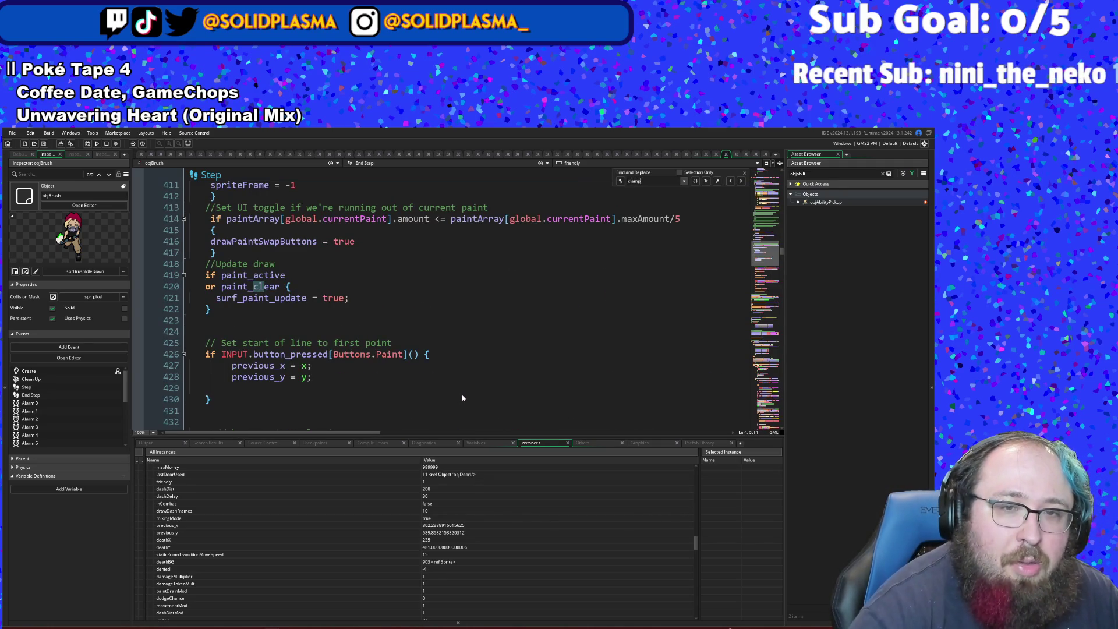
pyautogui.click(462, 387)
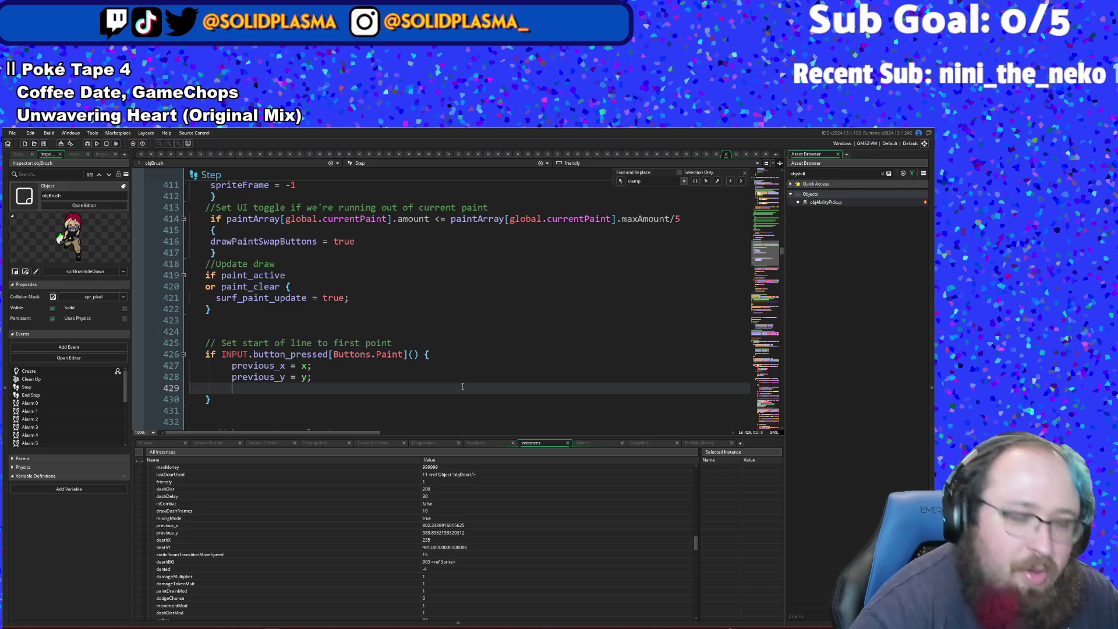
pyautogui.hotkey('ctrl', 'shift', 'f')
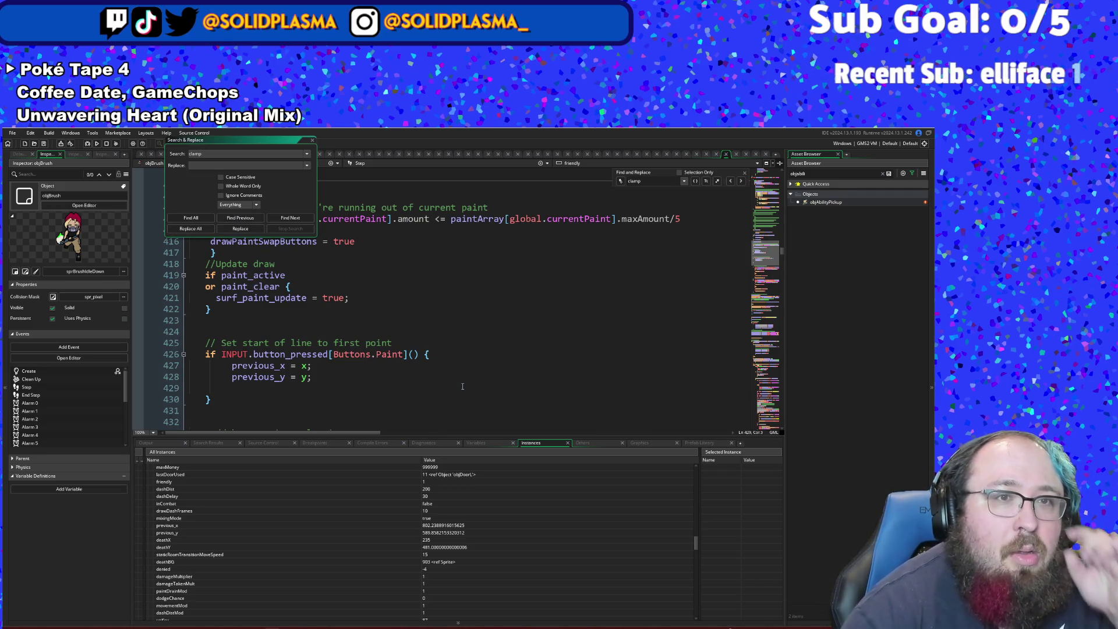
# - Search the whole project for 'clamp', review the 27 matches, close the dialog, and begin a find in the code
pyautogui.click(181, 218)
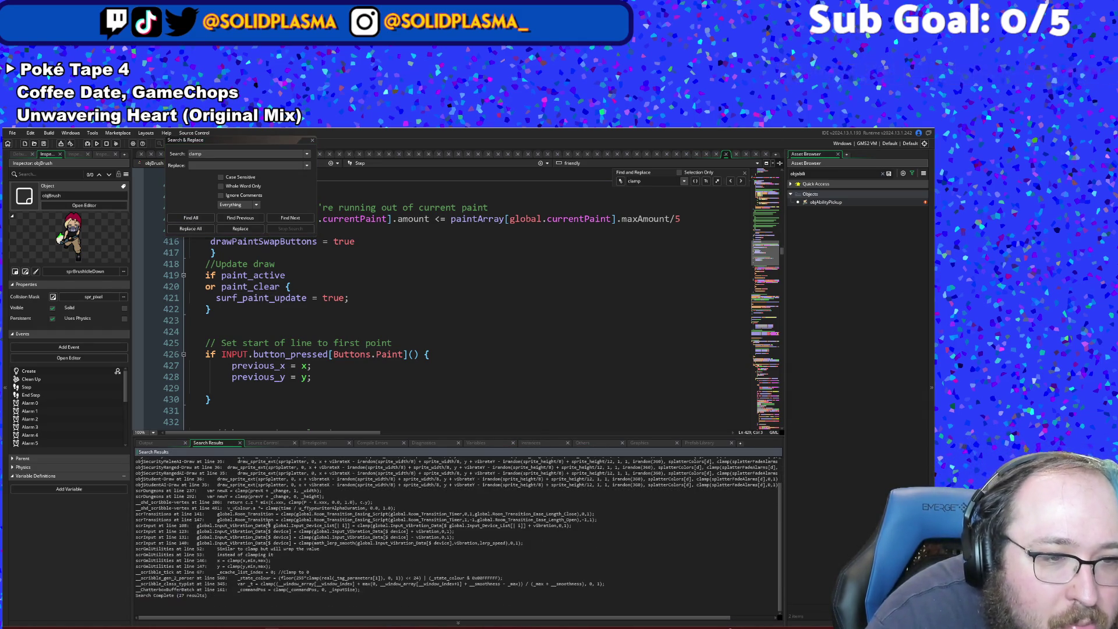
pyautogui.click(309, 411)
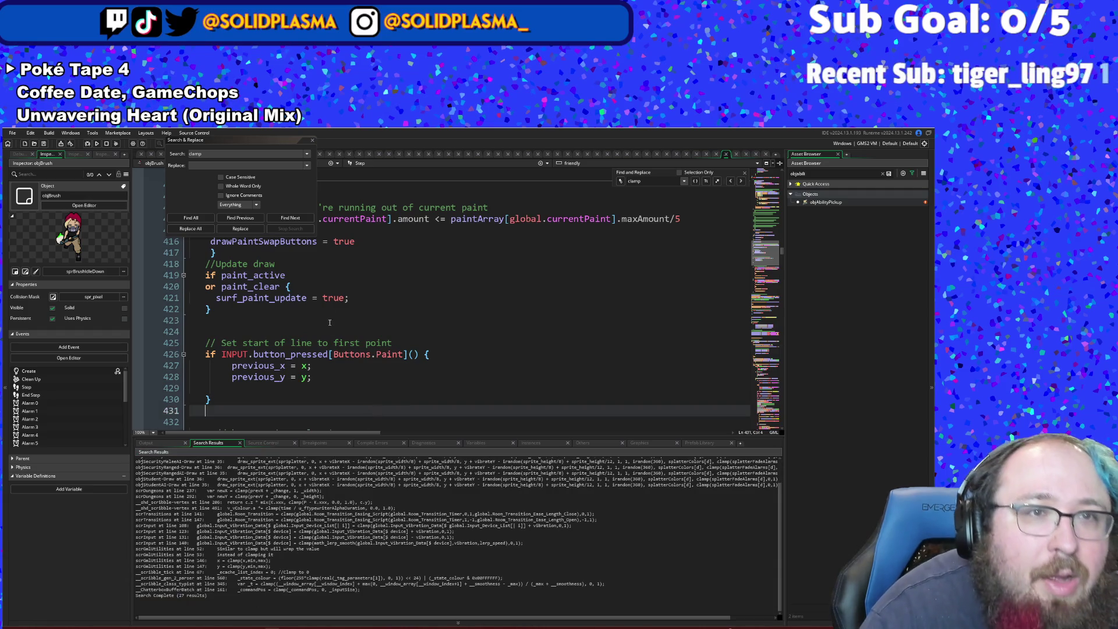
pyautogui.click(312, 140)
pyautogui.click(350, 254)
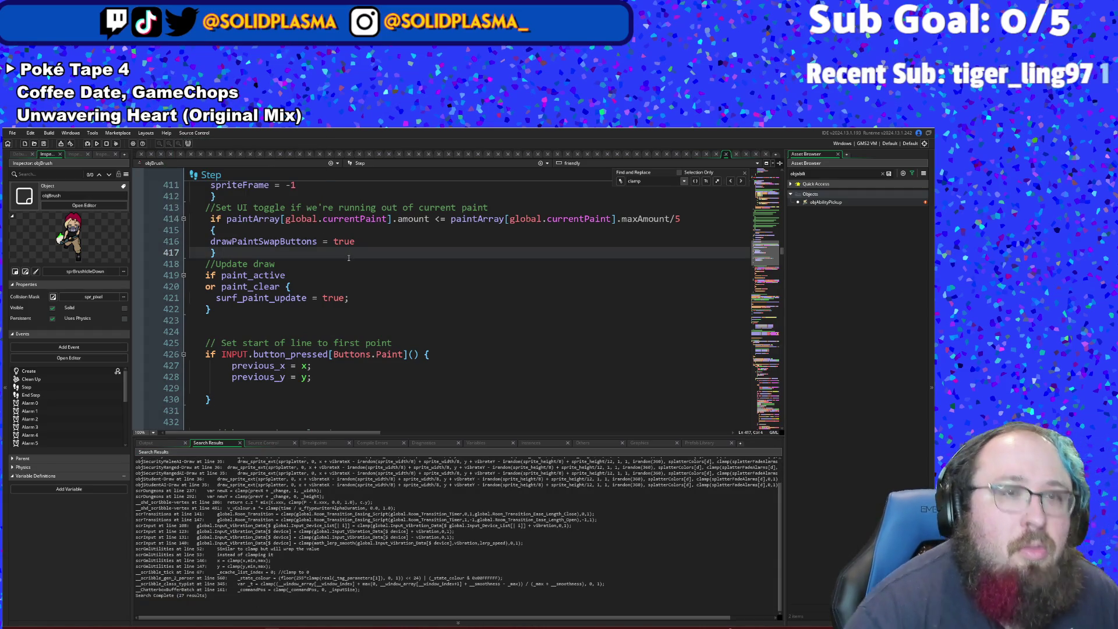
pyautogui.hotkey('ctrl', 'f')
pyautogui.write('cl')
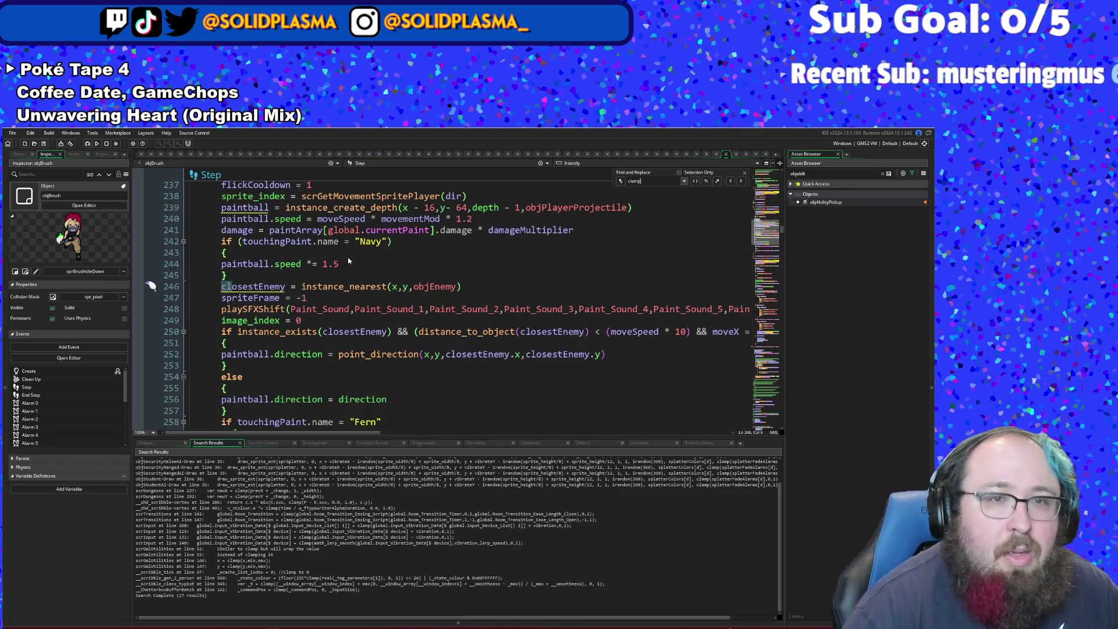
# - Review the objBrush Step code around line 243
pyautogui.click(348, 257)
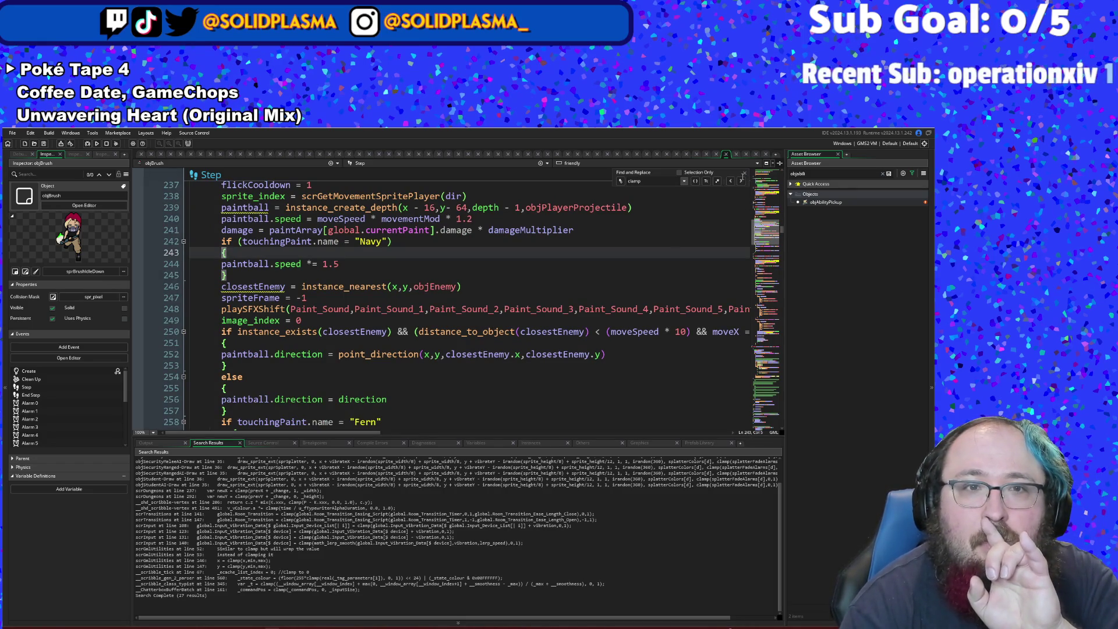
pyautogui.click(742, 174)
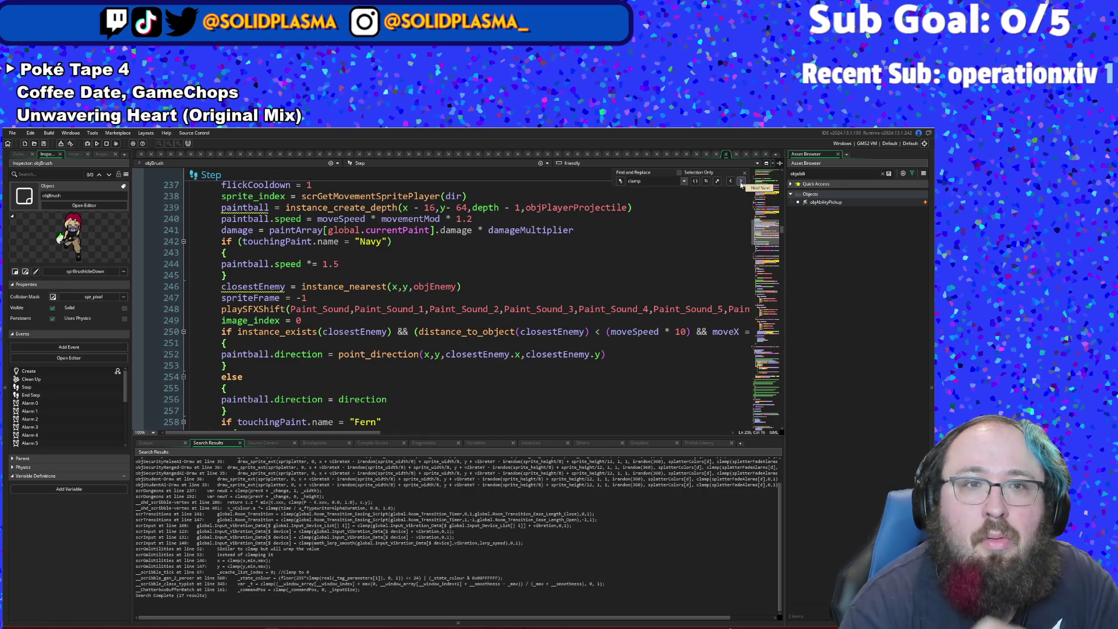
pyautogui.scroll(6, 714, 206)
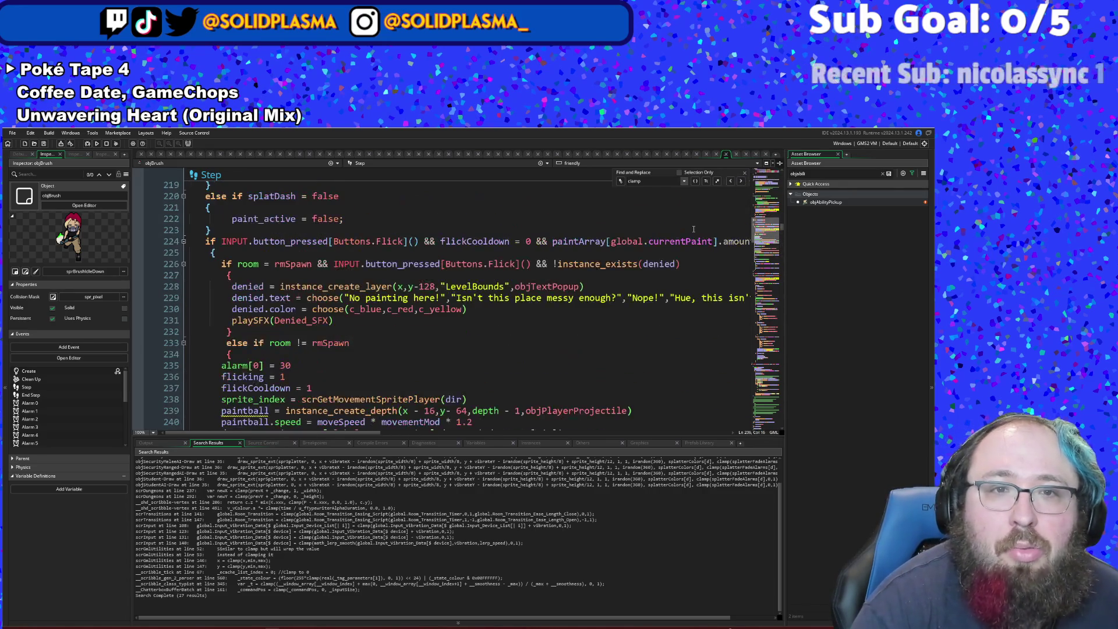
pyautogui.scroll(-4, 693, 229)
pyautogui.click(463, 354)
pyautogui.click(450, 315)
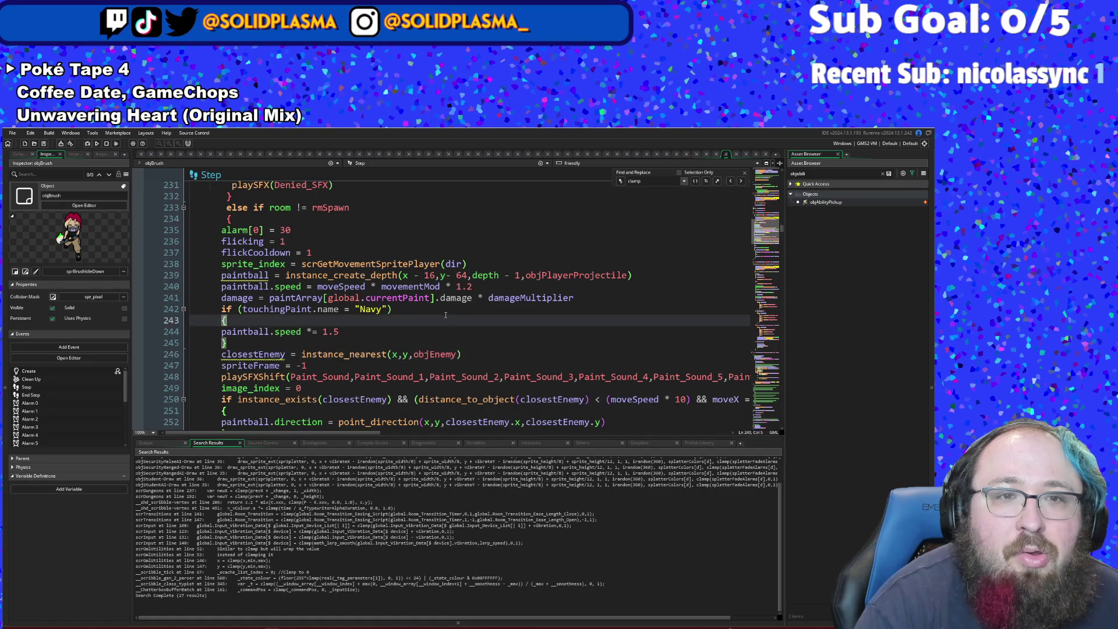
pyautogui.scroll(6, 426, 315)
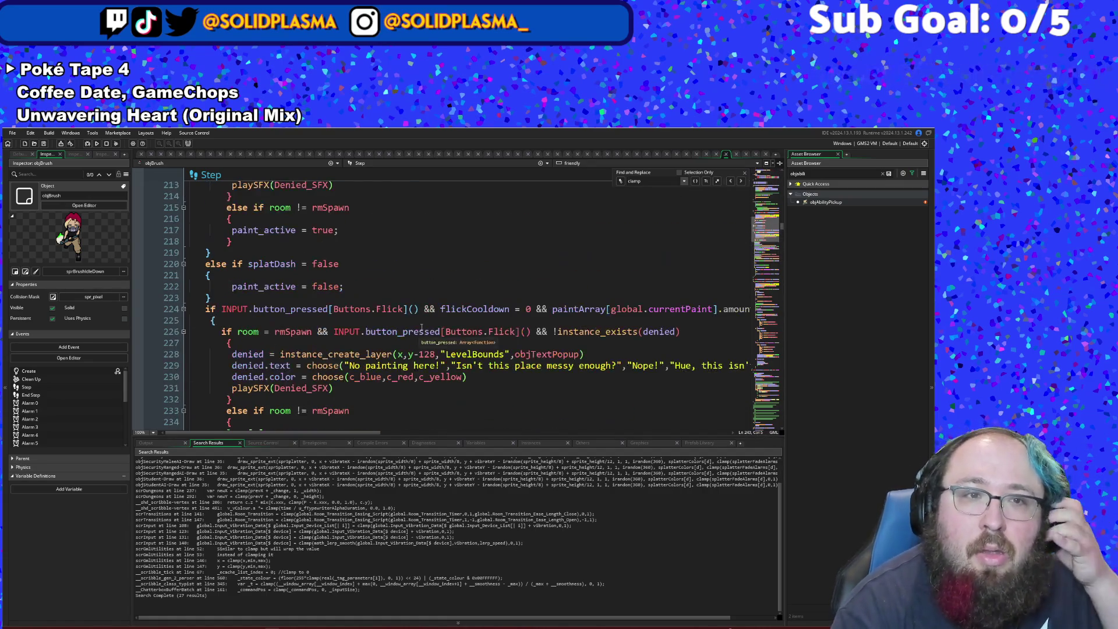
pyautogui.scroll(-18, 421, 328)
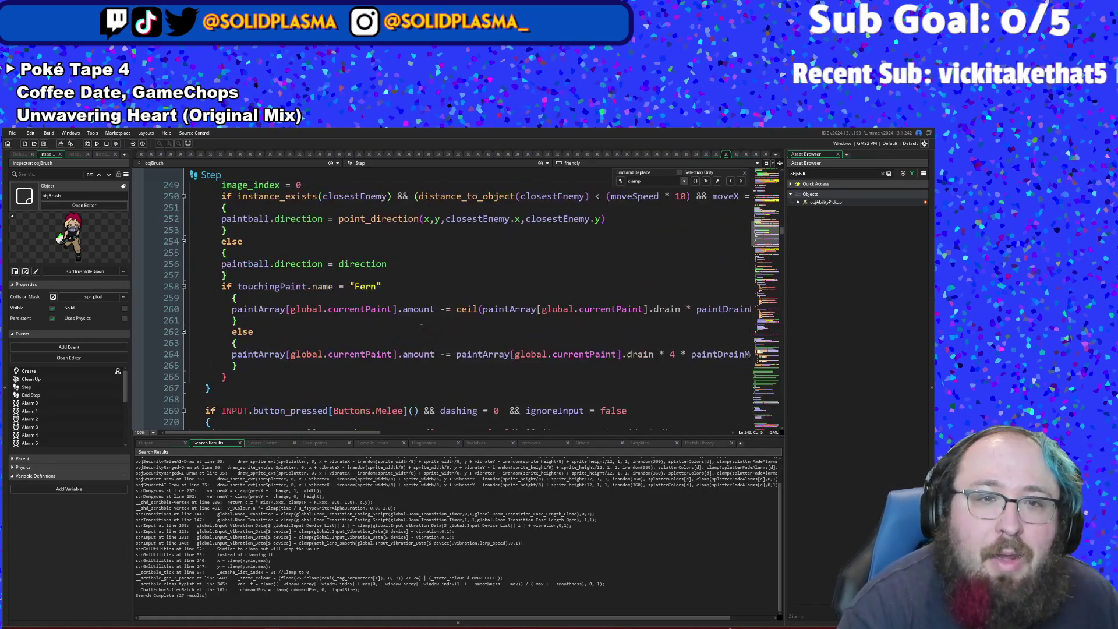
pyautogui.scroll(-12, 424, 315)
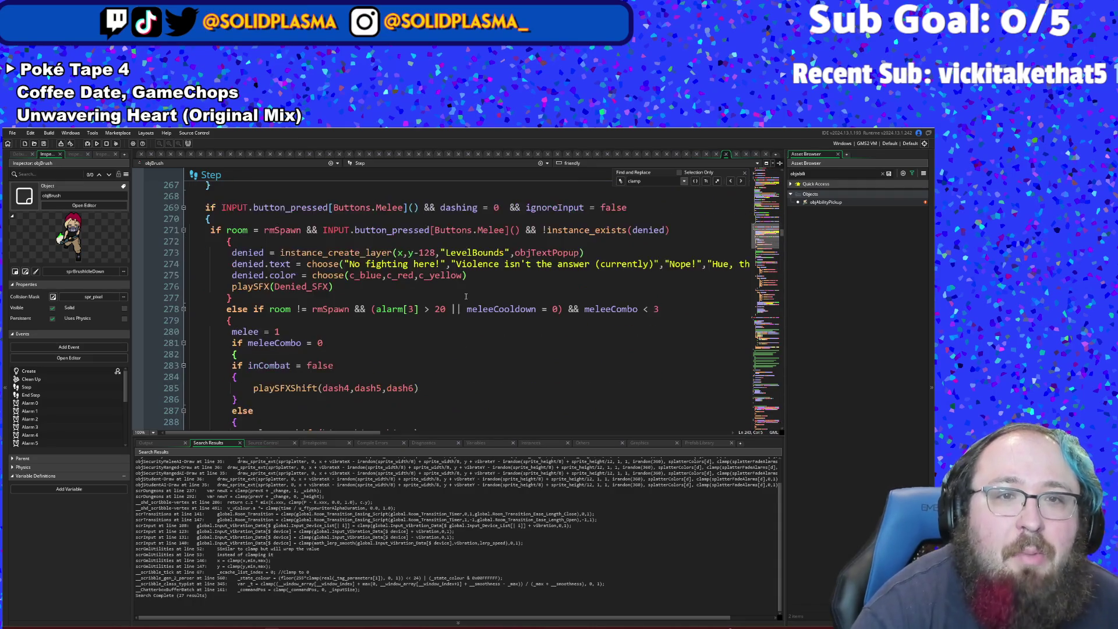
pyautogui.scroll(-10, 466, 296)
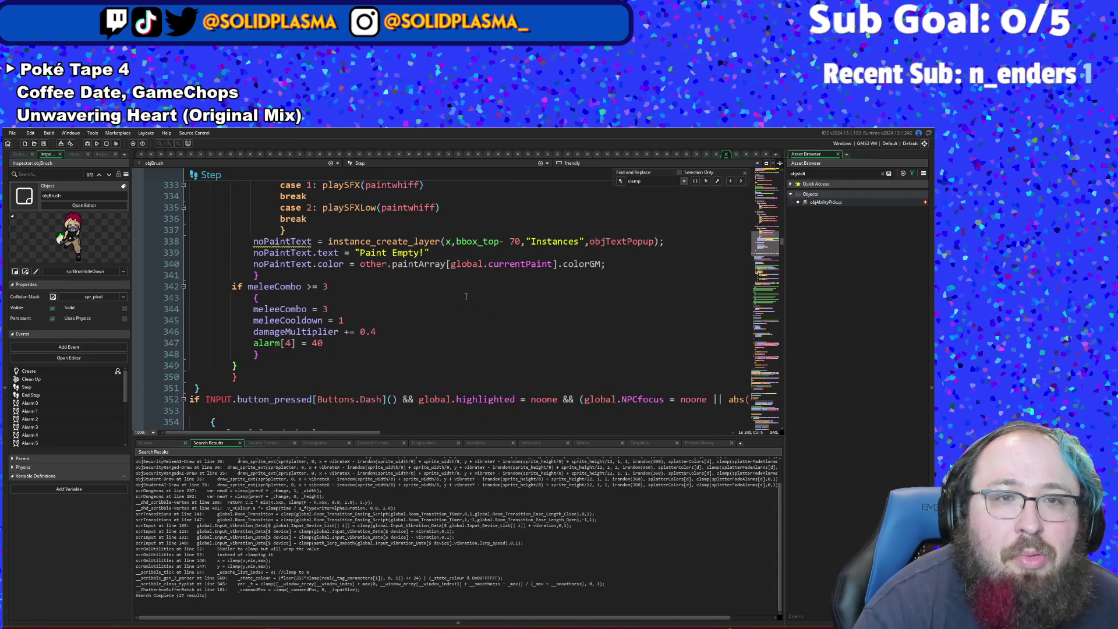
pyautogui.scroll(-18, 465, 296)
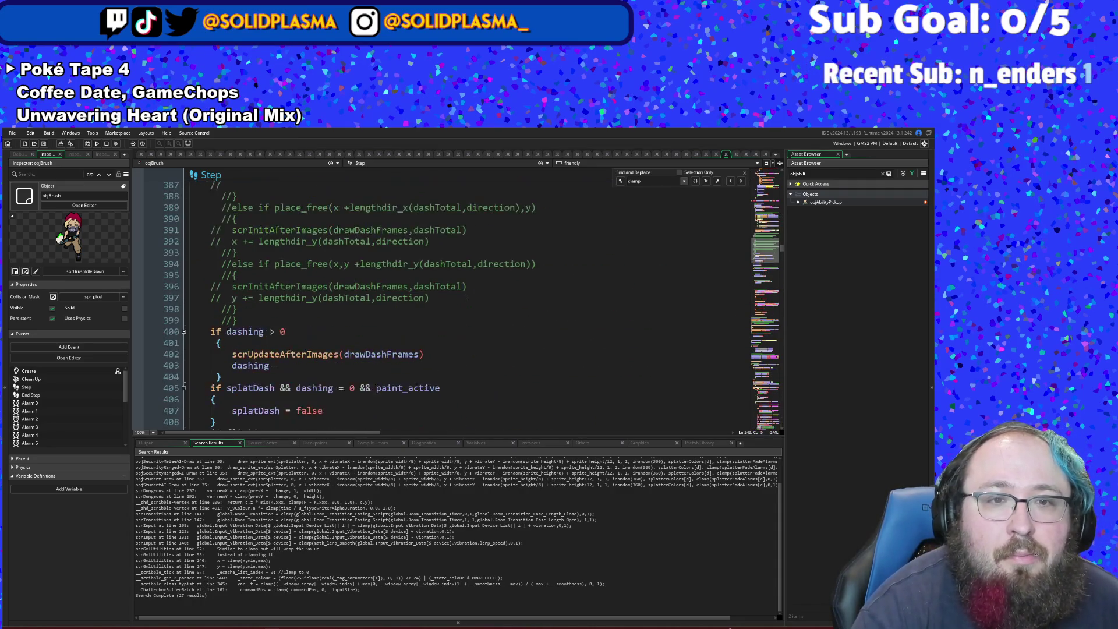
pyautogui.scroll(-8, 466, 296)
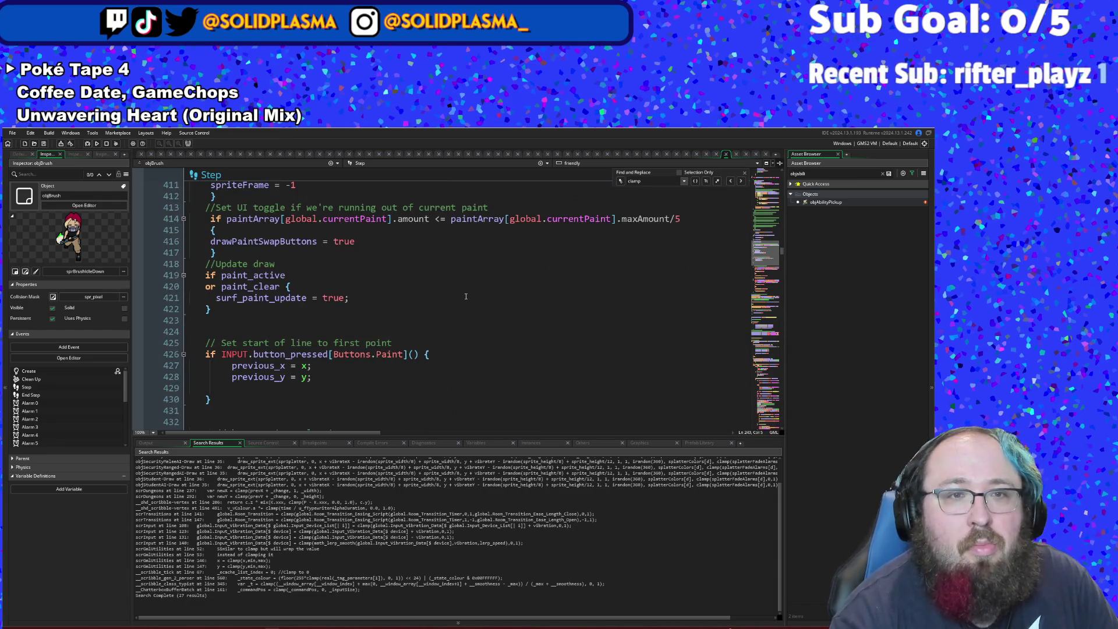
pyautogui.scroll(2, 466, 297)
pyautogui.scroll(-8, 466, 297)
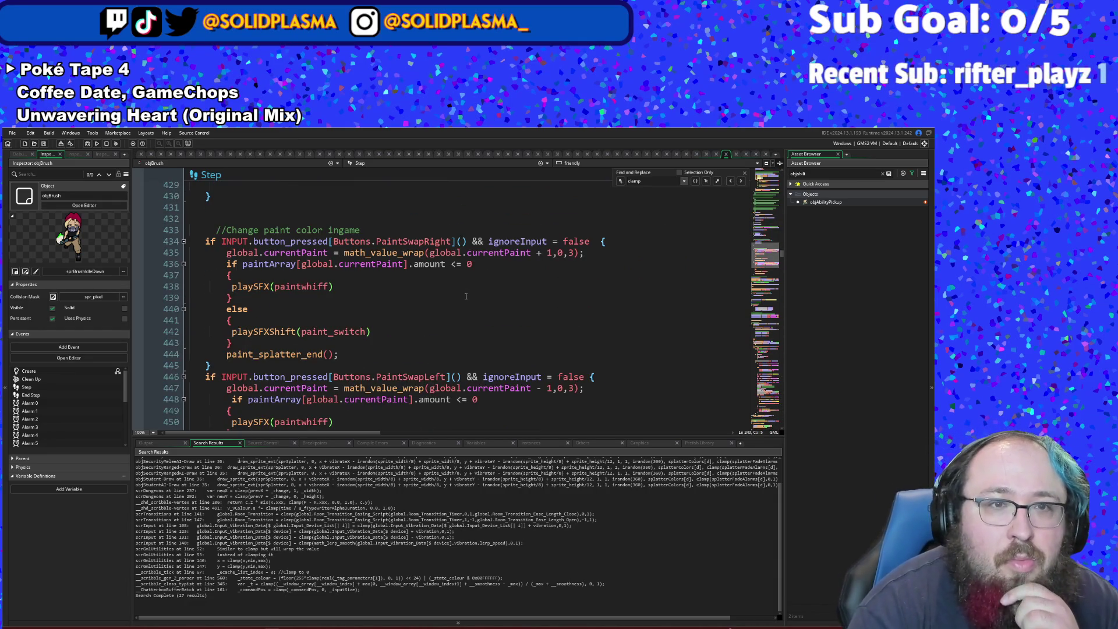
pyautogui.scroll(-10, 466, 296)
pyautogui.scroll(12, 683, 232)
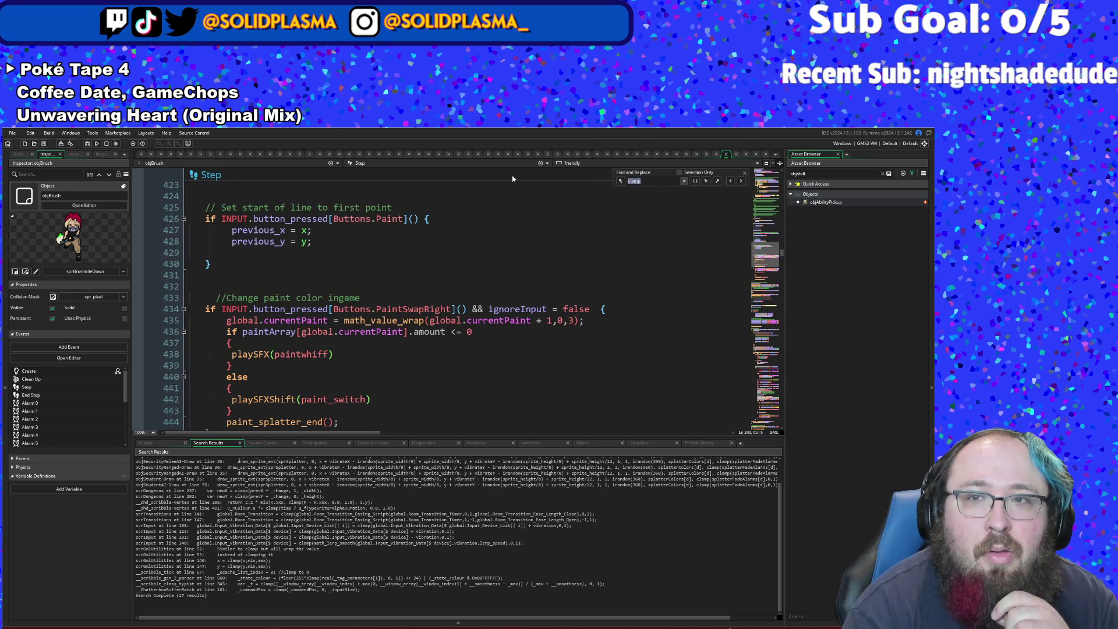
# - Find 'take' in the Step code and inspect the damageTaken formula on line 645
pyautogui.write('take')
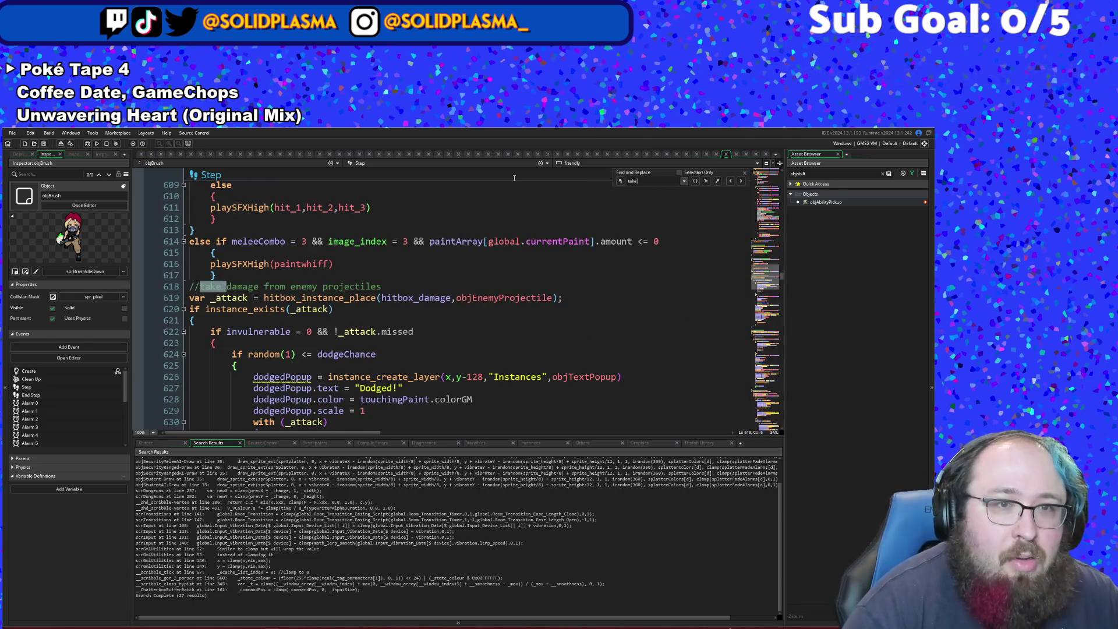
pyautogui.scroll(-4, 498, 297)
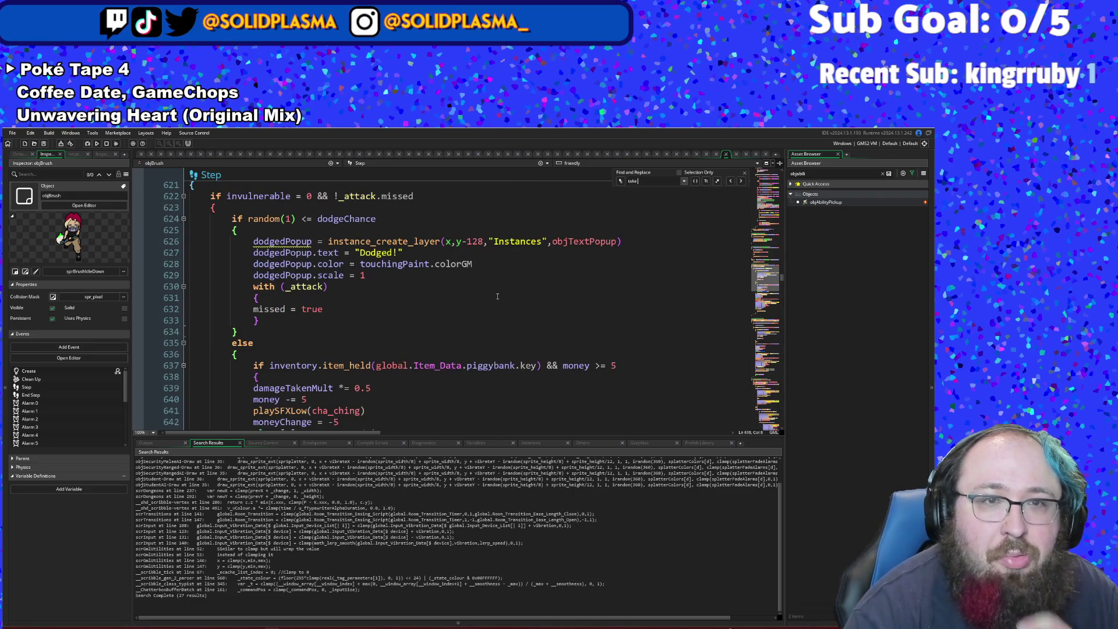
pyautogui.click(498, 296)
pyautogui.scroll(-6, 498, 296)
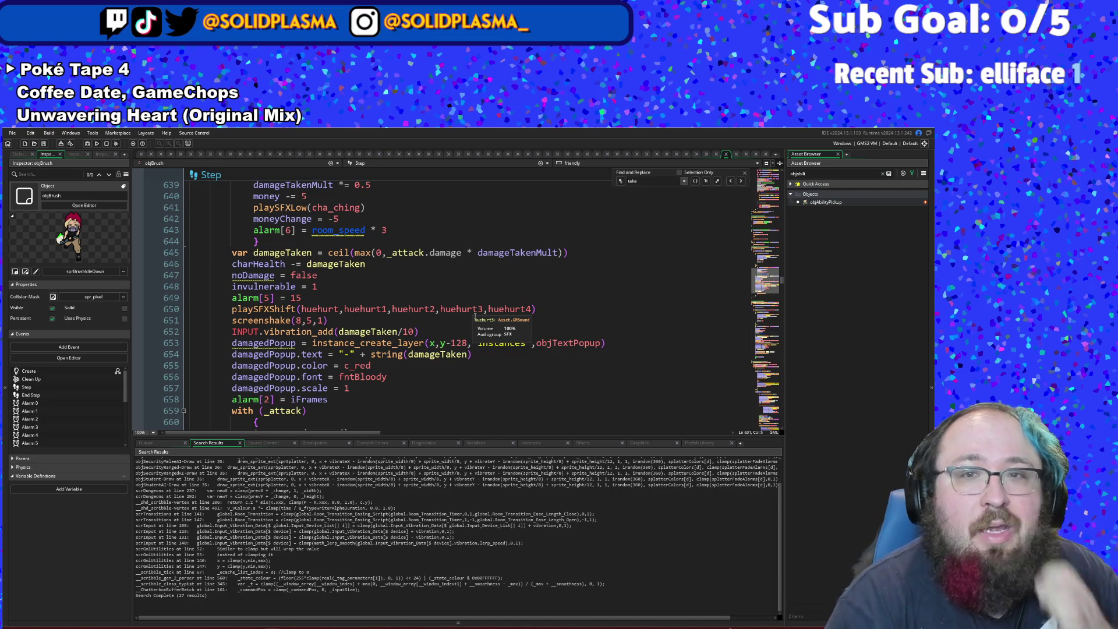
pyautogui.scroll(4, 475, 316)
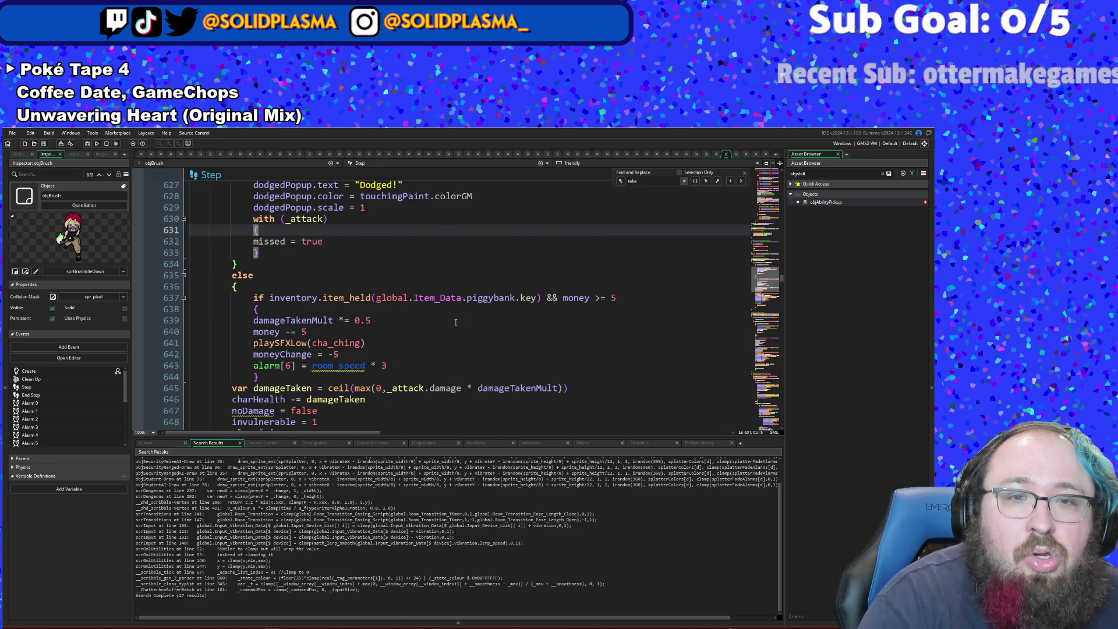
pyautogui.scroll(-2, 454, 321)
pyautogui.click(457, 321)
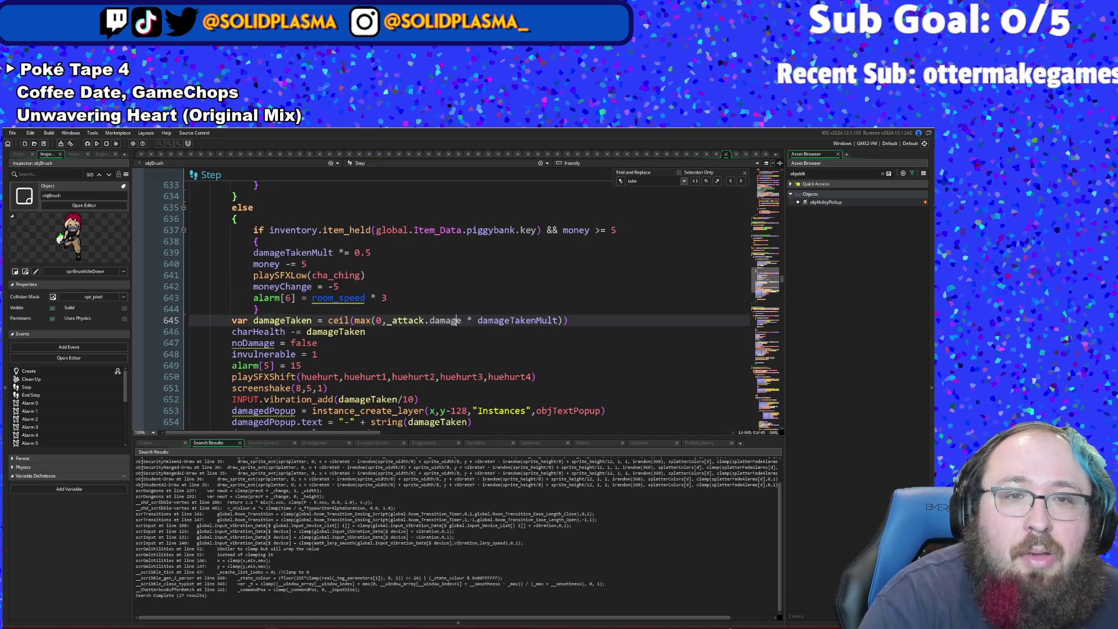
pyautogui.click(373, 333)
pyautogui.click(377, 325)
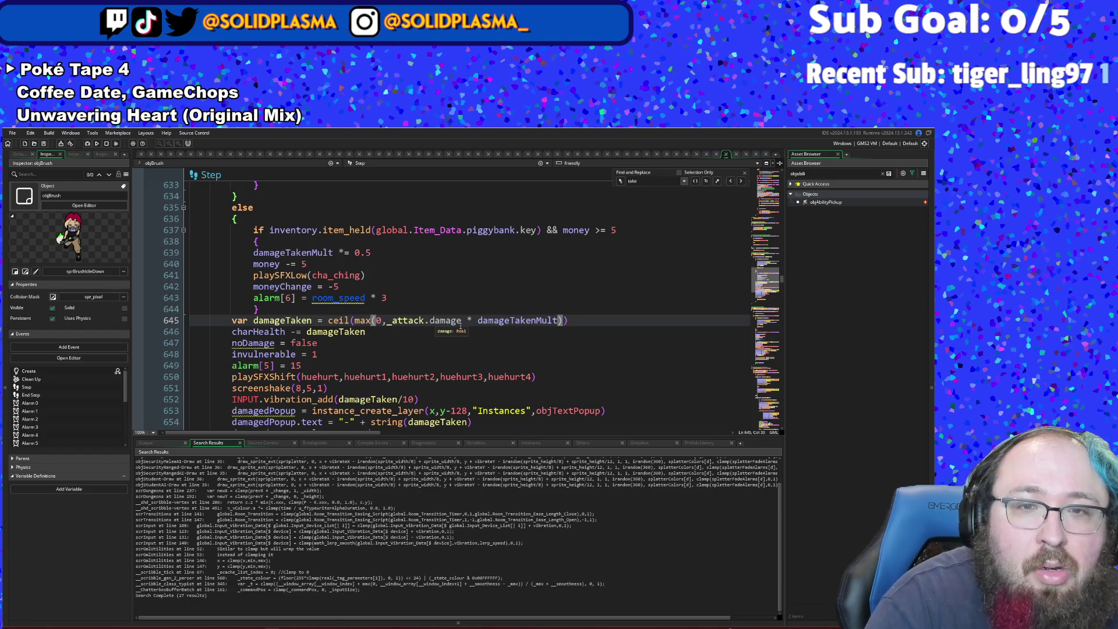
pyautogui.click(473, 322)
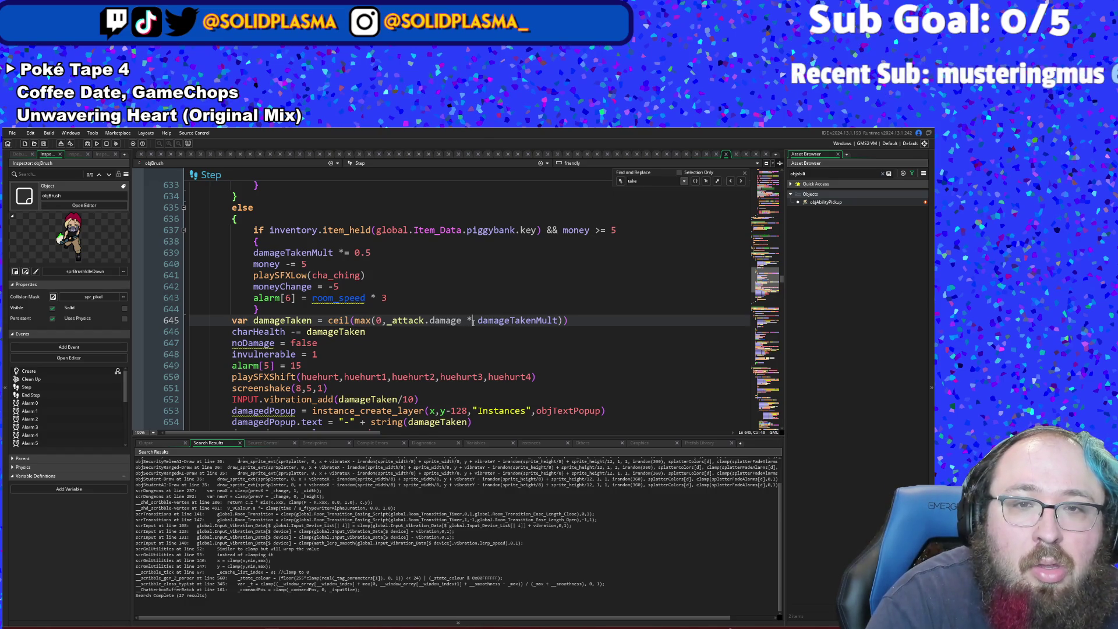
pyautogui.scroll(2, 473, 322)
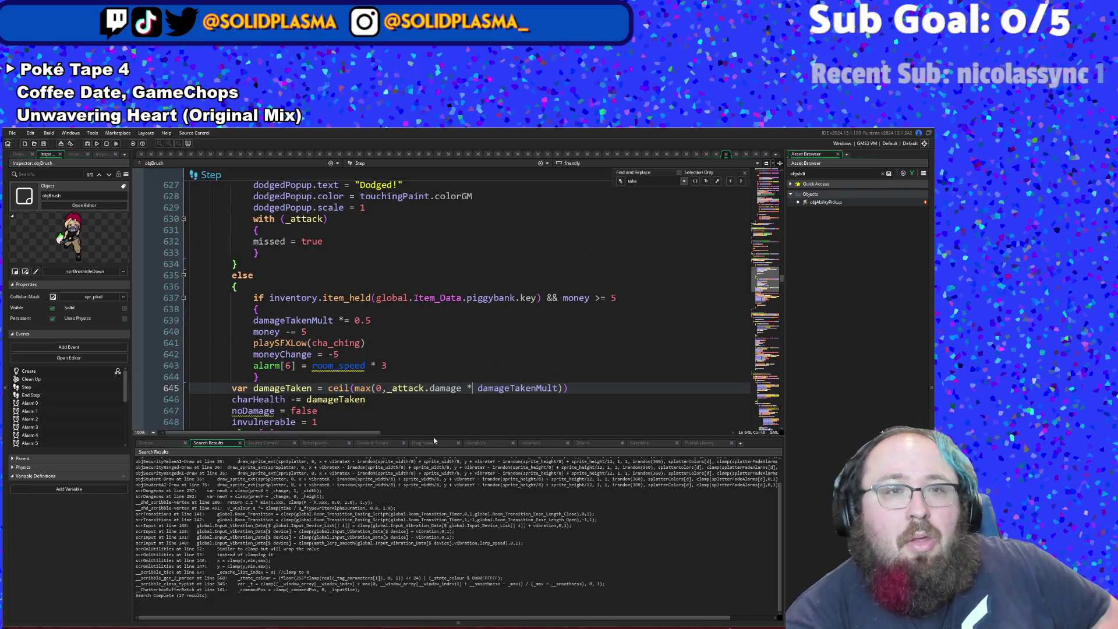
# - Change max(1, to max(0, in the enemy damage formula on line 700
pyautogui.click(731, 183)
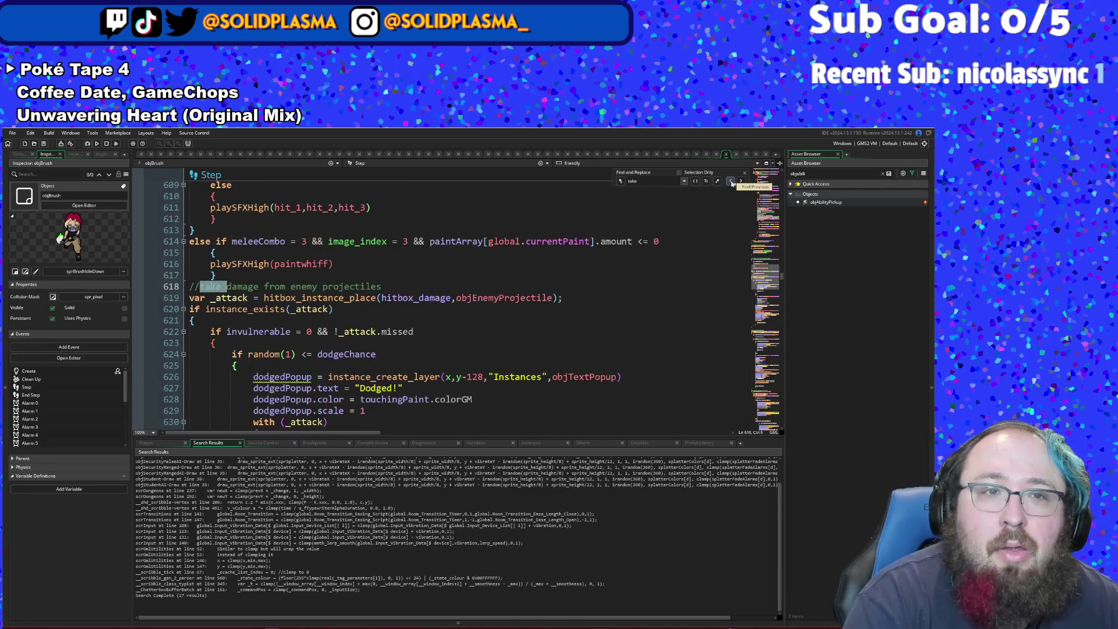
pyautogui.click(731, 182)
pyautogui.scroll(-8, 593, 308)
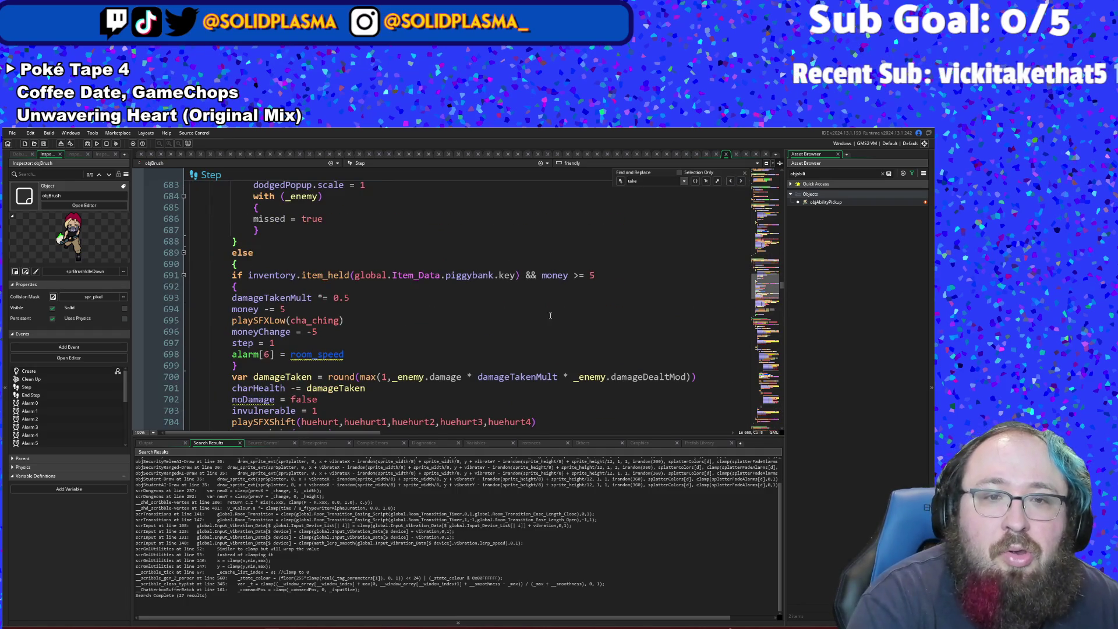
pyautogui.click(387, 377)
pyautogui.press('BackSpace')
pyautogui.write('0')
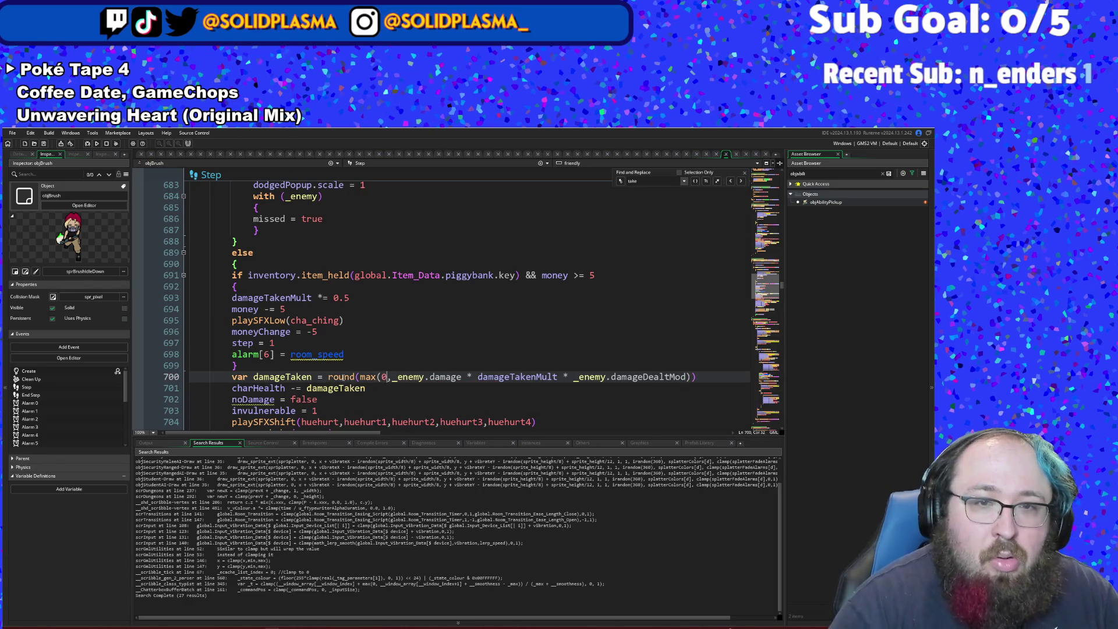
pyautogui.scroll(-12, 345, 366)
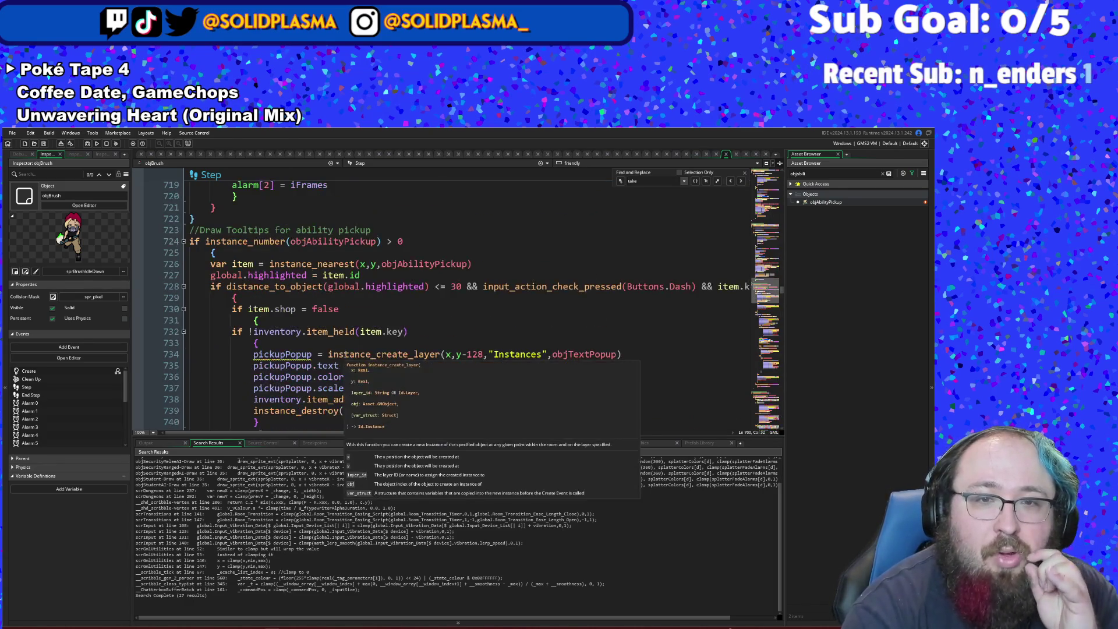
# - Return to the line-645 damageTaken calculation and place the caret after ceil
pyautogui.click(731, 182)
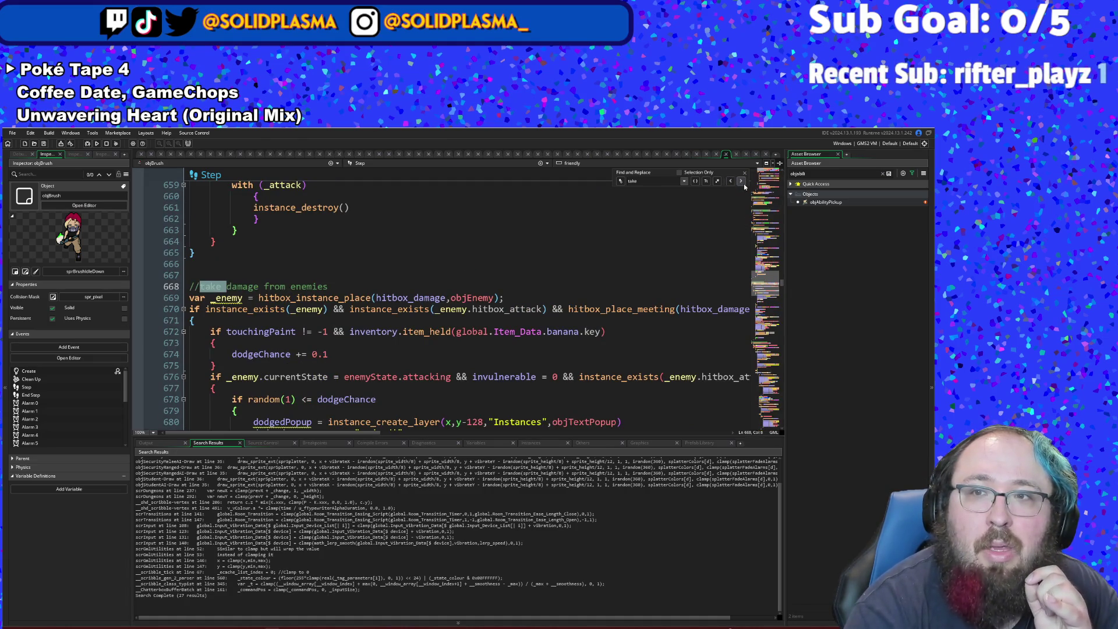
pyautogui.click(744, 185)
pyautogui.scroll(-6, 590, 247)
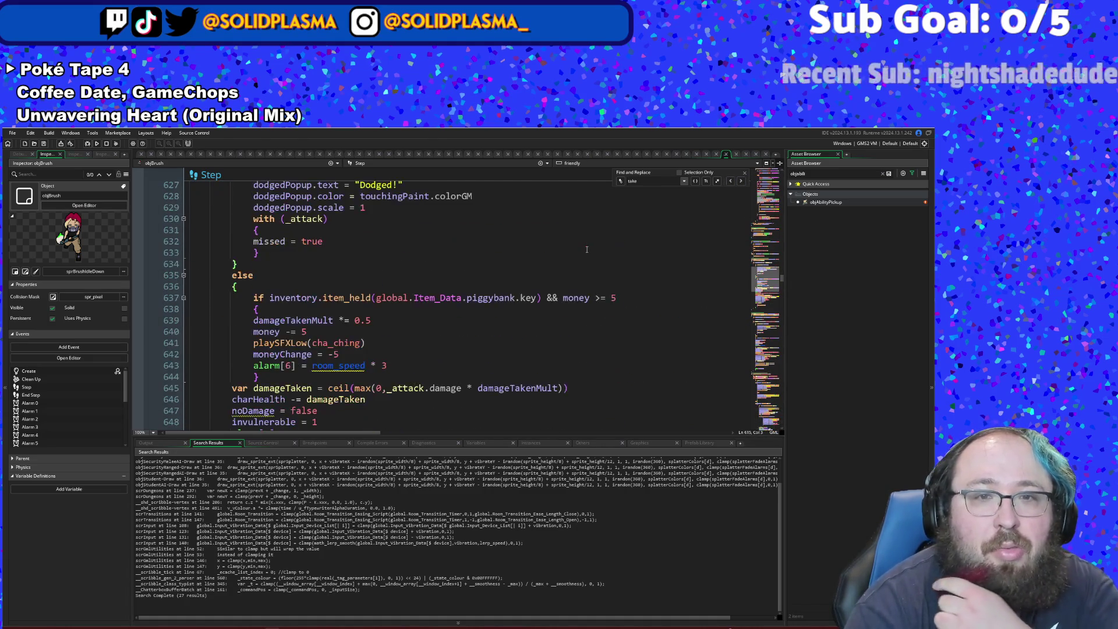
pyautogui.moveTo(463, 298)
pyautogui.scroll(2, 463, 297)
pyautogui.scroll(-6, 463, 297)
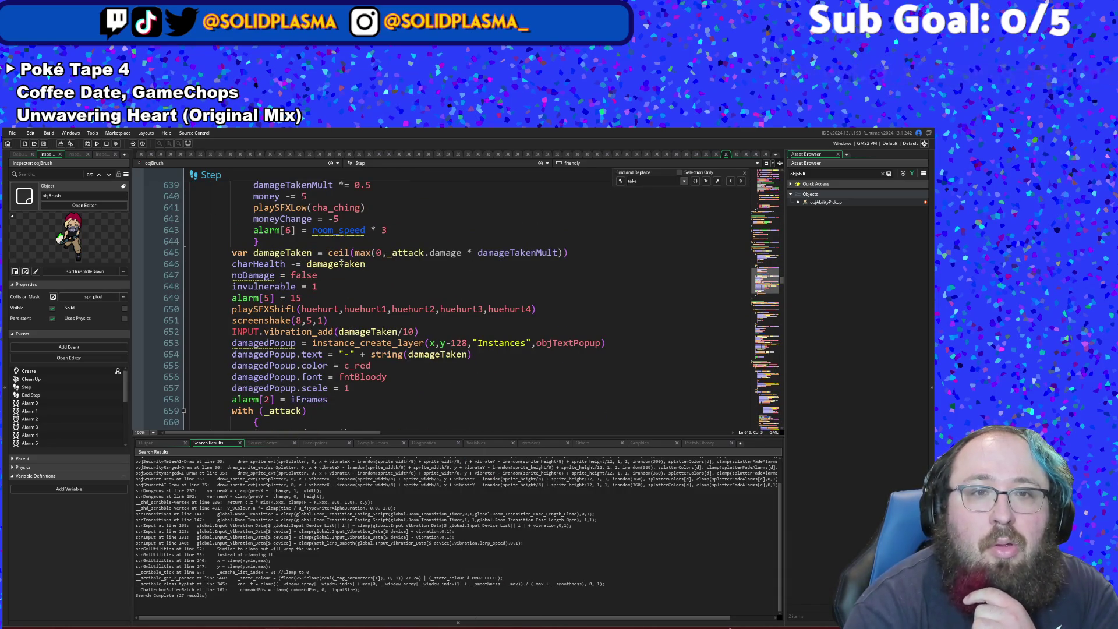
pyautogui.click(344, 263)
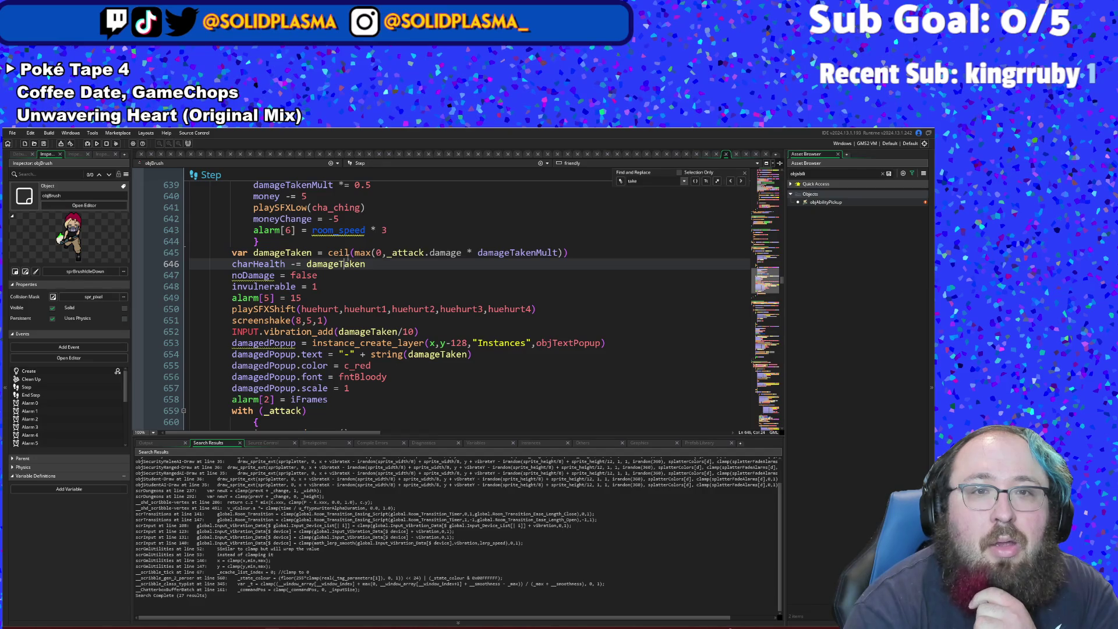
pyautogui.click(350, 252)
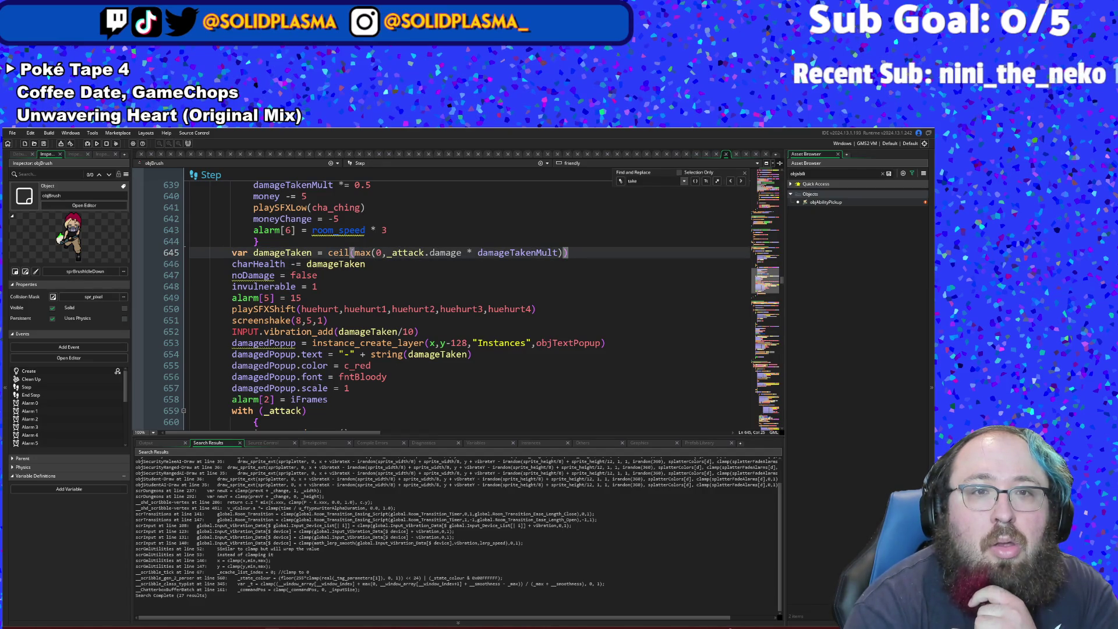
# - Replace ceil with round in the line-645 damageTaken formula
pyautogui.press('BackSpace')
pyautogui.press('BackSpace')
pyautogui.press('BackSpace')
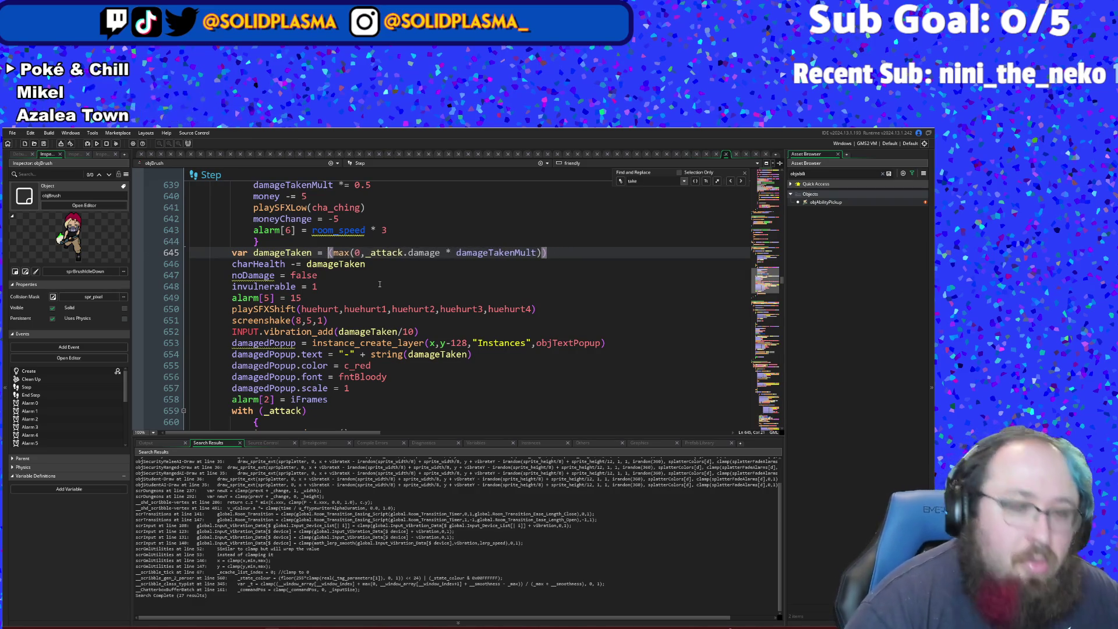
pyautogui.write('round')
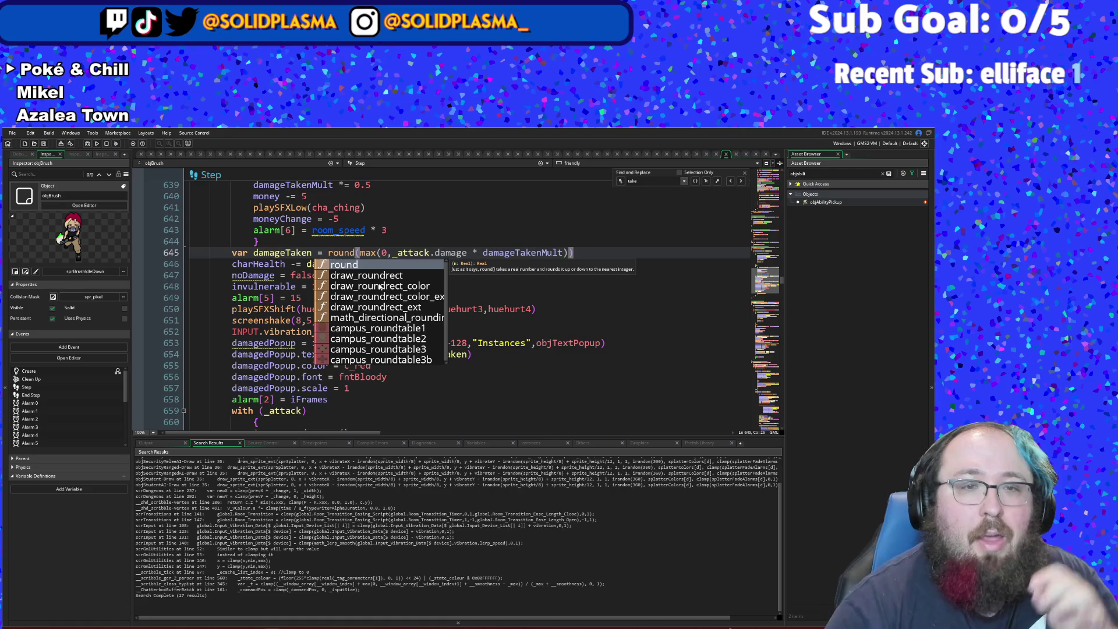
pyautogui.click(371, 317)
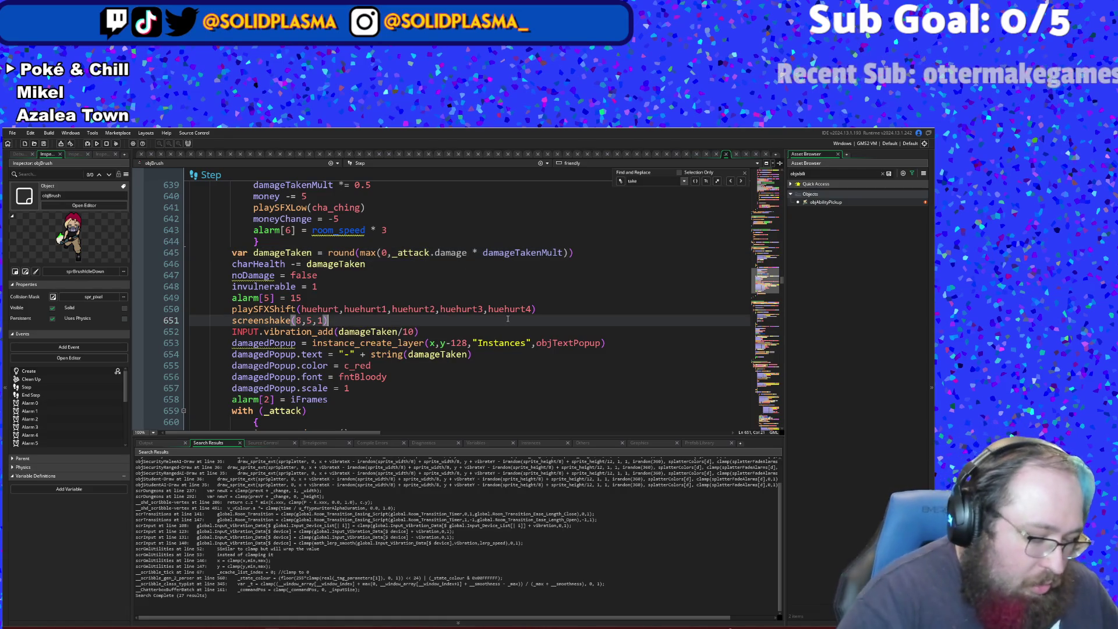
# - Open the EnemyBehavior script through the asset search (Ctrl+T)
pyautogui.hotkey('ctrl', 't')
pyautogui.write('objenem')
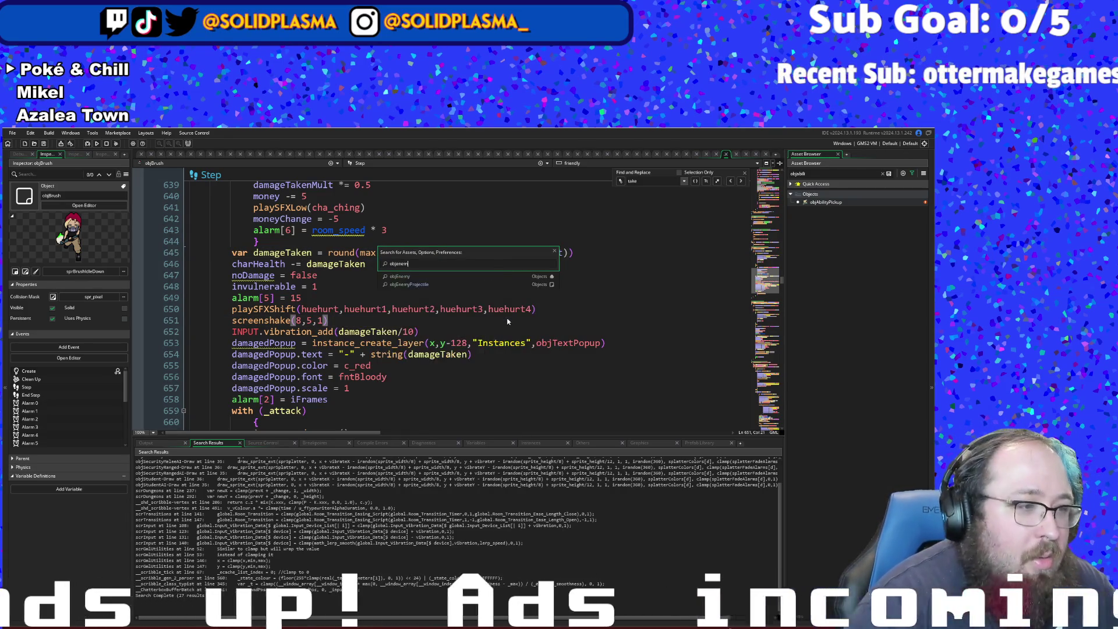
pyautogui.press('BackSpace')
pyautogui.press('BackSpace')
pyautogui.press('BackSpace')
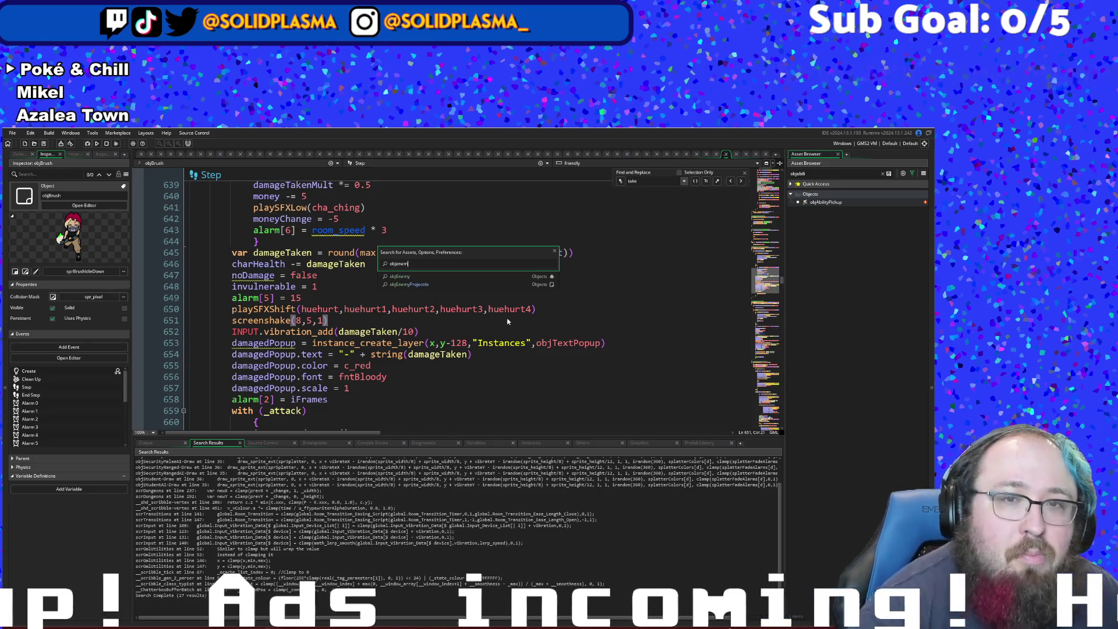
pyautogui.write('e')
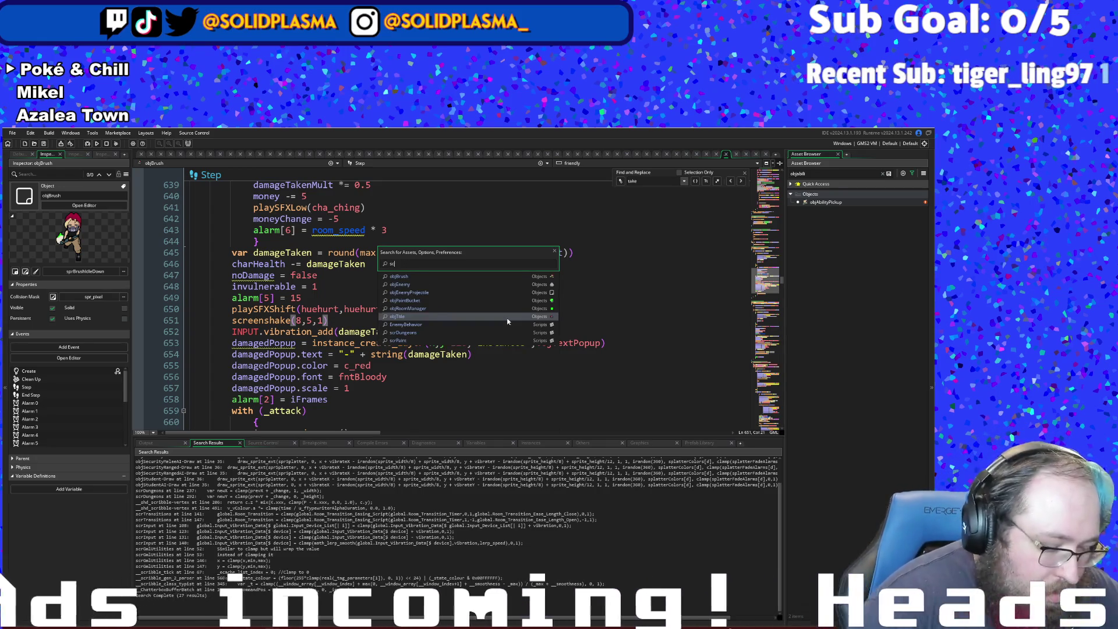
pyautogui.write('ndmybe')
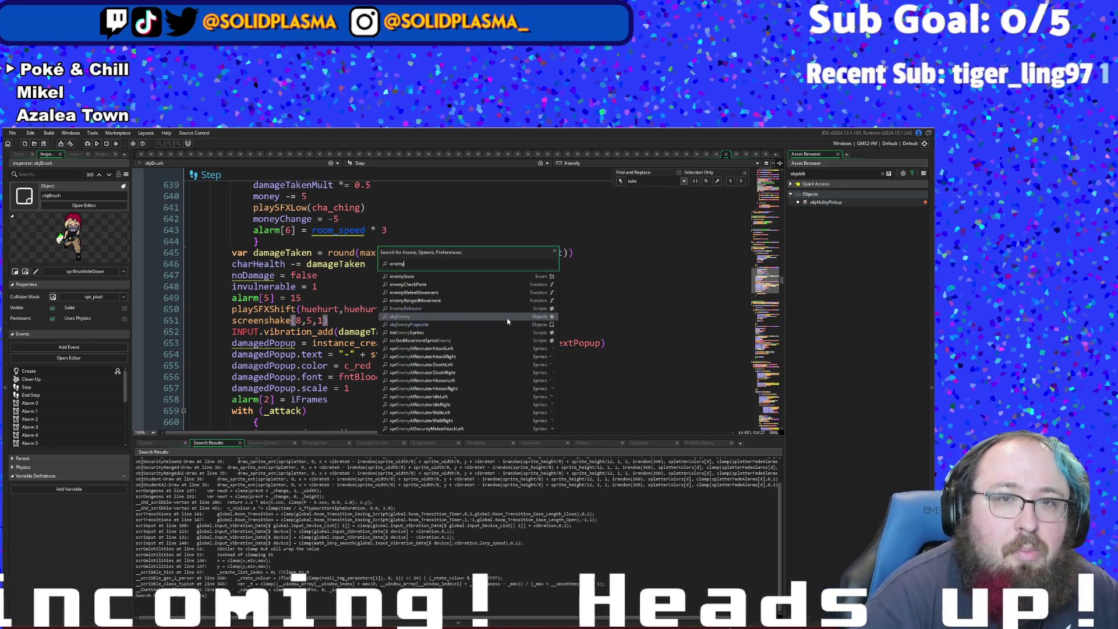
pyautogui.press('Return')
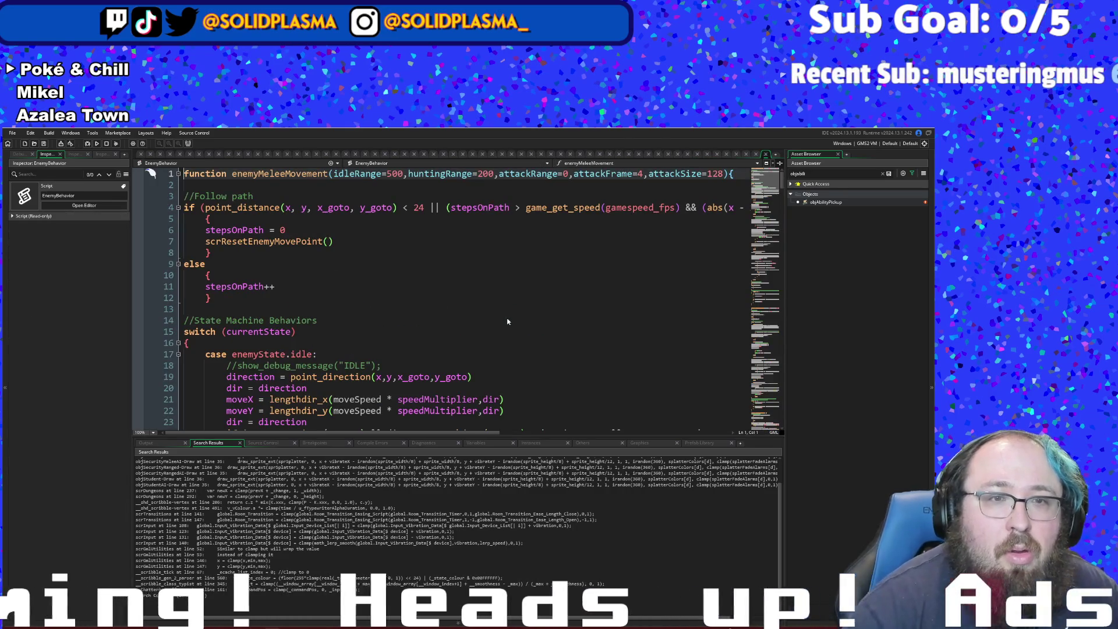
pyautogui.click(564, 264)
pyautogui.scroll(-20, 563, 285)
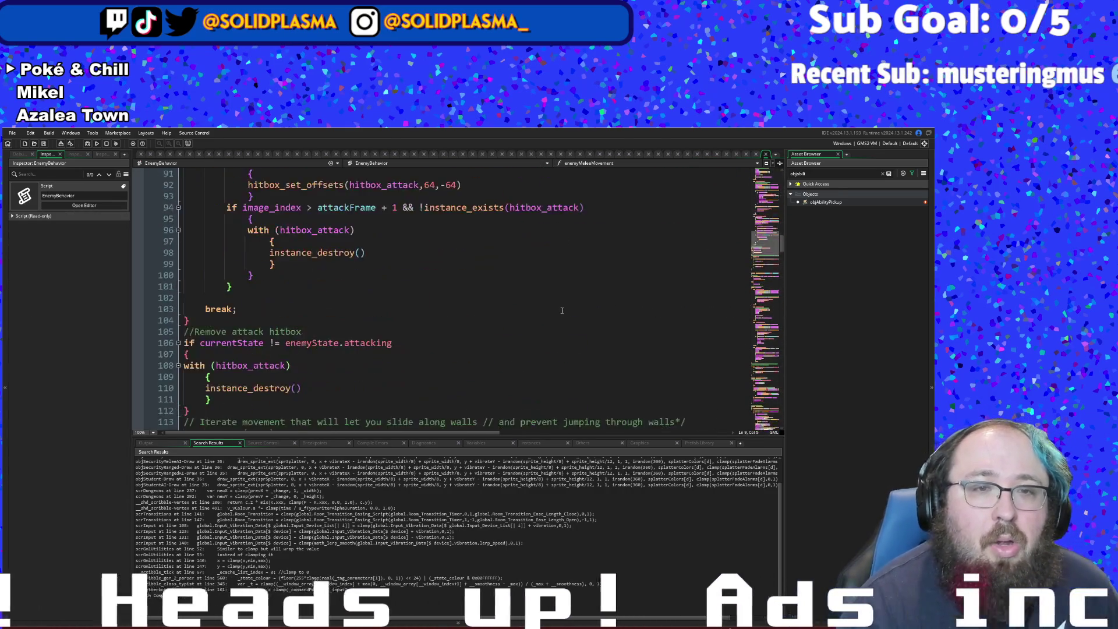
pyautogui.scroll(-7, 562, 310)
pyautogui.scroll(3, 562, 312)
pyautogui.scroll(-12, 561, 315)
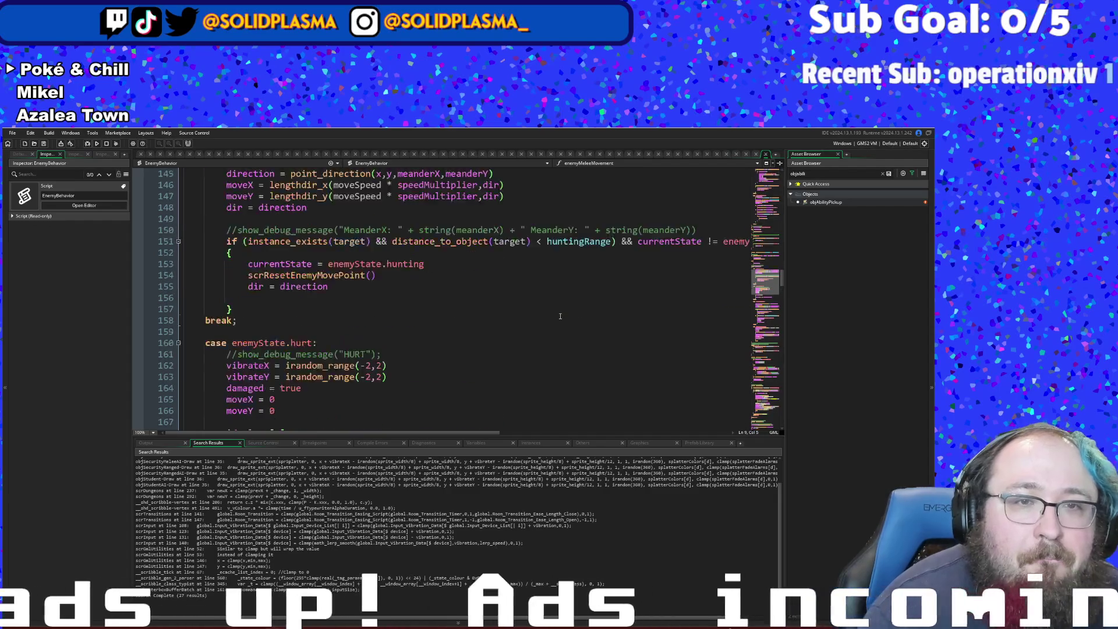
pyautogui.scroll(-20, 560, 315)
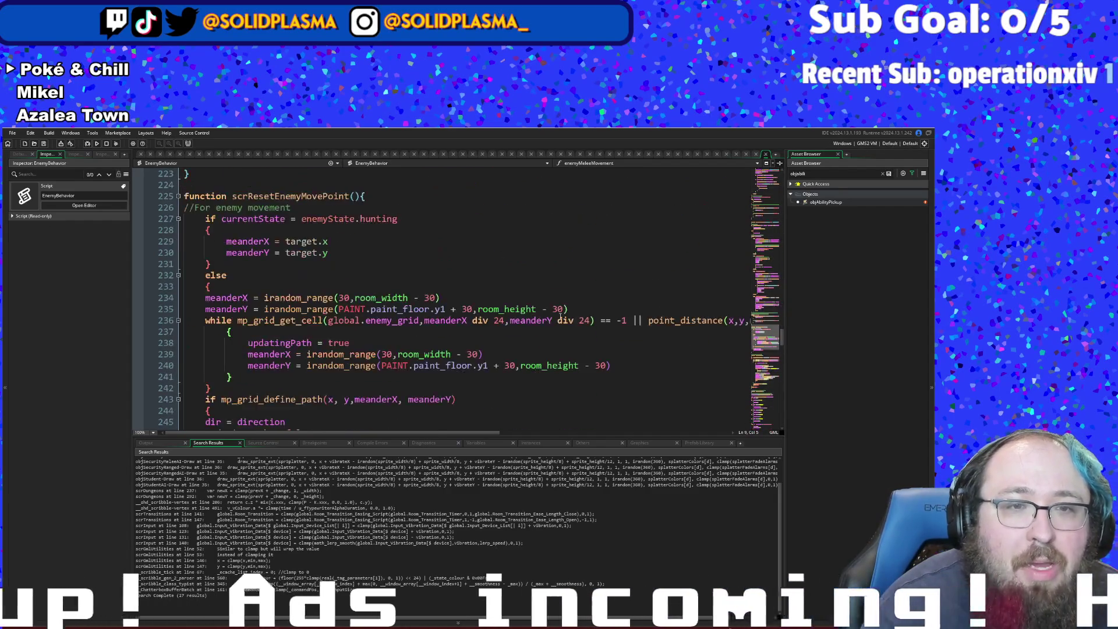
pyautogui.scroll(-3, 560, 315)
pyautogui.scroll(-3, 560, 315)
pyautogui.click(560, 316)
pyautogui.scroll(-2, 560, 316)
pyautogui.click(208, 365)
pyautogui.click(326, 377)
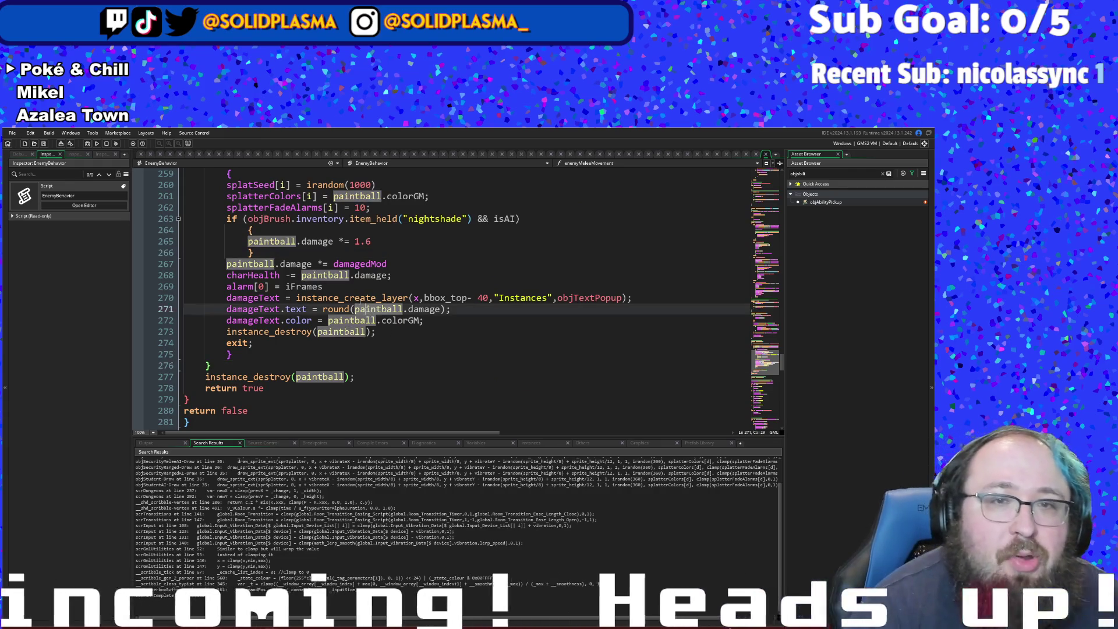
pyautogui.click(360, 297)
pyautogui.click(371, 265)
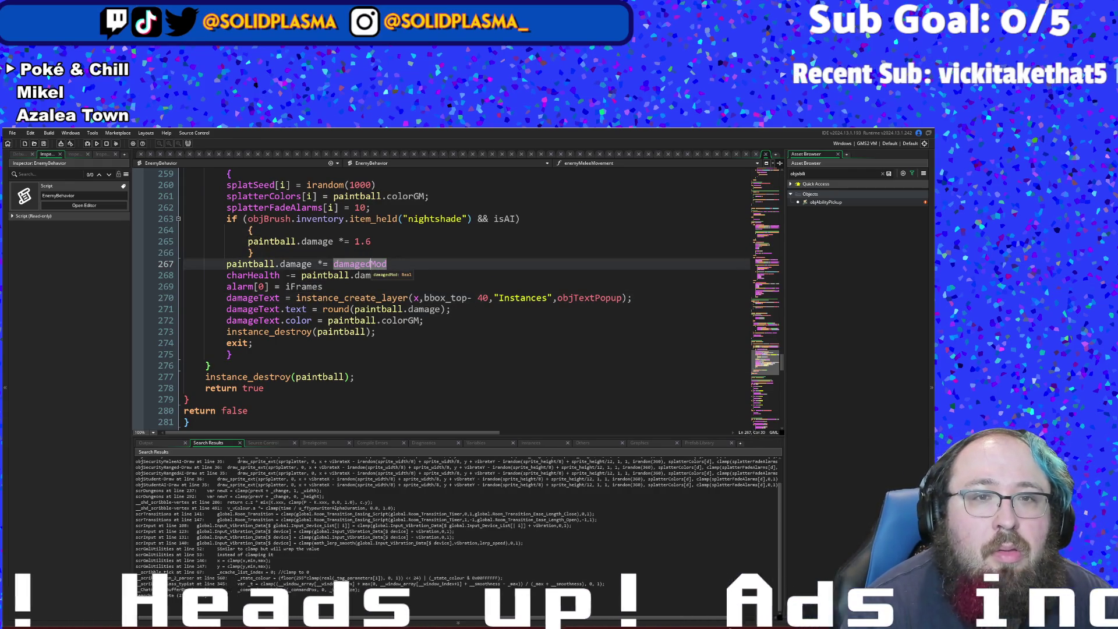
pyautogui.scroll(-20, 371, 265)
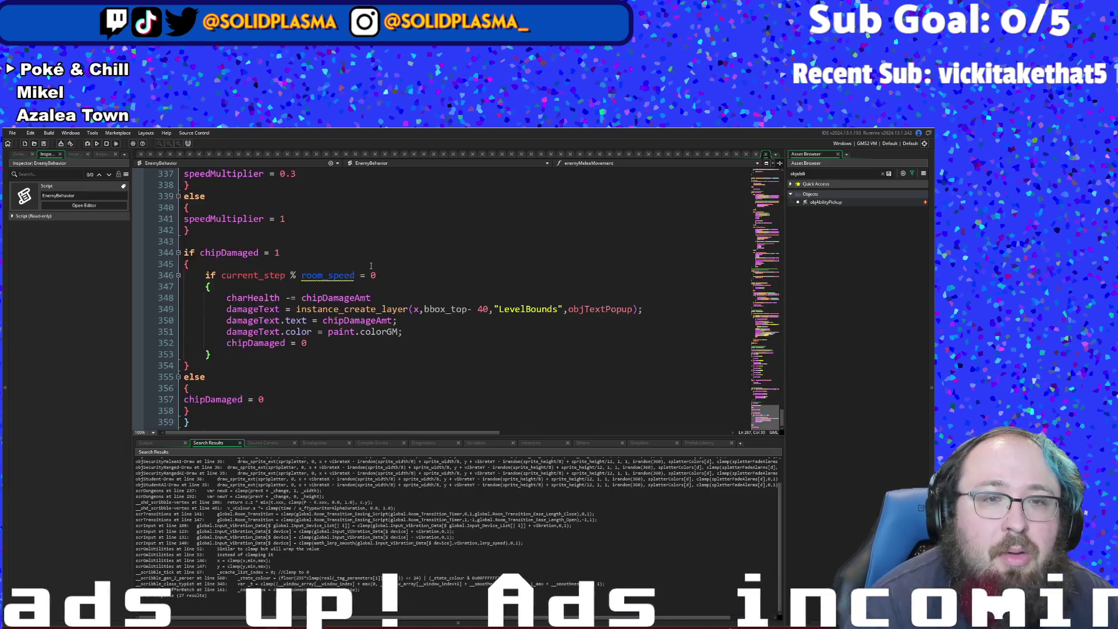
pyautogui.scroll(16, 371, 265)
pyautogui.click(303, 331)
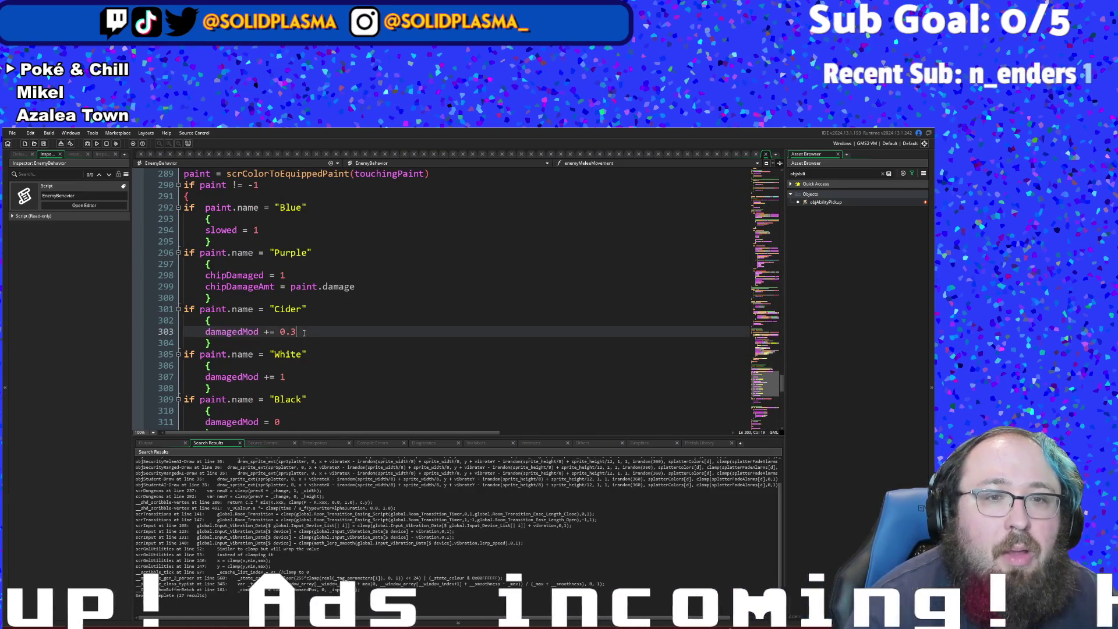
pyautogui.scroll(-2, 303, 332)
pyautogui.click(294, 354)
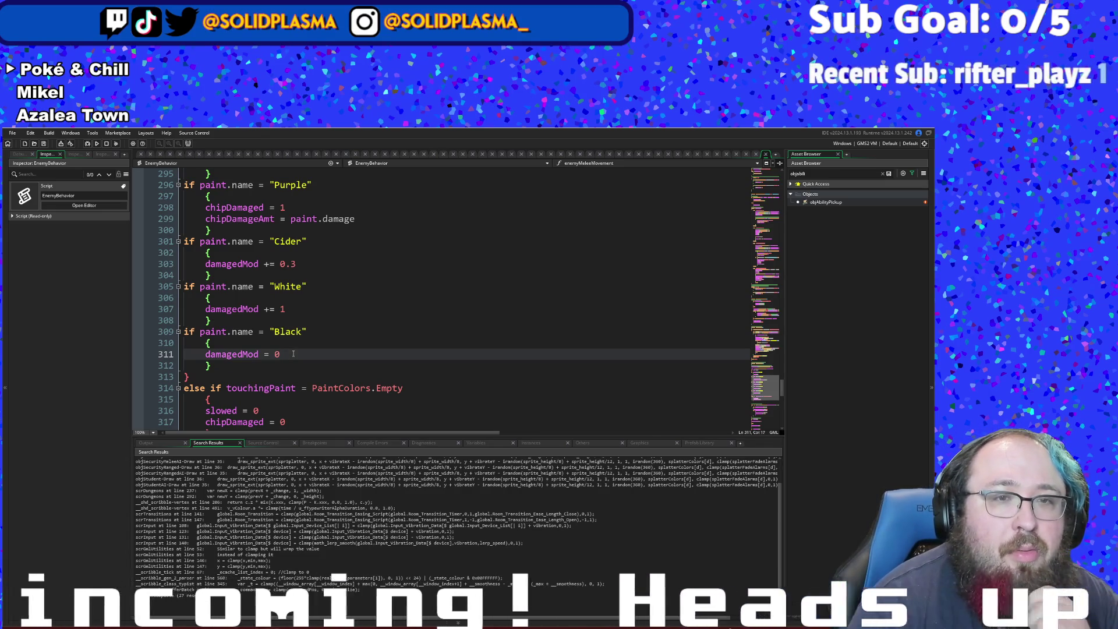
pyautogui.scroll(-4, 293, 354)
pyautogui.scroll(-10, 293, 354)
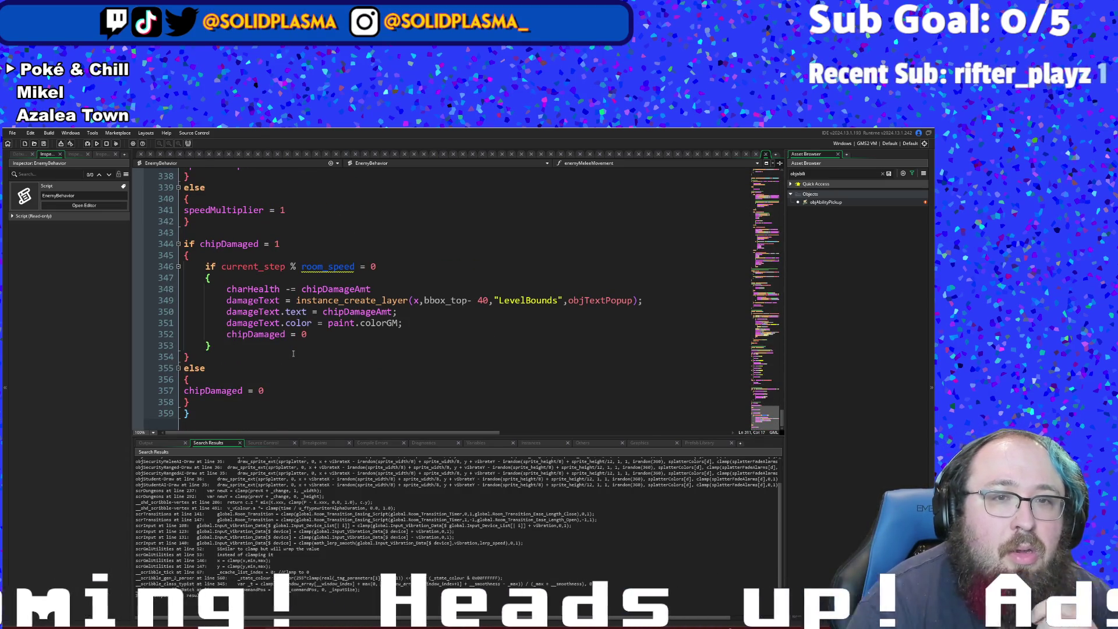
pyautogui.scroll(2, 293, 354)
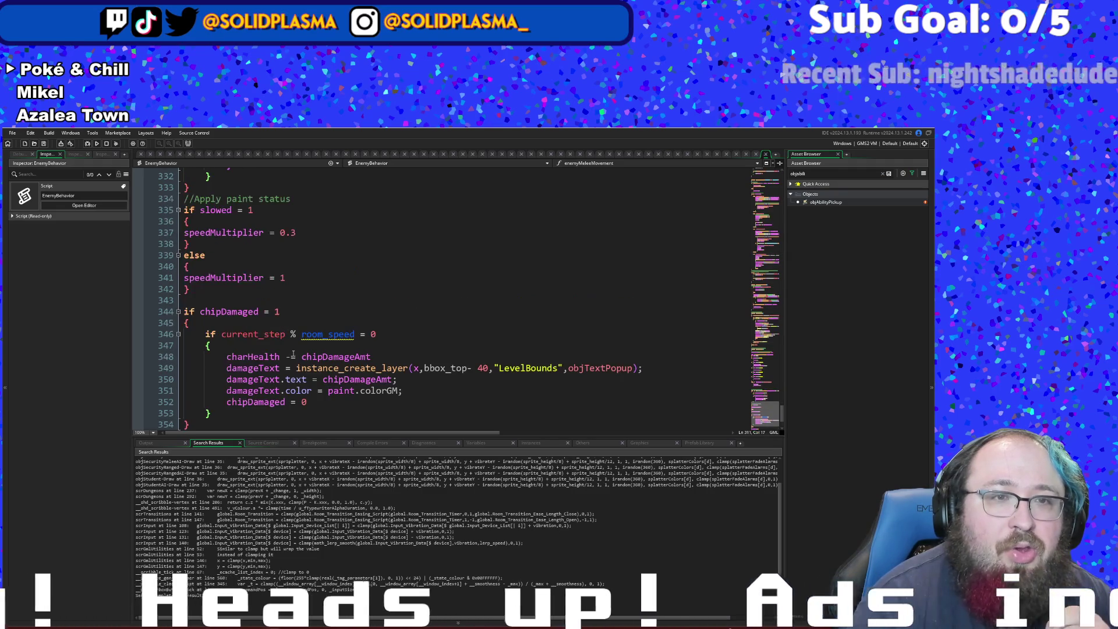
pyautogui.scroll(2, 294, 354)
pyautogui.scroll(18, 293, 354)
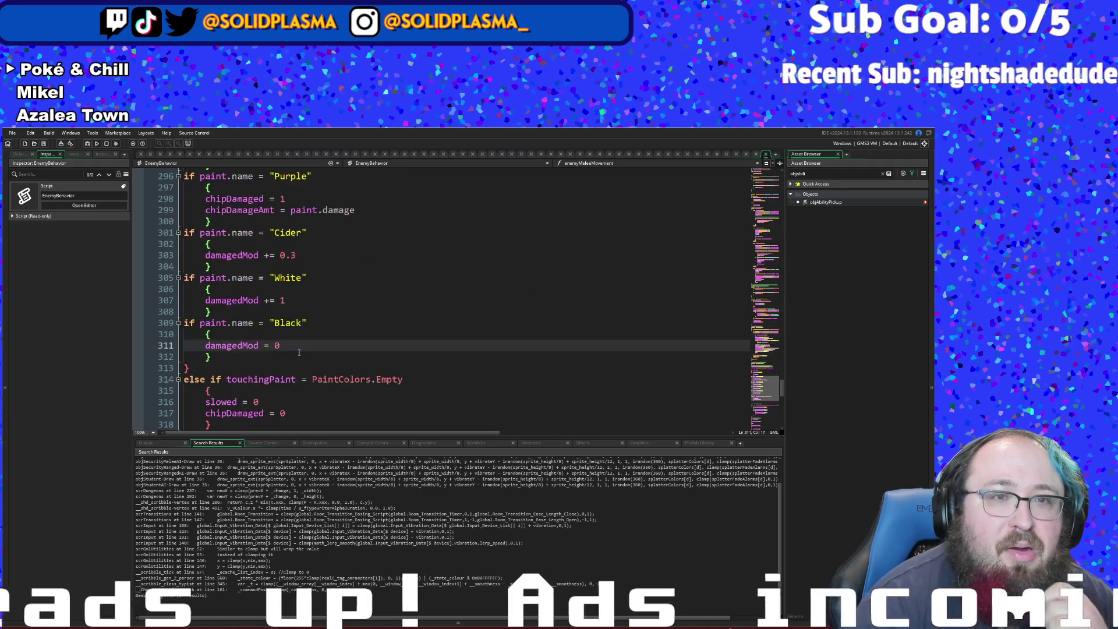
pyautogui.scroll(-4, 300, 351)
pyautogui.scroll(4, 301, 351)
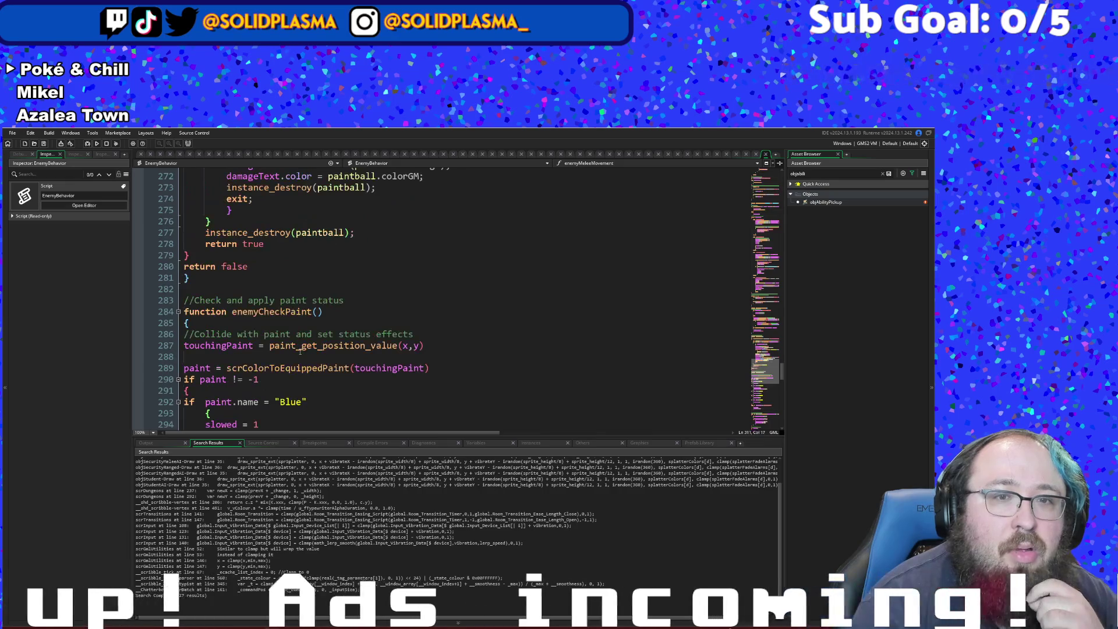
pyautogui.scroll(6, 301, 351)
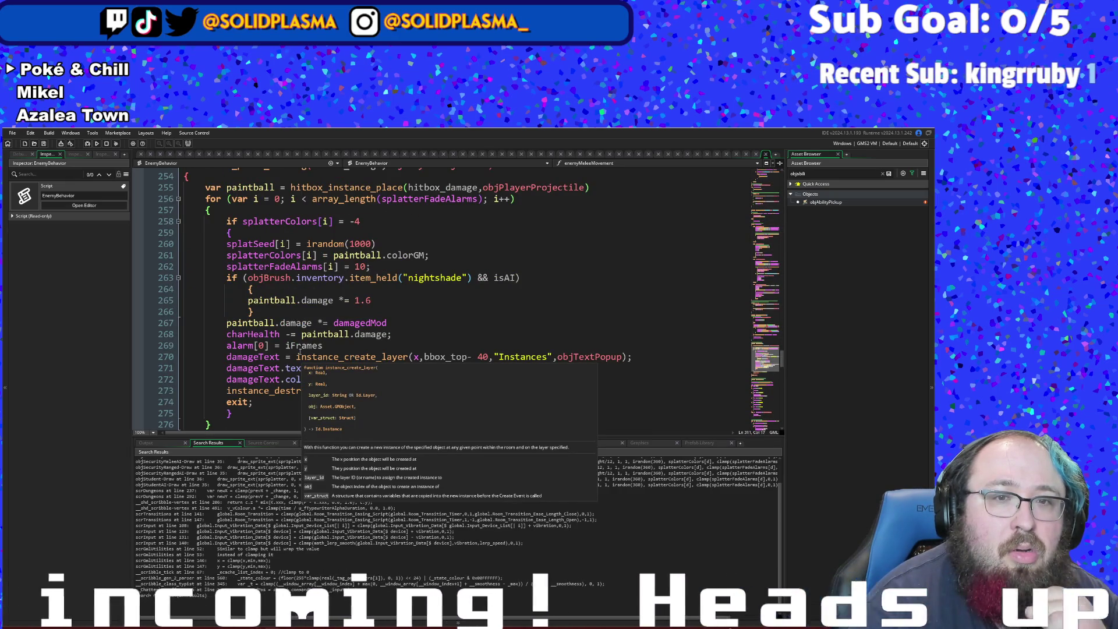
pyautogui.scroll(10, 299, 351)
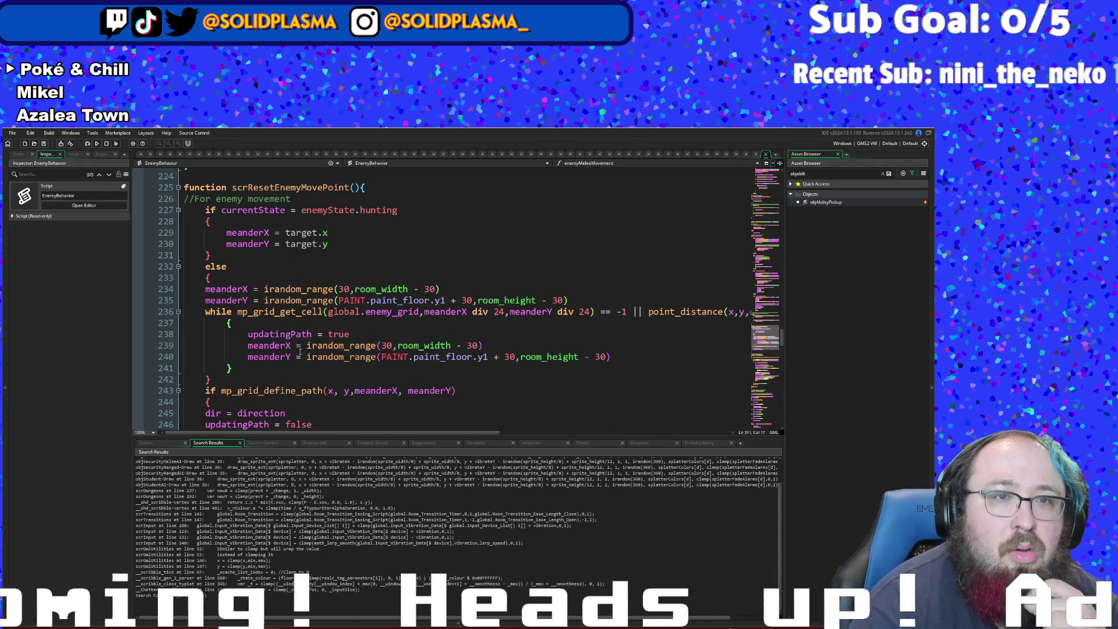
pyautogui.scroll(4, 300, 351)
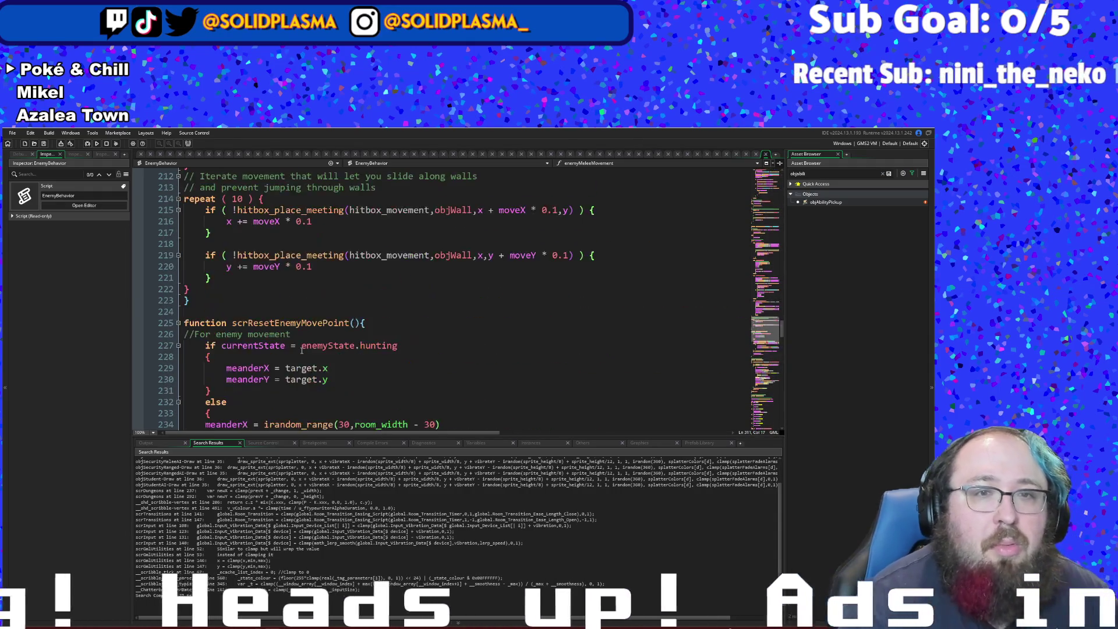
pyautogui.scroll(16, 301, 351)
pyautogui.click(274, 259)
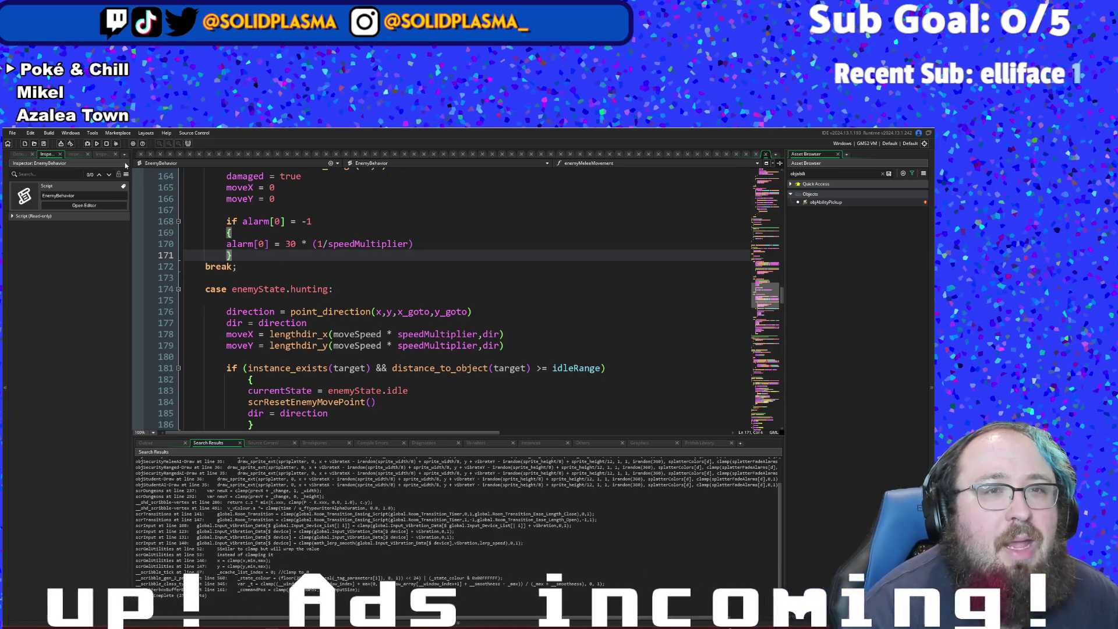
pyautogui.scroll(-20, 224, 290)
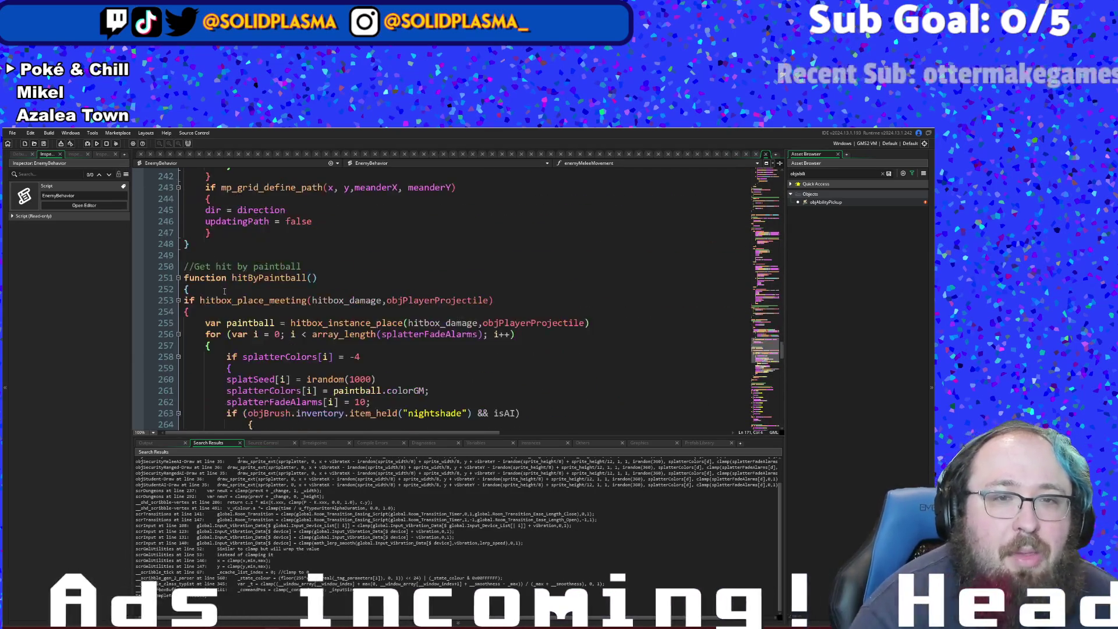
pyautogui.scroll(-13, 225, 290)
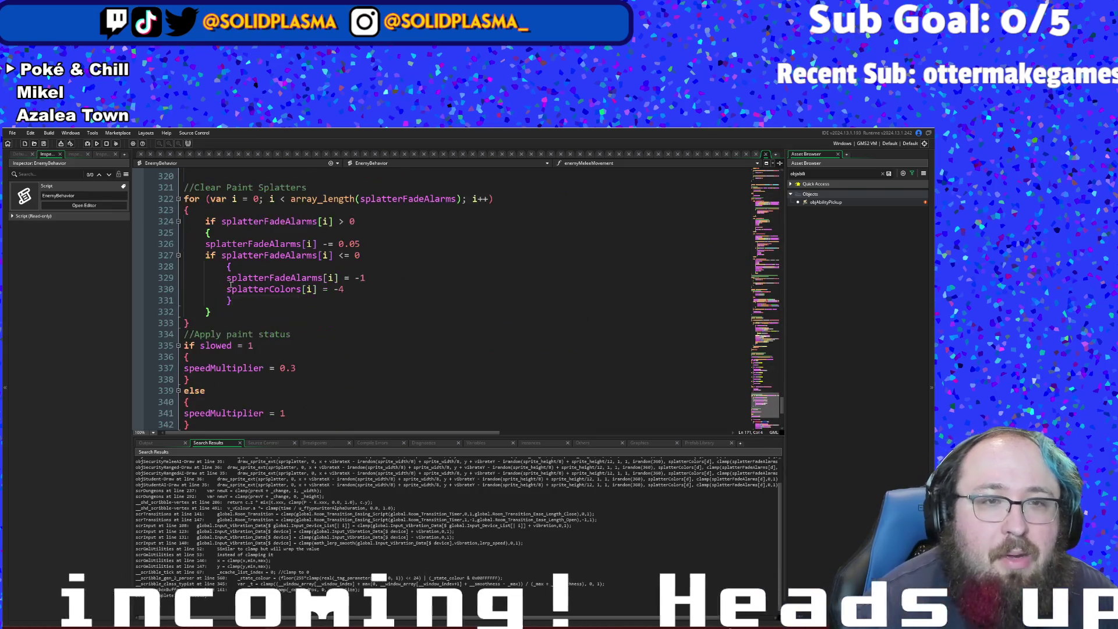
pyautogui.scroll(3, 231, 284)
pyautogui.scroll(-6, 230, 284)
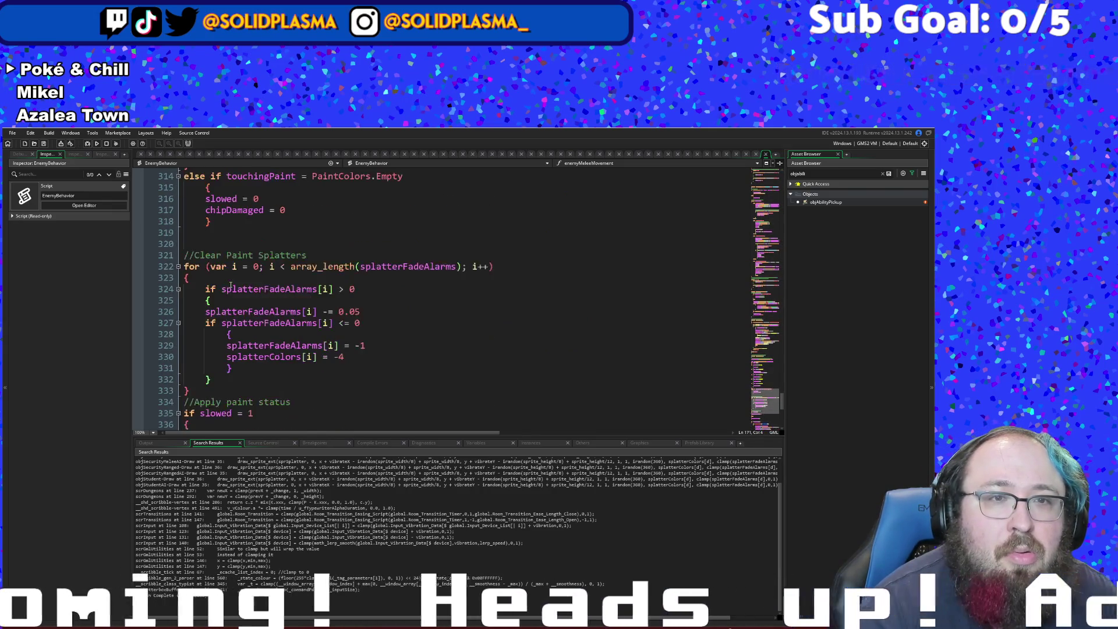
pyautogui.scroll(-2, 230, 284)
pyautogui.scroll(8, 230, 285)
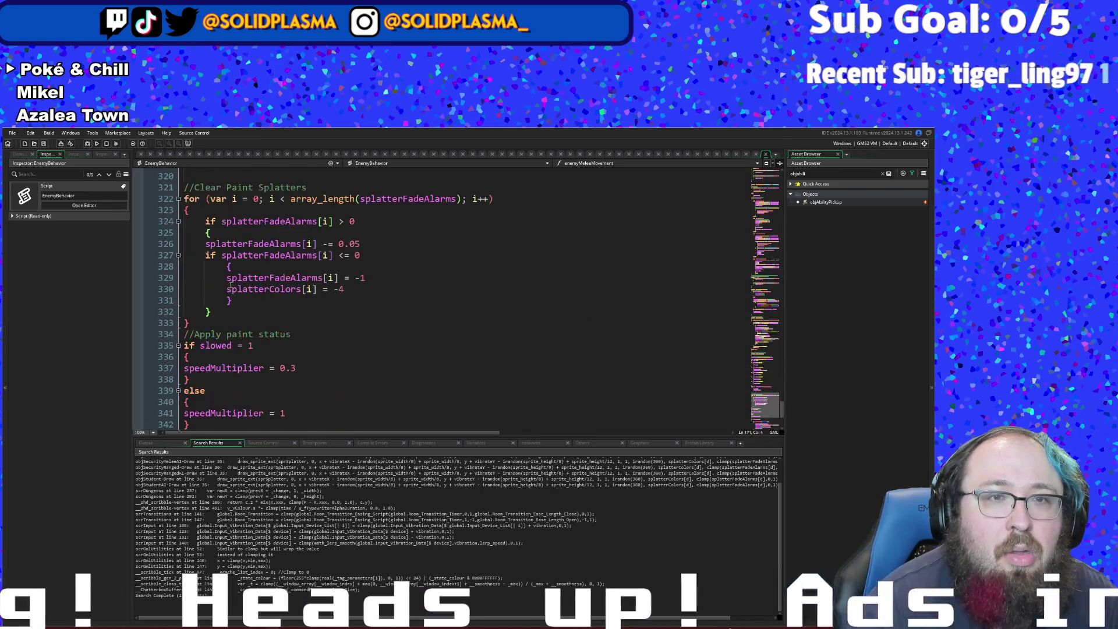
pyautogui.scroll(12, 231, 284)
pyautogui.scroll(-14, 233, 283)
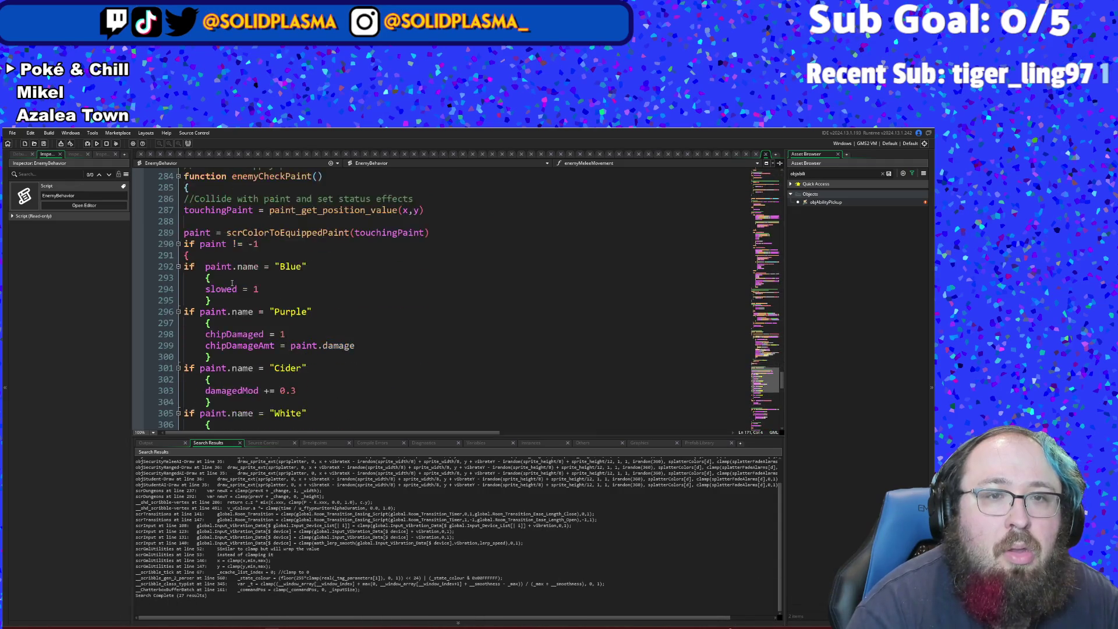
pyautogui.scroll(-8, 232, 283)
pyautogui.click(248, 334)
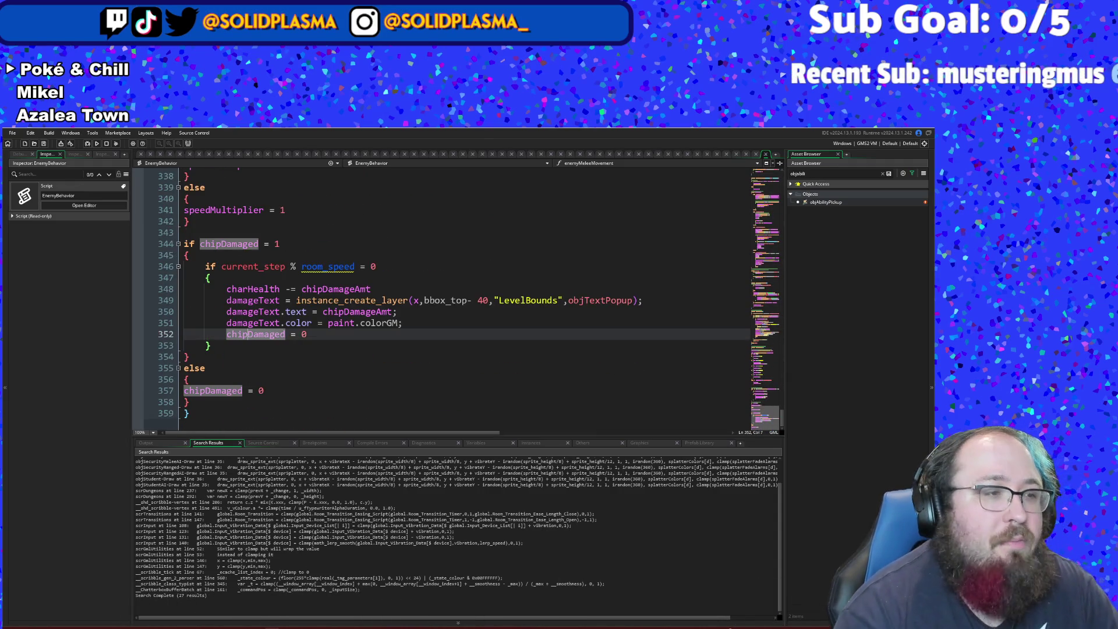
pyautogui.hotkey('ctrl', 't')
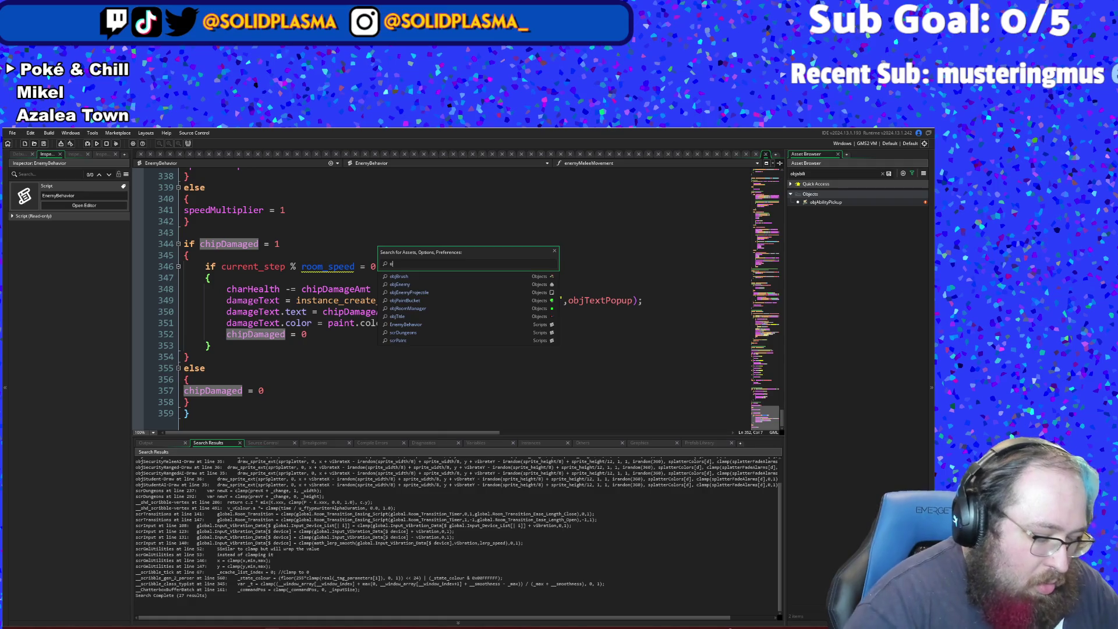
pyautogui.write('objBrush')
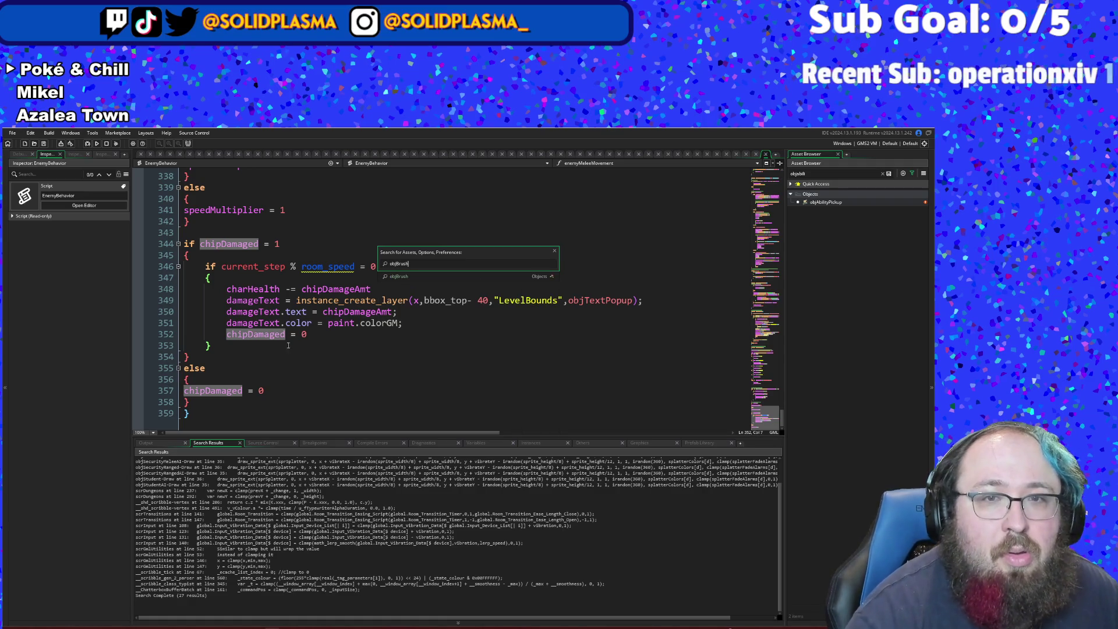
pyautogui.click(406, 277)
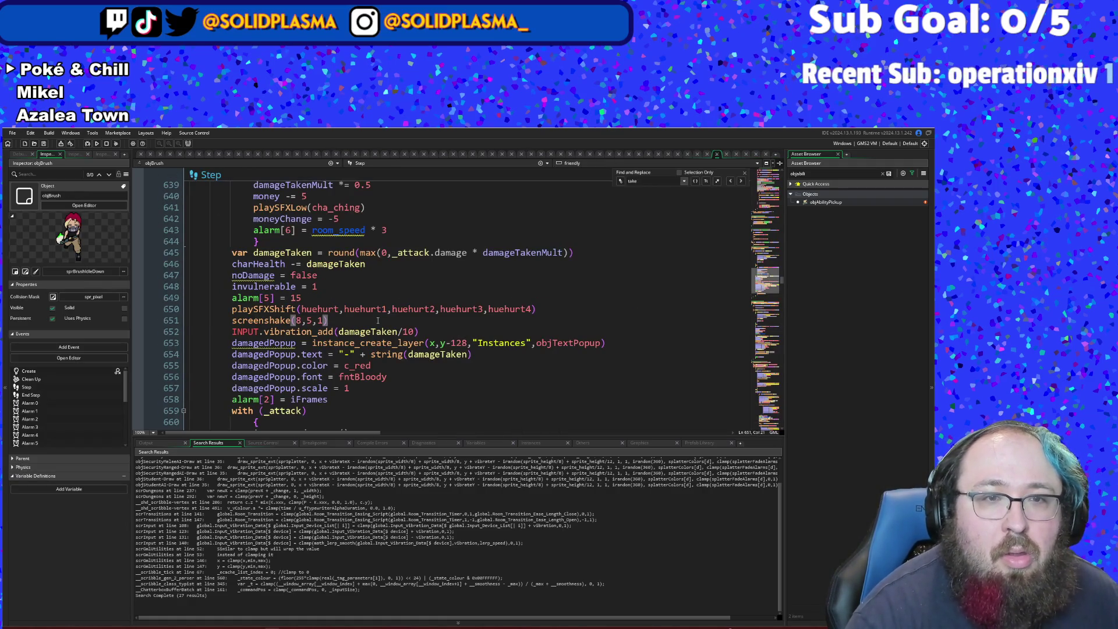
pyautogui.scroll(4, 380, 318)
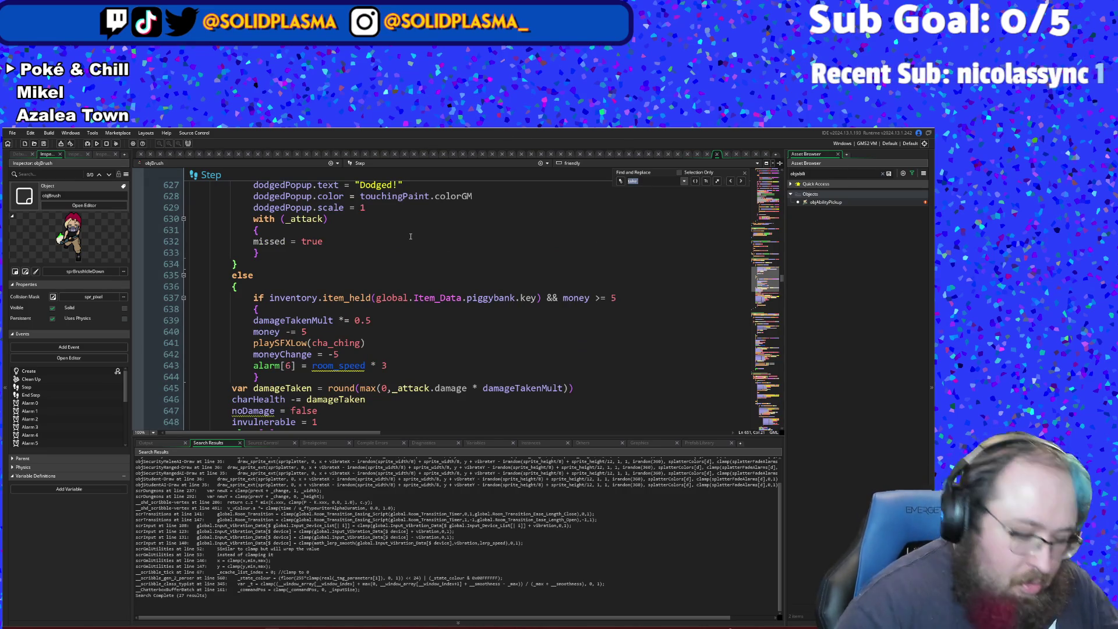
pyautogui.write('melee')
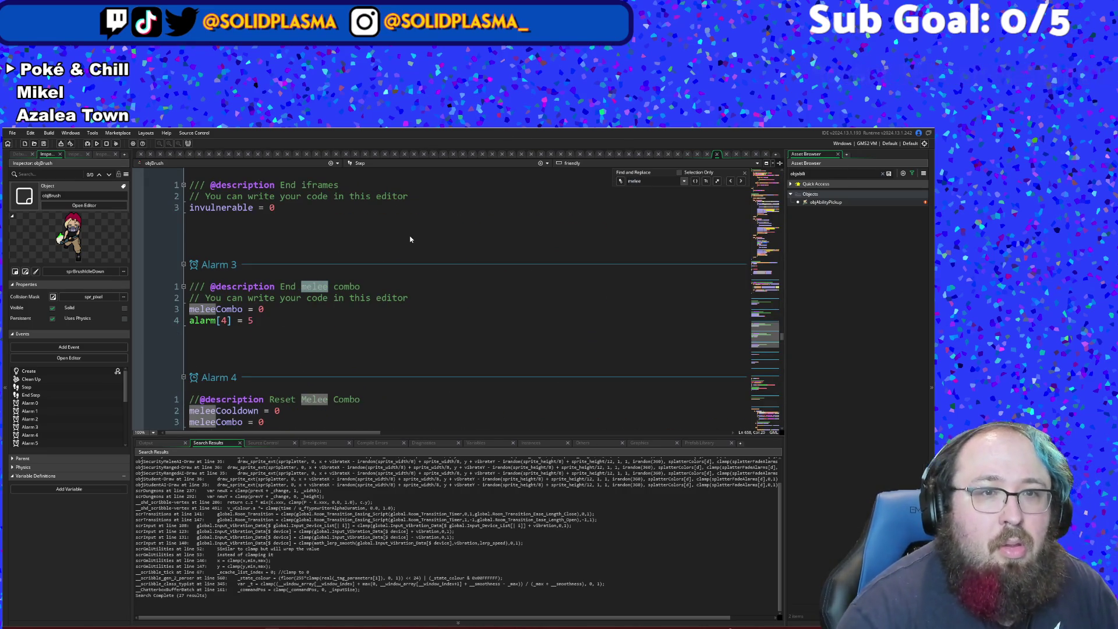
pyautogui.write(' at')
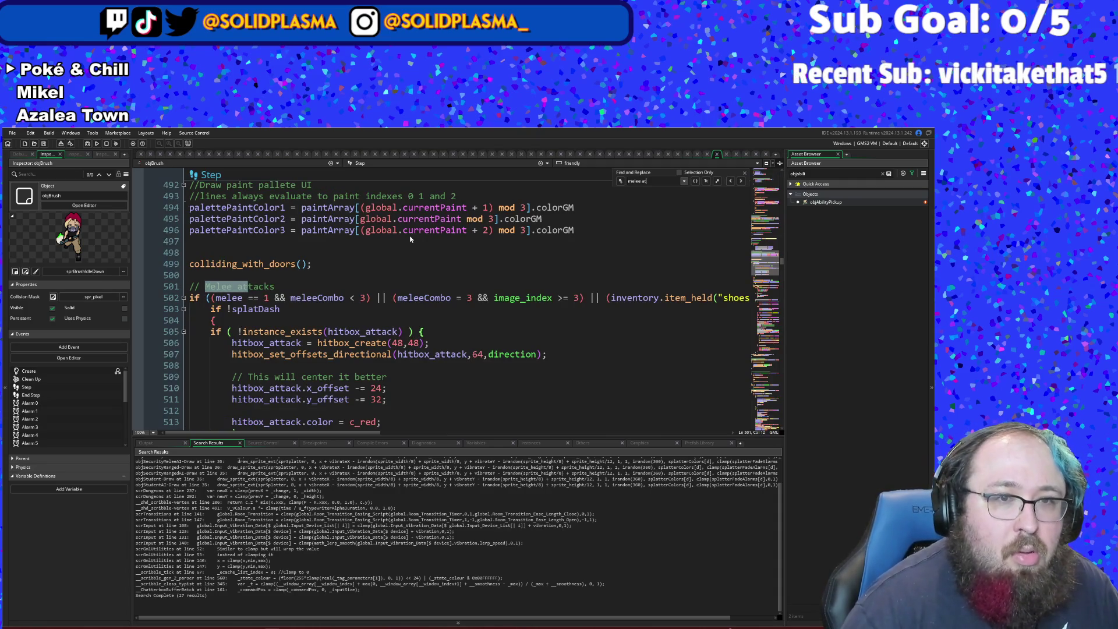
pyautogui.click(411, 239)
pyautogui.scroll(-12, 402, 247)
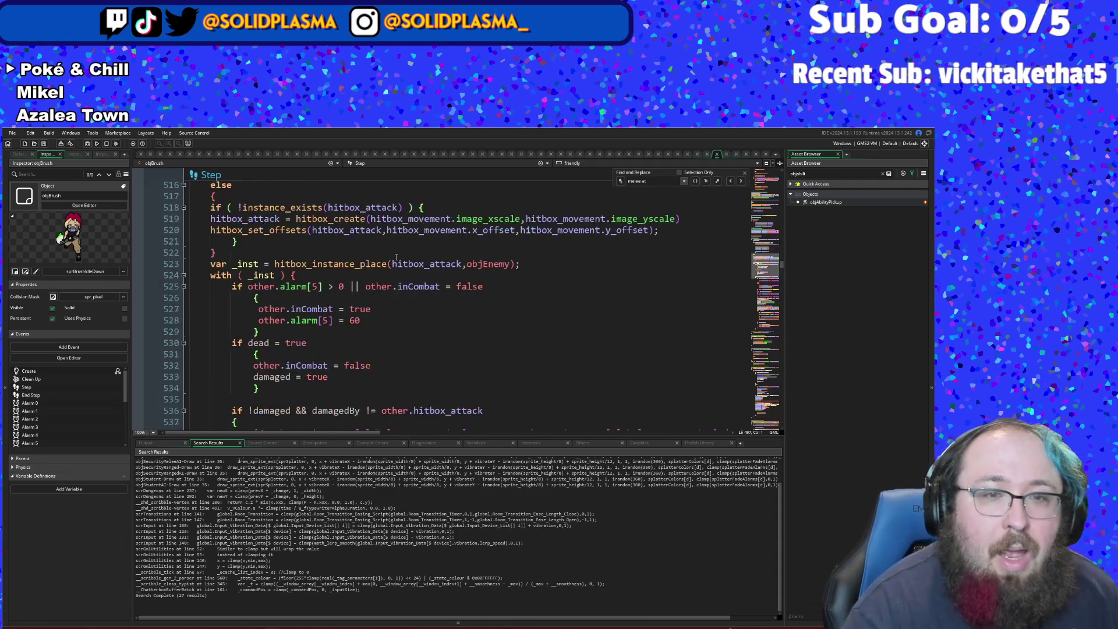
pyautogui.scroll(-2, 396, 257)
pyautogui.scroll(-2, 421, 348)
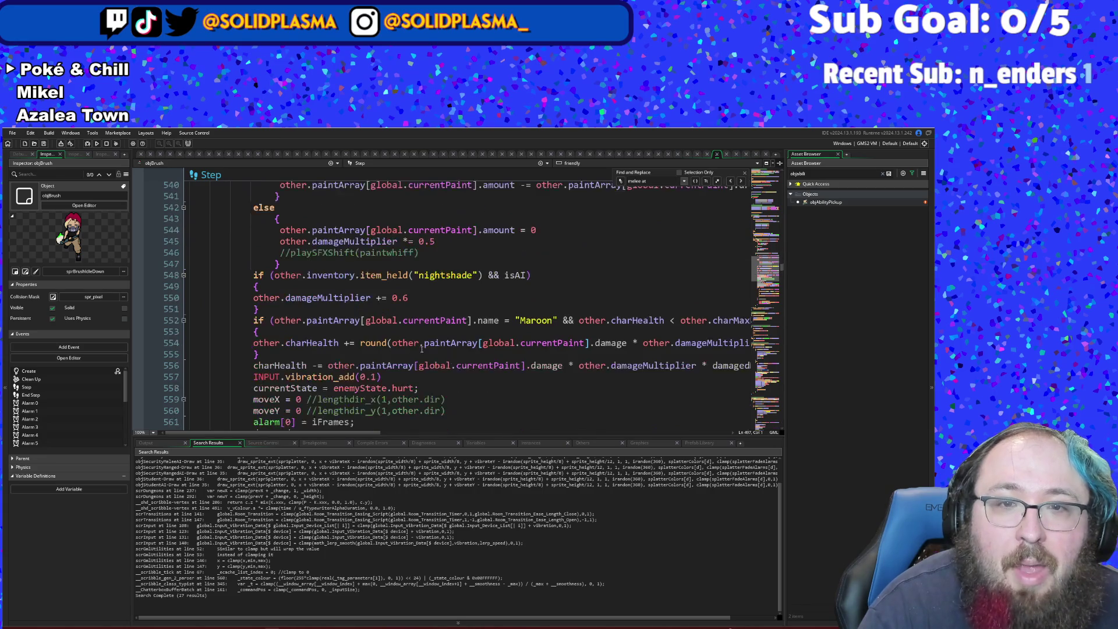
pyautogui.click(423, 343)
pyautogui.scroll(-2, 424, 344)
pyautogui.scroll(-4, 423, 344)
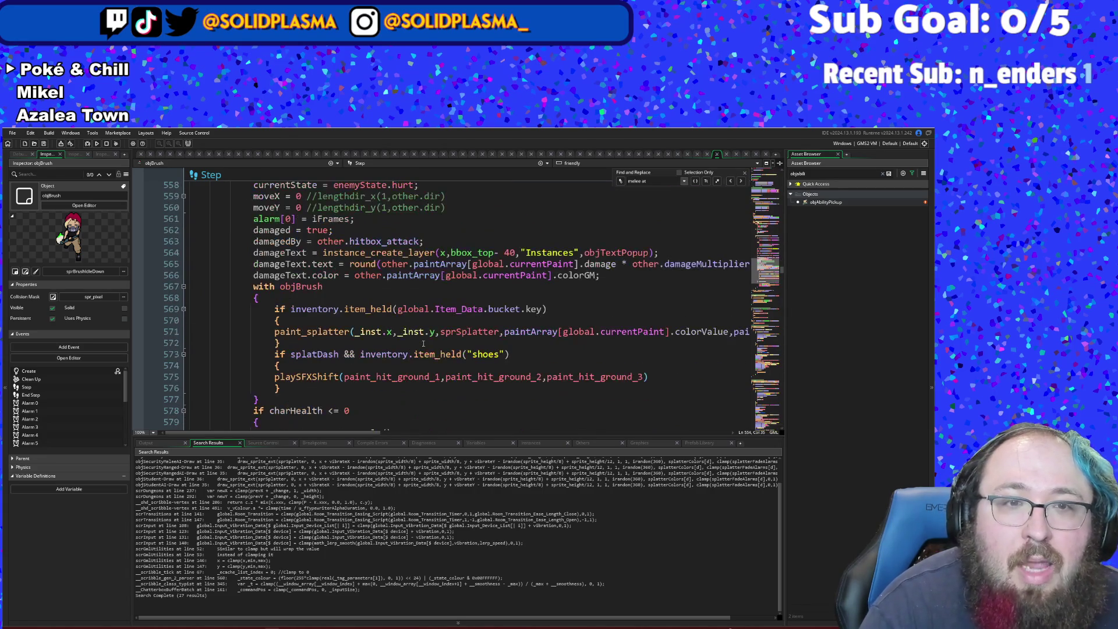
pyautogui.click(338, 286)
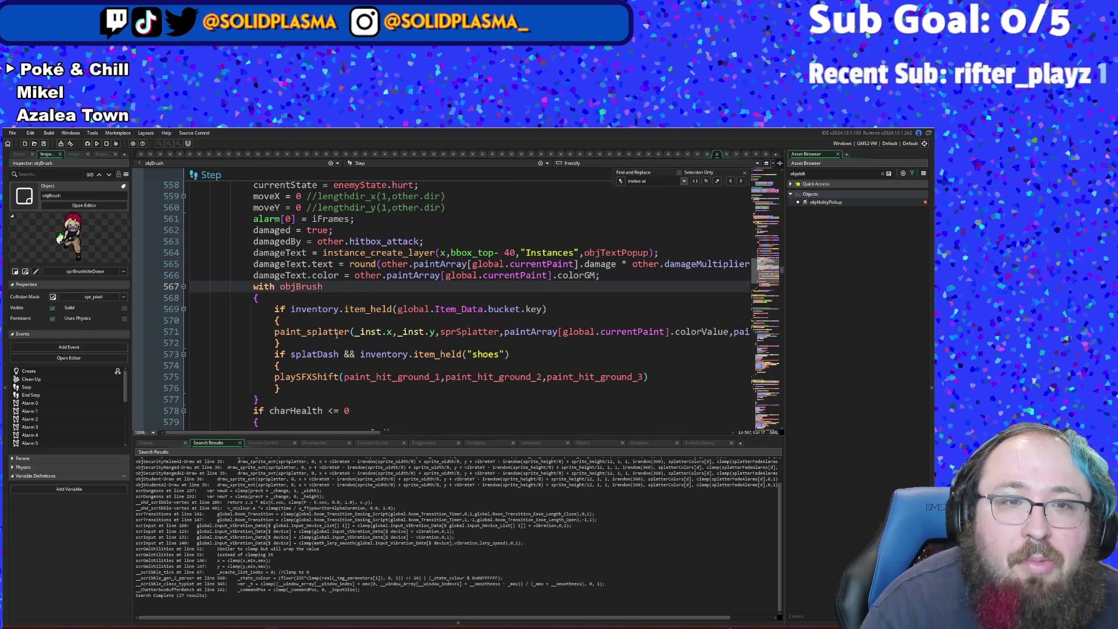
pyautogui.scroll(-2, 336, 337)
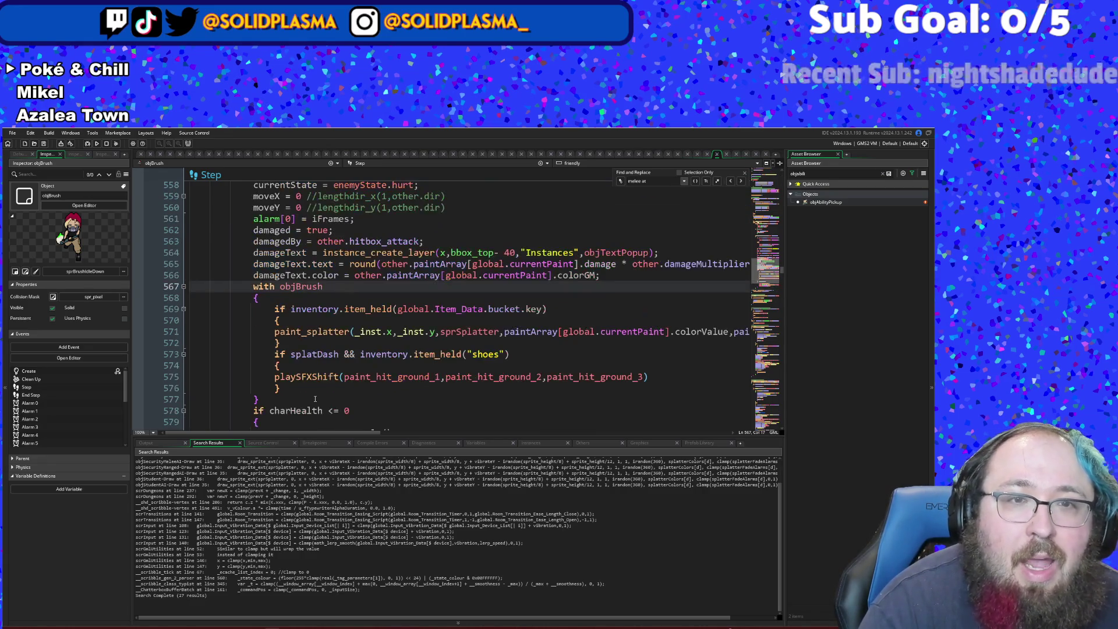
pyautogui.scroll(4, 352, 335)
pyautogui.click(352, 335)
pyautogui.click(339, 320)
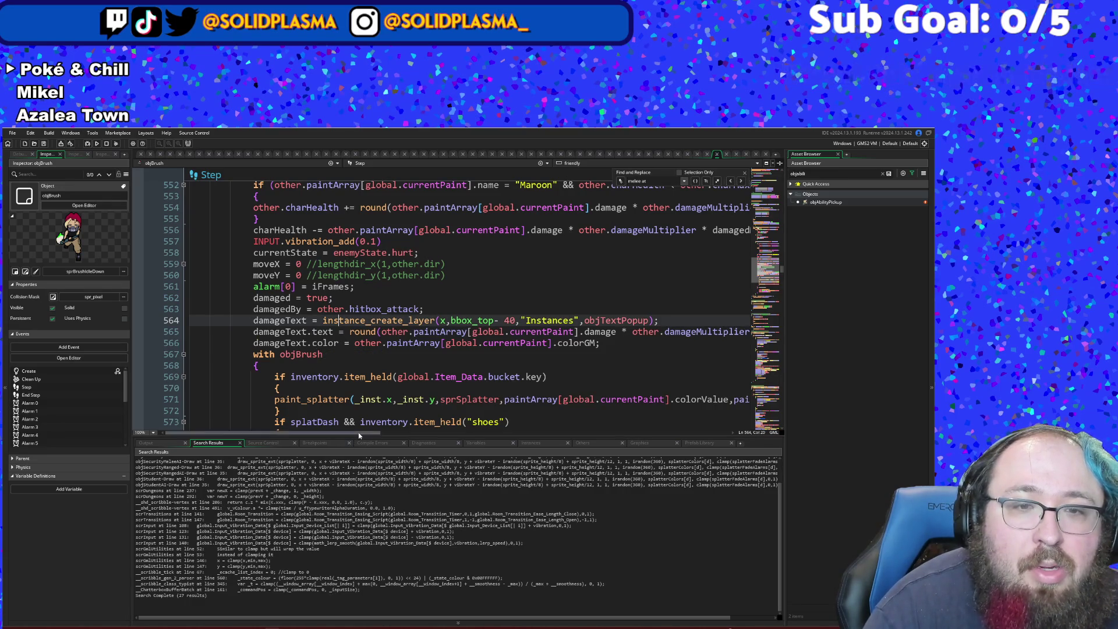
pyautogui.moveTo(358, 432); pyautogui.dragTo(422, 433)
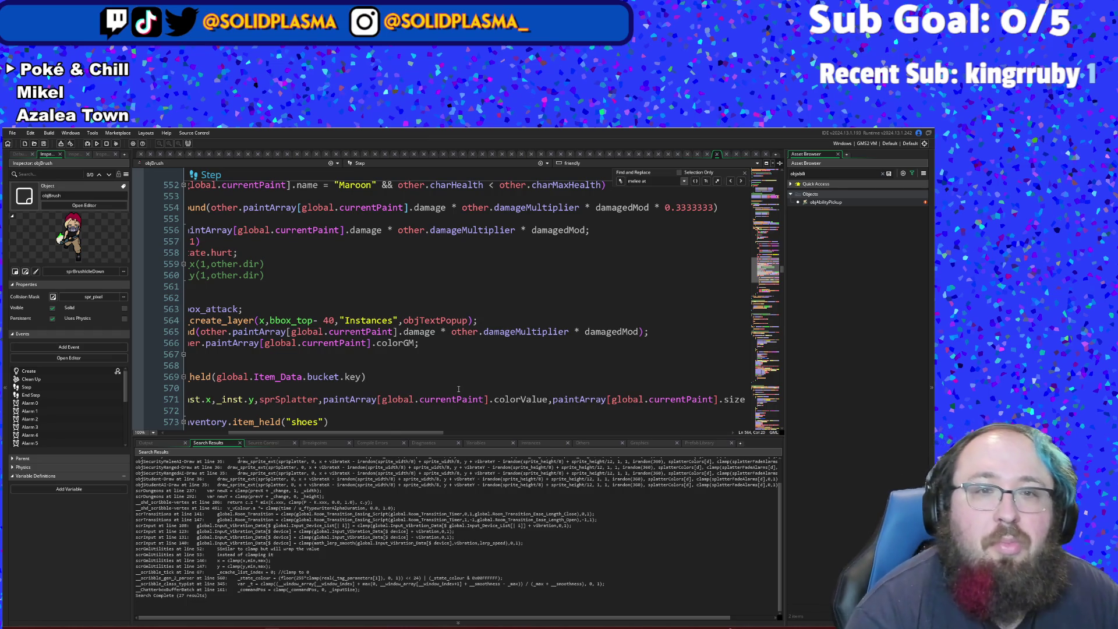
# - Change line 556 to charHealth -= round(other.paintArray[...].damage * other.damageMultiplier * damagedMod)
pyautogui.moveTo(396, 433); pyautogui.dragTo(337, 426)
pyautogui.scroll(2, 342, 367)
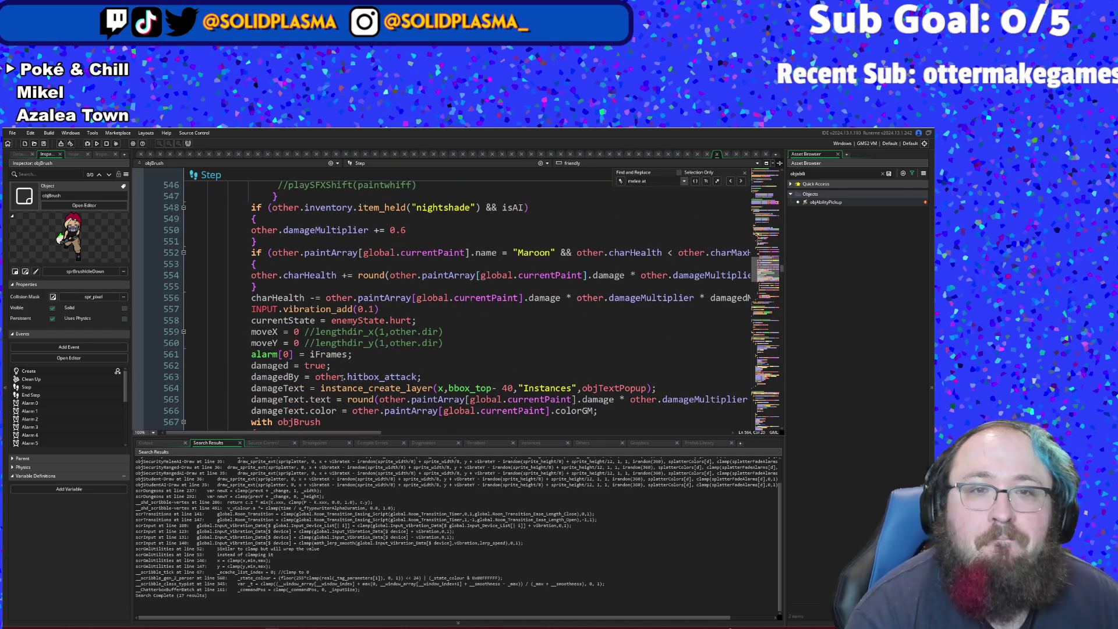
pyautogui.click(360, 356)
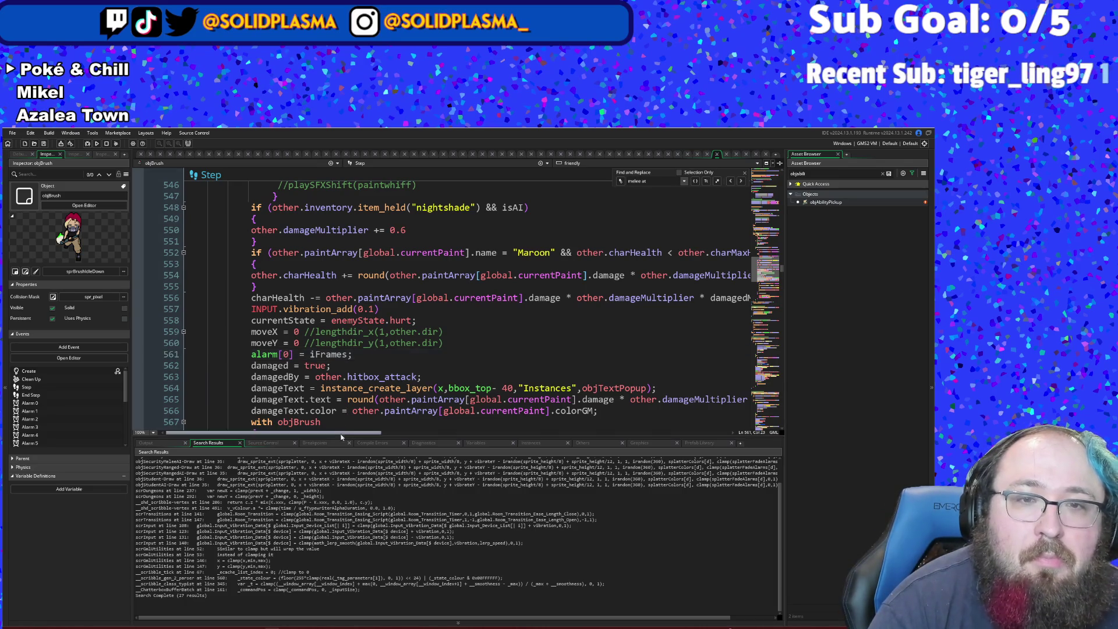
pyautogui.moveTo(339, 432); pyautogui.dragTo(374, 443)
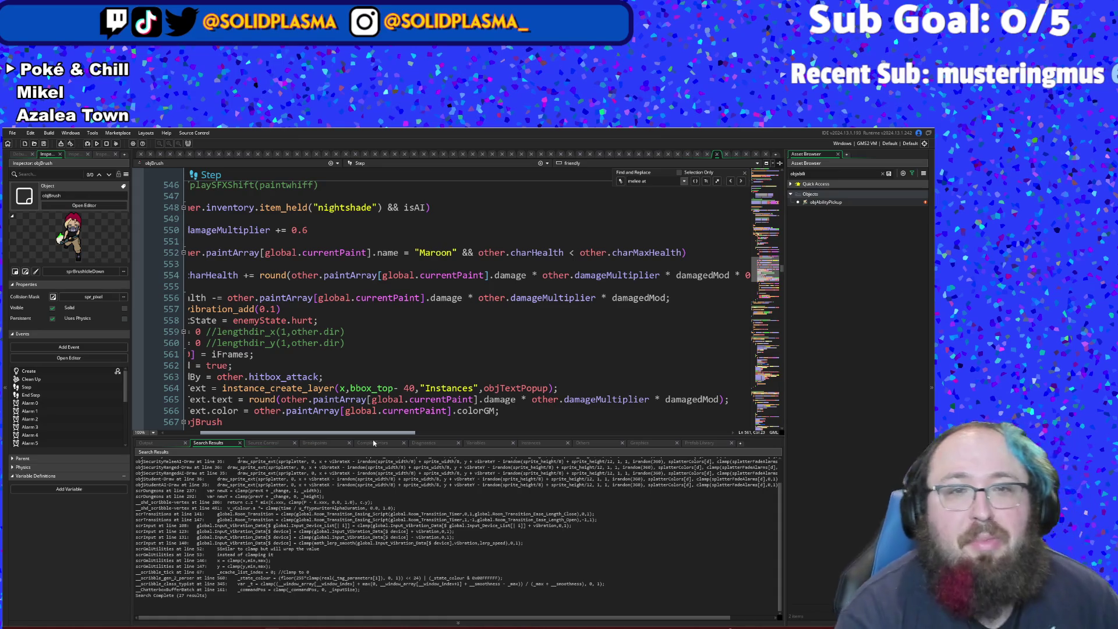
pyautogui.moveTo(340, 438)
pyautogui.mouseDown()
pyautogui.moveTo(301, 437)
pyautogui.moveTo(413, 437)
pyautogui.moveTo(381, 434)
pyautogui.mouseUp()
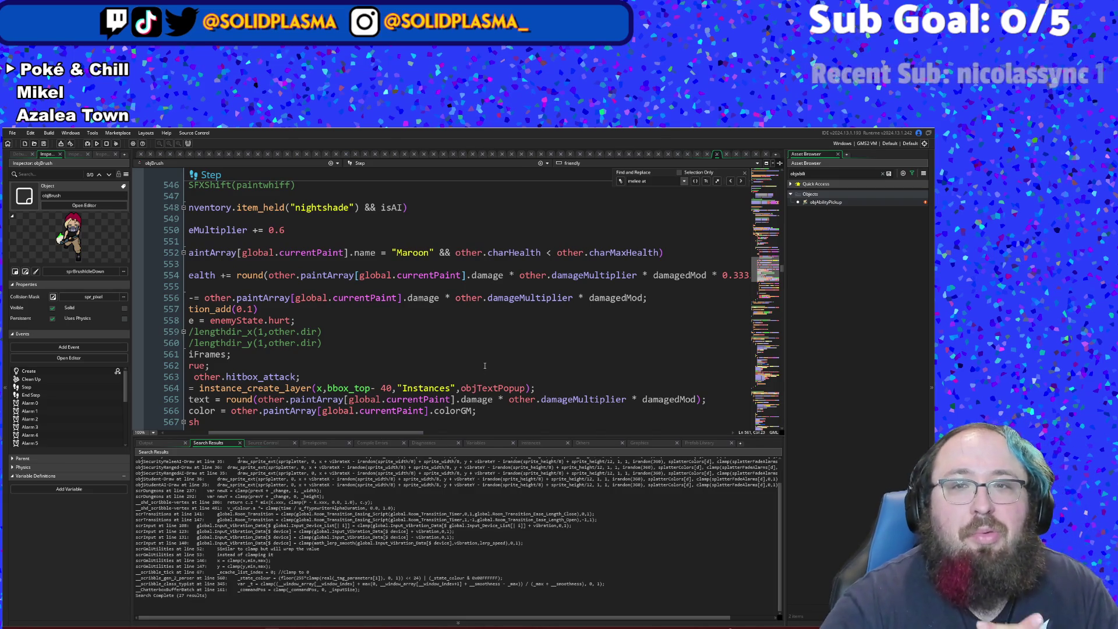
pyautogui.click(216, 308)
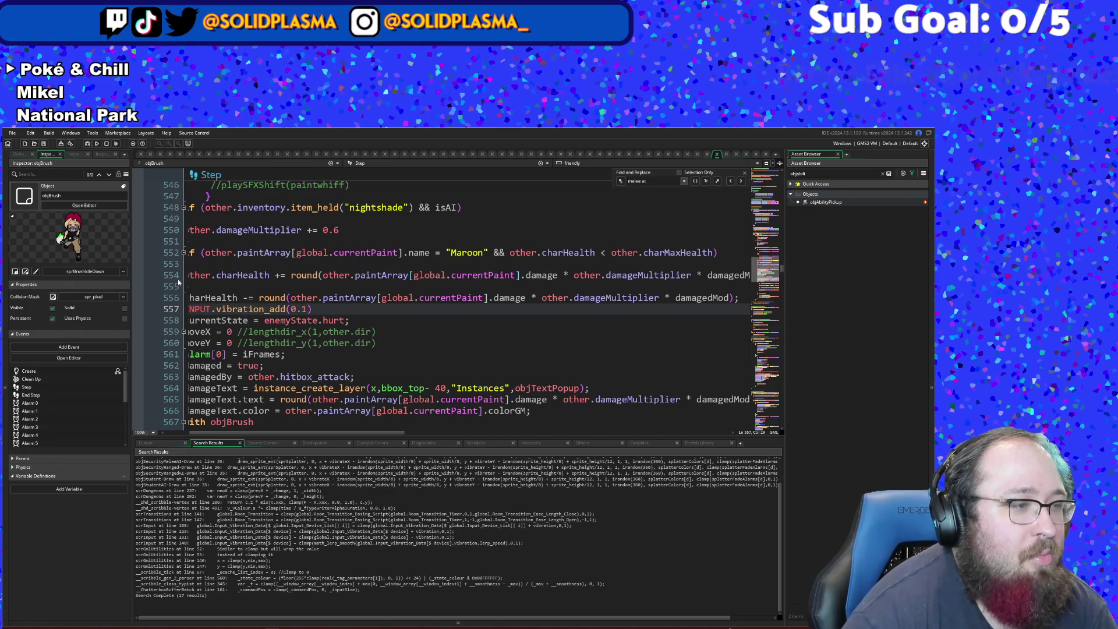
pyautogui.click(291, 320)
pyautogui.scroll(-2, 278, 315)
pyautogui.scroll(2, 277, 316)
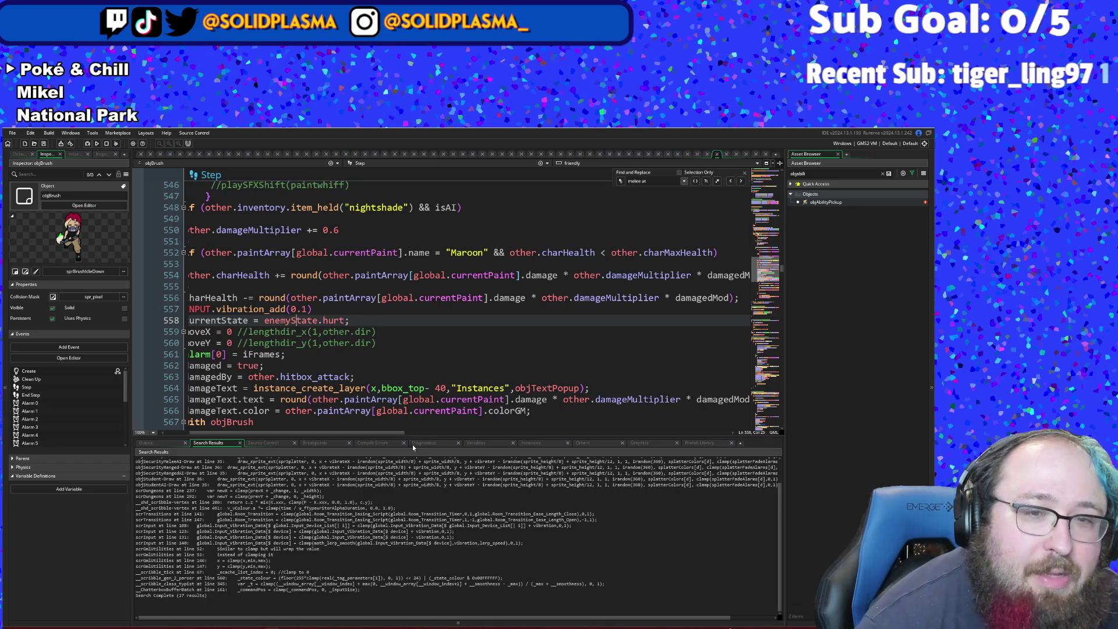
pyautogui.moveTo(399, 432); pyautogui.dragTo(333, 432)
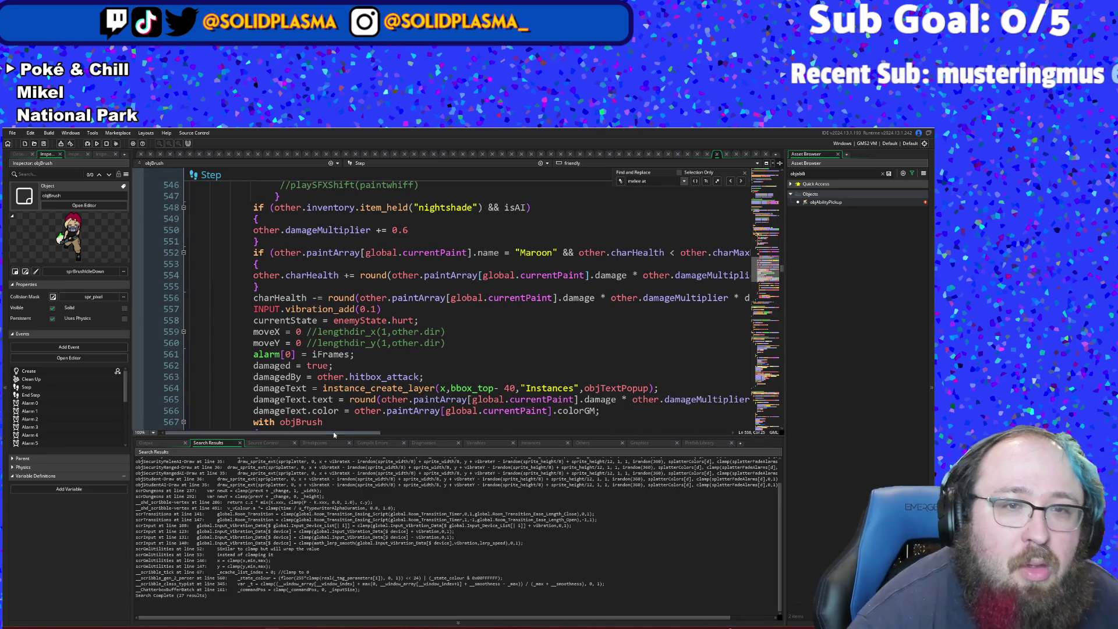
pyautogui.click(391, 243)
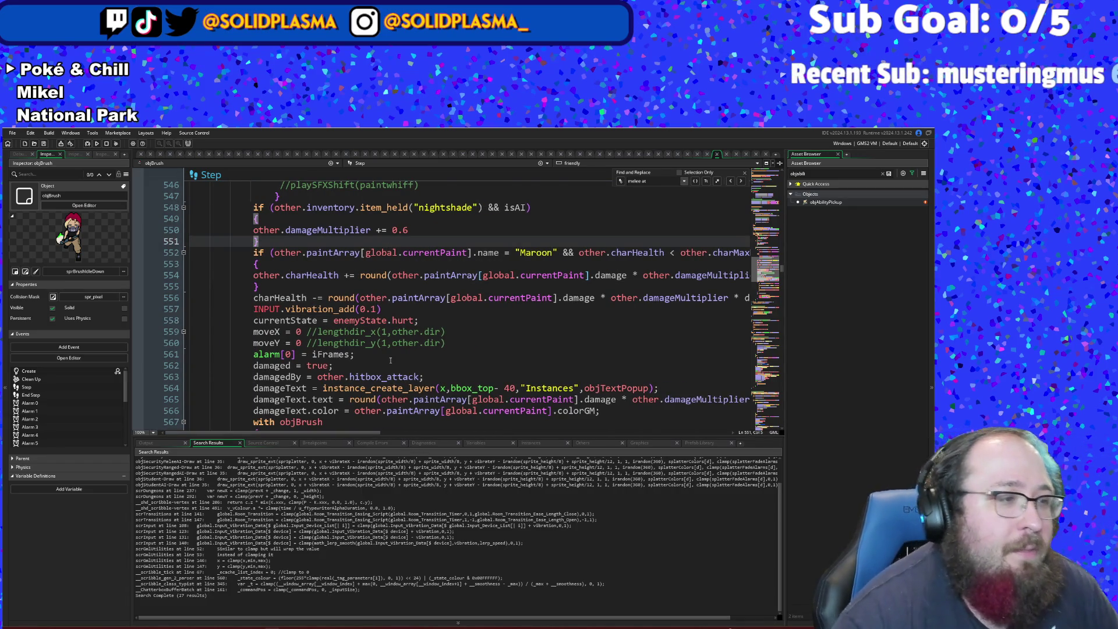
# - Scroll through the projectile damage code around lines 553–555 to review it
pyautogui.scroll(2, 390, 360)
pyautogui.scroll(-2, 390, 360)
pyautogui.press('Down')
pyautogui.press('Down')
pyautogui.press('Down')
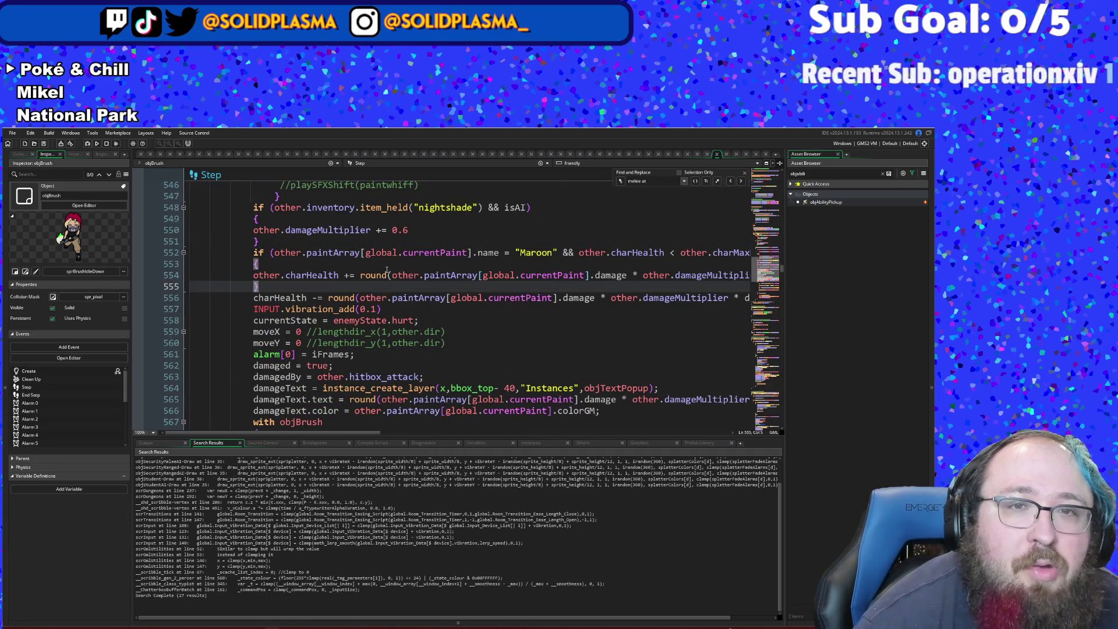
pyautogui.press('Up')
pyautogui.press('Up')
pyautogui.scroll(-8, 385, 260)
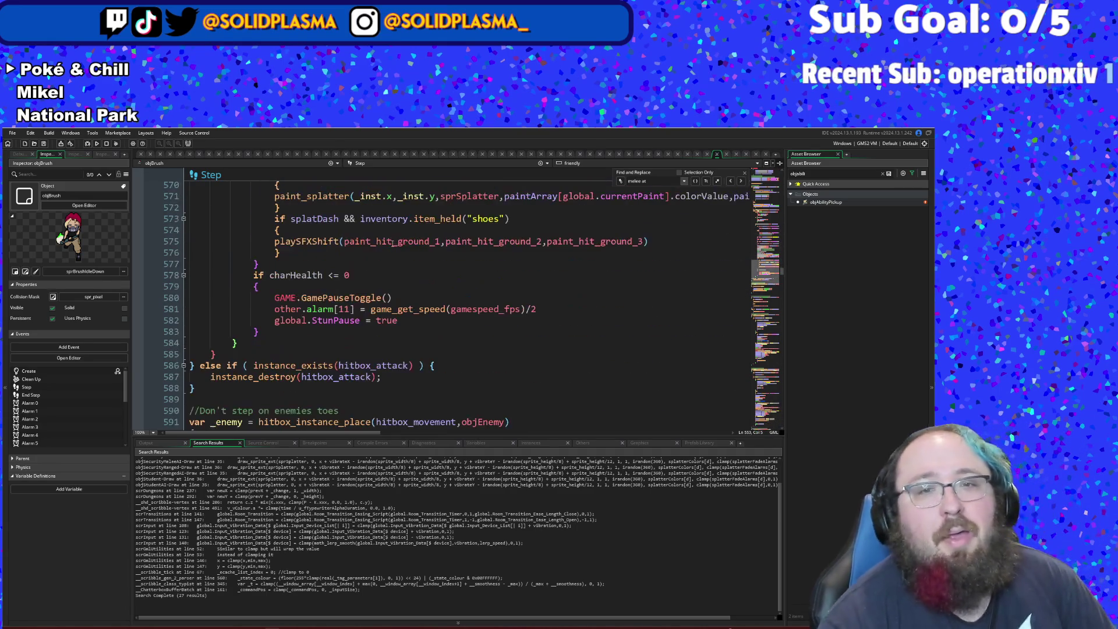
pyautogui.scroll(-12, 394, 243)
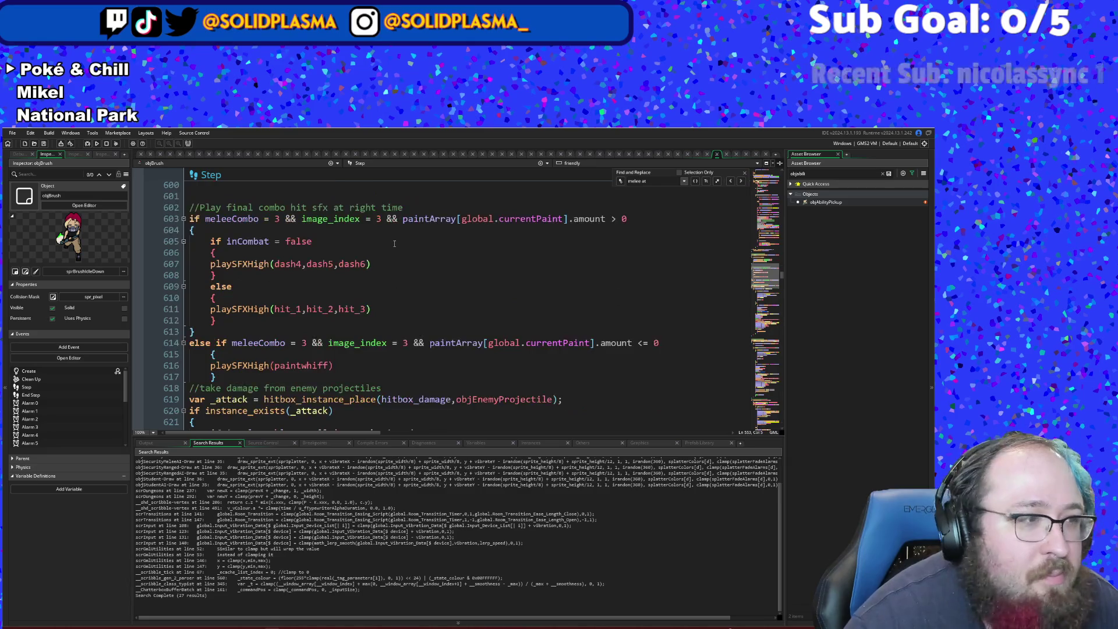
pyautogui.scroll(-2, 396, 238)
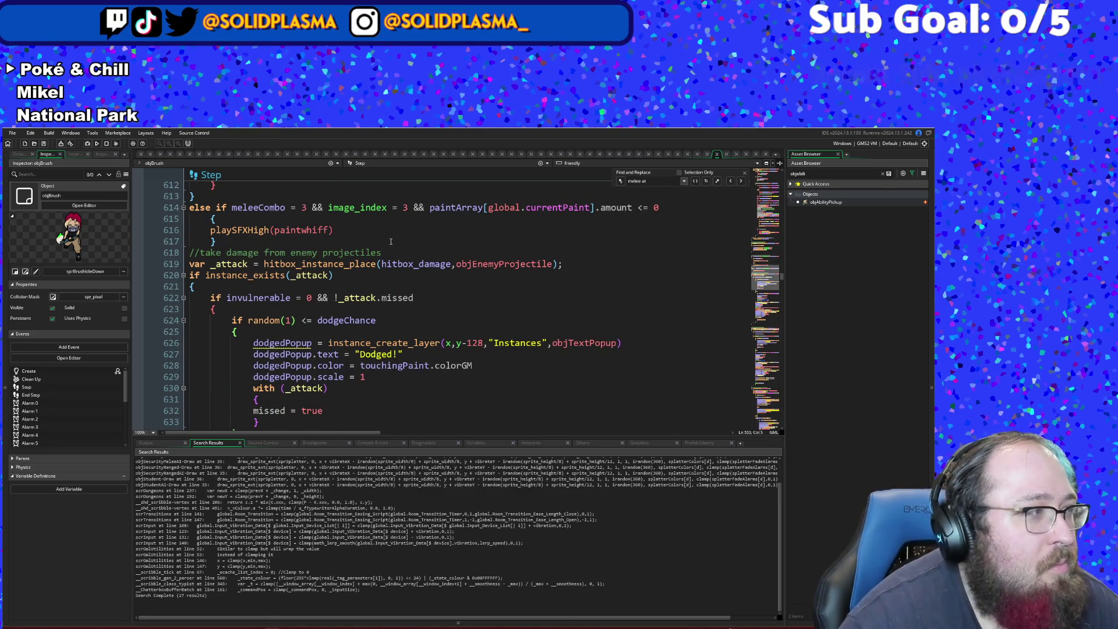
pyautogui.scroll(-6, 389, 256)
pyautogui.scroll(2, 388, 266)
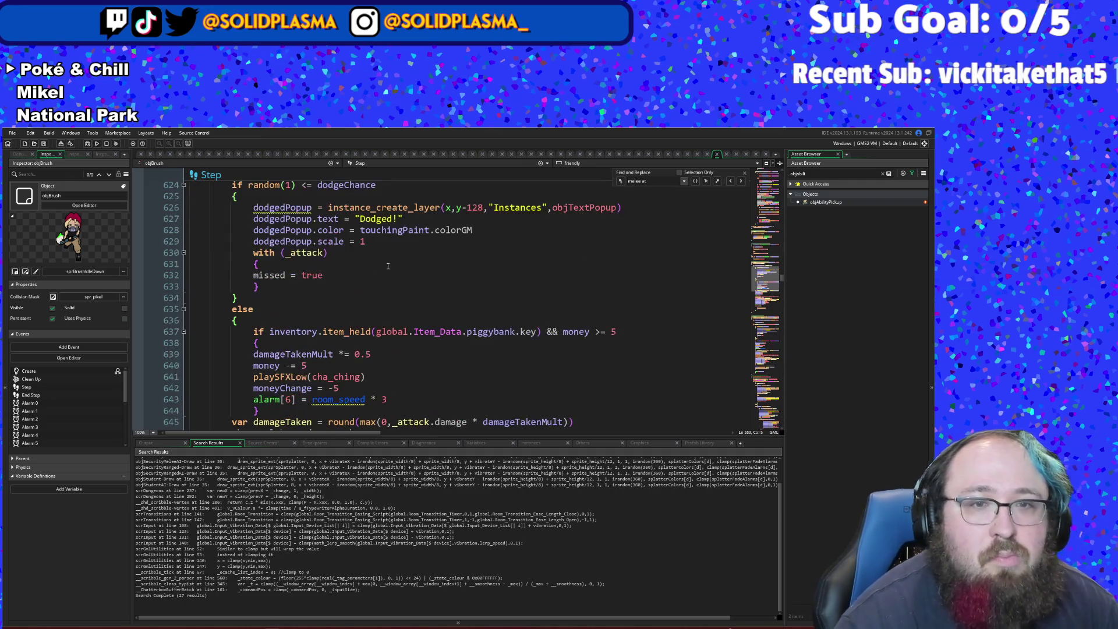
pyautogui.scroll(12, 389, 274)
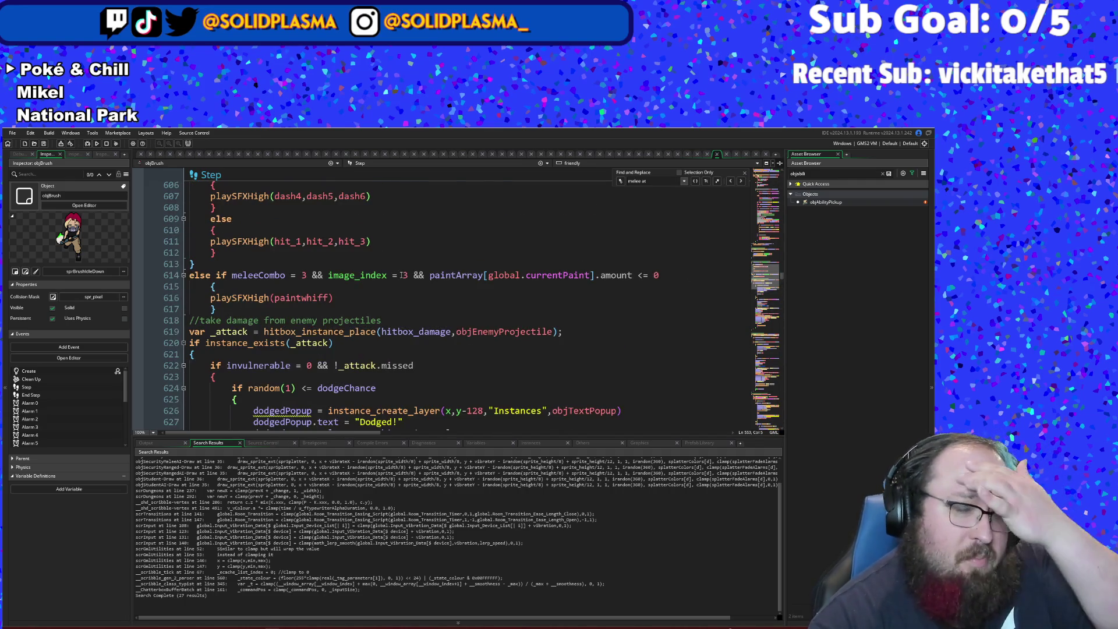
pyautogui.scroll(10, 404, 276)
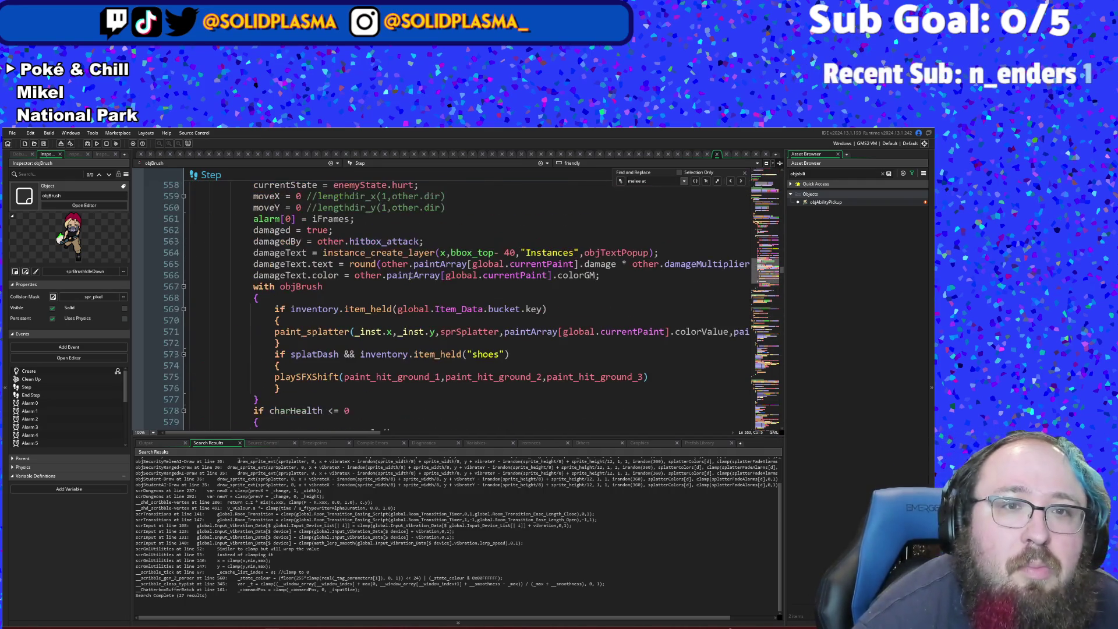
# - Check the damage-text and rounded charHealth lines, then build and run the game with F5
pyautogui.click(415, 276)
pyautogui.click(413, 264)
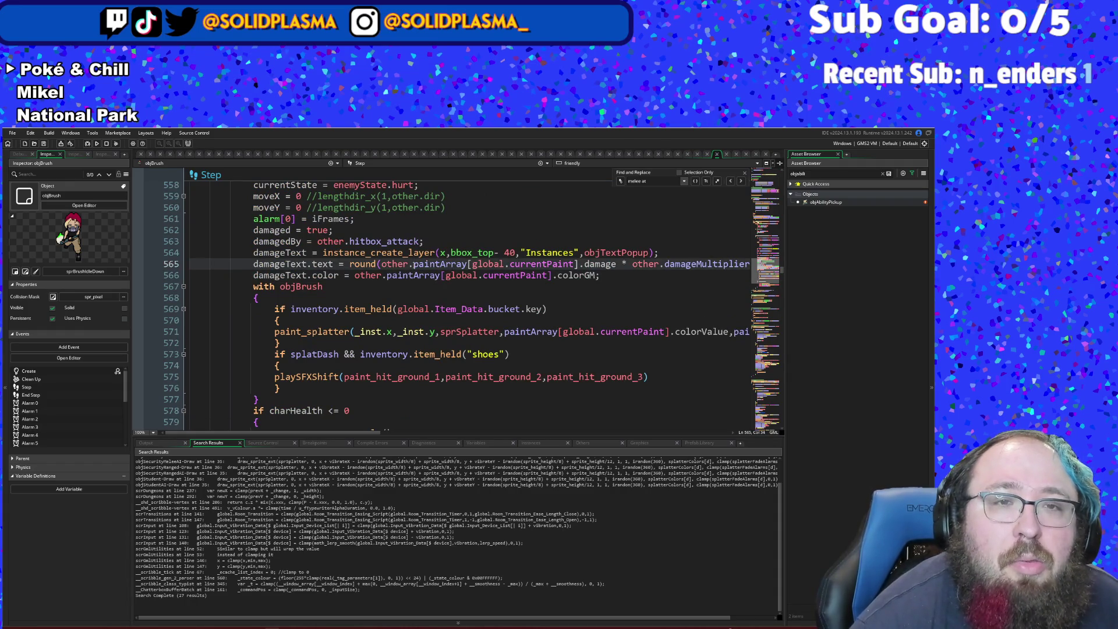
pyautogui.scroll(-4, 414, 264)
pyautogui.scroll(6, 415, 233)
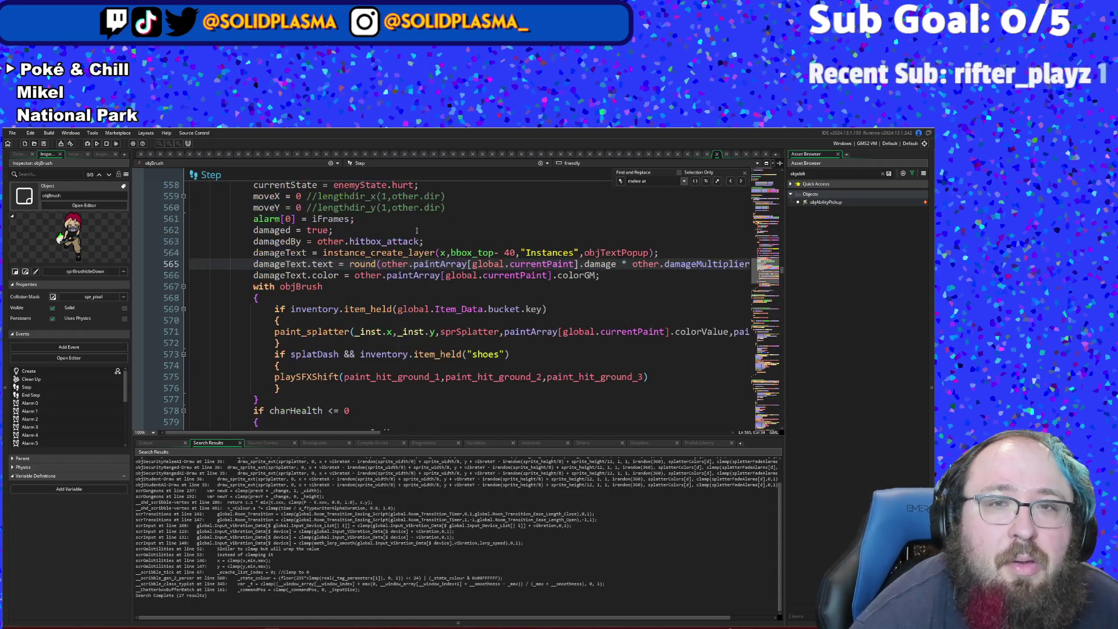
pyautogui.click(416, 231)
pyautogui.scroll(2, 416, 230)
pyautogui.click(417, 230)
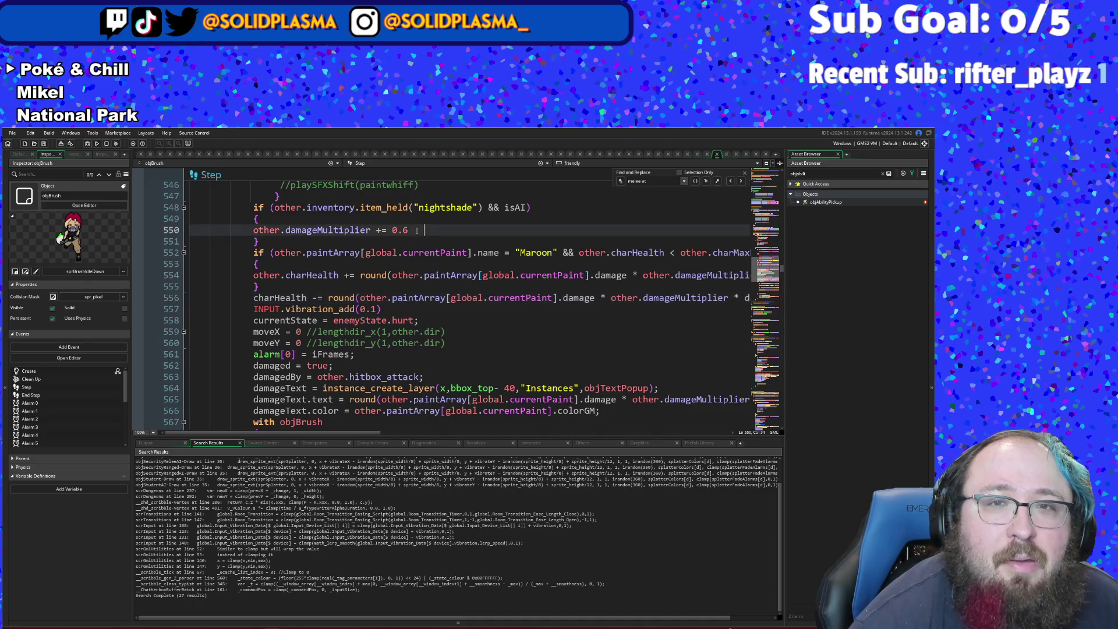
pyautogui.press('F5')
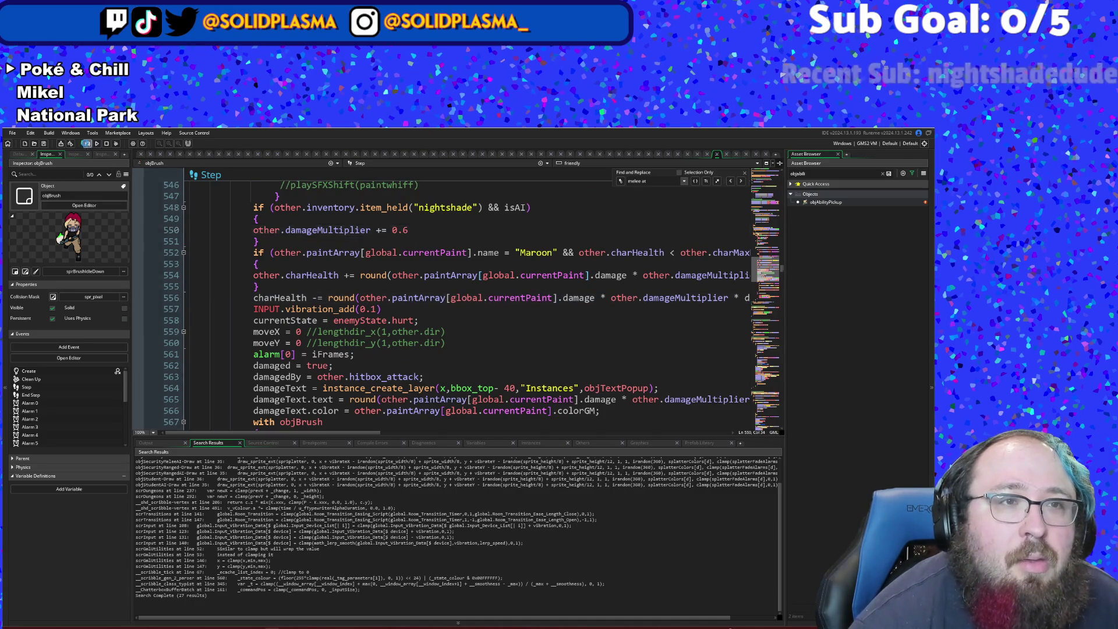
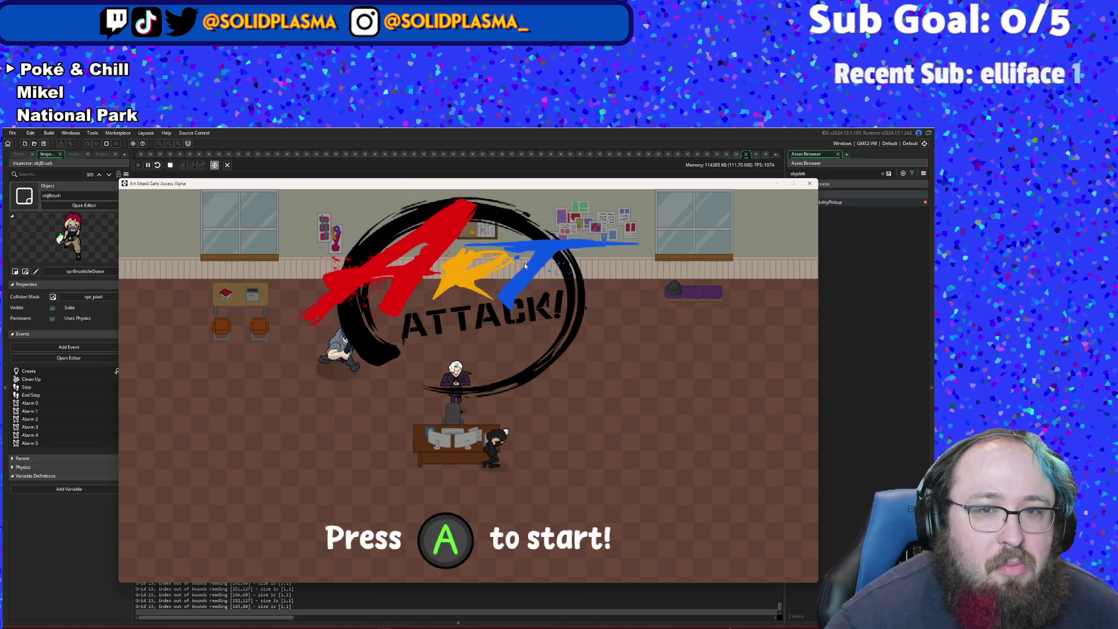
# - Start the game and walk right into the plaza combat room with three enemies
pyautogui.press('Return')
pyautogui.press('d')
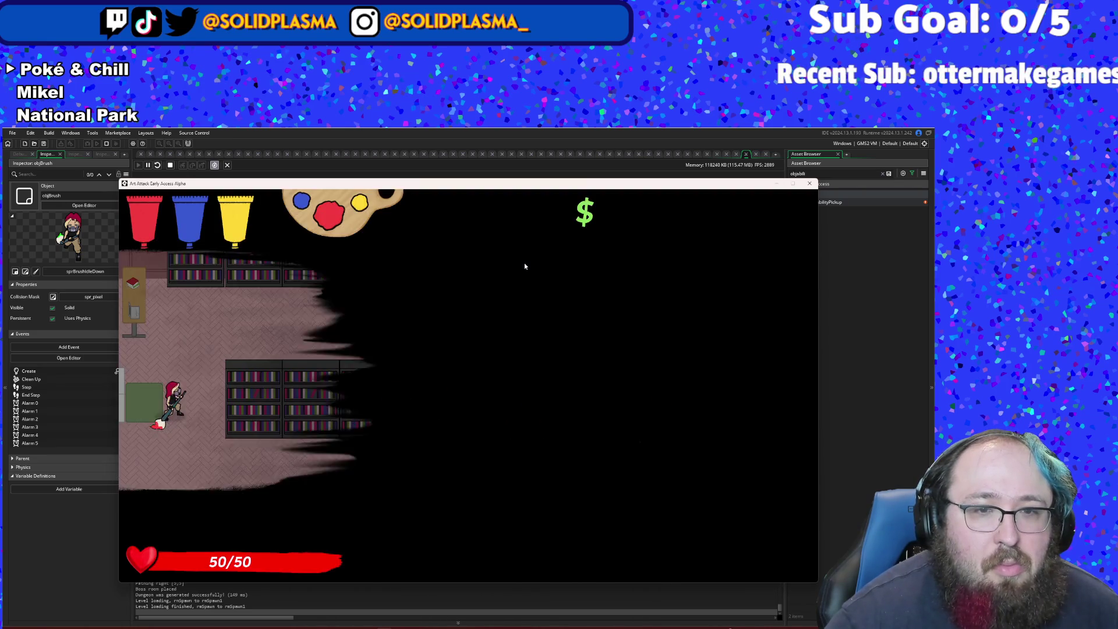
pyautogui.press('d')
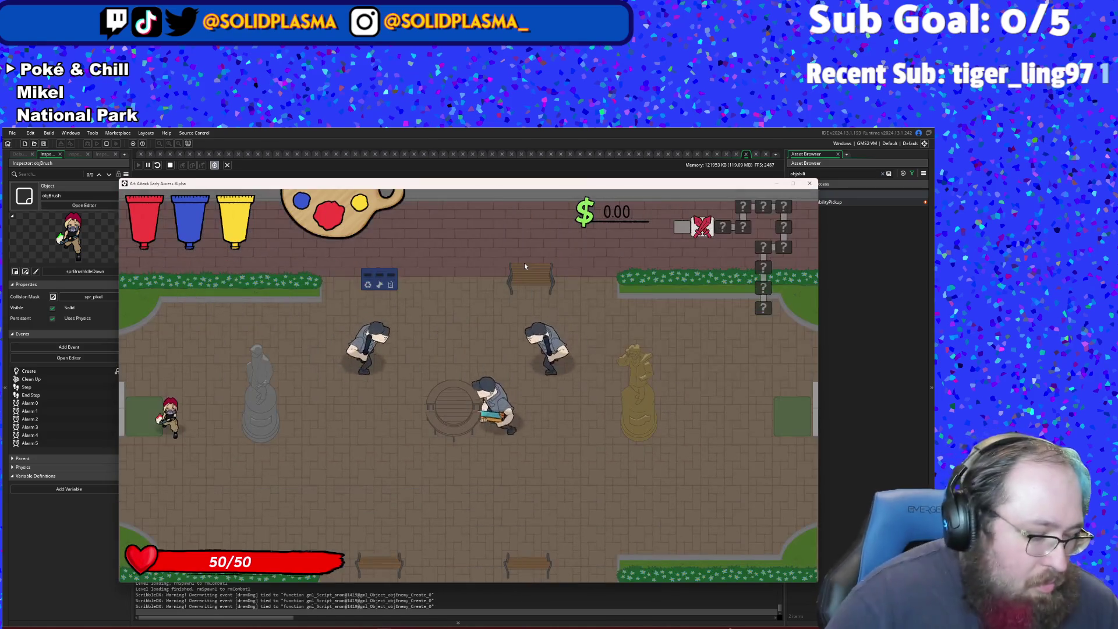
pyautogui.press('F1')
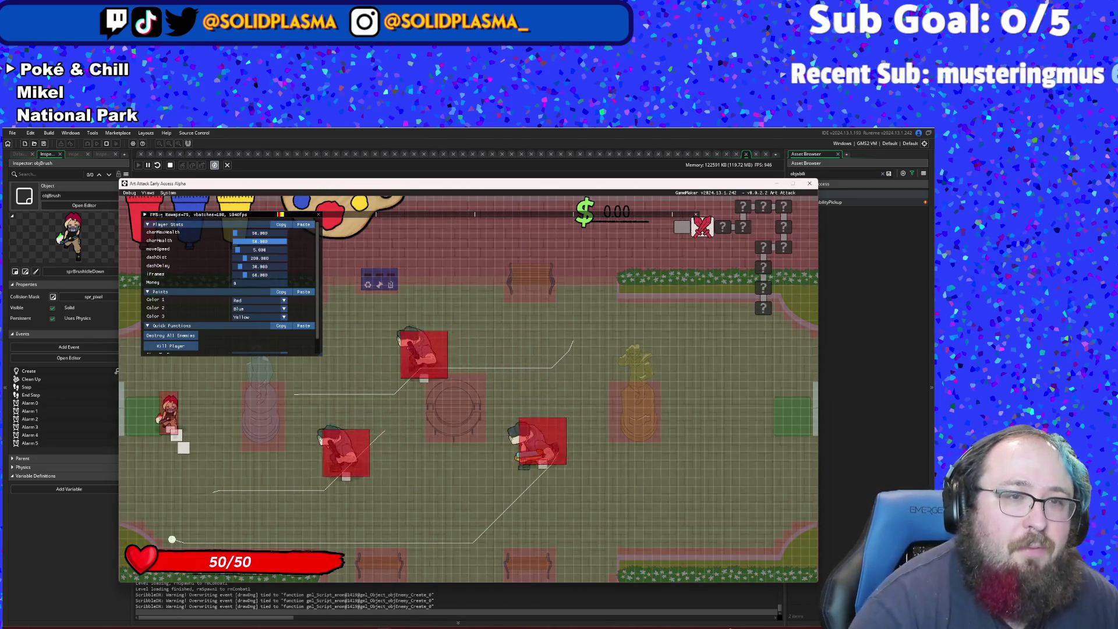
# - Destroy all enemies, collect the money, and set paints 1/2/3 to Maroon, White, Black
pyautogui.click(190, 341)
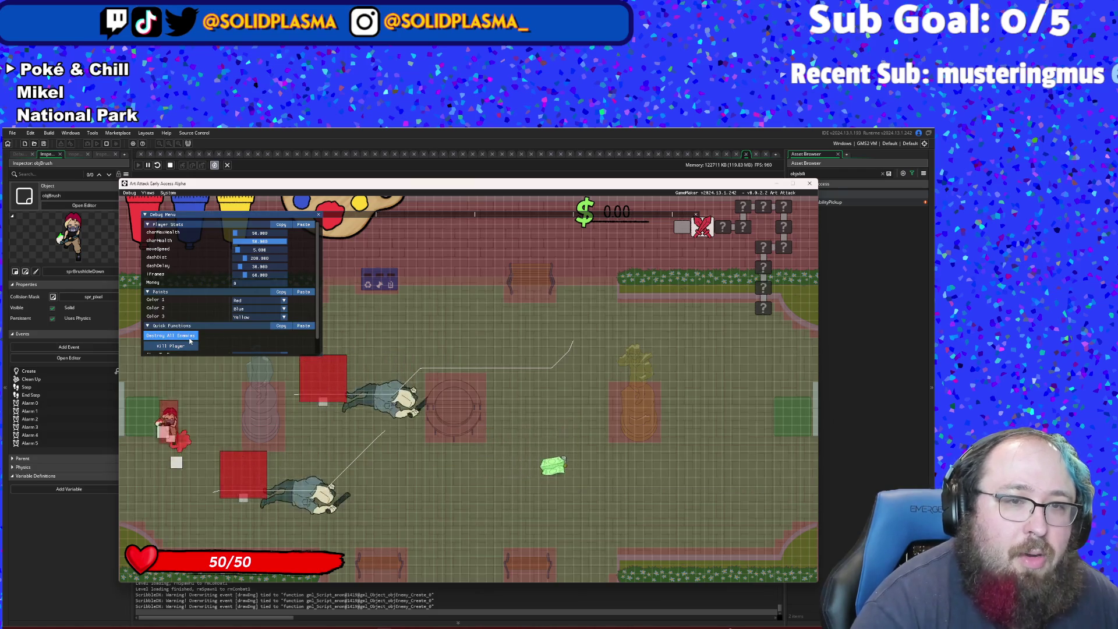
pyautogui.press('d')
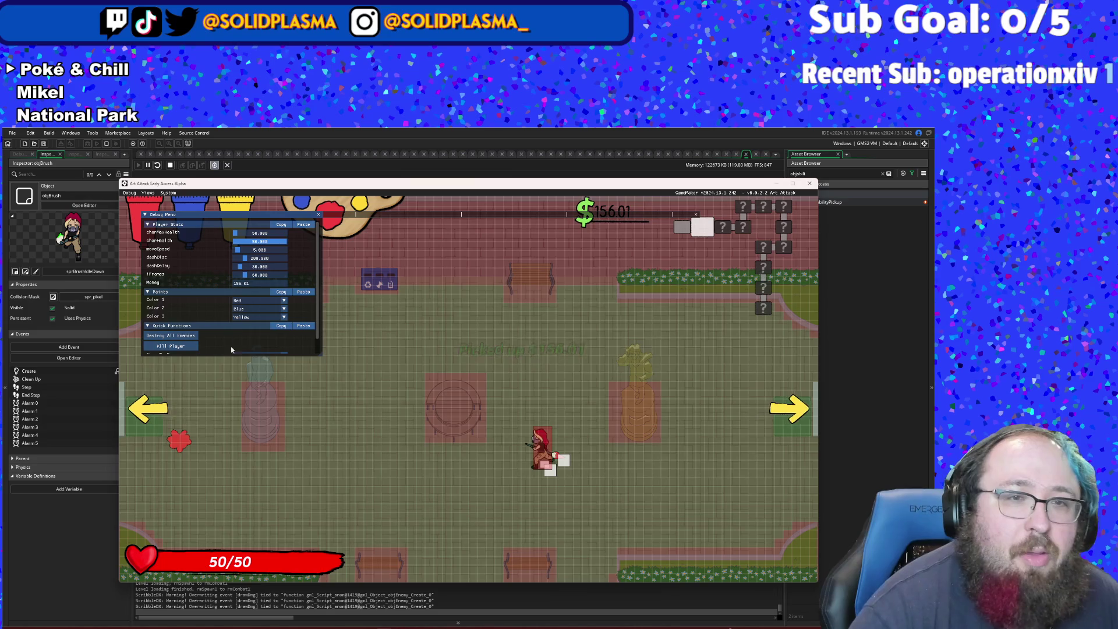
pyautogui.click(249, 318)
pyautogui.scroll(-1, 251, 338)
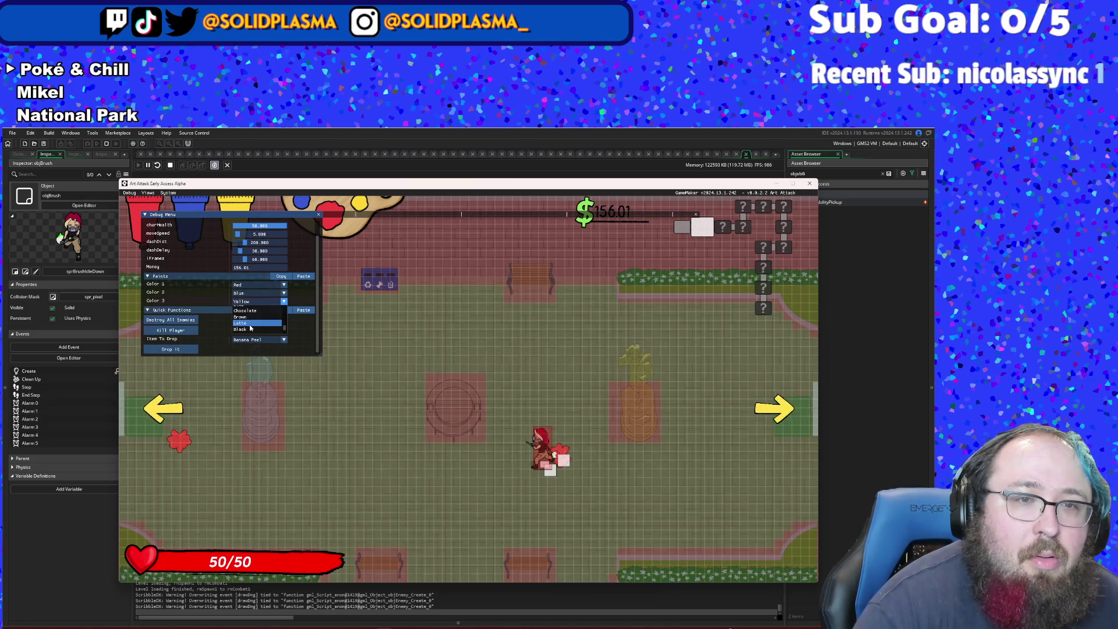
pyautogui.click(241, 329)
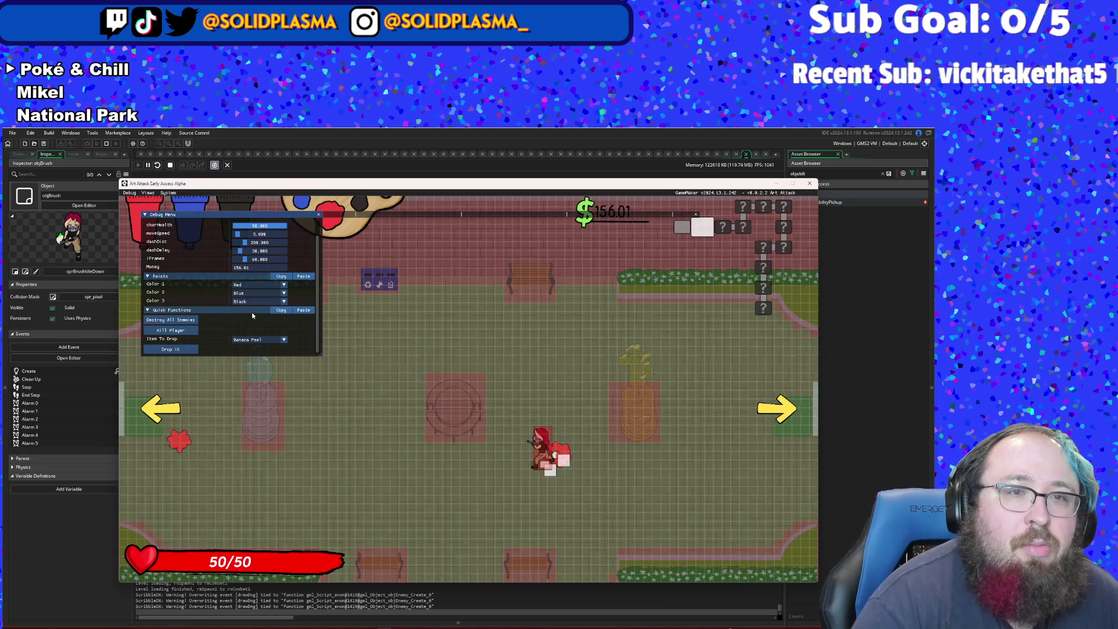
pyautogui.click(252, 293)
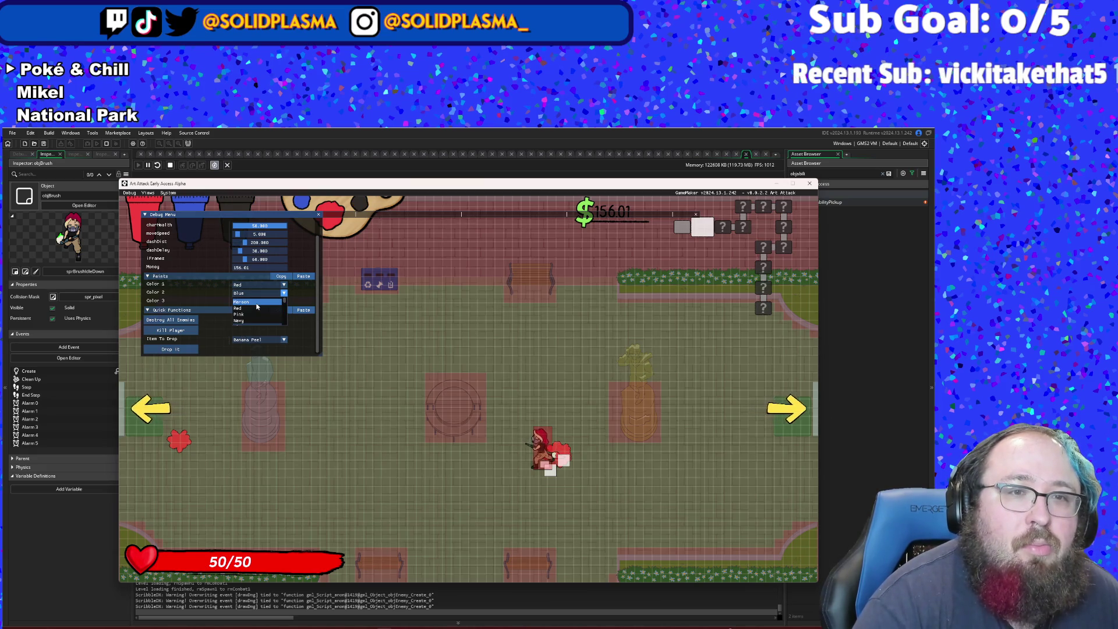
pyautogui.scroll(-5, 257, 307)
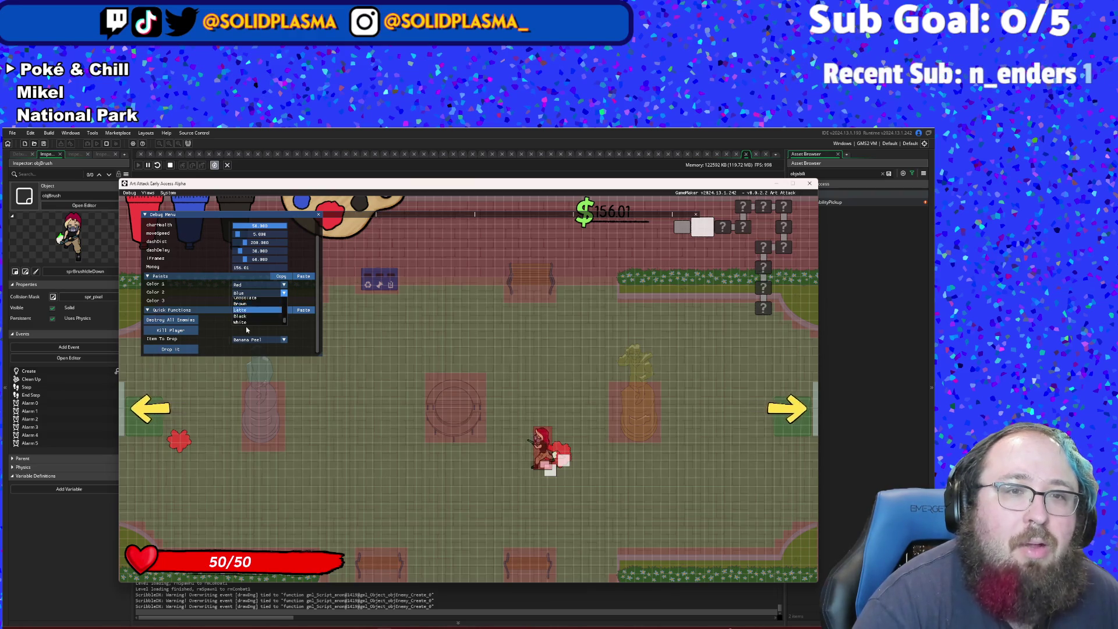
pyautogui.click(246, 323)
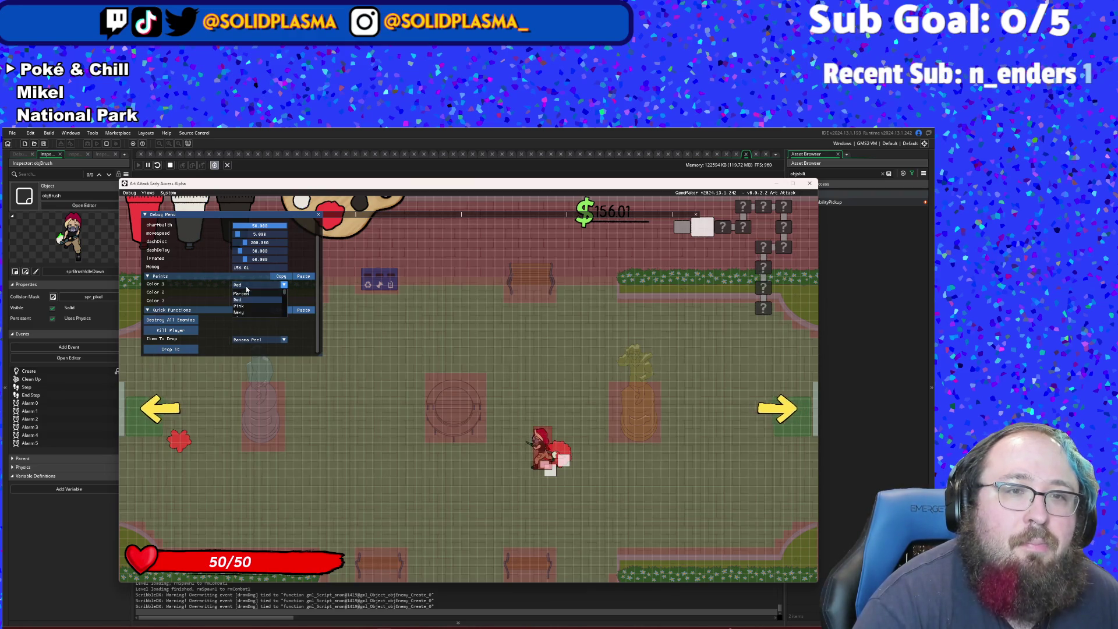
pyautogui.click(246, 286)
pyautogui.scroll(1, 247, 289)
pyautogui.click(244, 311)
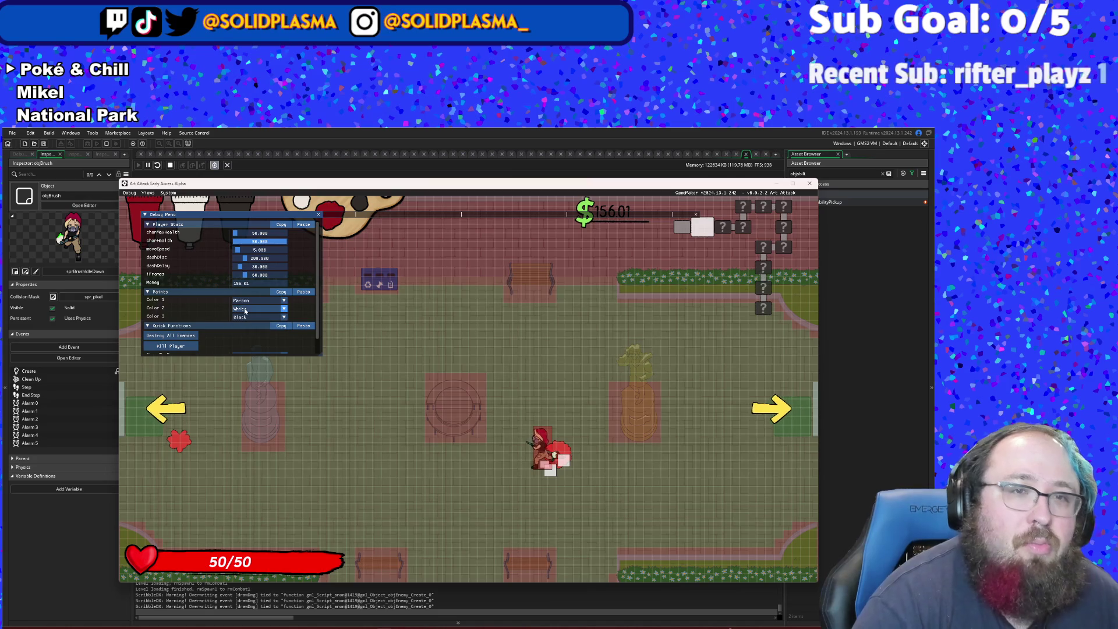
pyautogui.press('F1')
# - Leave a paint trail and walk through the right exit into the next plaza
pyautogui.press('s')
pyautogui.press('d')
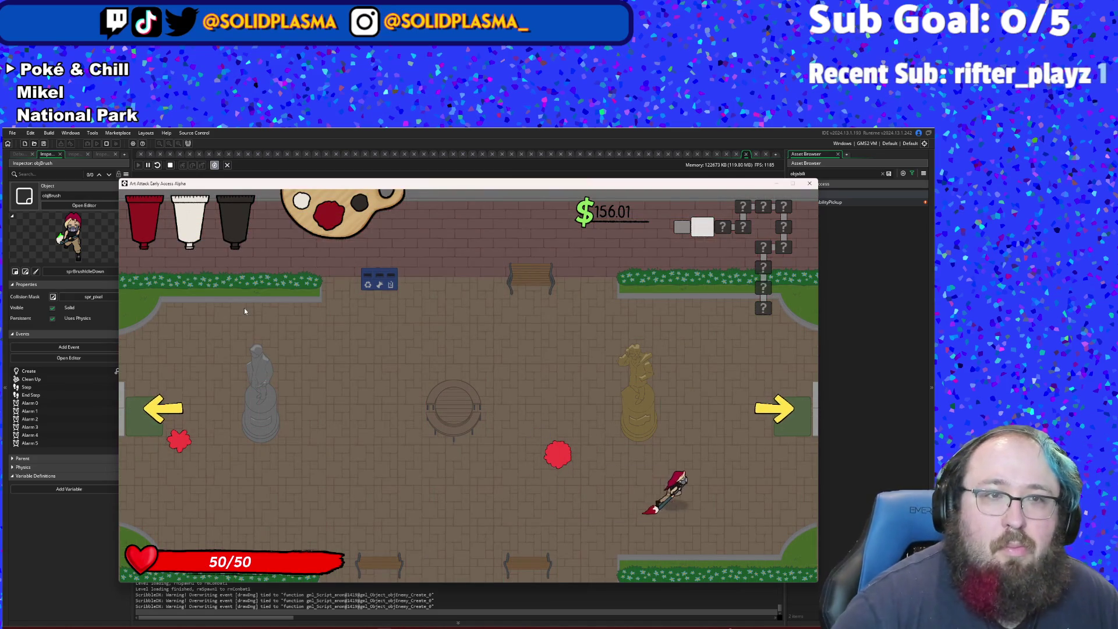
pyautogui.press('w')
pyautogui.press('d')
pyautogui.press('a')
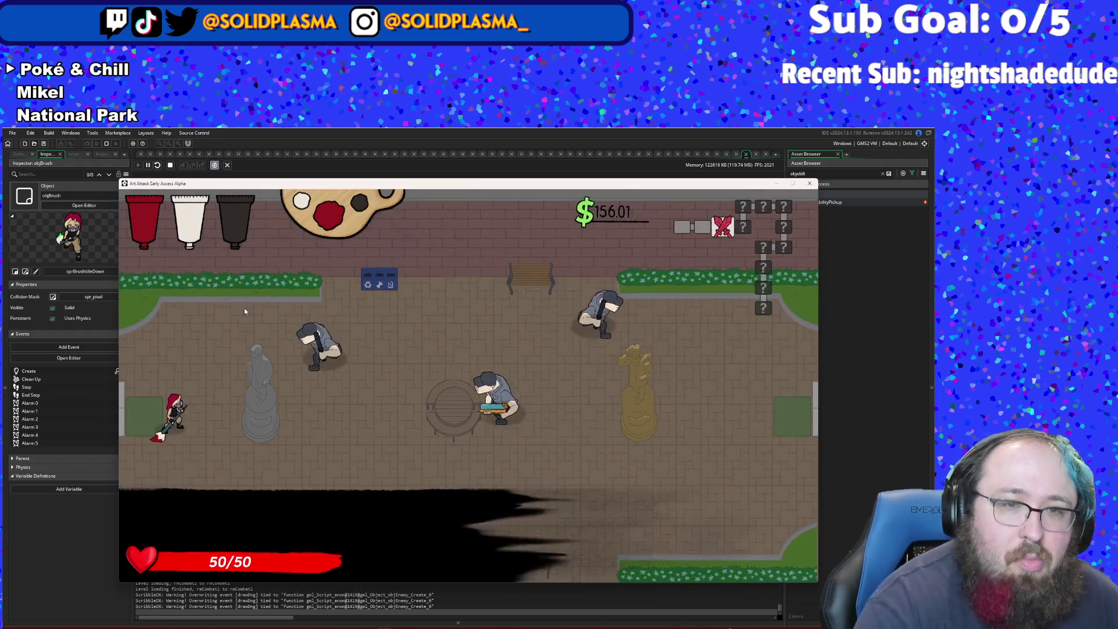
# - Approach and attack the nearest plaza enemies
pyautogui.press('d')
pyautogui.press('w')
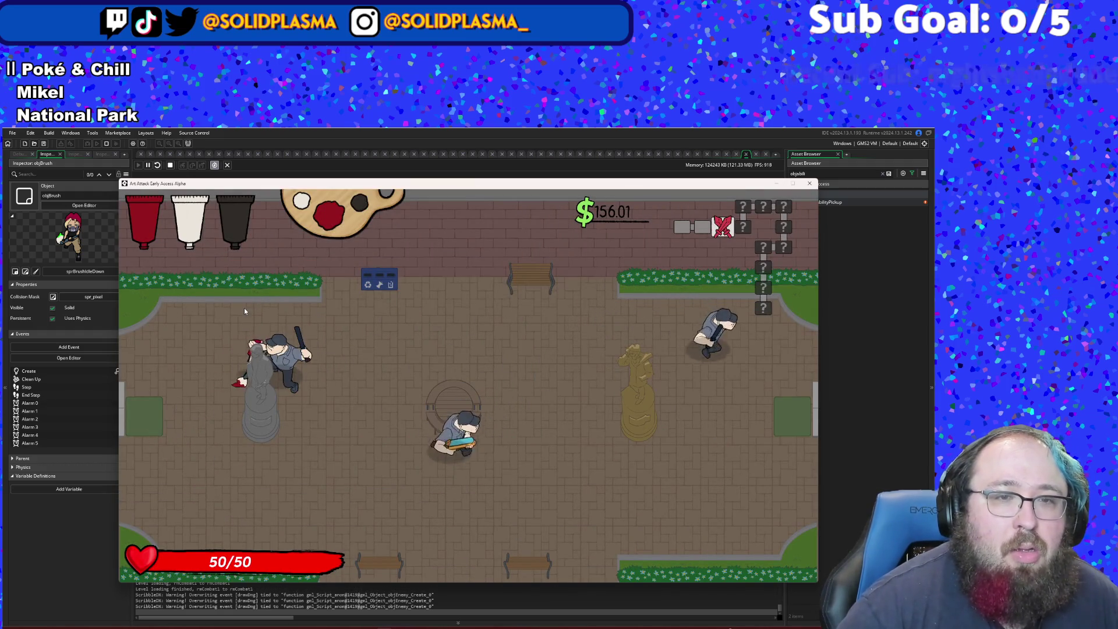
pyautogui.press('w')
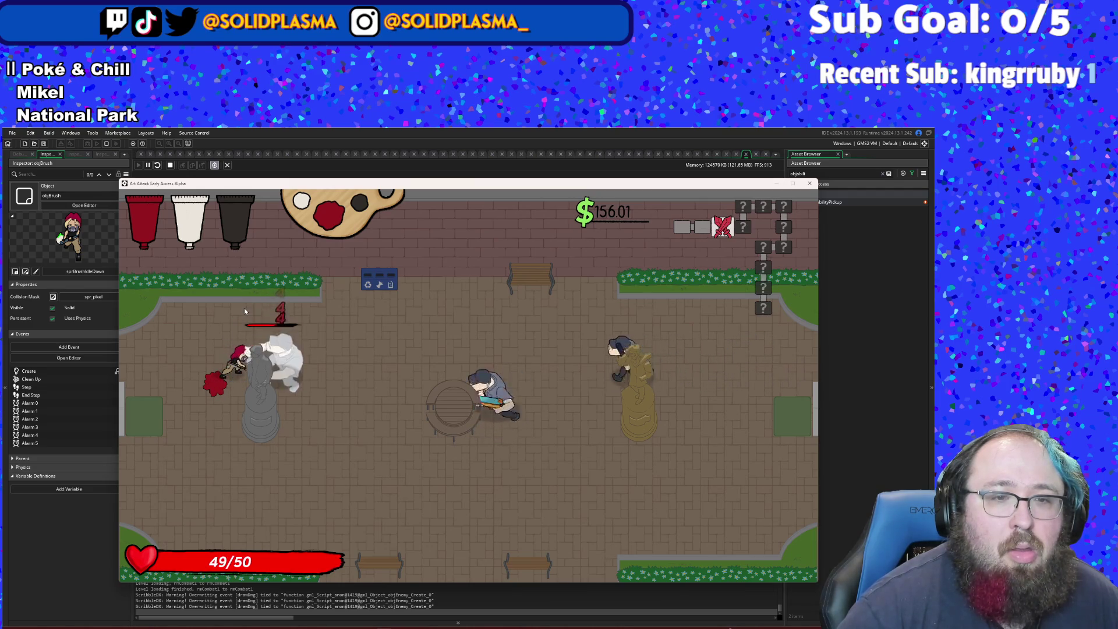
pyautogui.press('d')
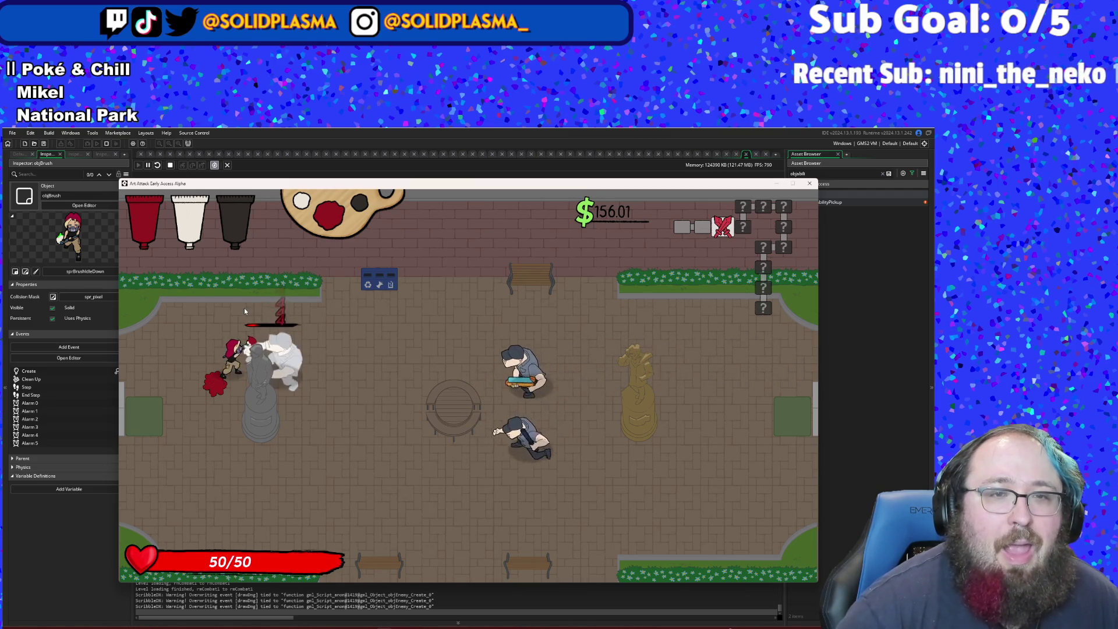
pyautogui.scroll(-1, 245, 311)
pyautogui.press('w')
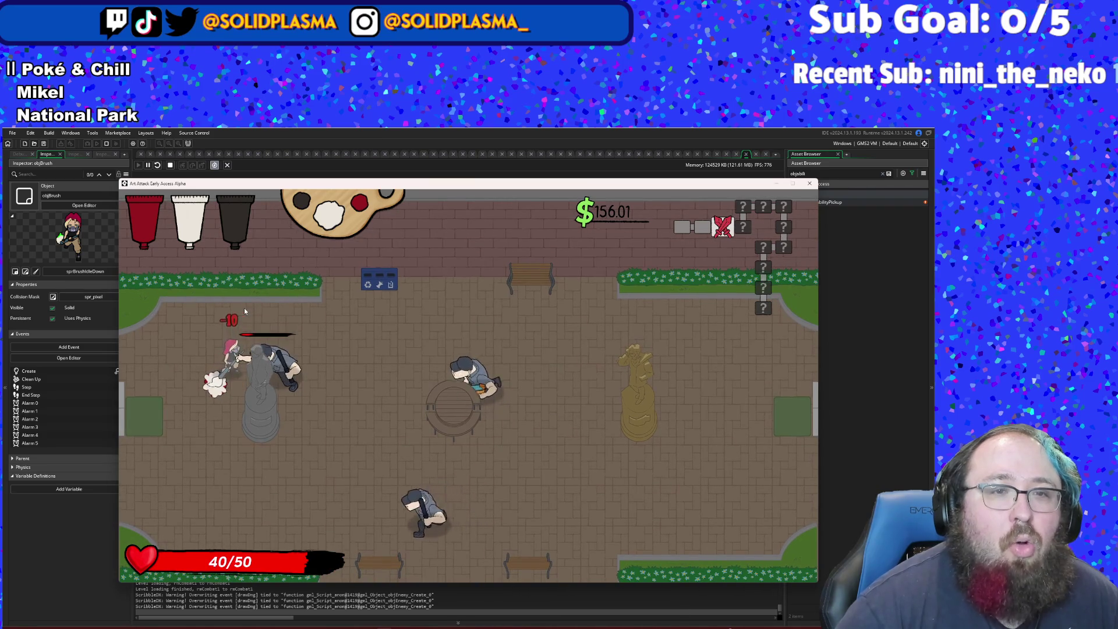
pyautogui.press('d')
pyautogui.press('d')
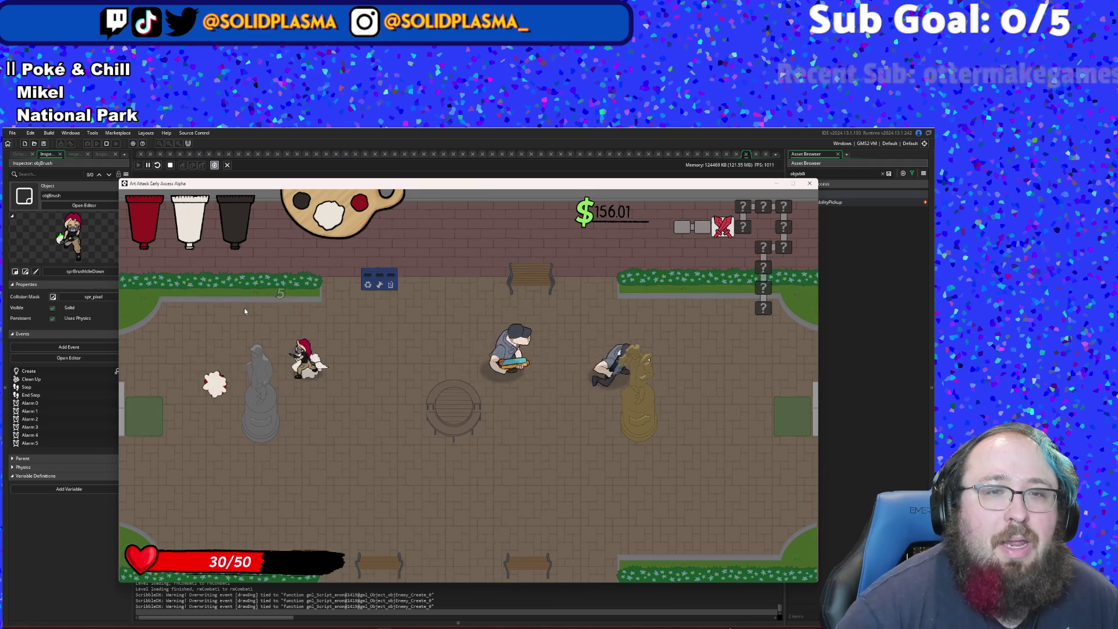
pyautogui.press('s')
pyautogui.press('d')
# - Fight off the crowding enemies and switch the active paint to black
pyautogui.press('w')
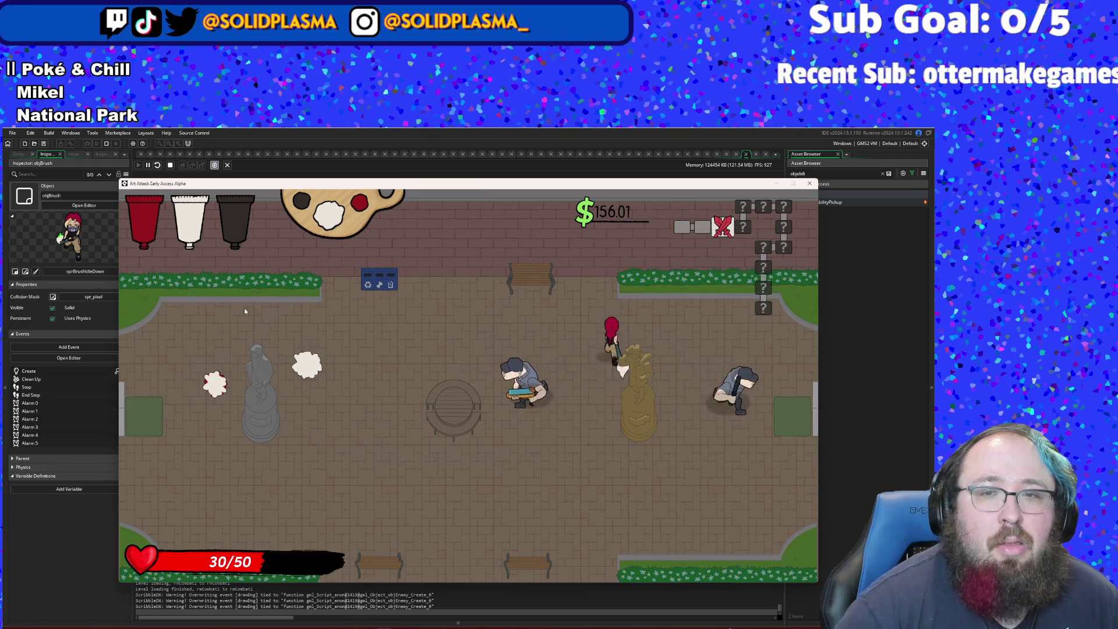
pyautogui.press('s')
pyautogui.press('s')
pyautogui.press('d')
pyautogui.press('w')
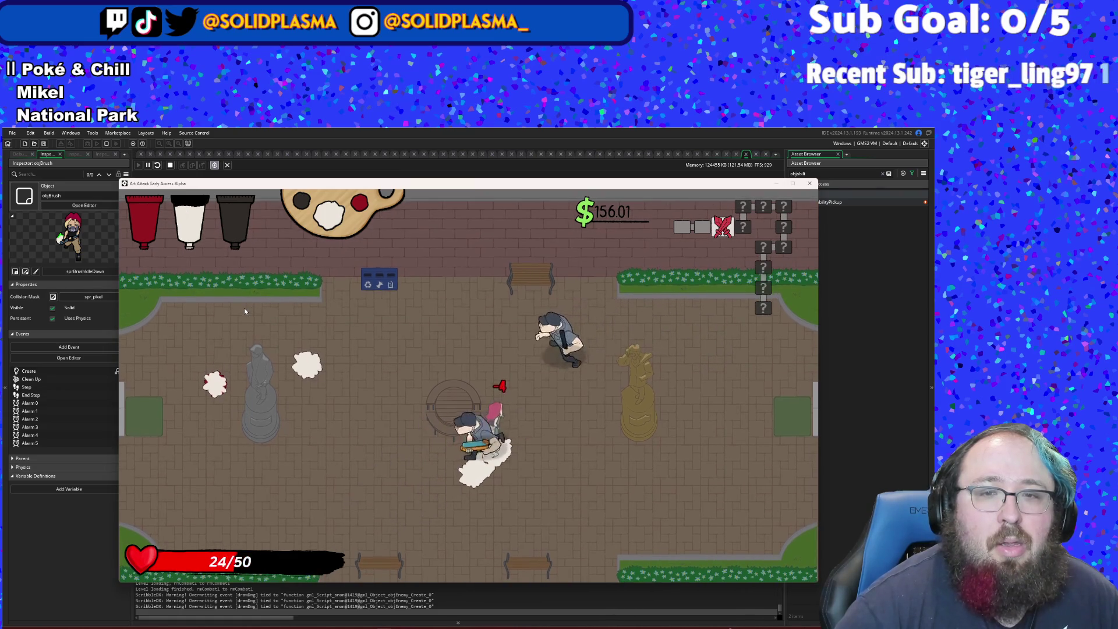
pyautogui.press('s')
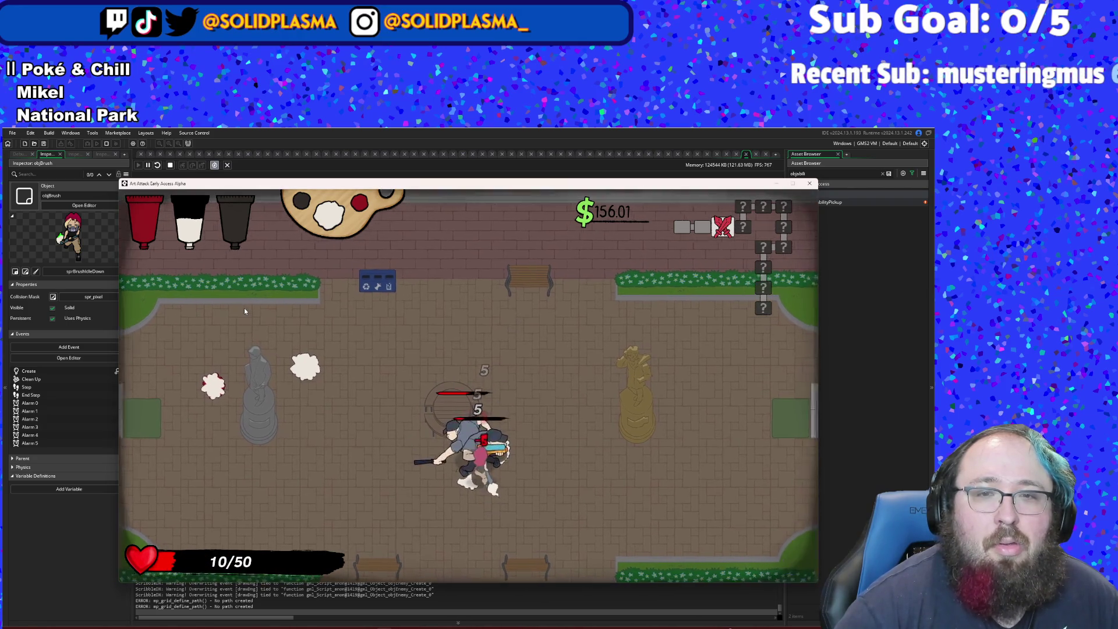
pyautogui.press('q')
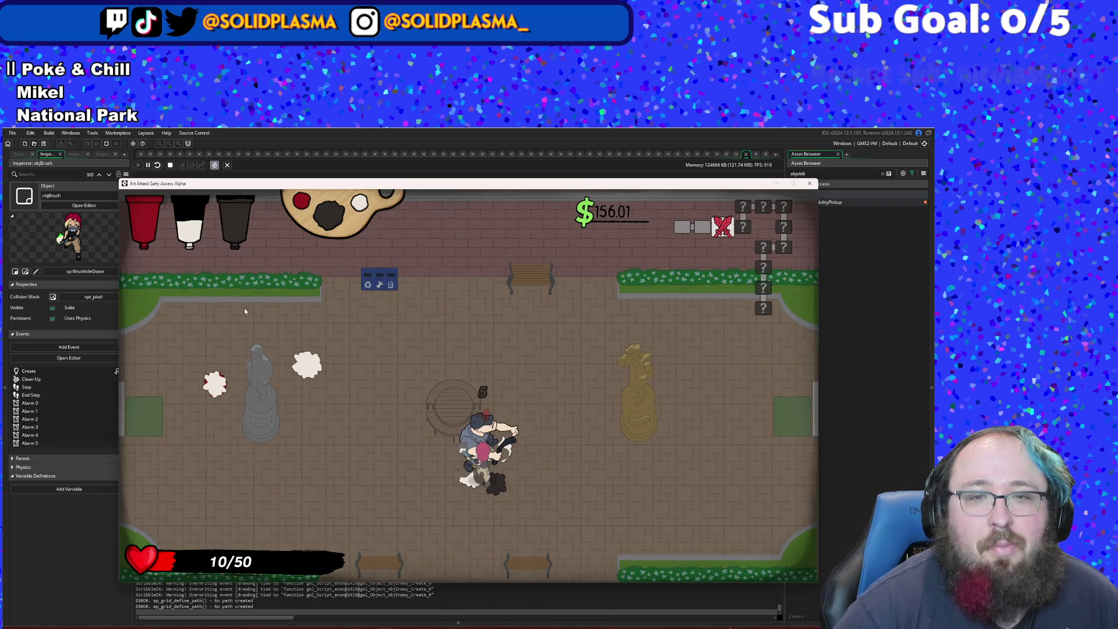
# - Collect the money near the gold statue, reaching $334.21, and leave through the right exit
pyautogui.press('d')
pyautogui.press('w')
pyautogui.press('s')
pyautogui.press('d')
pyautogui.press('d')
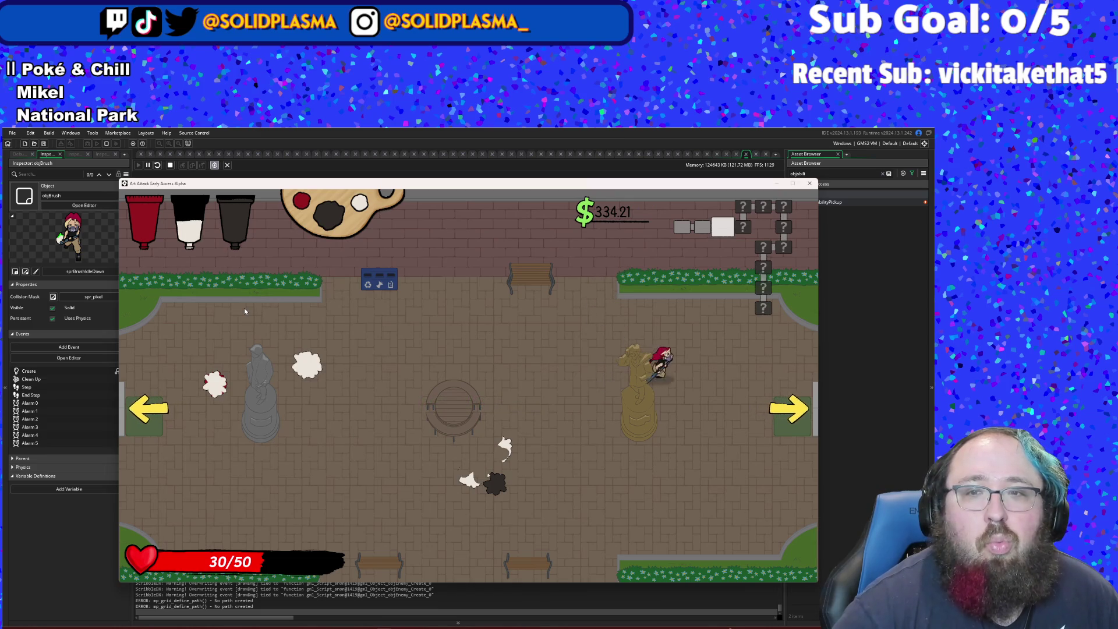
pyautogui.press('s')
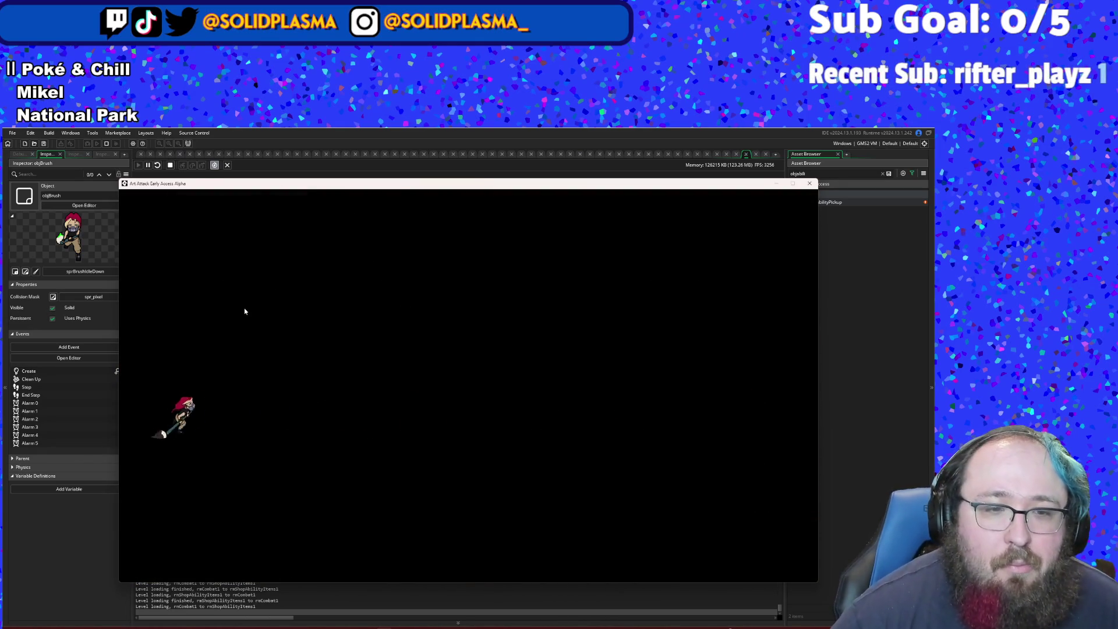
# - Buy the Scope Creep and $49.99 items at the ability shop counter
pyautogui.press('d')
pyautogui.press('w')
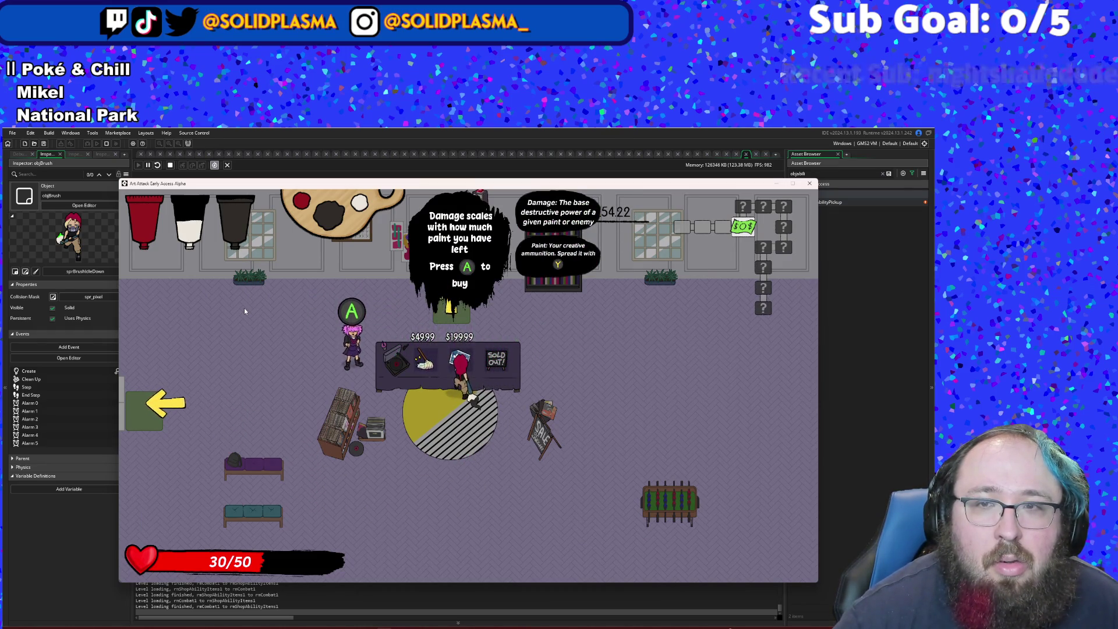
pyautogui.press('space')
pyautogui.press('space')
pyautogui.press('d')
# - Walk into the paint shop and try buying paint at the counter
pyautogui.press('s')
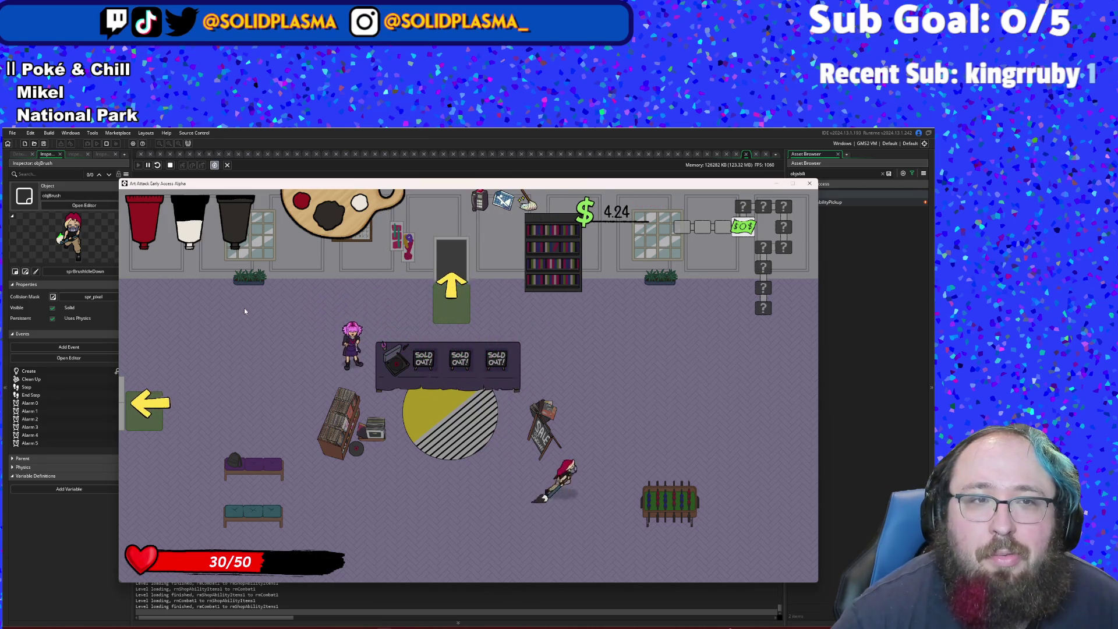
pyautogui.press('w')
pyautogui.press('a')
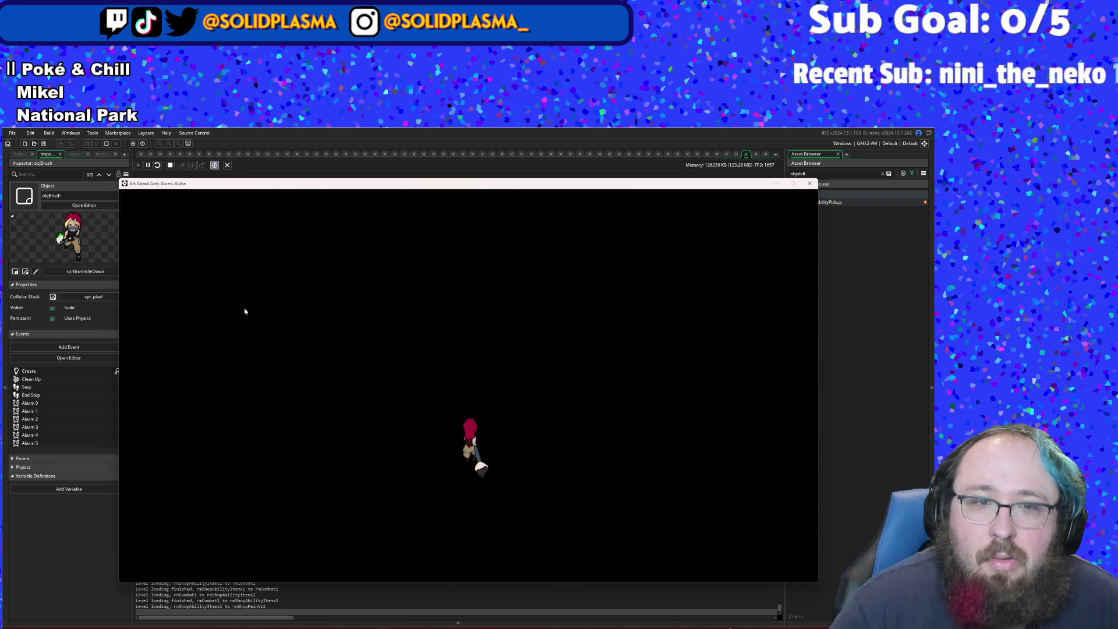
pyautogui.press('w')
pyautogui.press('s')
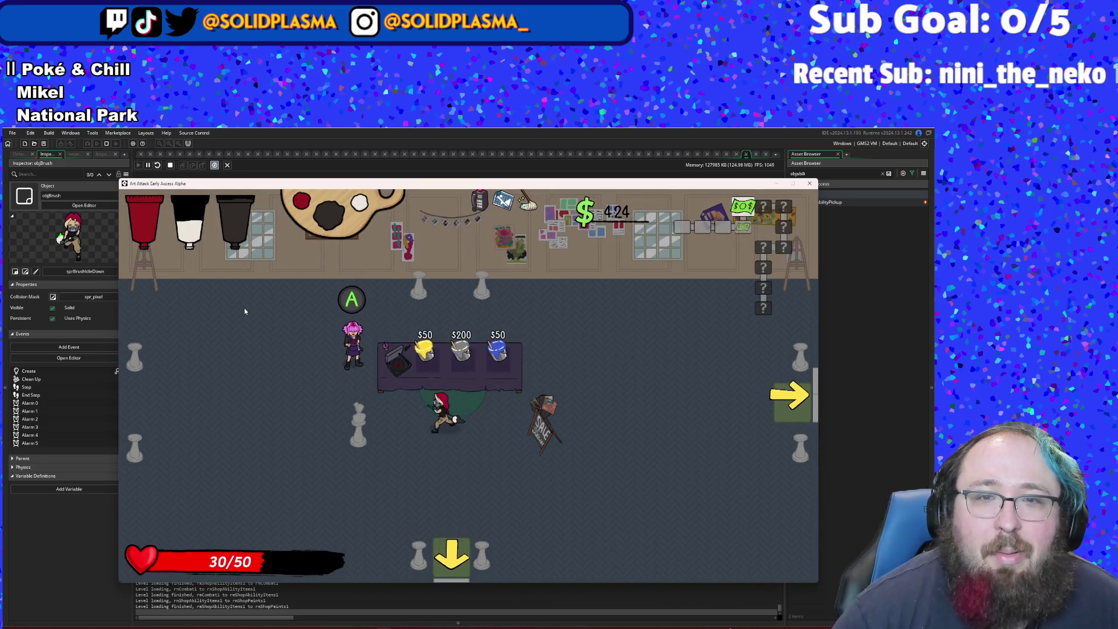
pyautogui.press('d')
pyautogui.press('w')
pyautogui.press('a')
pyautogui.press('w')
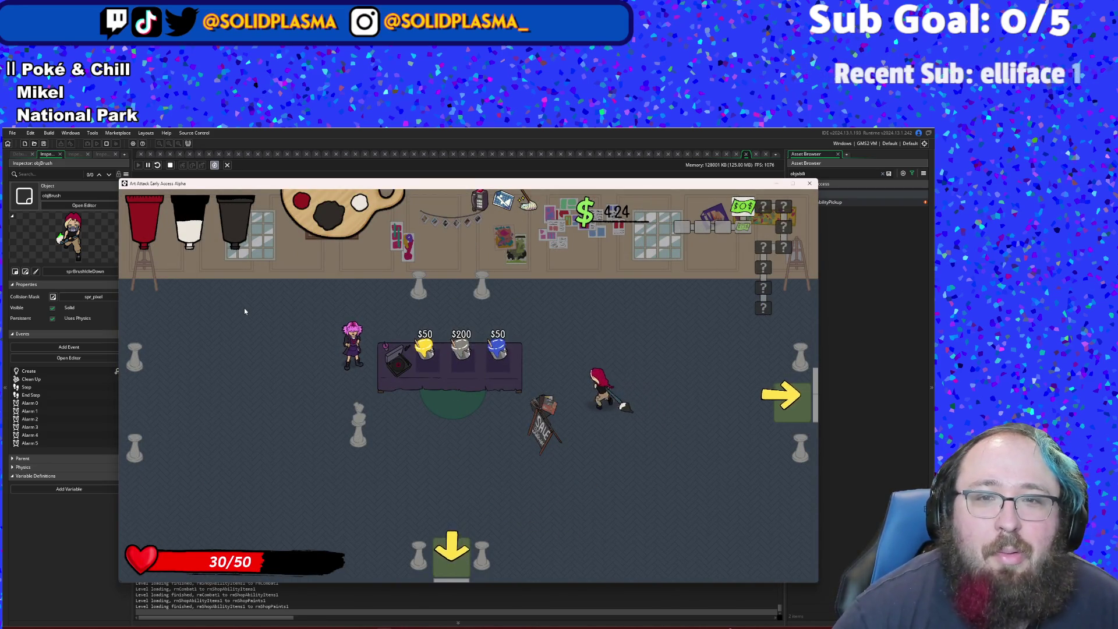
pyautogui.press('space')
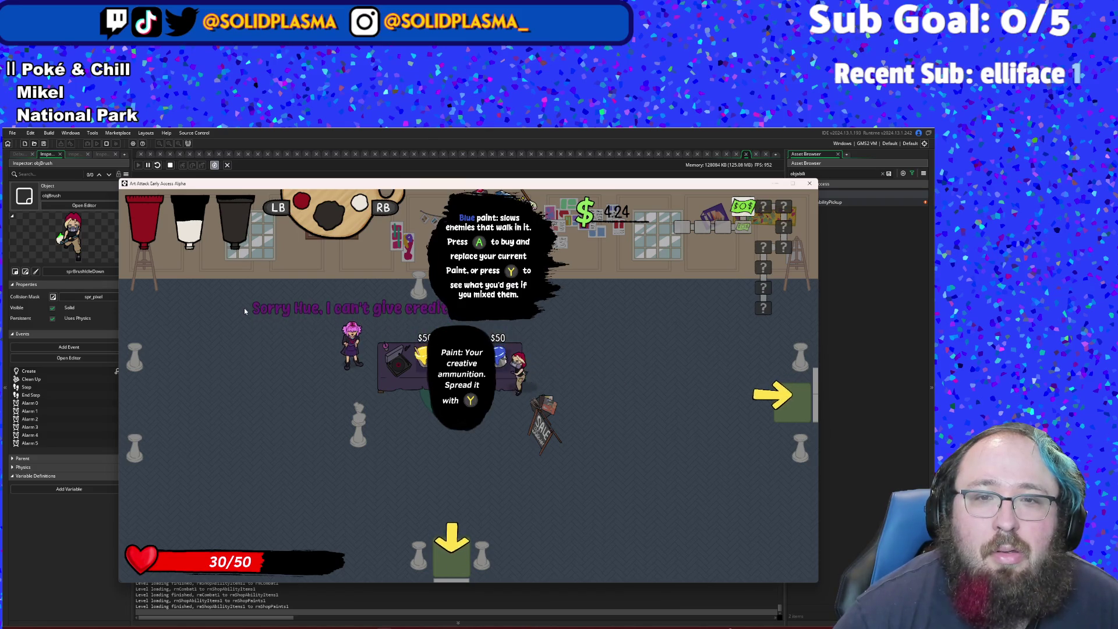
# - Cycle the shop paints through Gold and Blue, try buying Navy, then bring up the debug menu
pyautogui.press('s')
pyautogui.press('w')
pyautogui.press('a')
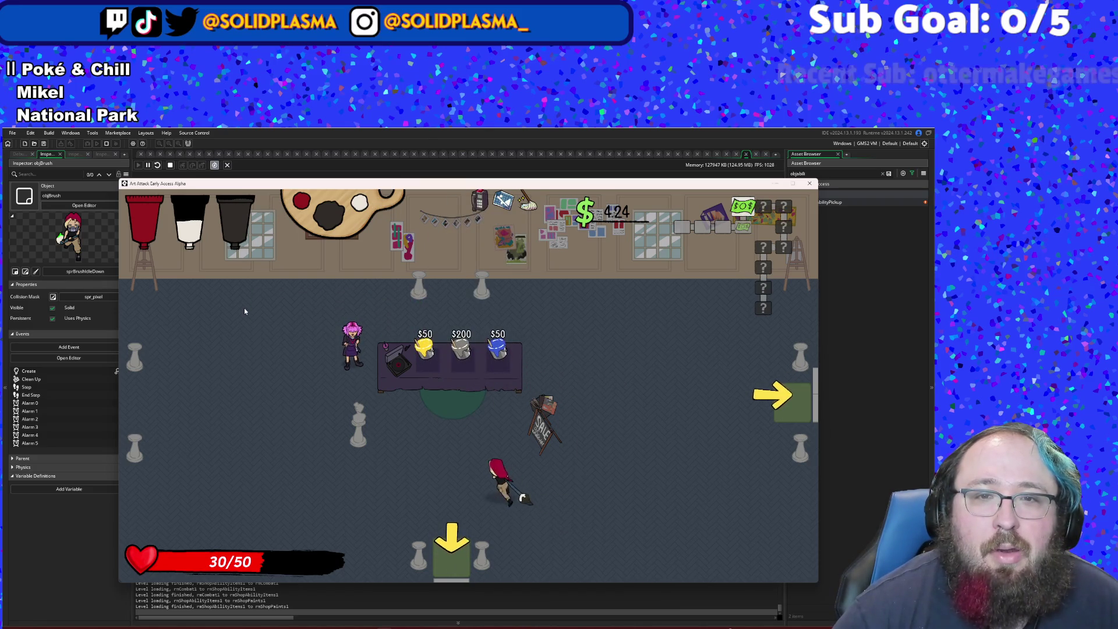
pyautogui.press('space')
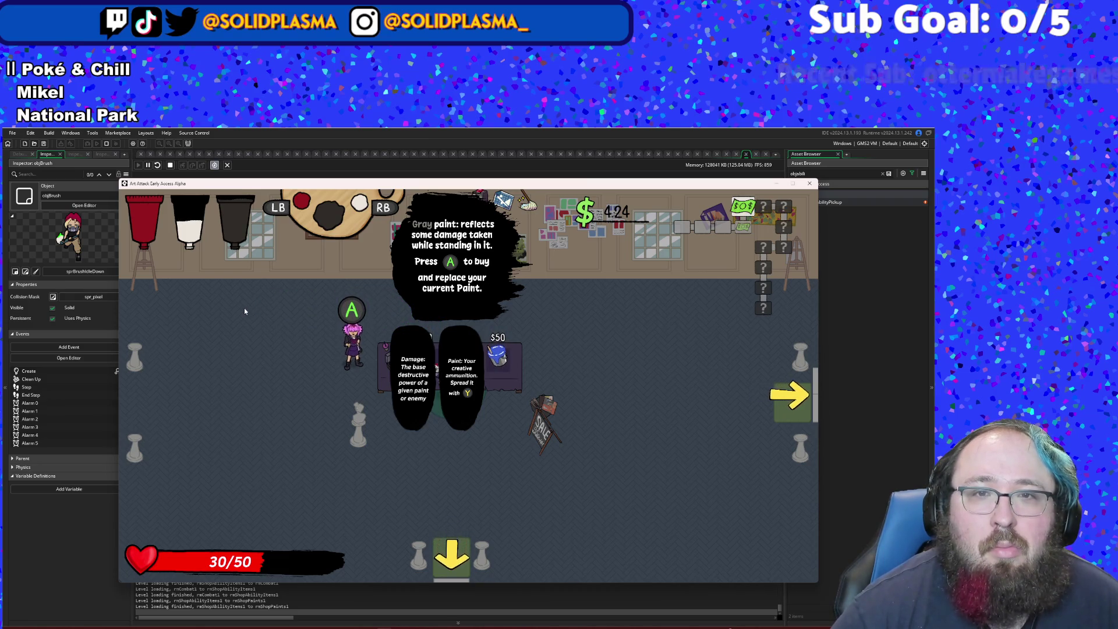
pyautogui.press('e')
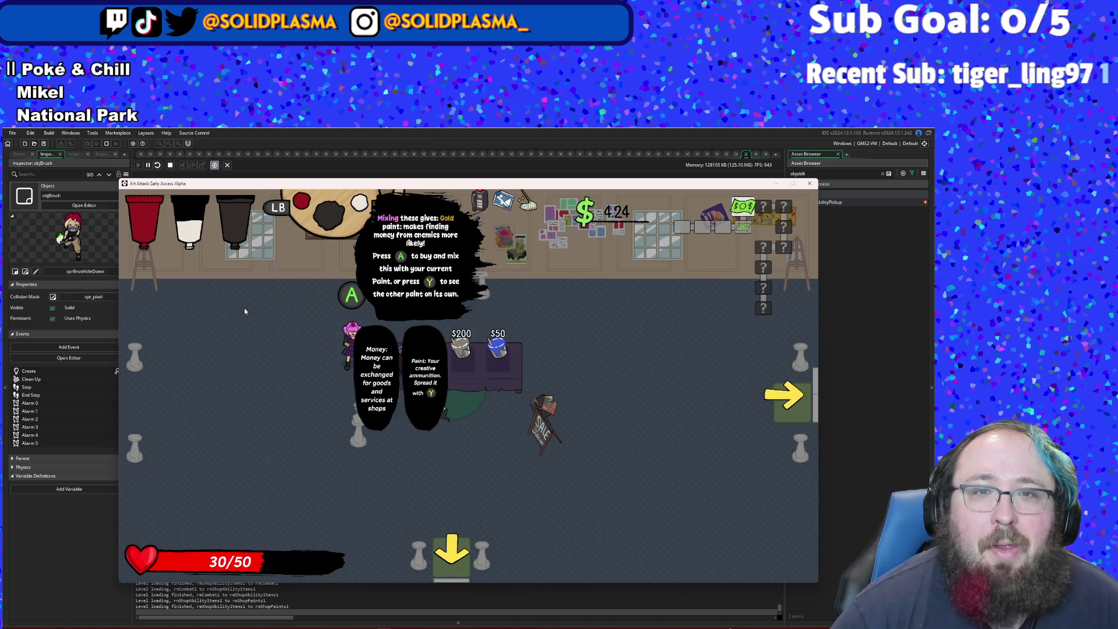
pyautogui.press('e')
pyautogui.press('e')
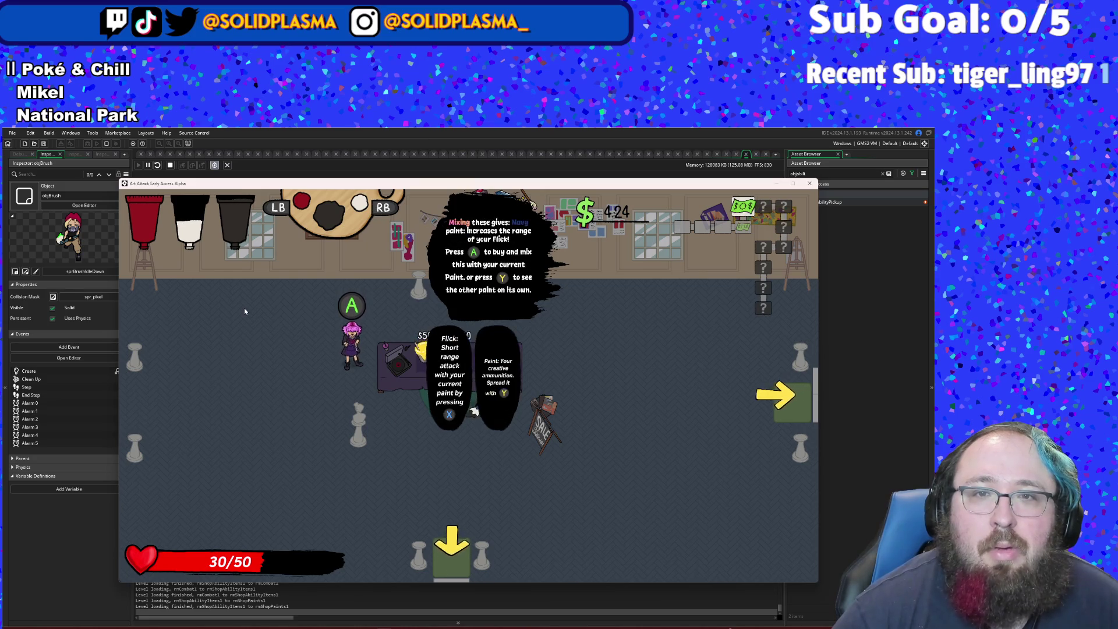
pyautogui.press('space')
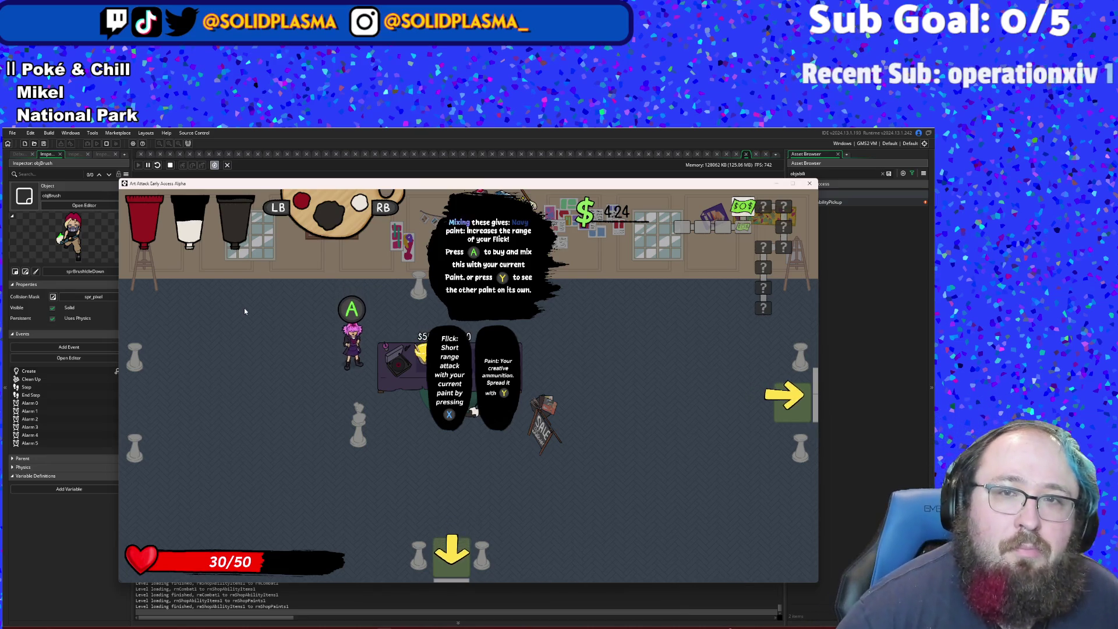
pyautogui.press('F1')
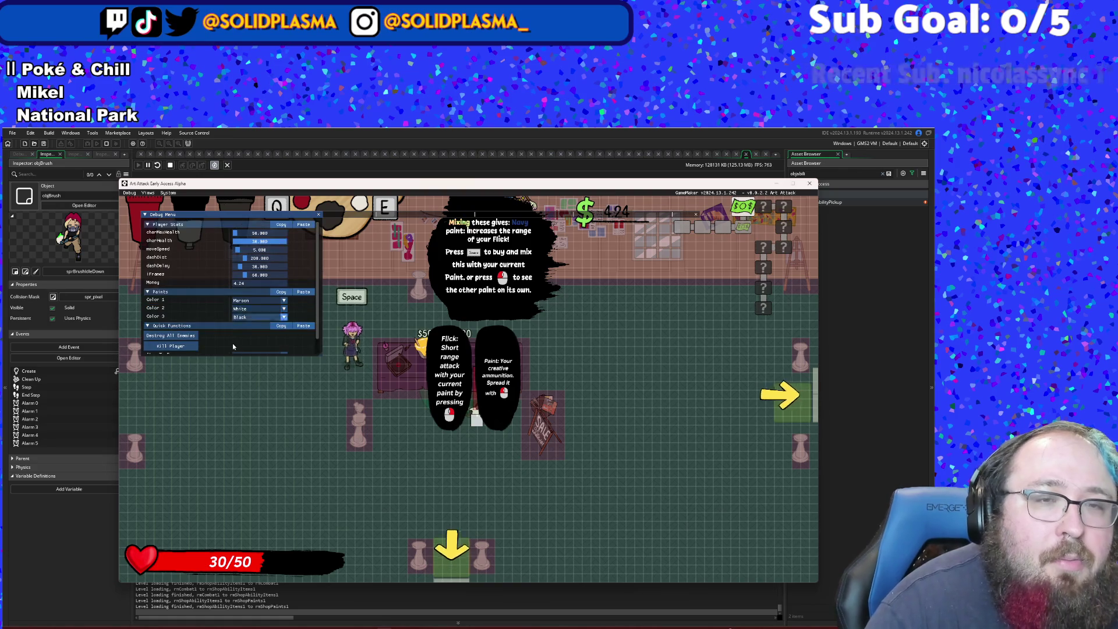
# - Set the player's money to 500 in the debug menu and buy the Navy paint
pyautogui.click(245, 285)
pyautogui.write('500')
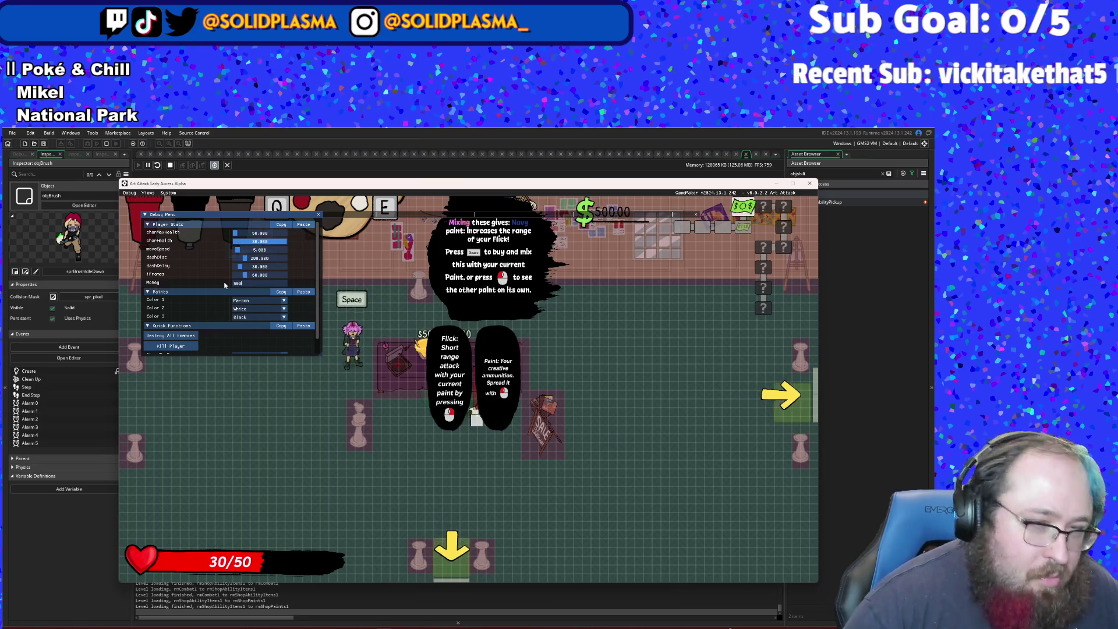
pyautogui.press('F1')
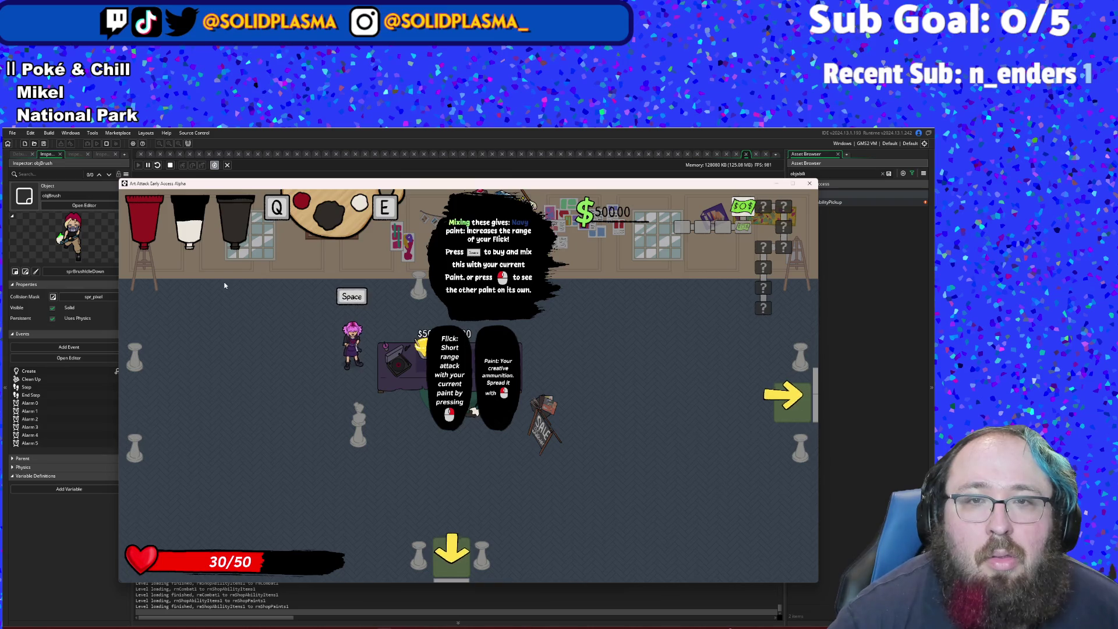
pyautogui.press('space')
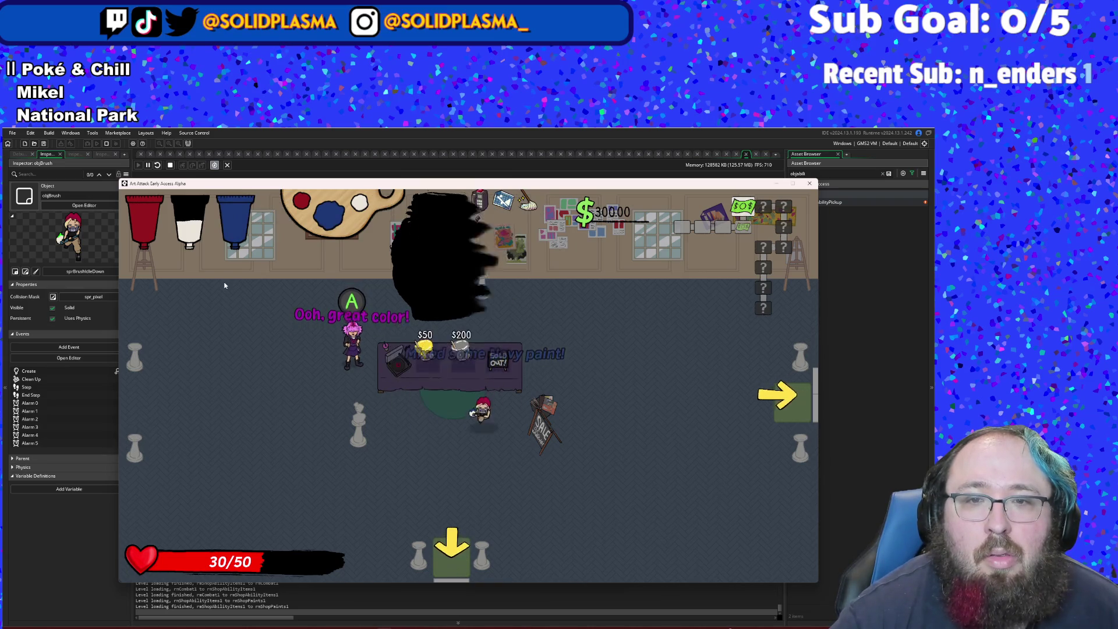
# - Flick a blue paintball, walk through the paint to trigger the crash, and close the Code Error dialog
pyautogui.press('x')
pyautogui.press('Left')
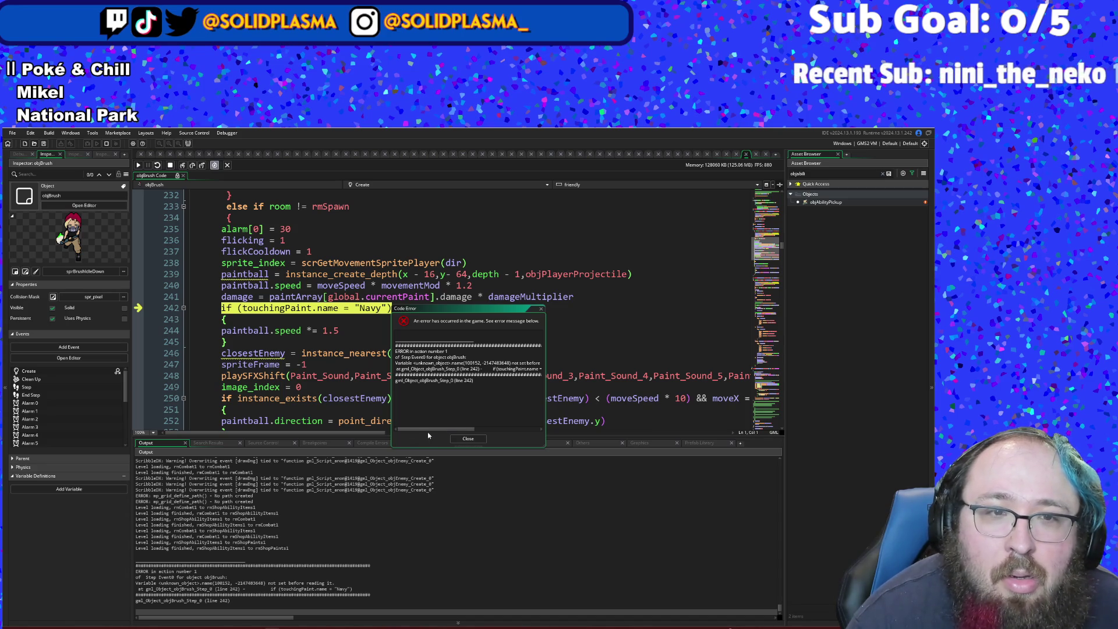
pyautogui.moveTo(435, 429); pyautogui.dragTo(535, 420)
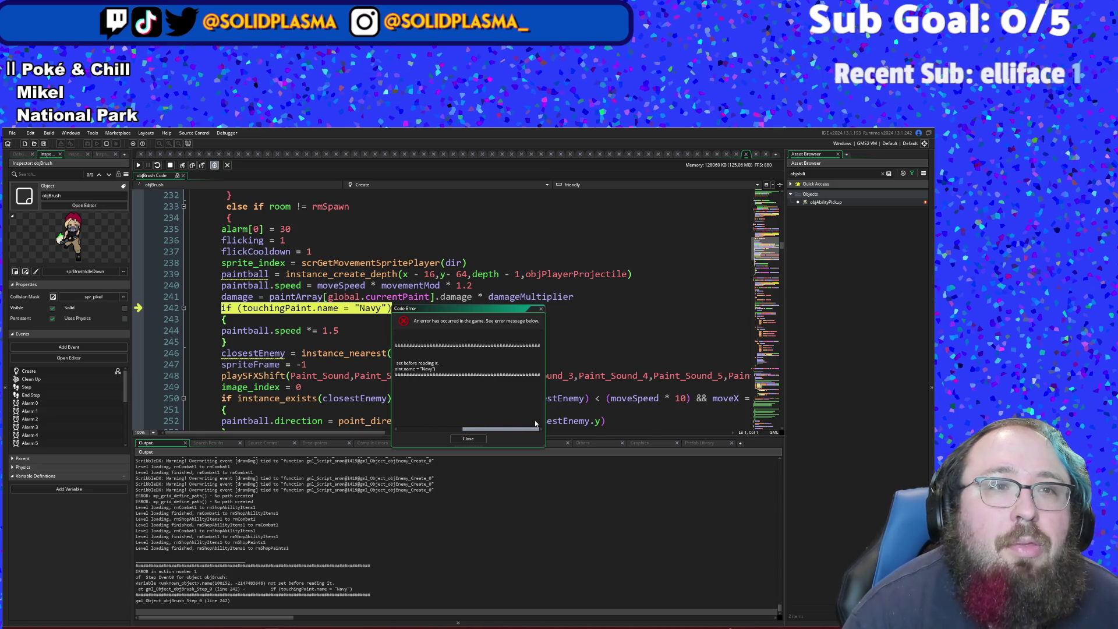
pyautogui.click(483, 413)
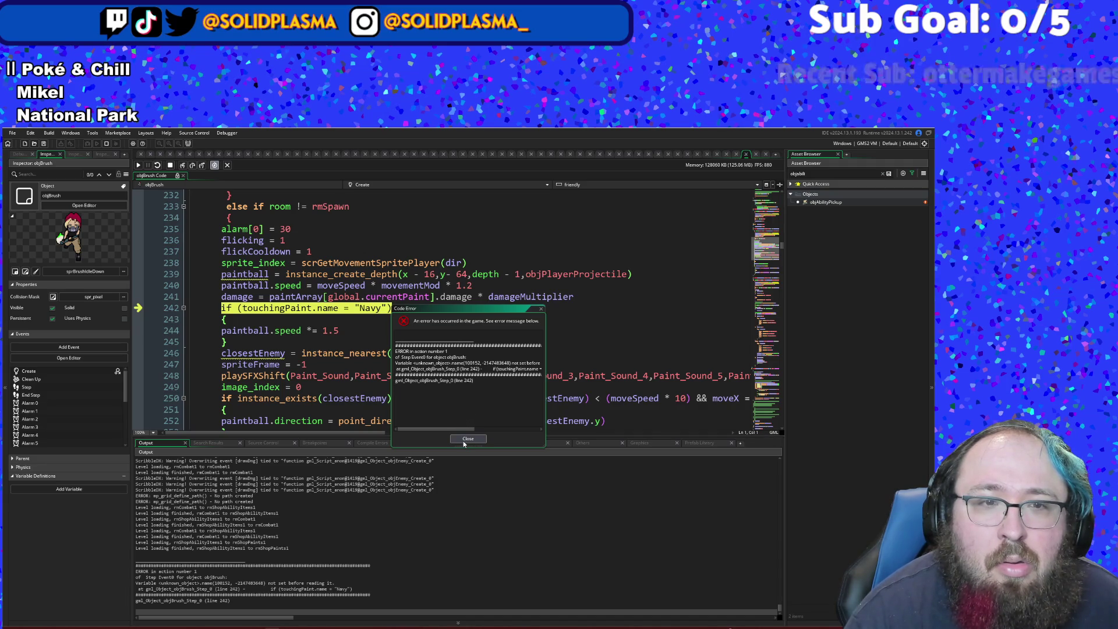
pyautogui.click(468, 439)
pyautogui.click(420, 366)
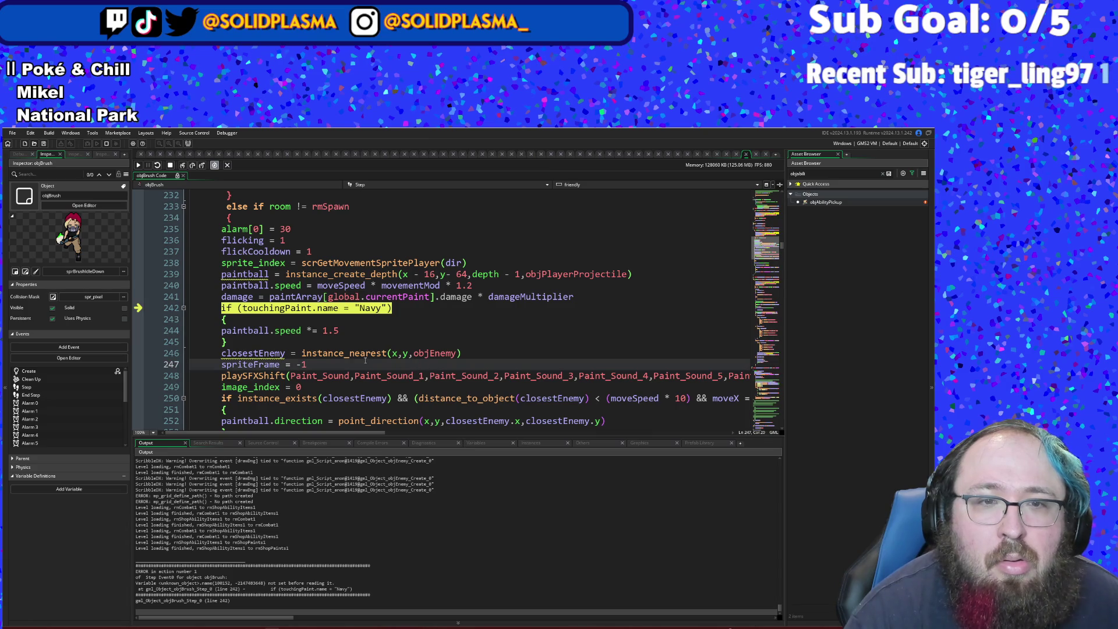
# - Inspect the objBrush Step code around line 242 and stop the debug session
pyautogui.click(326, 341)
pyautogui.scroll(4, 325, 332)
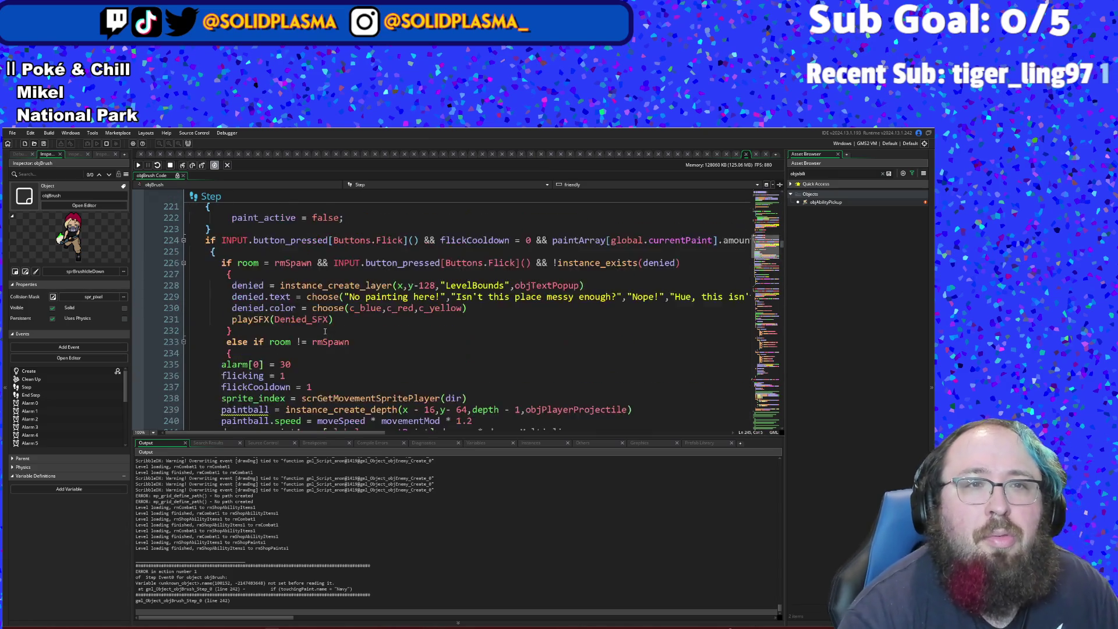
pyautogui.scroll(-2, 325, 331)
pyautogui.scroll(4, 325, 331)
pyautogui.scroll(-8, 325, 331)
pyautogui.scroll(4, 326, 342)
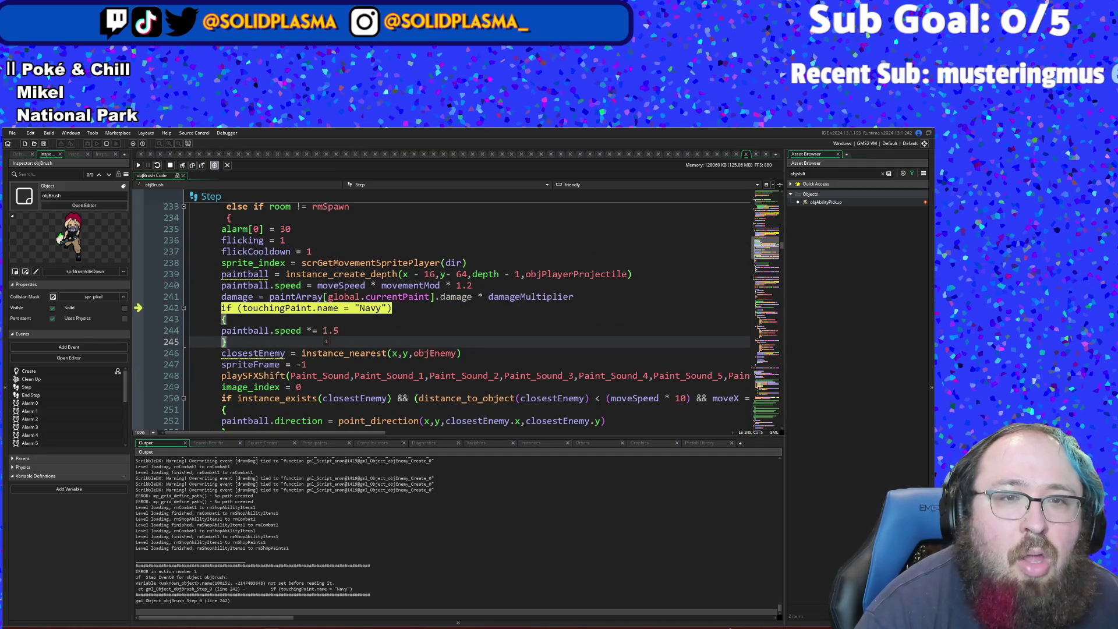
pyautogui.press('Up')
pyautogui.press('Up')
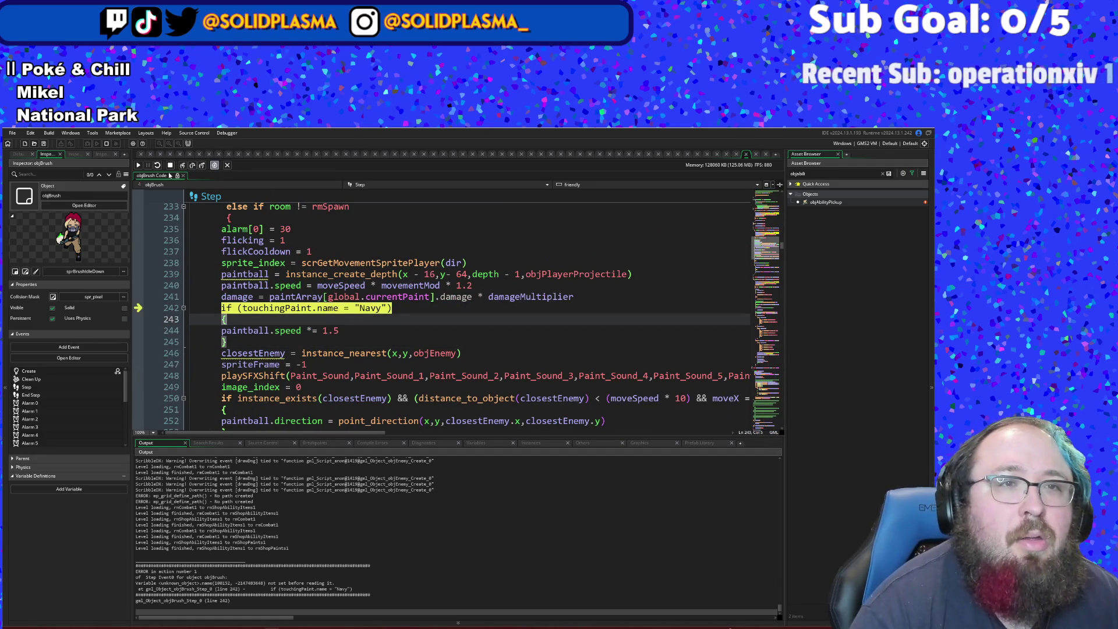
pyautogui.click(169, 175)
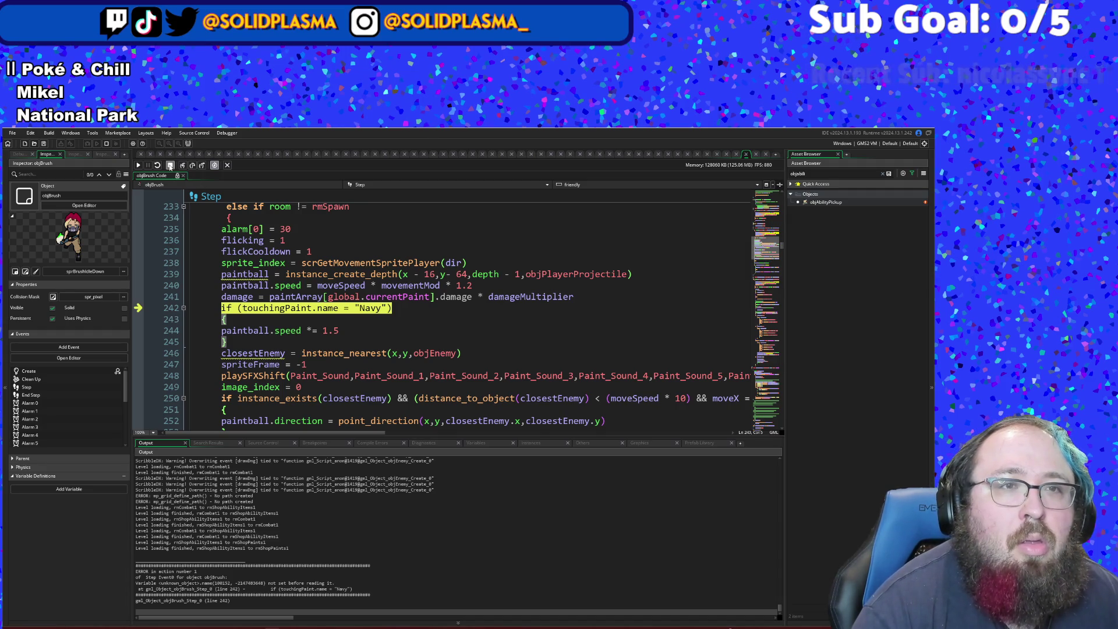
pyautogui.hotkey('shift', 'F5')
pyautogui.click(245, 308)
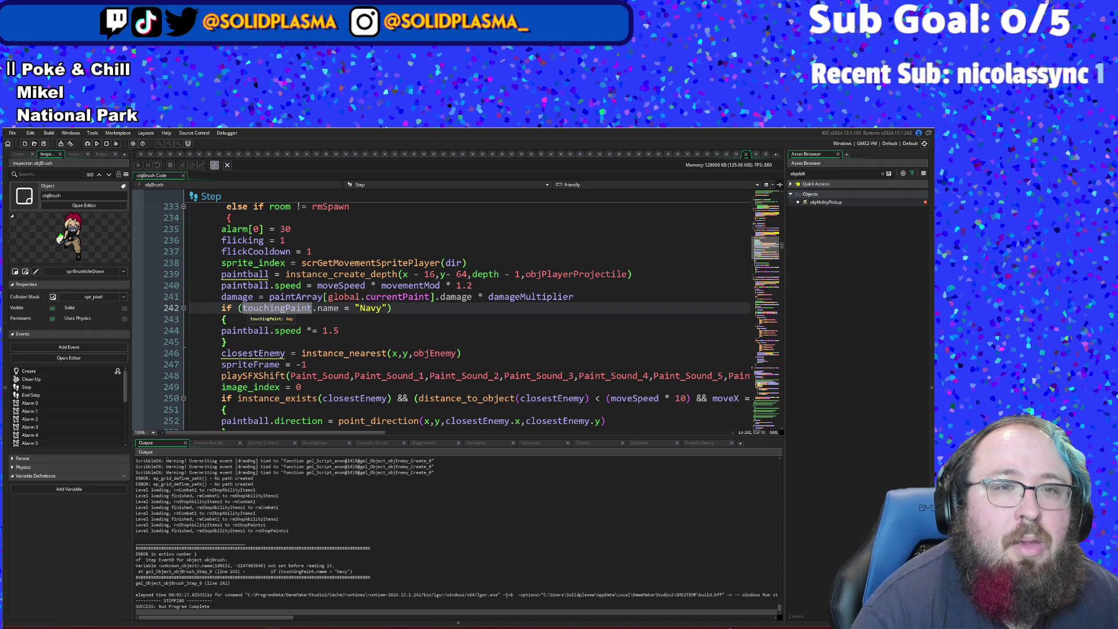
# - Insert 'touchingPaint != -1 &&' before the Navy name check on line 242
pyautogui.click(241, 308)
pyautogui.write('touchh')
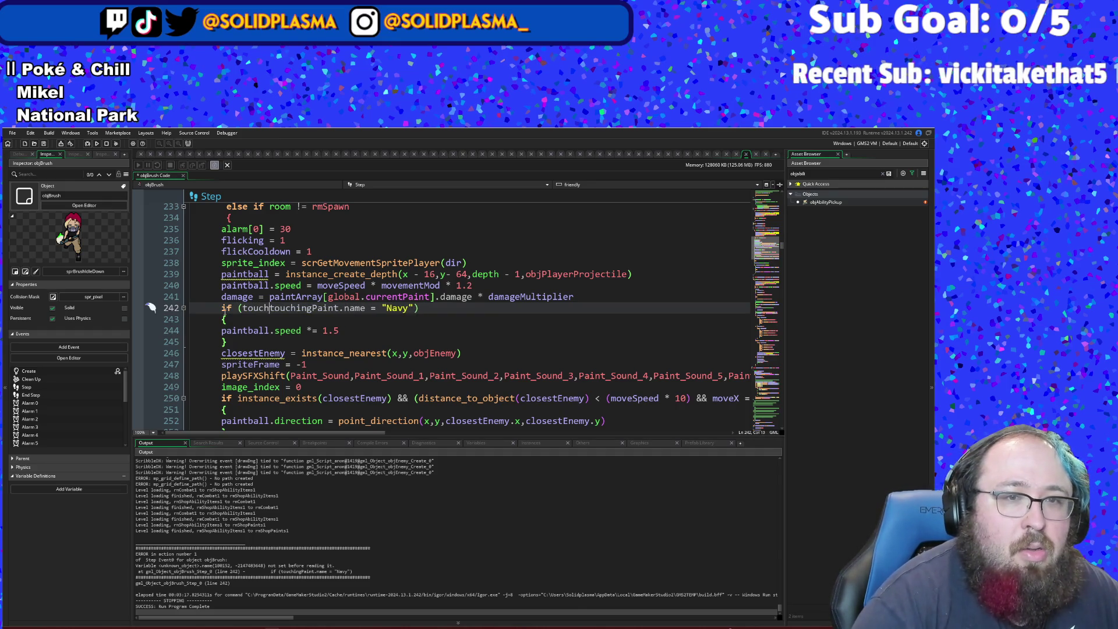
pyautogui.press('BackSpace')
pyautogui.press('BackSpace')
pyautogui.write('aint.name')
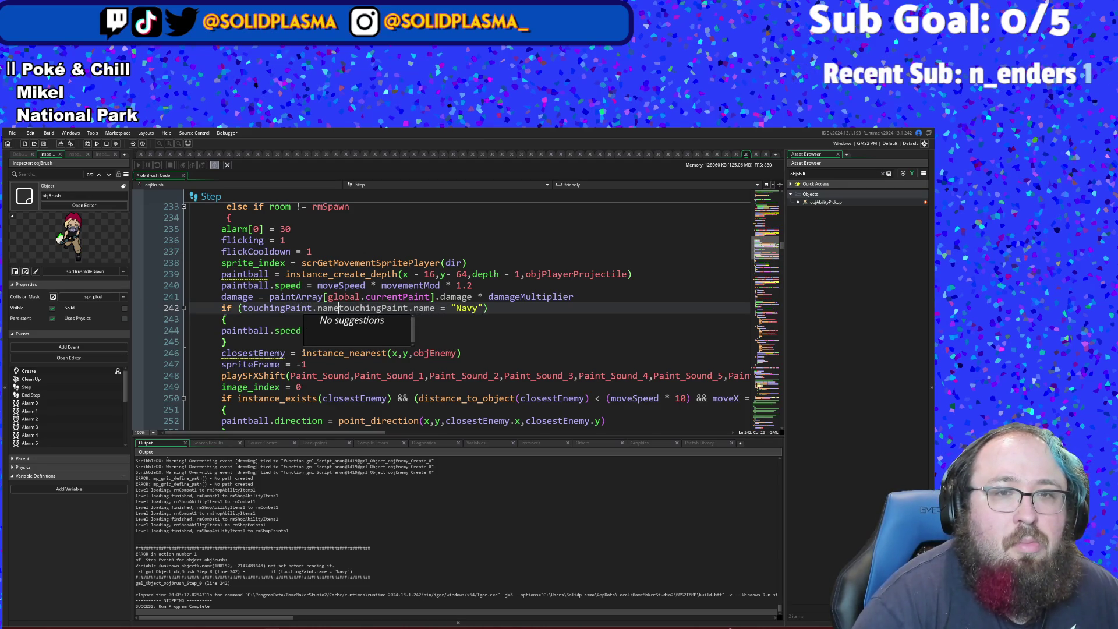
pyautogui.press('BackSpace')
pyautogui.press('BackSpace')
pyautogui.press('BackSpace')
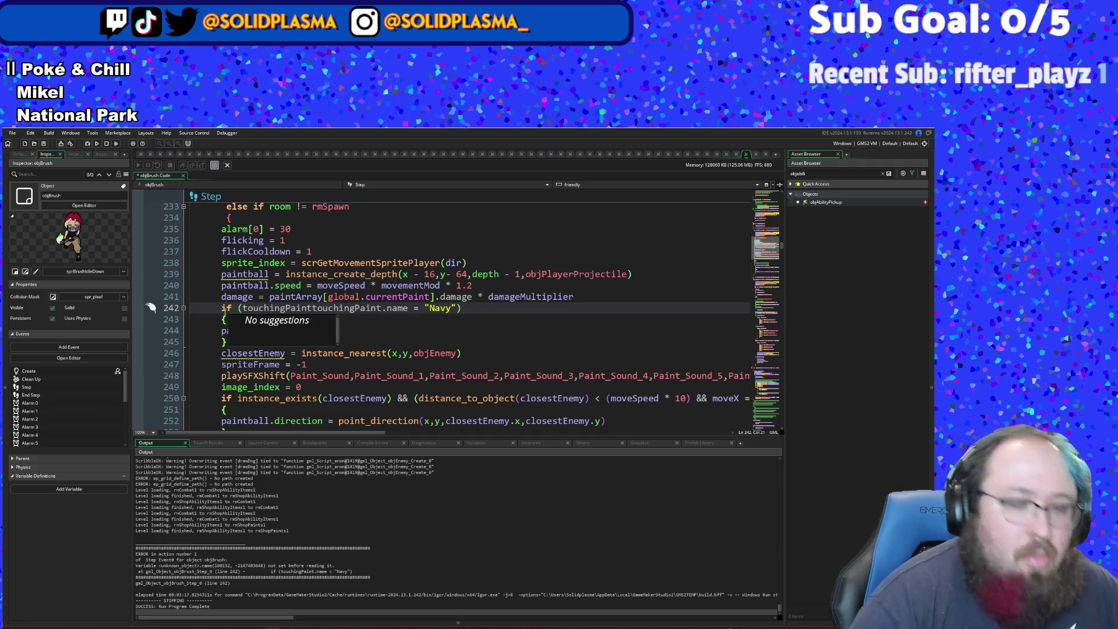
pyautogui.write('!= -1 ')
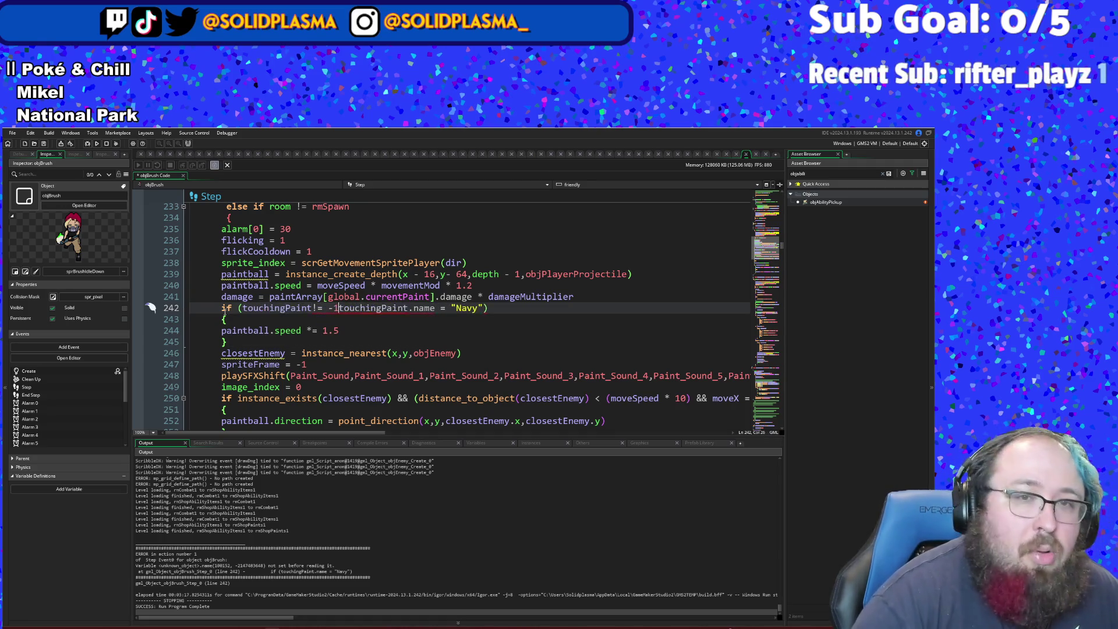
pyautogui.write('&&')
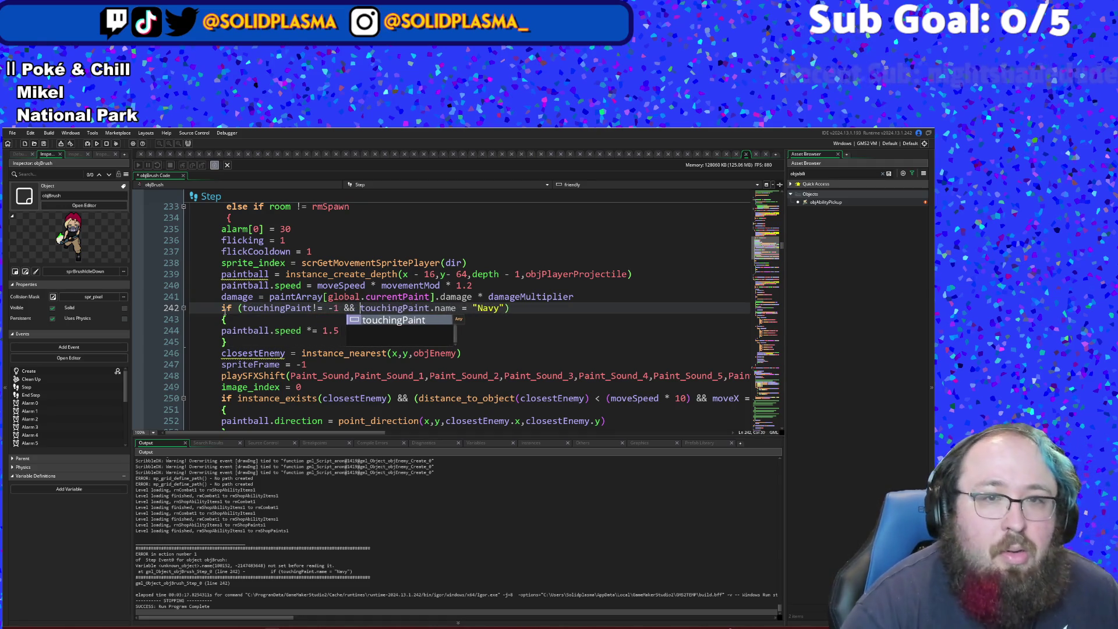
# - Change the Navy paintball speed multiplier on line 244 from 1.5 to 2
pyautogui.click(270, 330)
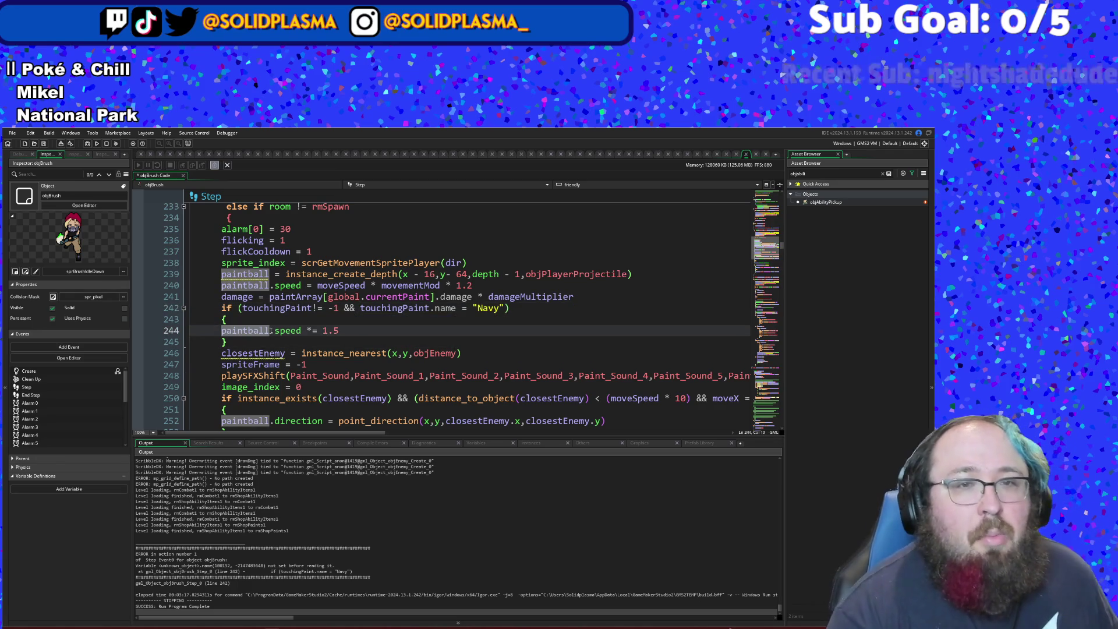
pyautogui.click(299, 318)
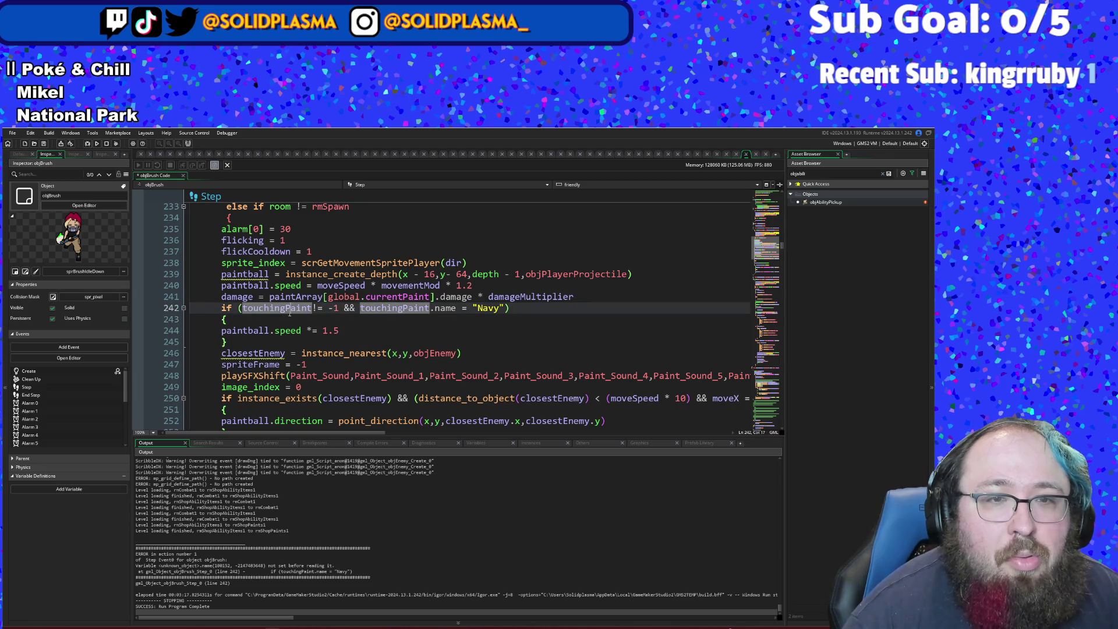
pyautogui.scroll(-2, 291, 318)
pyautogui.scroll(2, 282, 319)
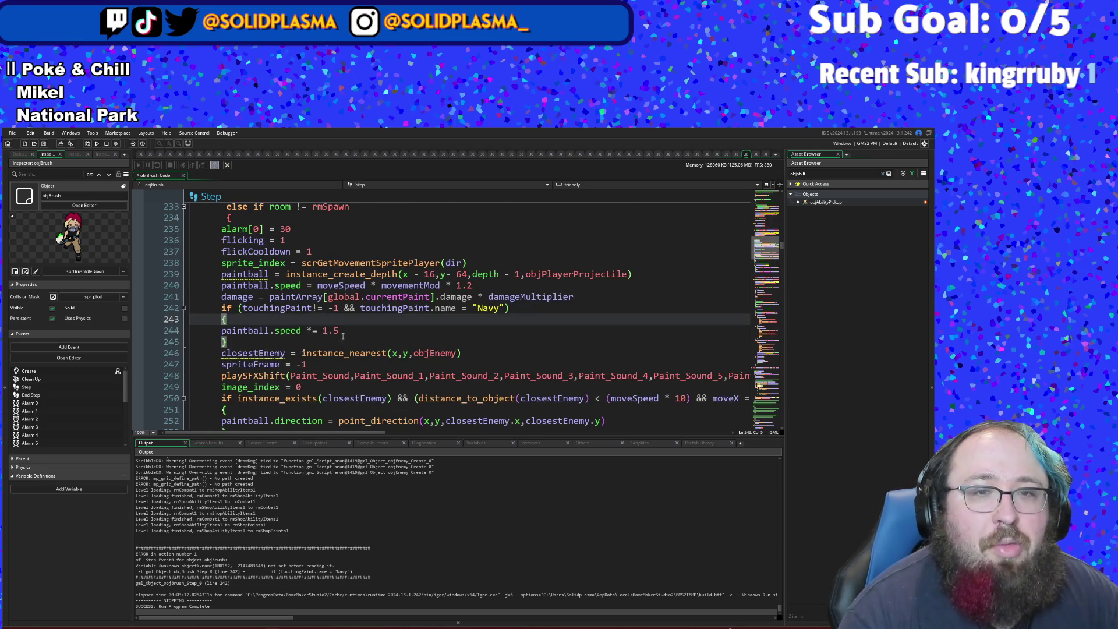
pyautogui.moveTo(343, 332); pyautogui.dragTo(324, 331)
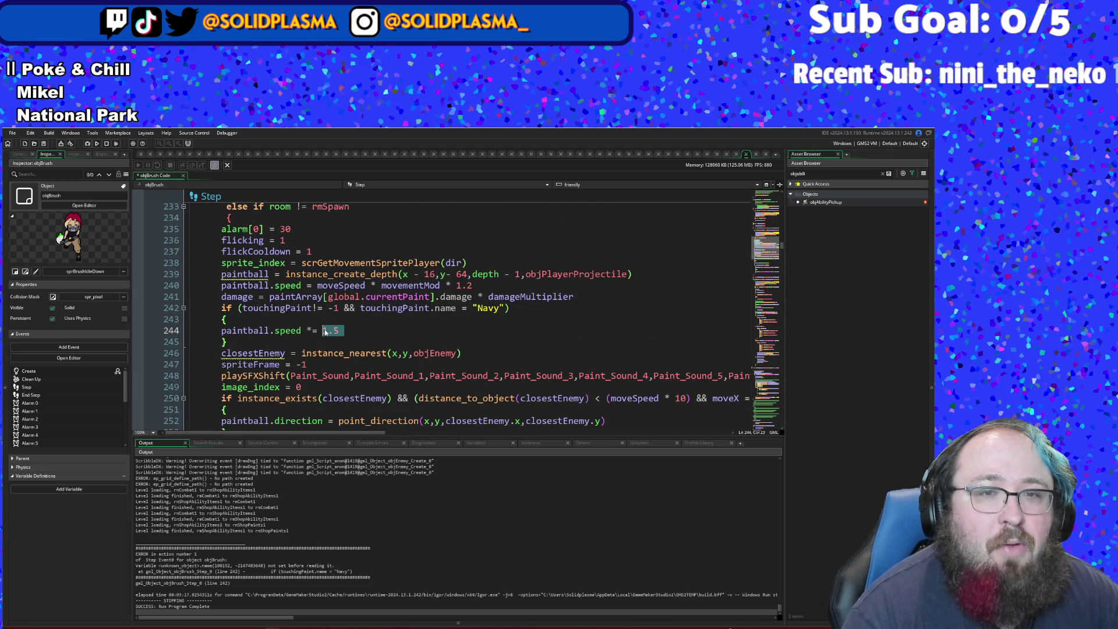
pyautogui.write('2')
pyautogui.click(322, 340)
pyautogui.scroll(-2, 328, 333)
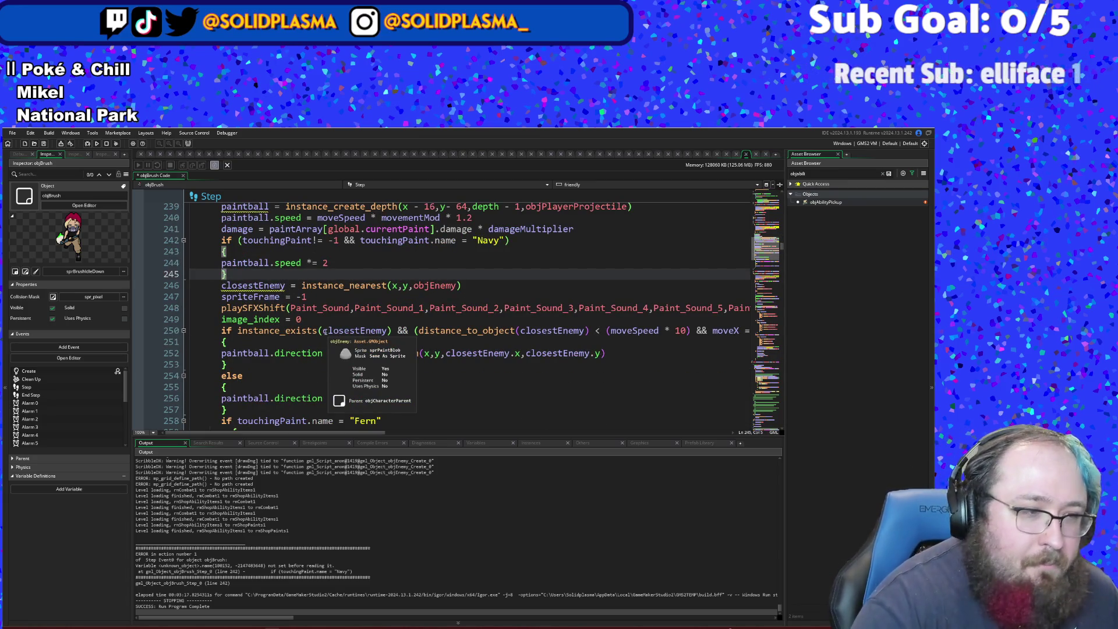
pyautogui.hotkey('ctrl', 't')
pyautogui.write('enem')
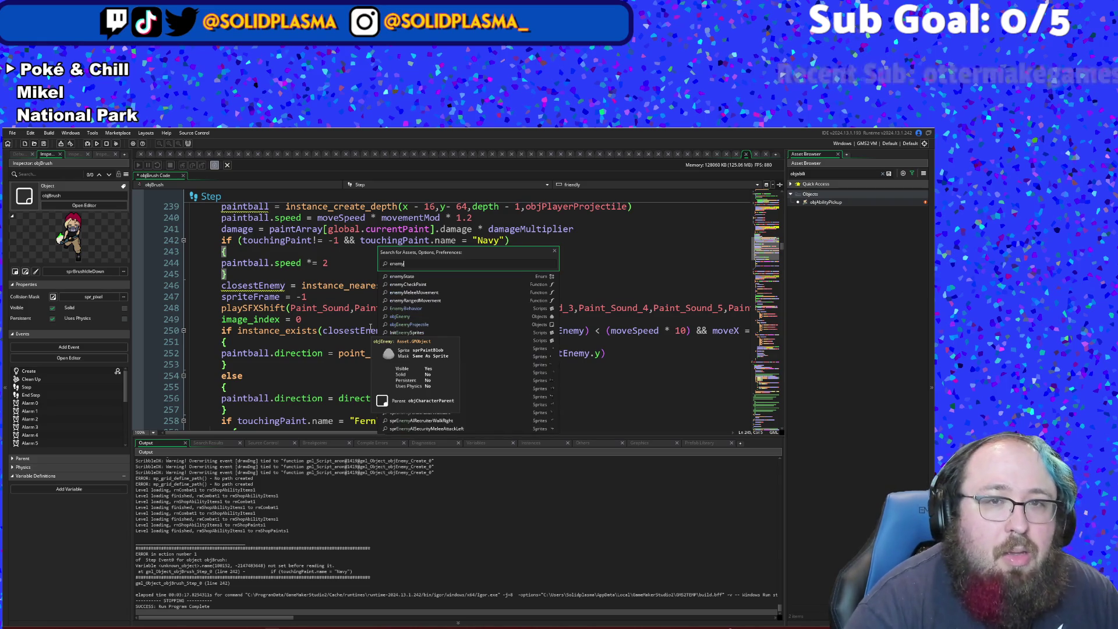
pyautogui.write('yb')
pyautogui.press('Return')
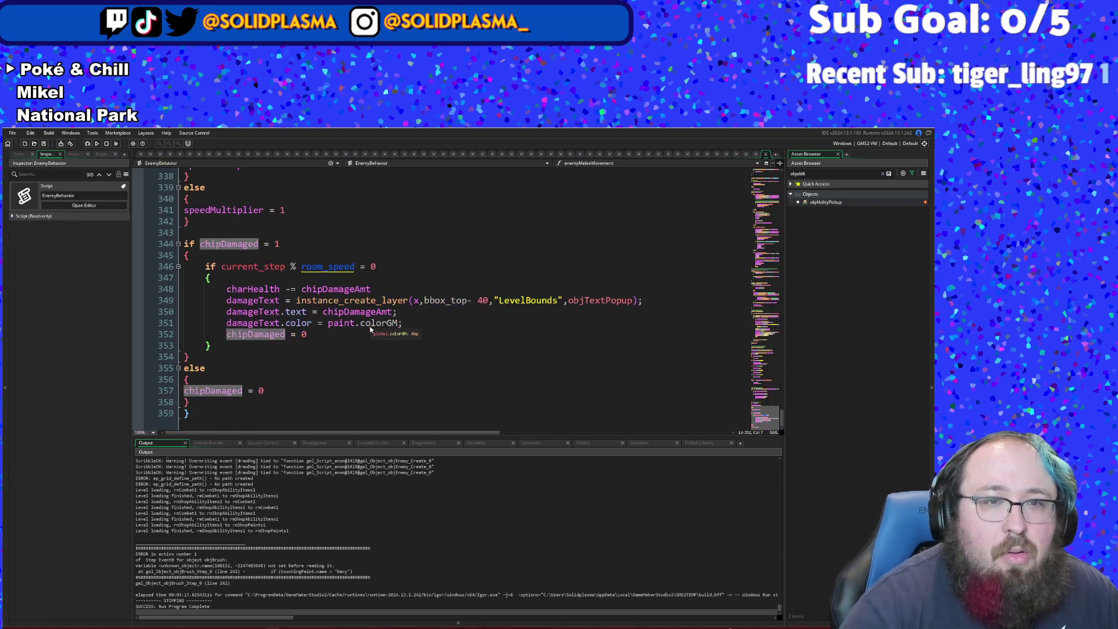
pyautogui.doubleClick(369, 324)
pyautogui.scroll(2, 389, 334)
pyautogui.scroll(4, 389, 334)
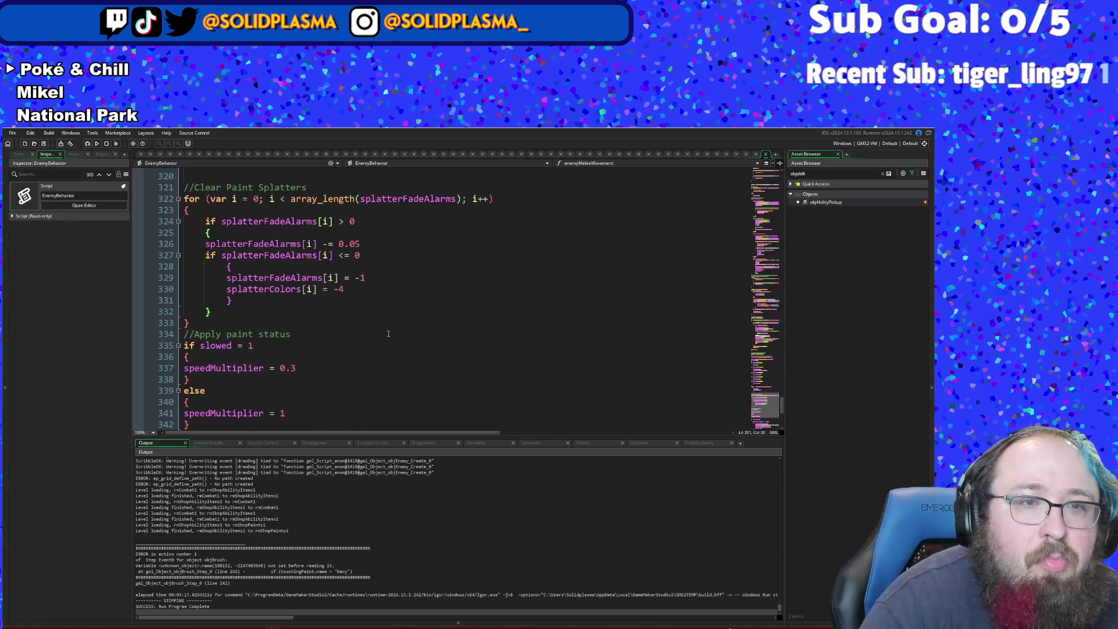
pyautogui.scroll(-6, 388, 333)
pyautogui.scroll(2, 388, 333)
pyautogui.scroll(16, 388, 333)
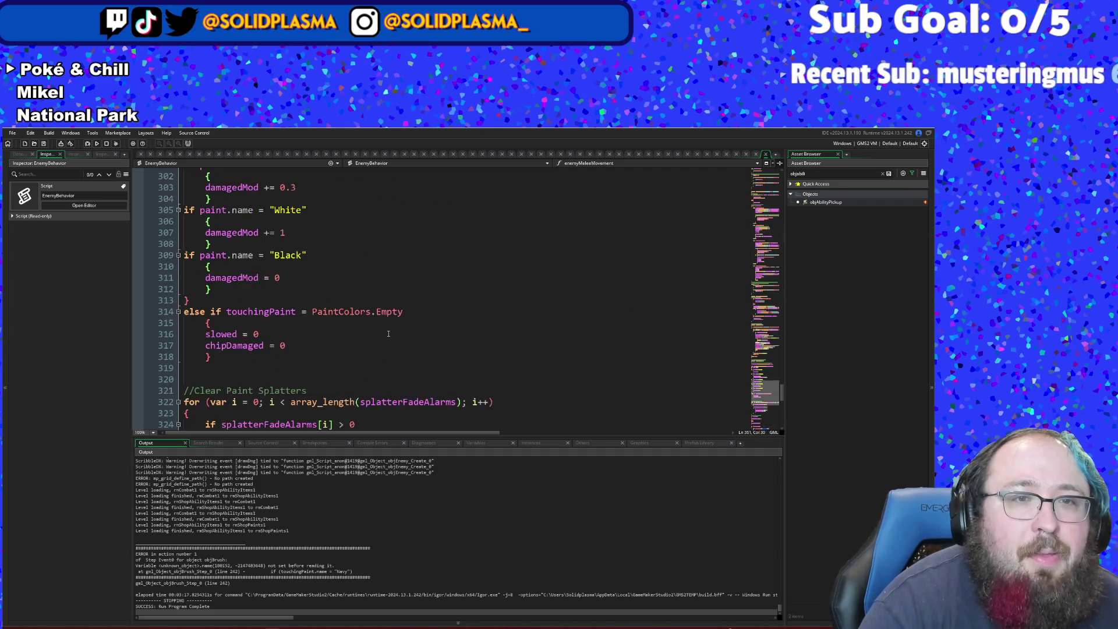
pyautogui.scroll(-4, 388, 333)
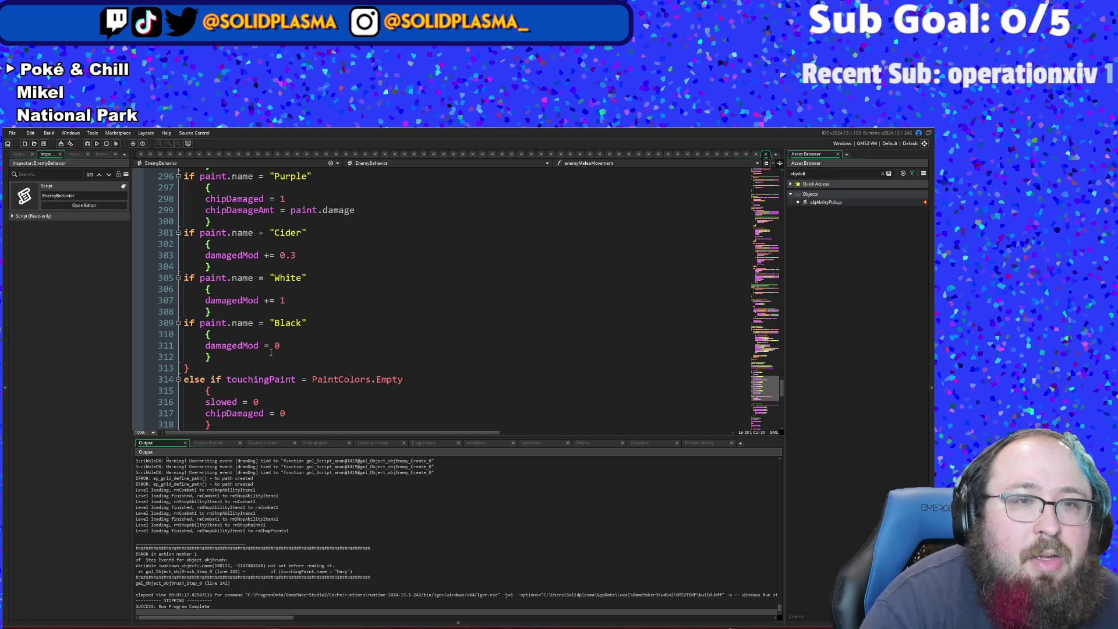
pyautogui.scroll(2, 295, 342)
pyautogui.scroll(-4, 271, 352)
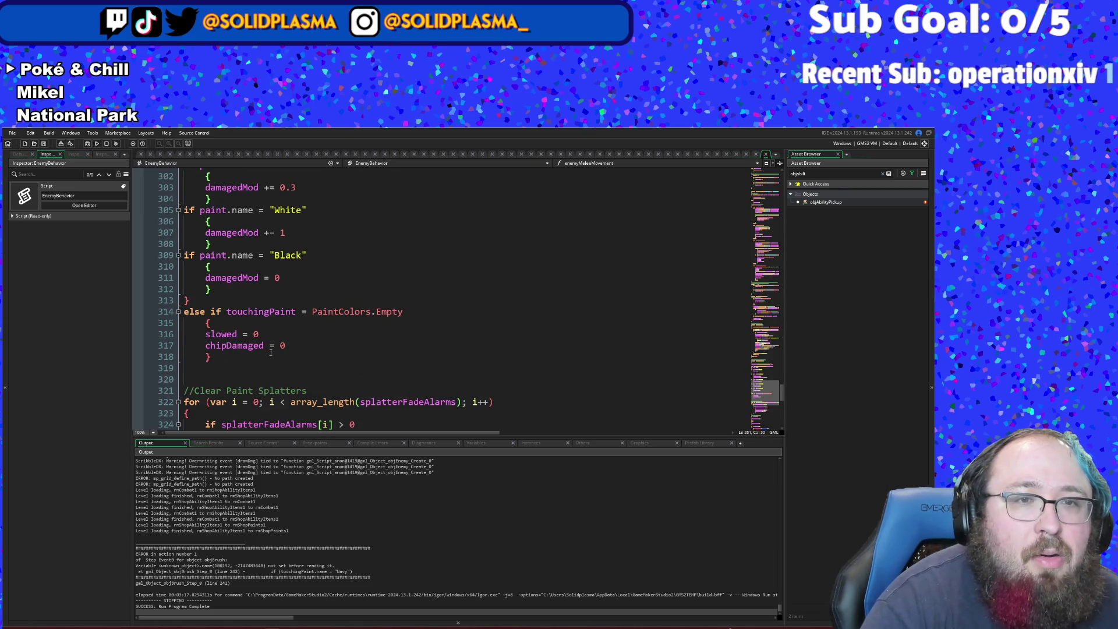
pyautogui.scroll(2, 270, 352)
pyautogui.click(271, 353)
pyautogui.click(280, 349)
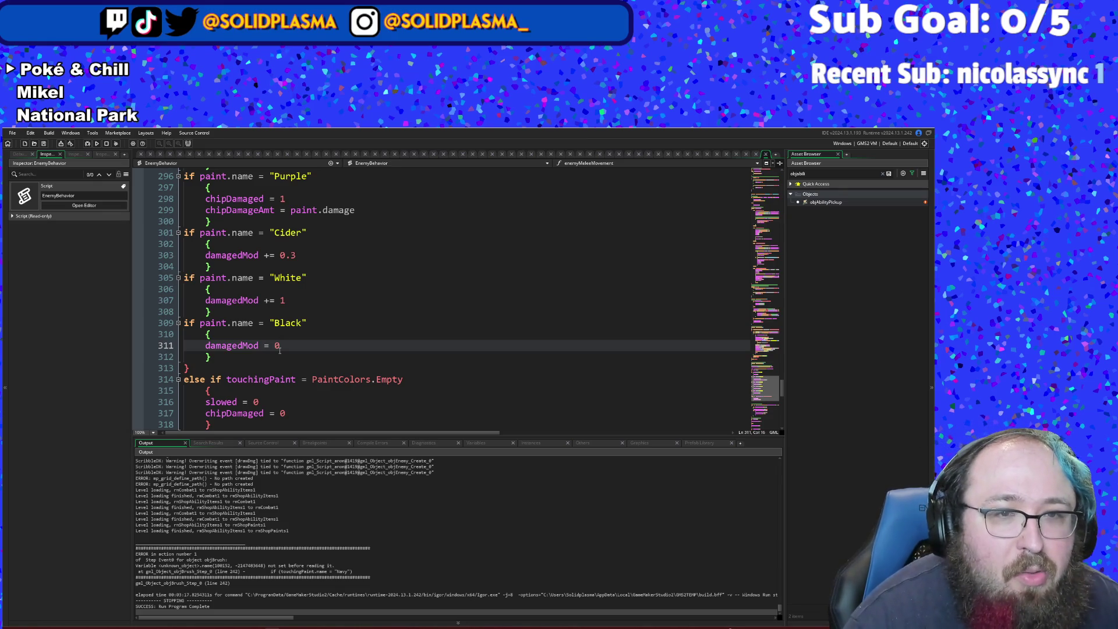
pyautogui.scroll(-2, 280, 349)
pyautogui.scroll(2, 279, 350)
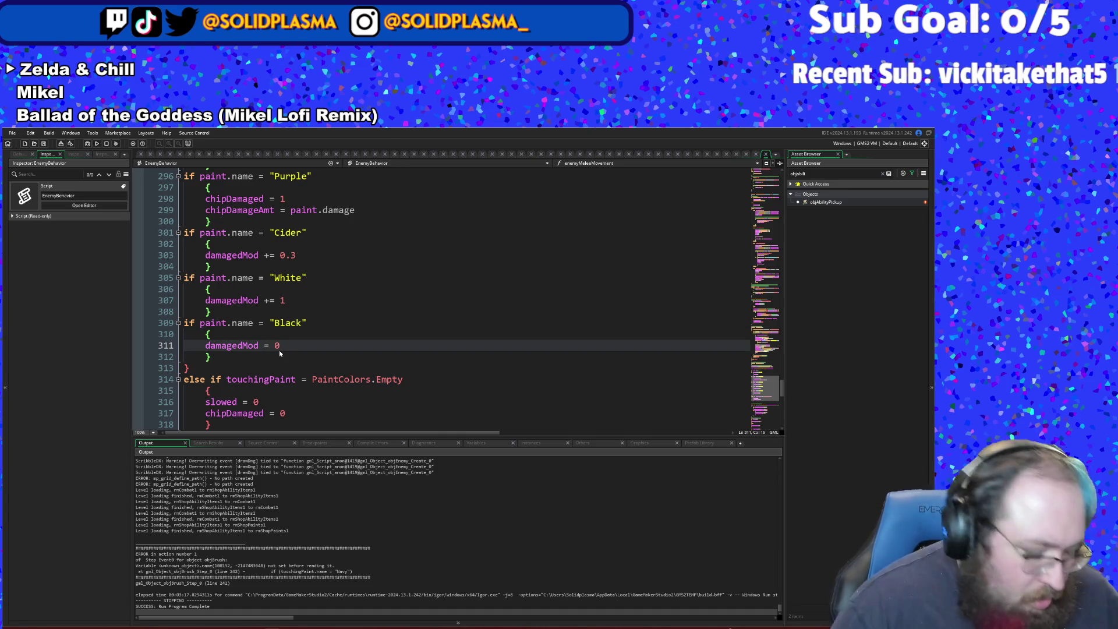
pyautogui.hotkey('ctrl', 'shift', 'f')
pyautogui.write('damagedMo')
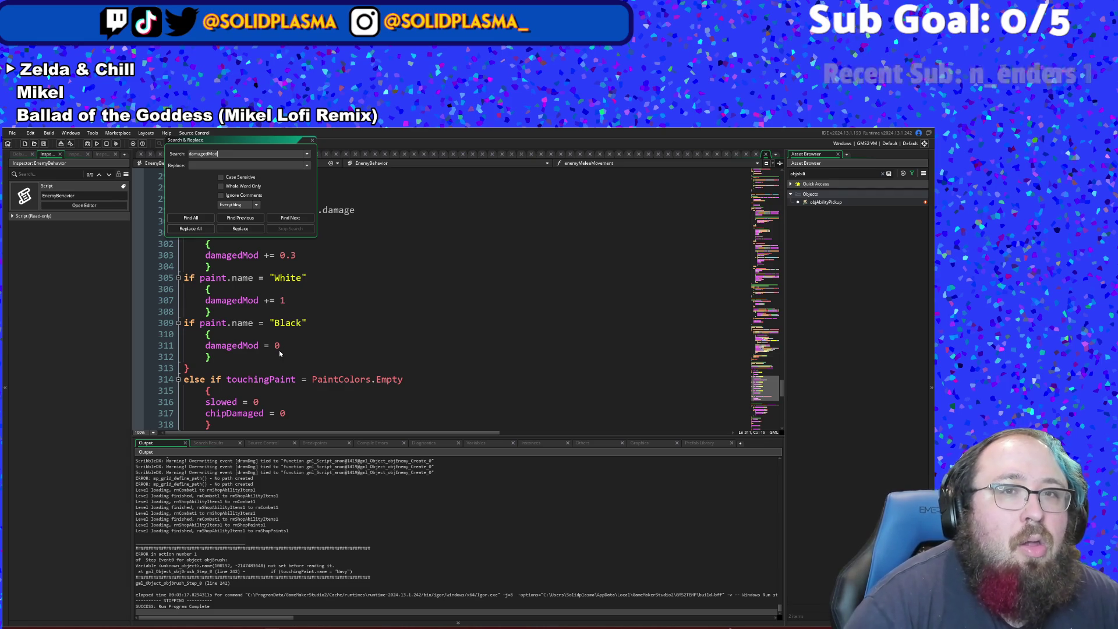
# - Search the whole project for damagedMod and open the objBrush Step result at line 565
pyautogui.write('d')
pyautogui.press('Return')
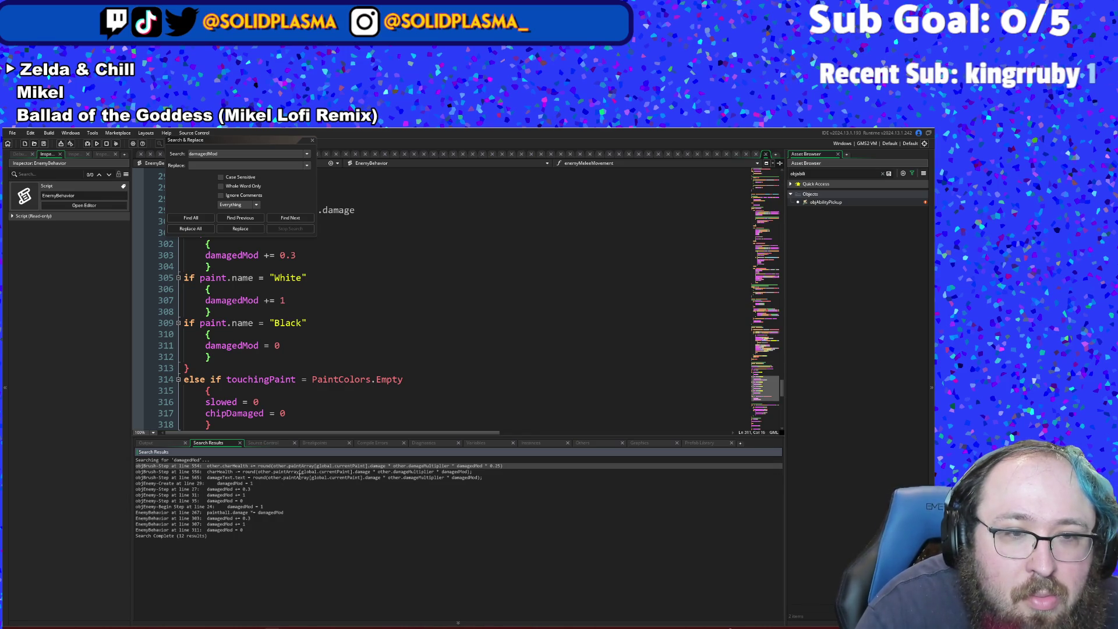
pyautogui.doubleClick(299, 476)
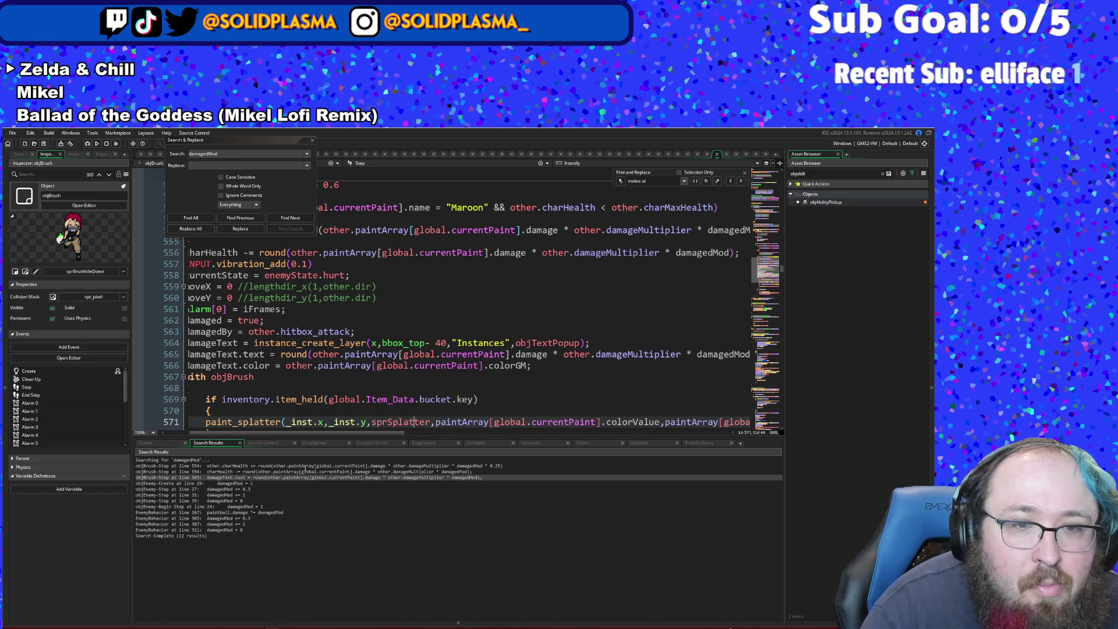
pyautogui.doubleClick(305, 465)
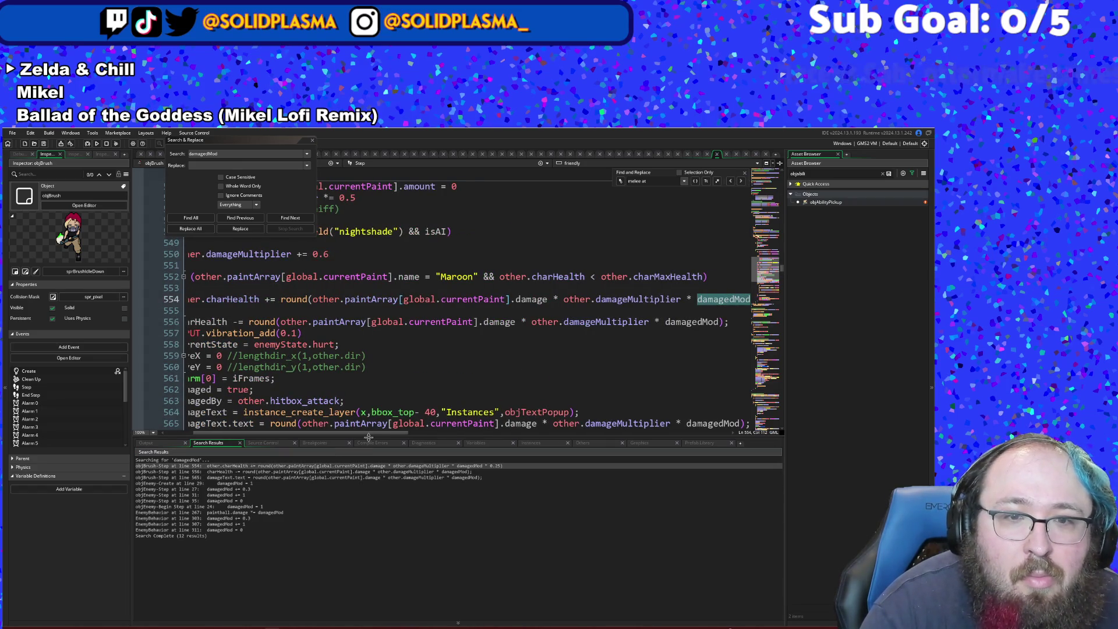
pyautogui.moveTo(316, 432); pyautogui.dragTo(287, 432)
pyautogui.scroll(2, 312, 382)
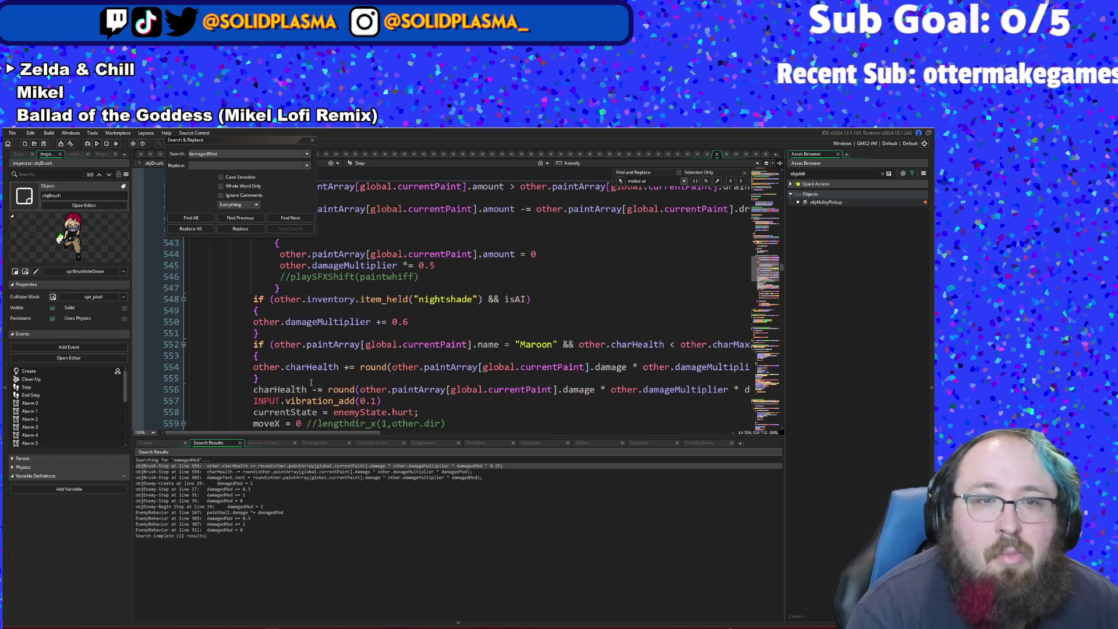
pyautogui.click(311, 378)
pyautogui.scroll(-2, 311, 382)
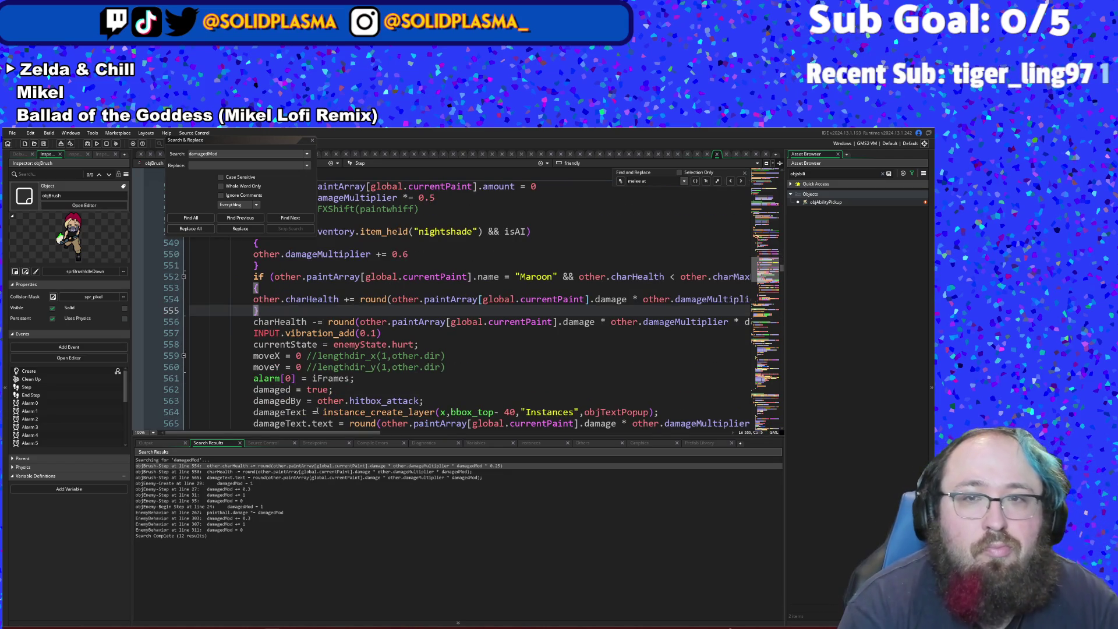
pyautogui.scroll(2, 318, 402)
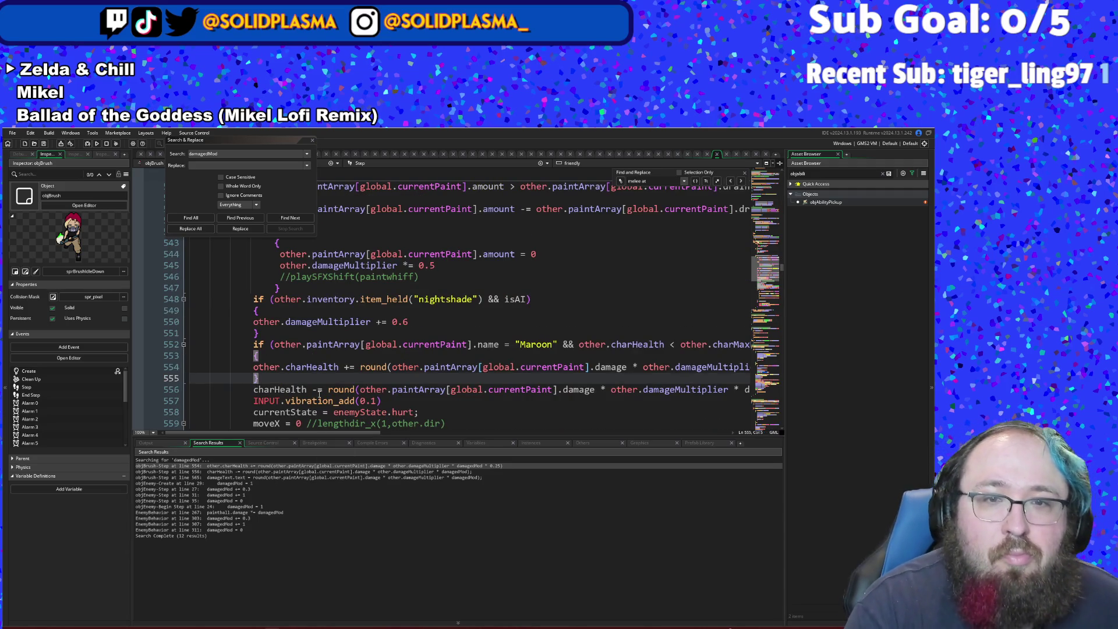
pyautogui.scroll(-2, 318, 384)
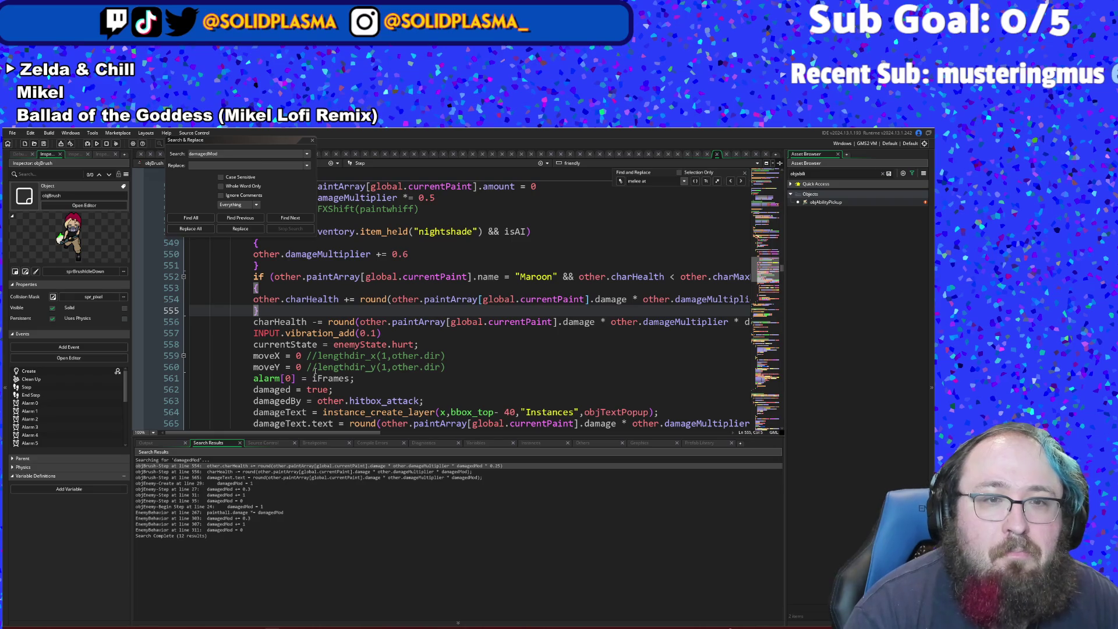
pyautogui.scroll(14, 314, 371)
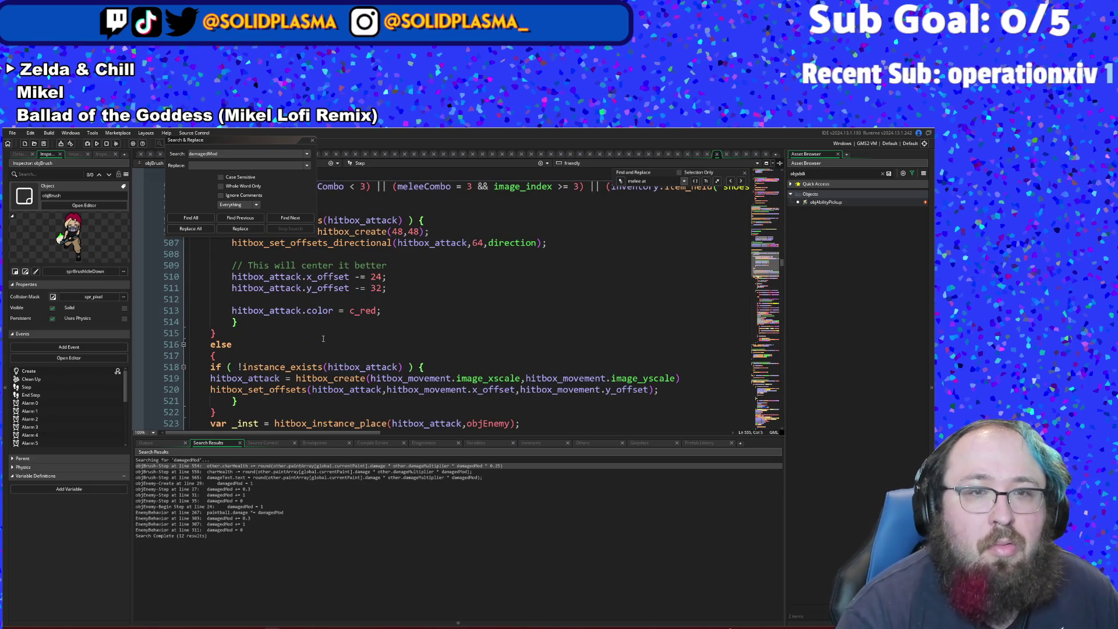
pyautogui.scroll(4, 323, 338)
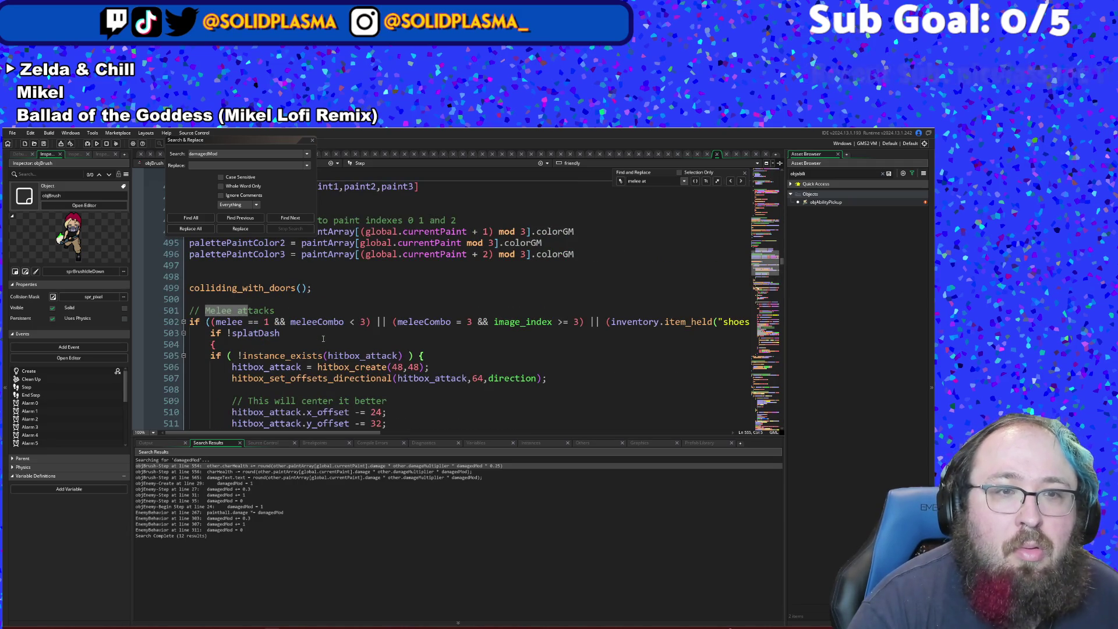
pyautogui.scroll(2, 323, 338)
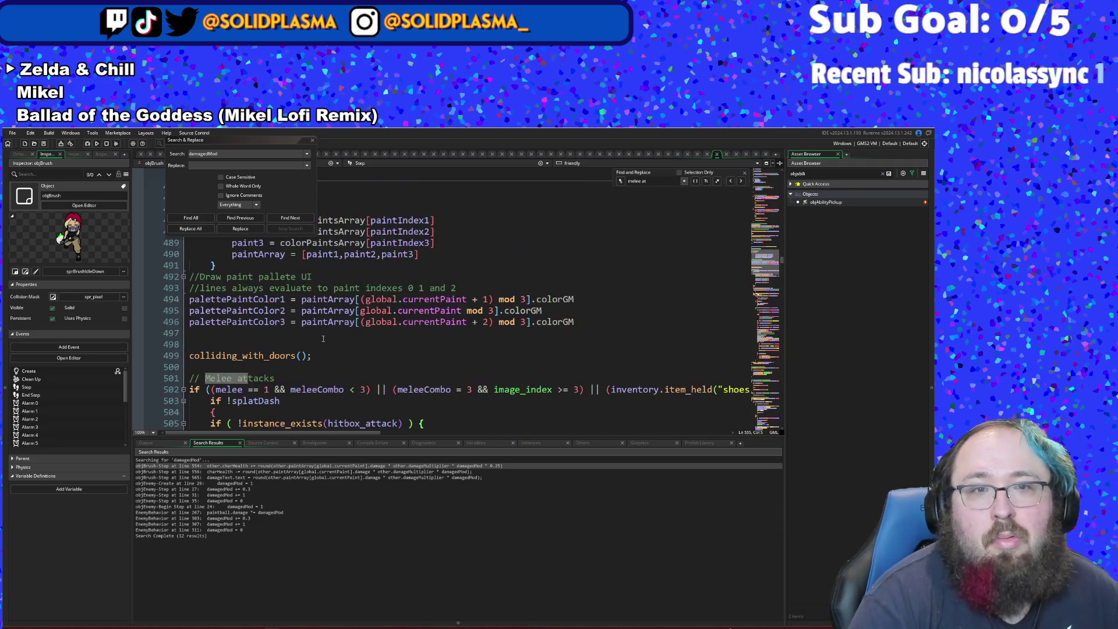
pyautogui.scroll(-2, 323, 338)
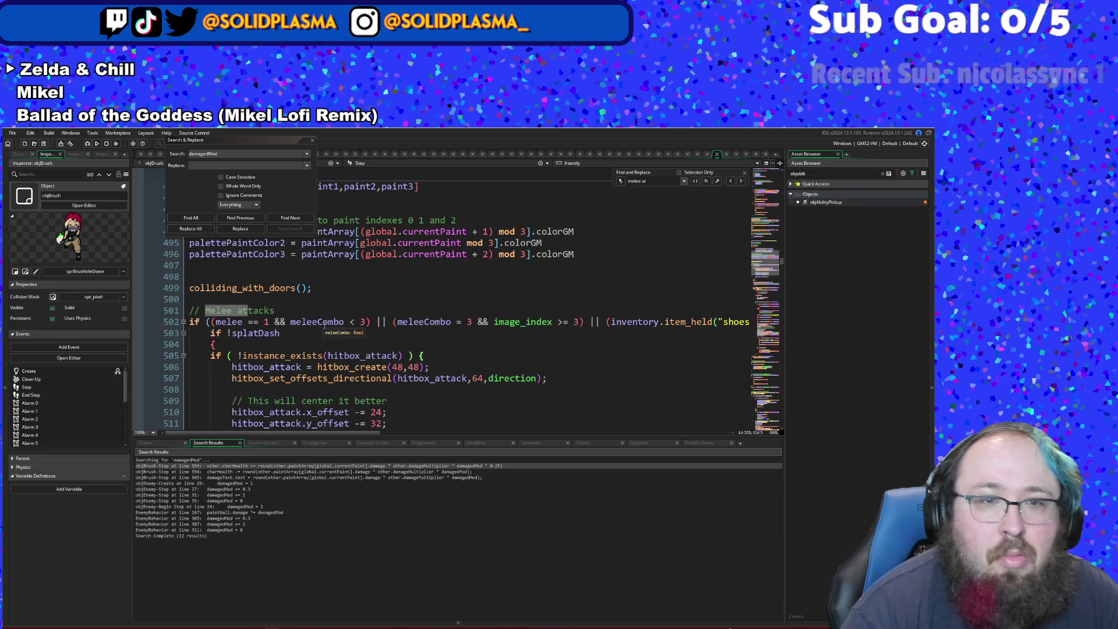
pyautogui.scroll(8, 325, 326)
pyautogui.scroll(-14, 324, 326)
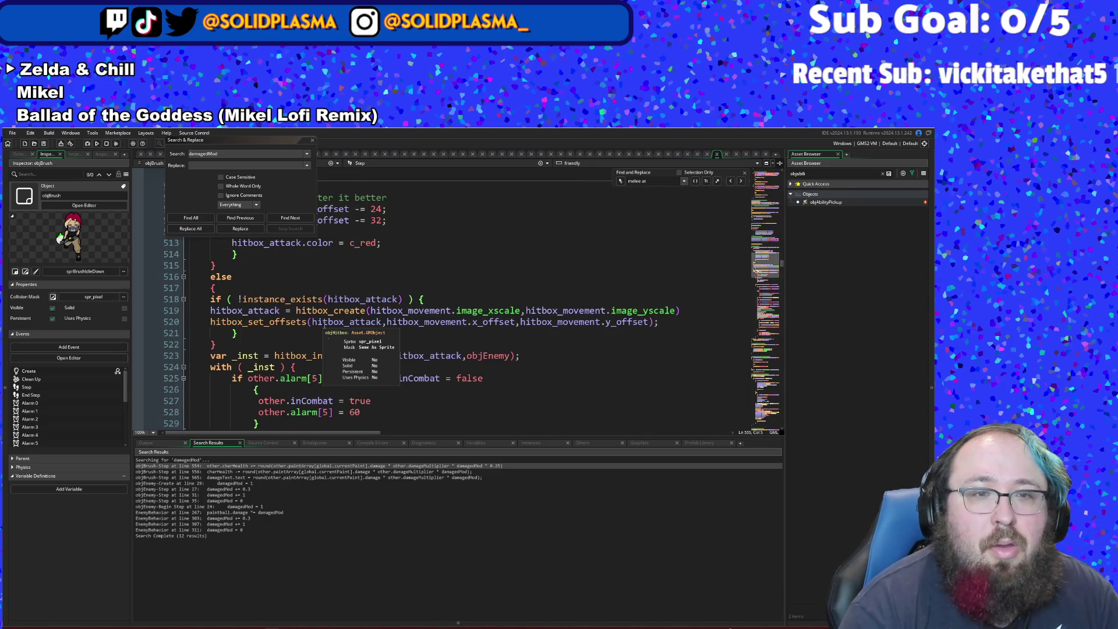
pyautogui.scroll(10, 325, 326)
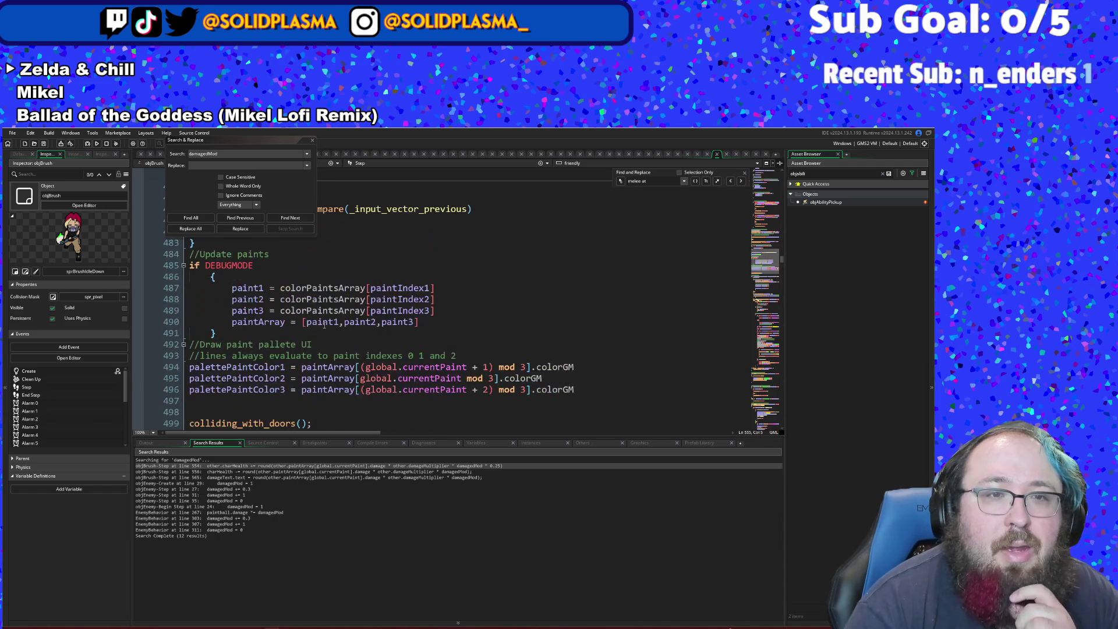
pyautogui.scroll(-20, 324, 326)
pyautogui.scroll(-14, 324, 326)
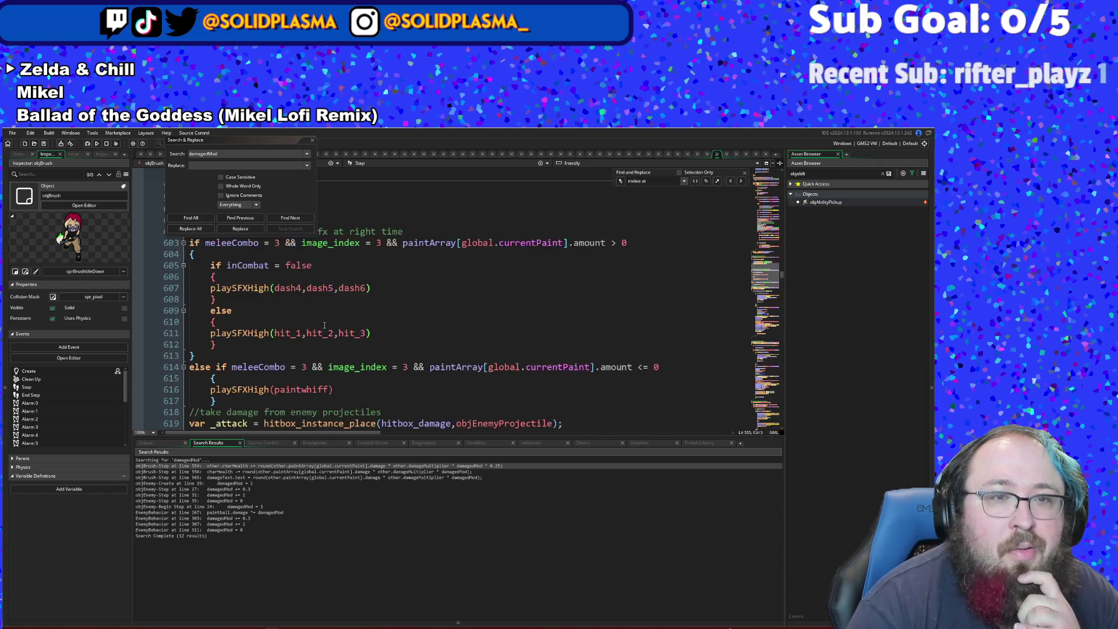
pyautogui.scroll(-4, 324, 326)
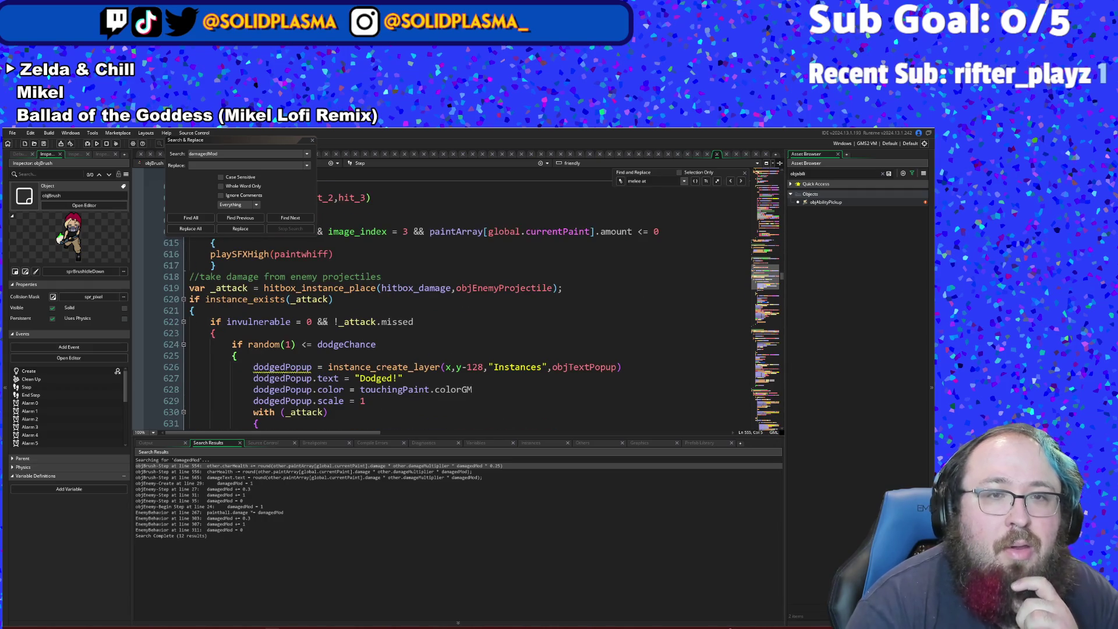
pyautogui.scroll(-4, 325, 321)
pyautogui.scroll(2, 325, 321)
pyautogui.scroll(-2, 326, 320)
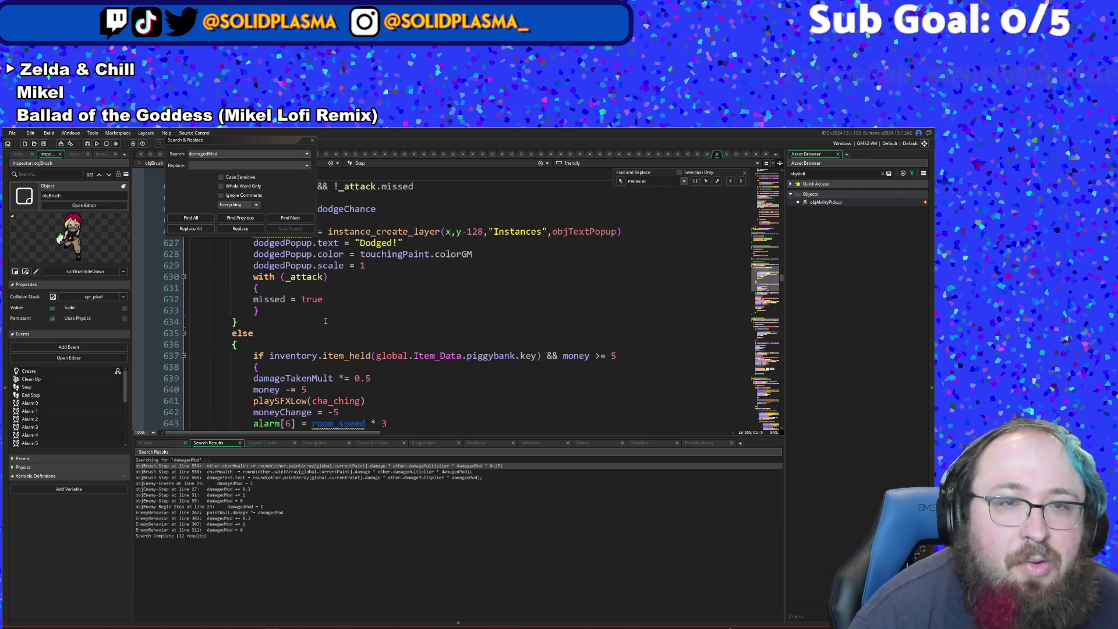
pyautogui.scroll(-2, 326, 321)
pyautogui.scroll(-2, 324, 332)
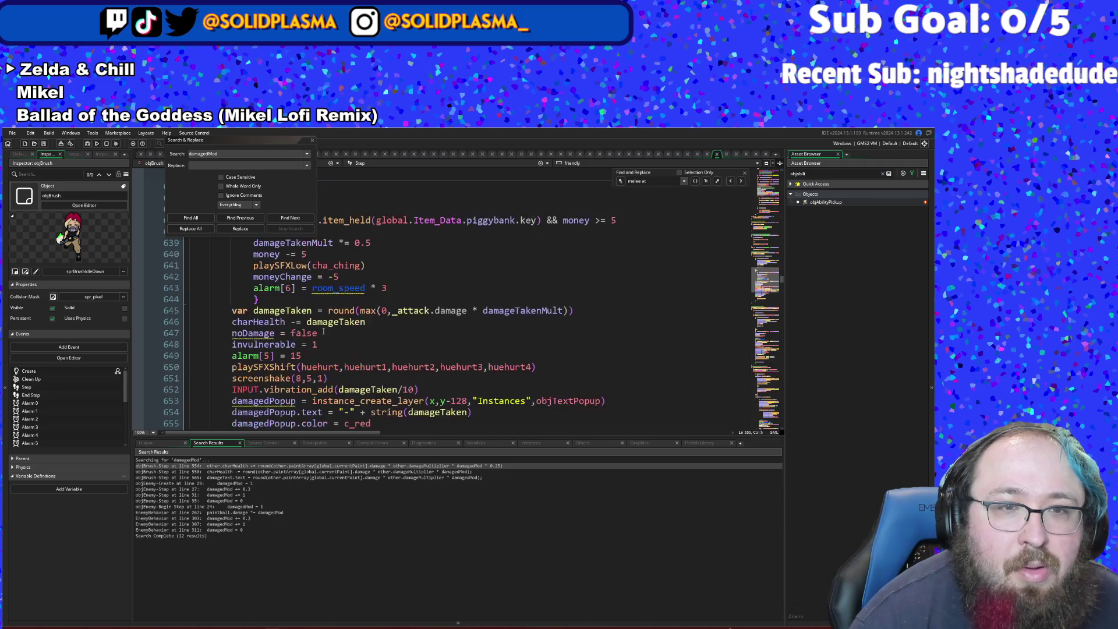
pyautogui.scroll(2, 324, 331)
pyautogui.click(489, 334)
pyautogui.click(490, 324)
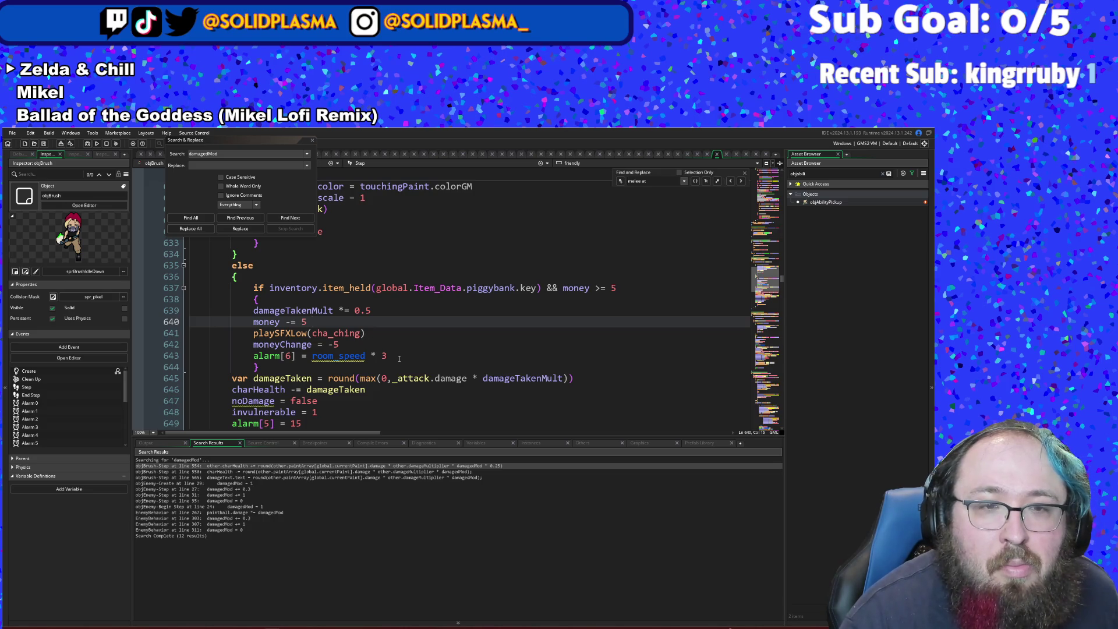
pyautogui.scroll(2, 394, 360)
pyautogui.scroll(-2, 392, 361)
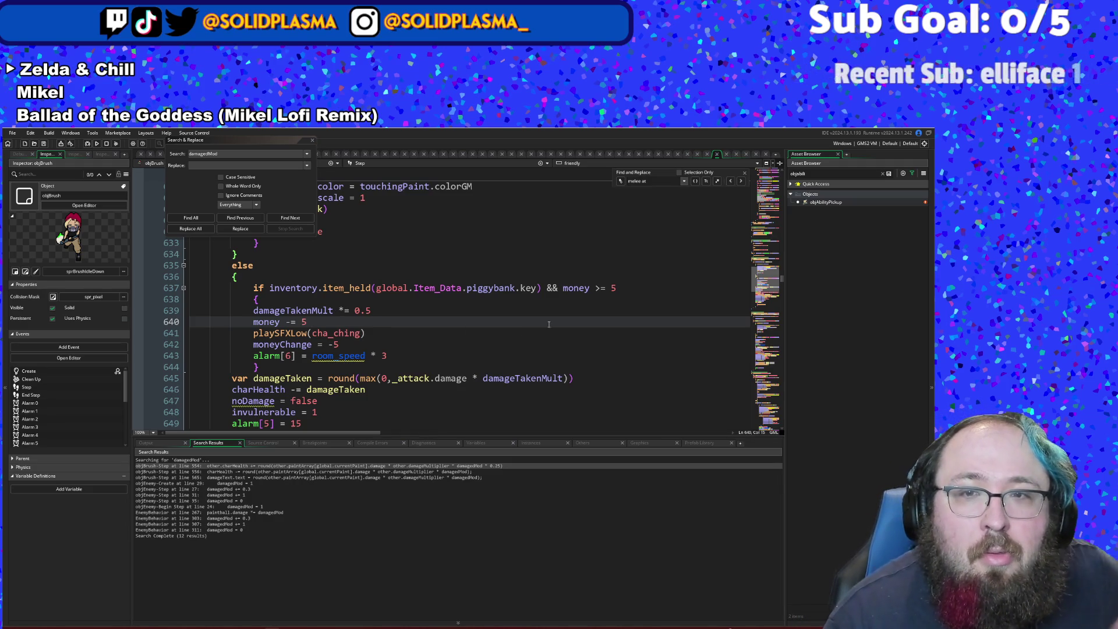
# - Append '&& _attack.damage > 0' to the piggybank condition on line 637
pyautogui.click(629, 283)
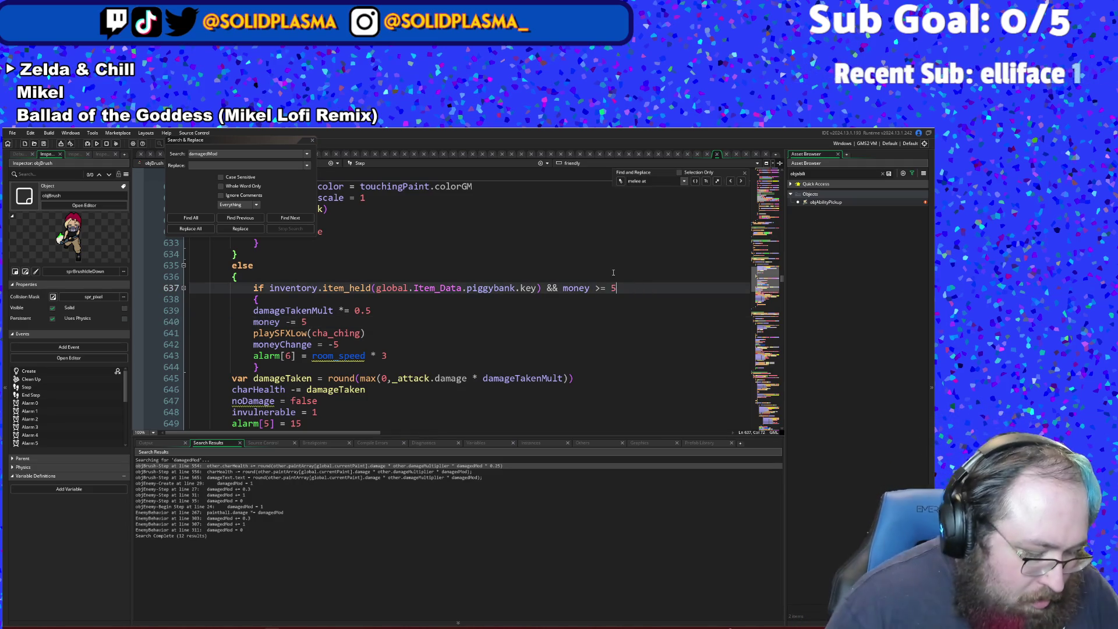
pyautogui.write(' &&')
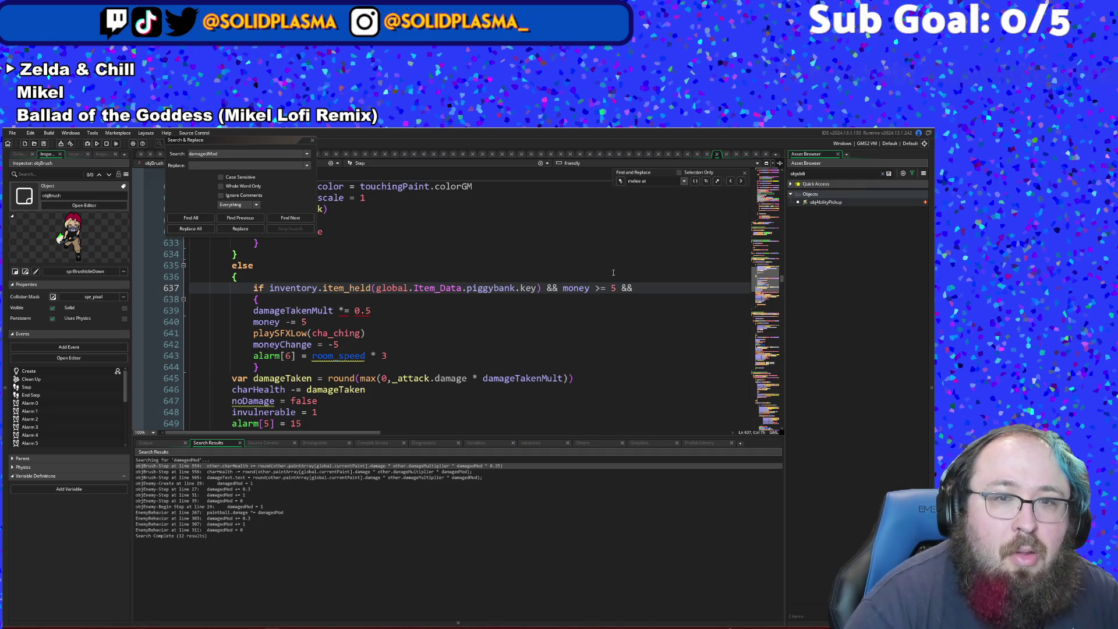
pyautogui.write(' _')
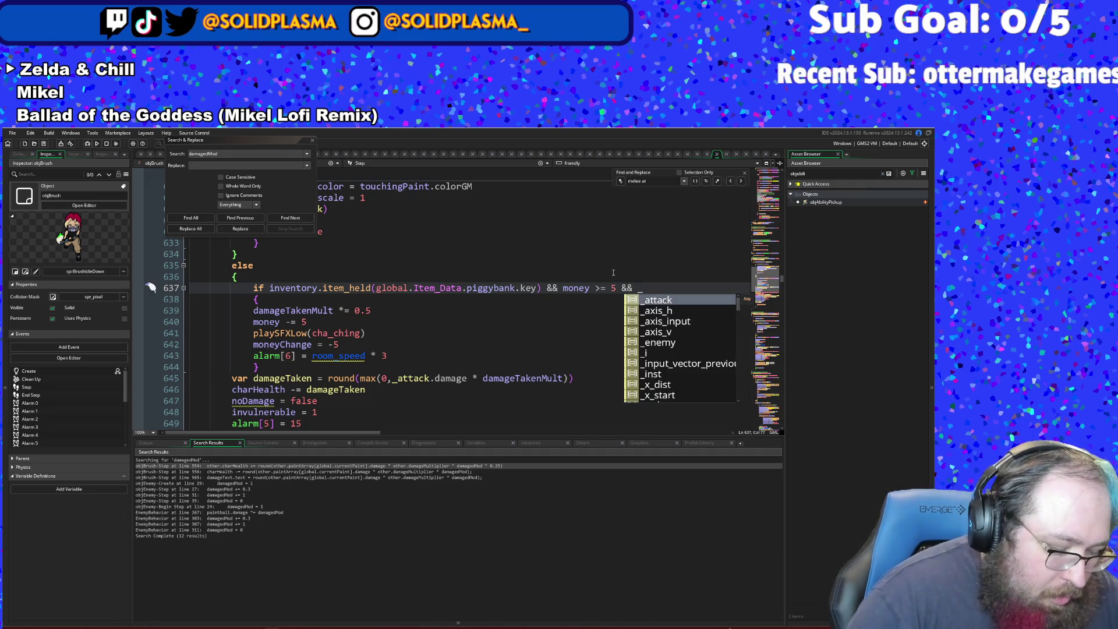
pyautogui.write('attack.damage > 0')
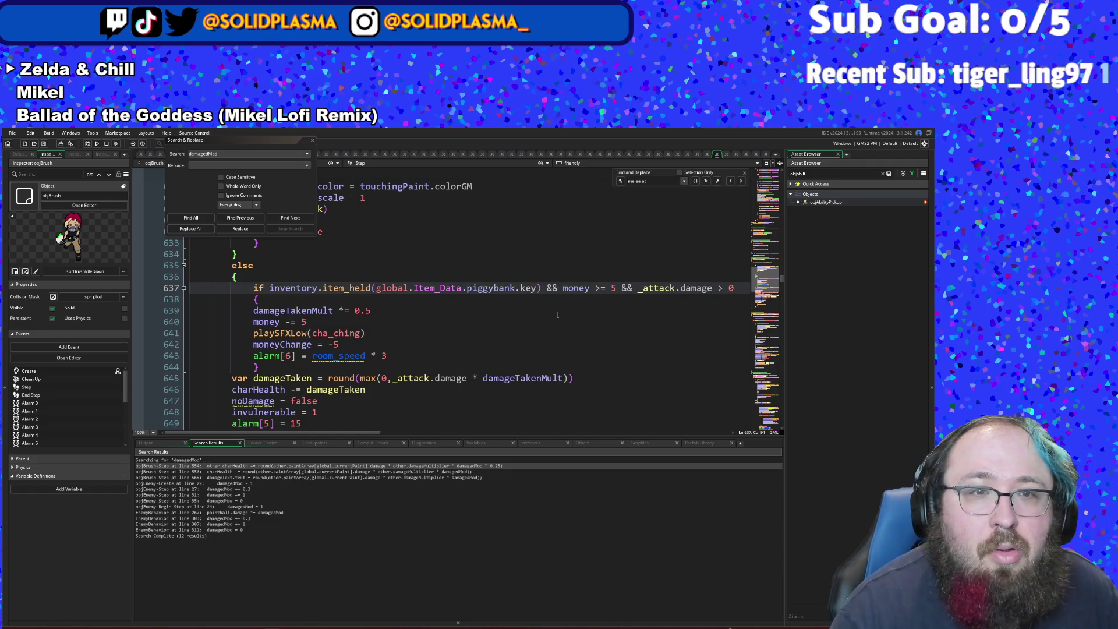
pyautogui.click(442, 356)
# - Add an 'if damageTaken > 0' line after the damageTaken calculation
pyautogui.click(407, 378)
pyautogui.click(392, 390)
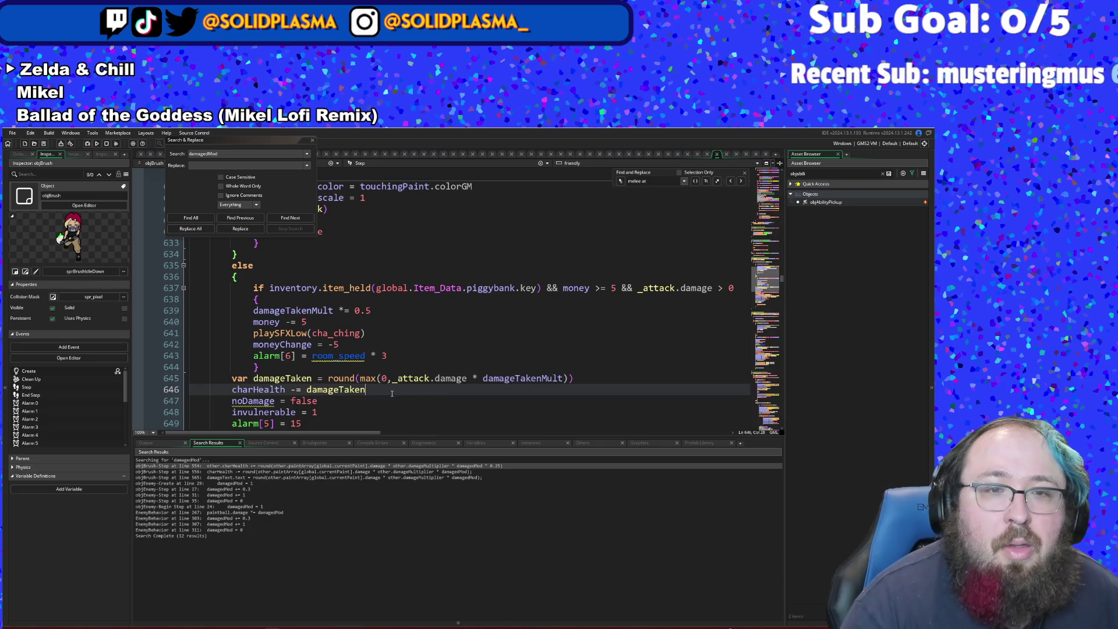
pyautogui.scroll(-2, 605, 355)
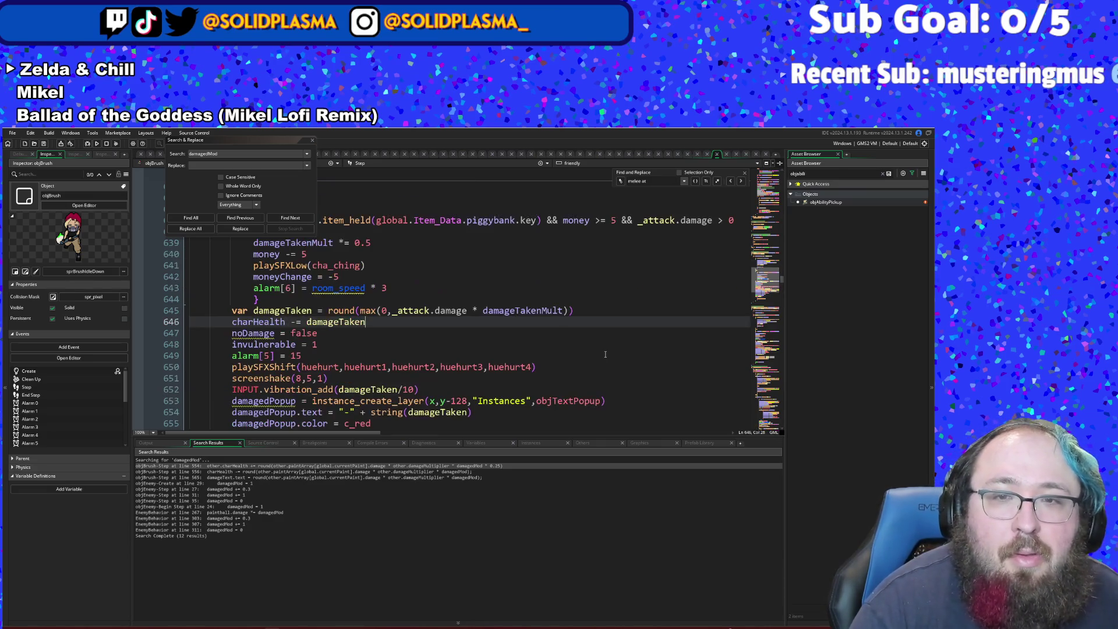
pyautogui.click(586, 307)
pyautogui.press('Return')
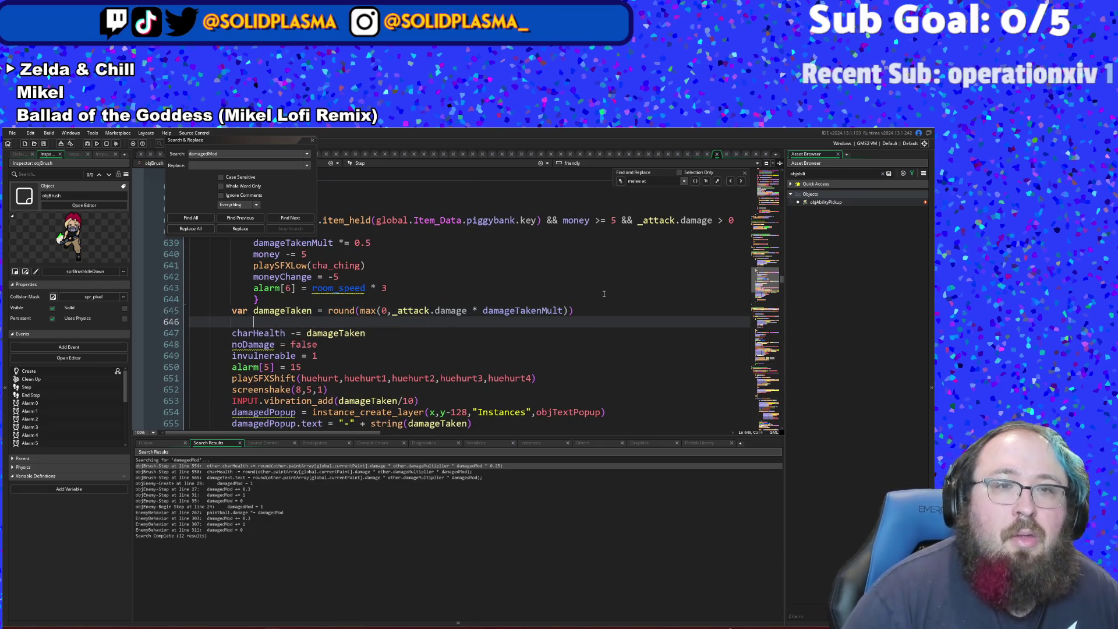
pyautogui.write('if Dama')
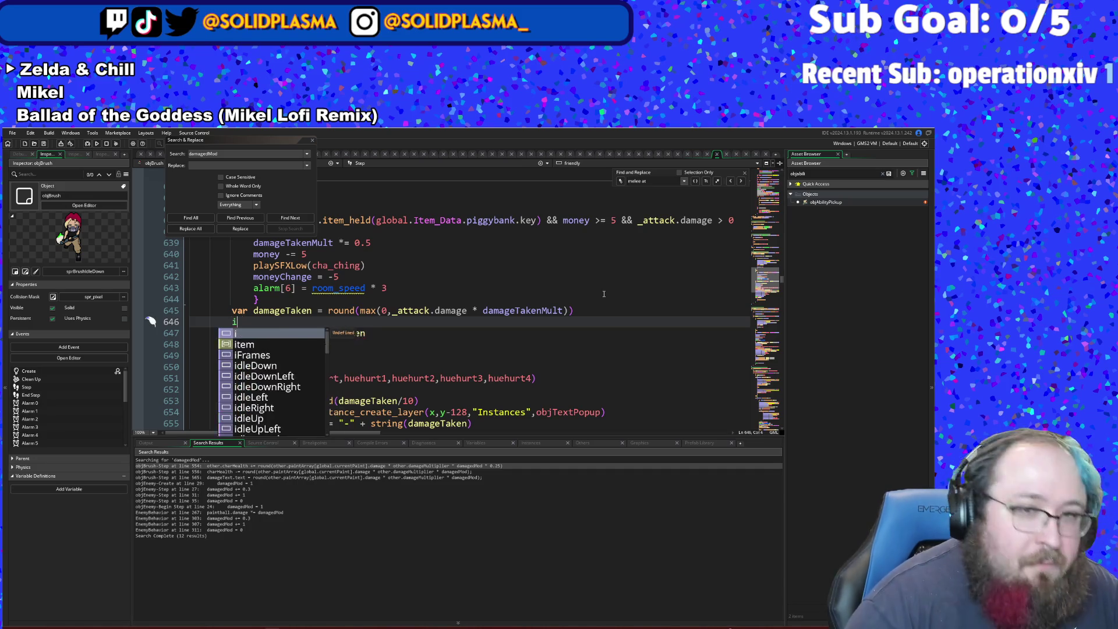
pyautogui.press('BackSpace')
pyautogui.press('BackSpace')
pyautogui.press('BackSpace')
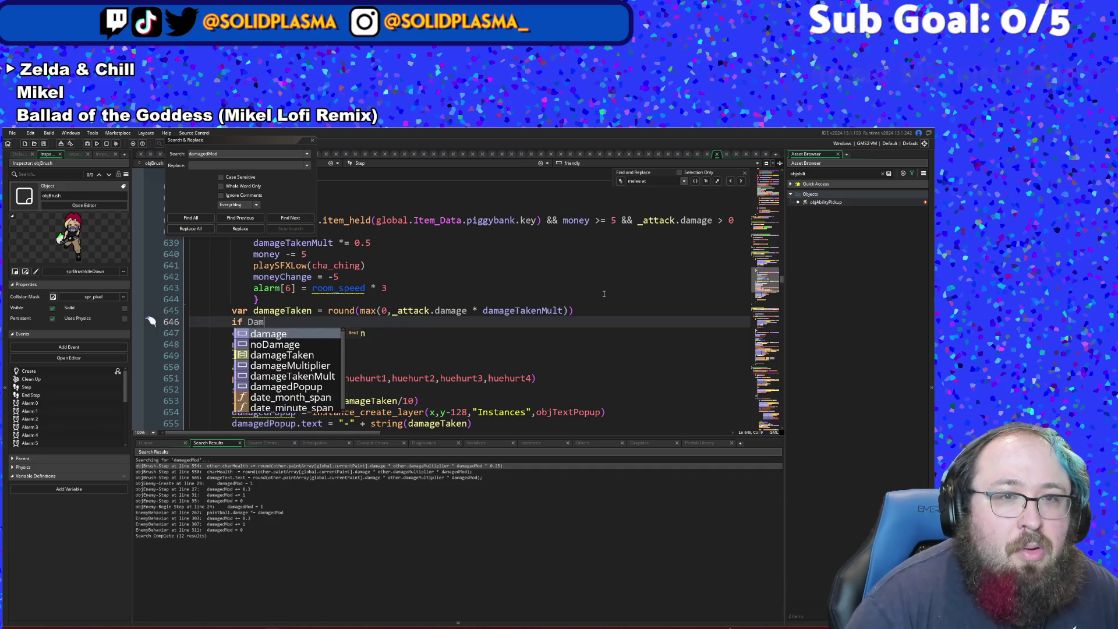
pyautogui.write('dam')
pyautogui.press('Return')
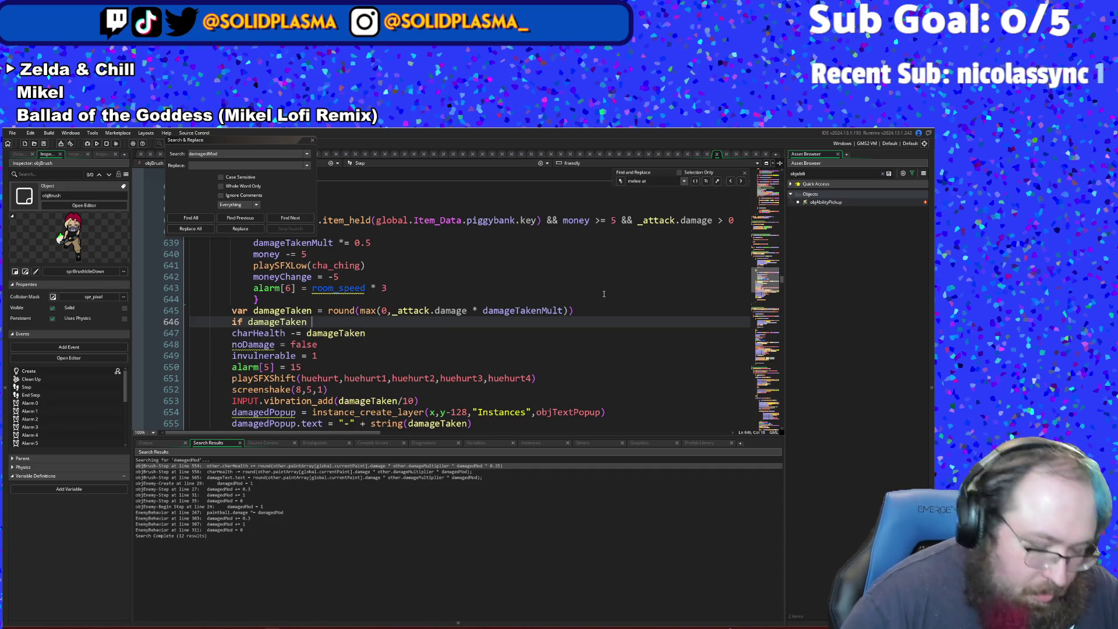
pyautogui.write('> 0')
# - Add an opening brace on the line below the damageTaken condition
pyautogui.press('Return')
pyautogui.write('{')
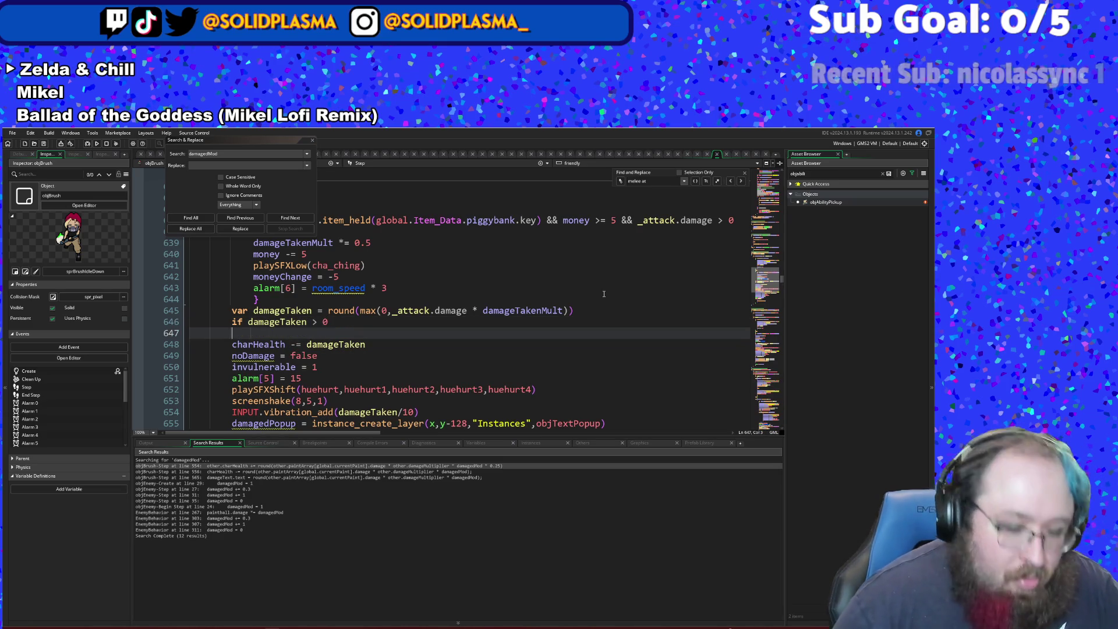
pyautogui.press('Return')
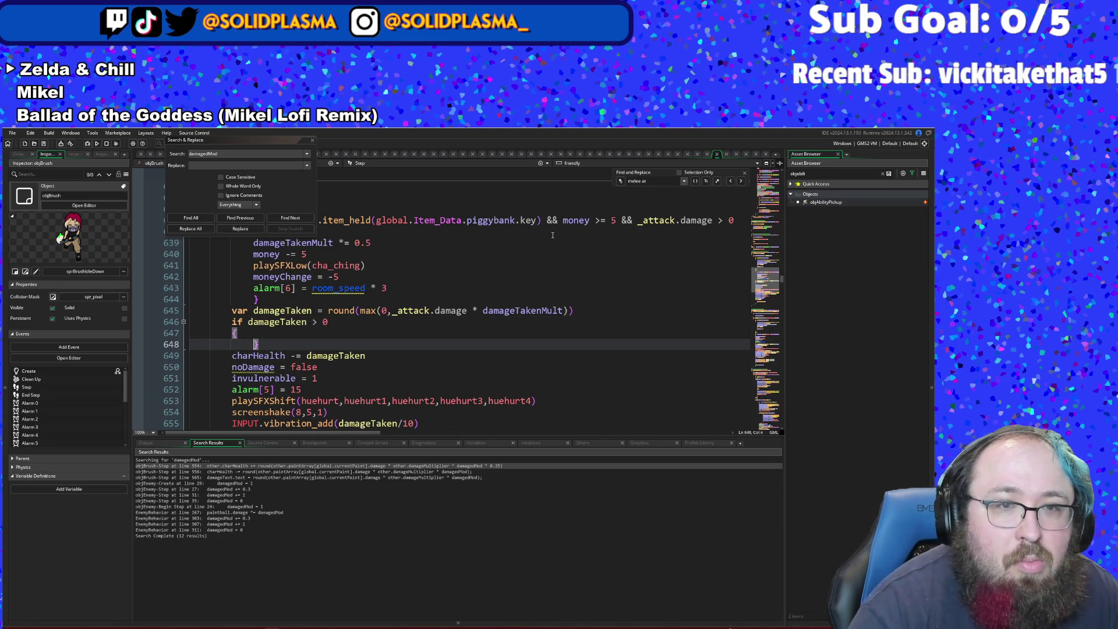
pyautogui.press('BackSpace')
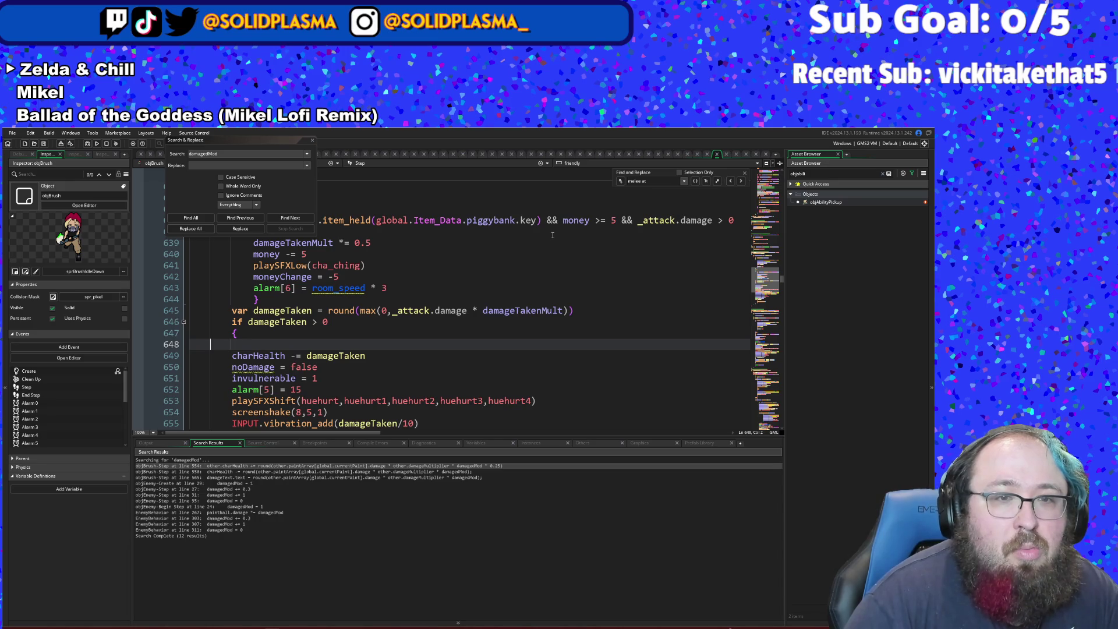
pyautogui.press('BackSpace')
pyautogui.press('BackSpace')
# - Close the block with a brace after the INPUT.vibration_add line
pyautogui.press('Down')
pyautogui.press('Down')
pyautogui.press('Down')
pyautogui.press('Down')
pyautogui.press('Down')
pyautogui.press('Up')
pyautogui.press('End')
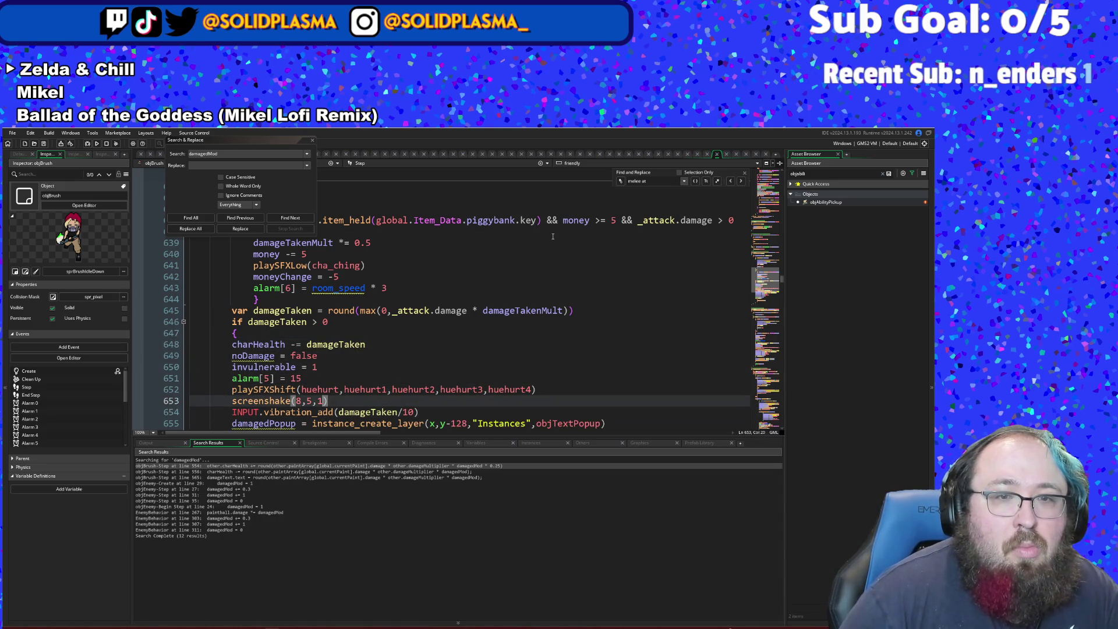
pyautogui.press('Return')
pyautogui.write('}')
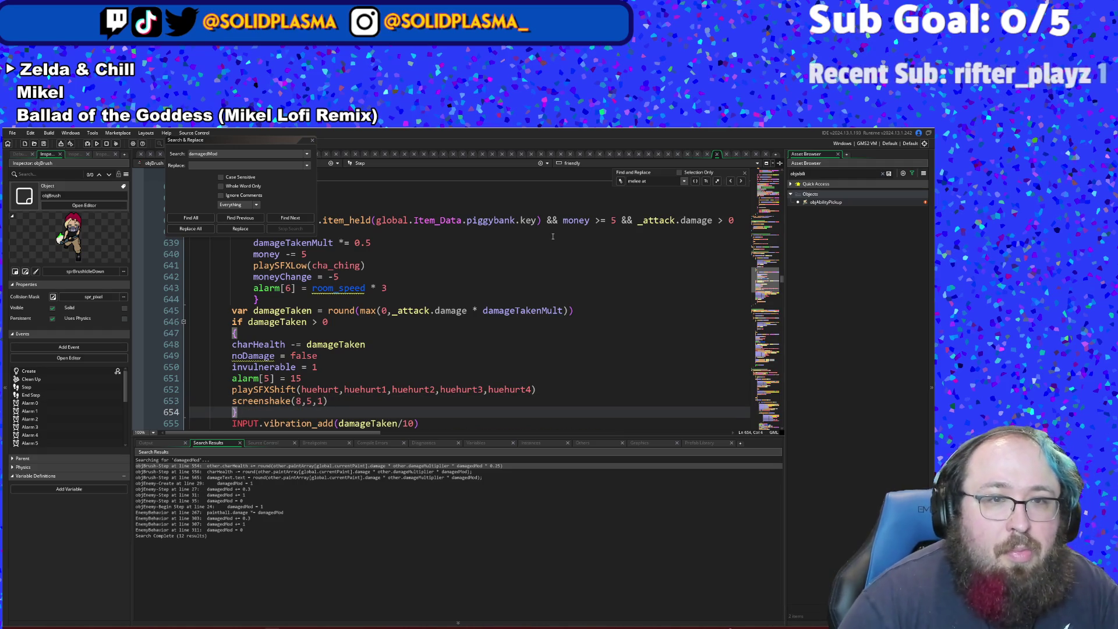
pyautogui.scroll(-2, 415, 328)
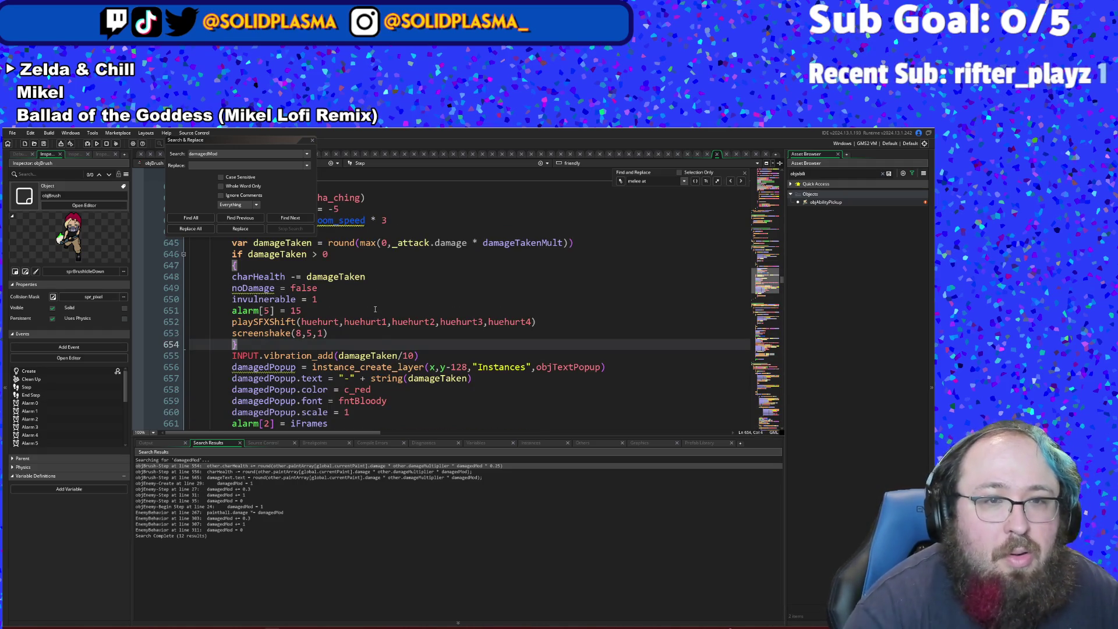
pyautogui.hotkey('ctrl', 'z')
pyautogui.hotkey('ctrl', 'z')
pyautogui.press('Down')
pyautogui.press('Right')
pyautogui.press('Right')
pyautogui.press('Right')
pyautogui.press('End')
pyautogui.press('Return')
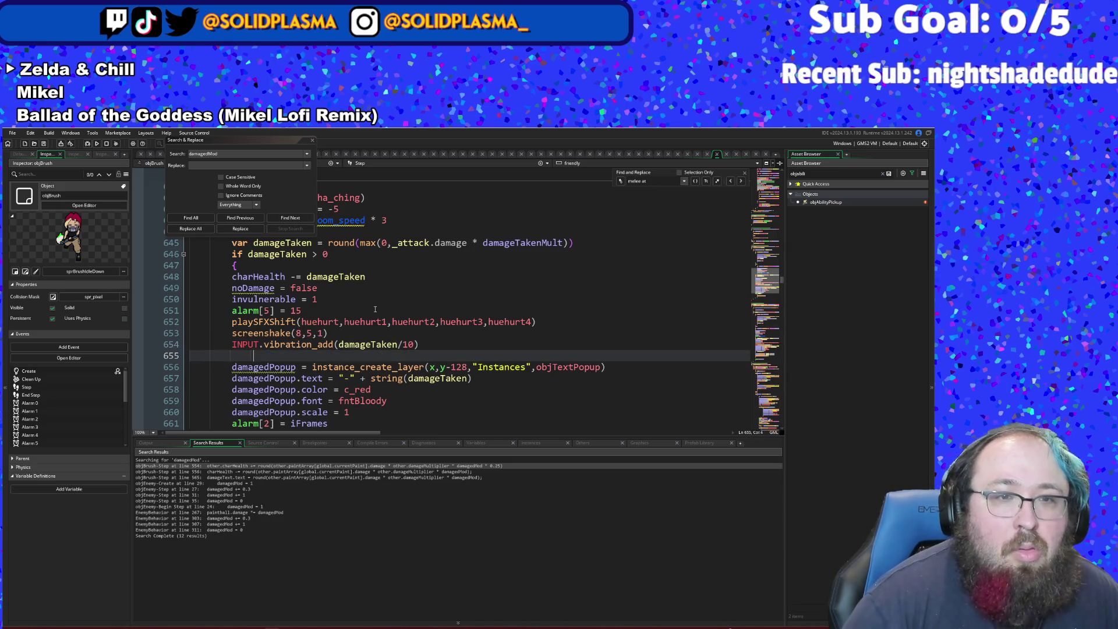
pyautogui.write('}')
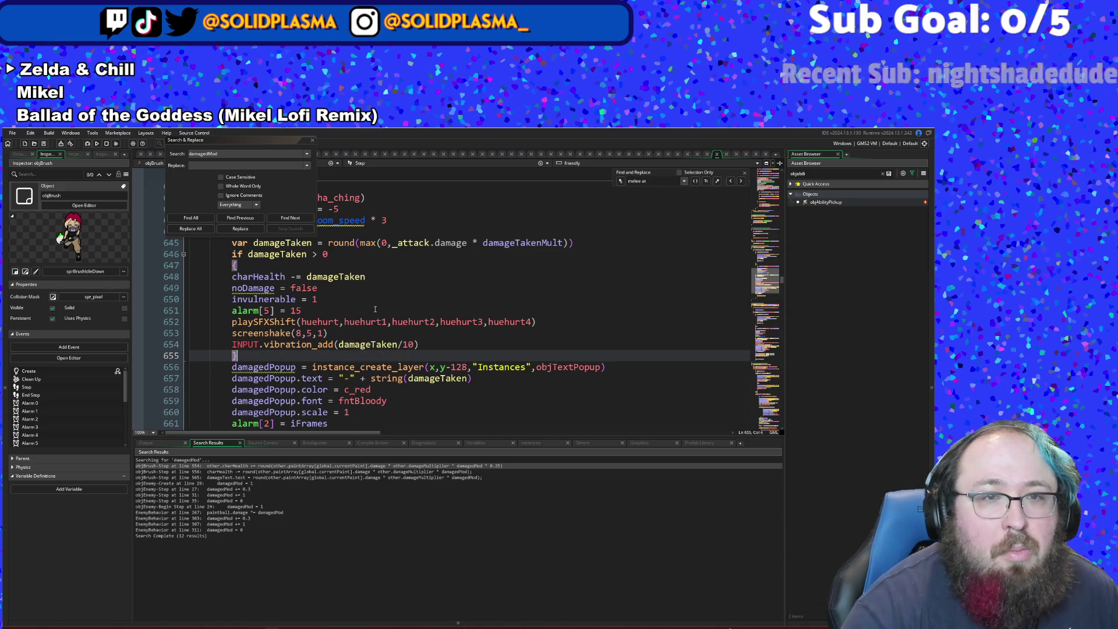
# - Cut the alarm[2] = iFrames line from its spot after the popup settings
pyautogui.click(381, 344)
pyautogui.scroll(-2, 381, 344)
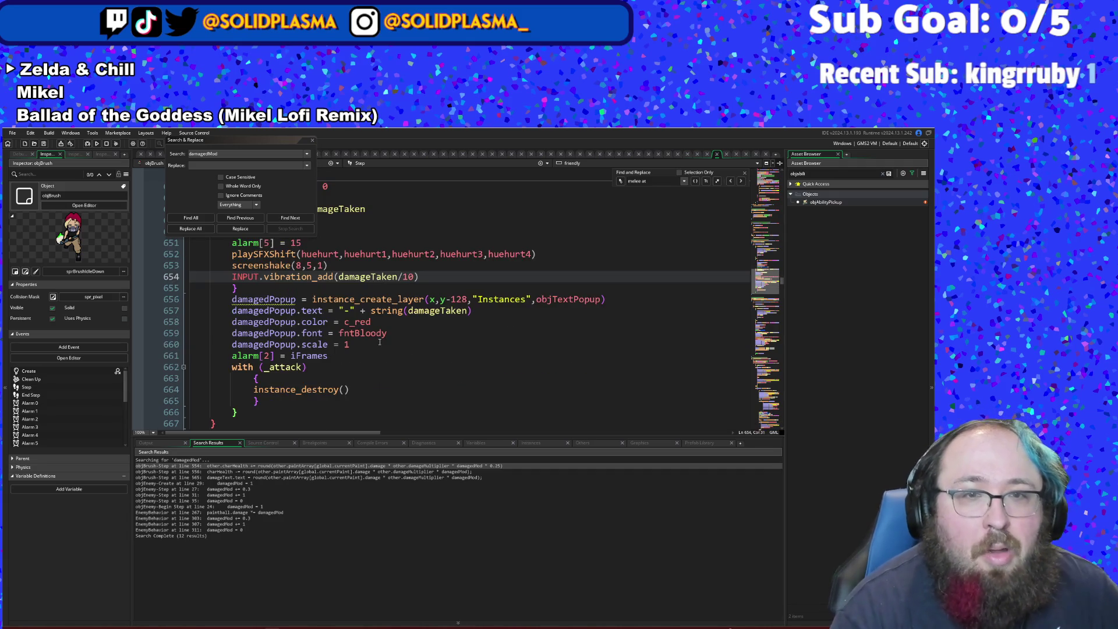
pyautogui.click(353, 354)
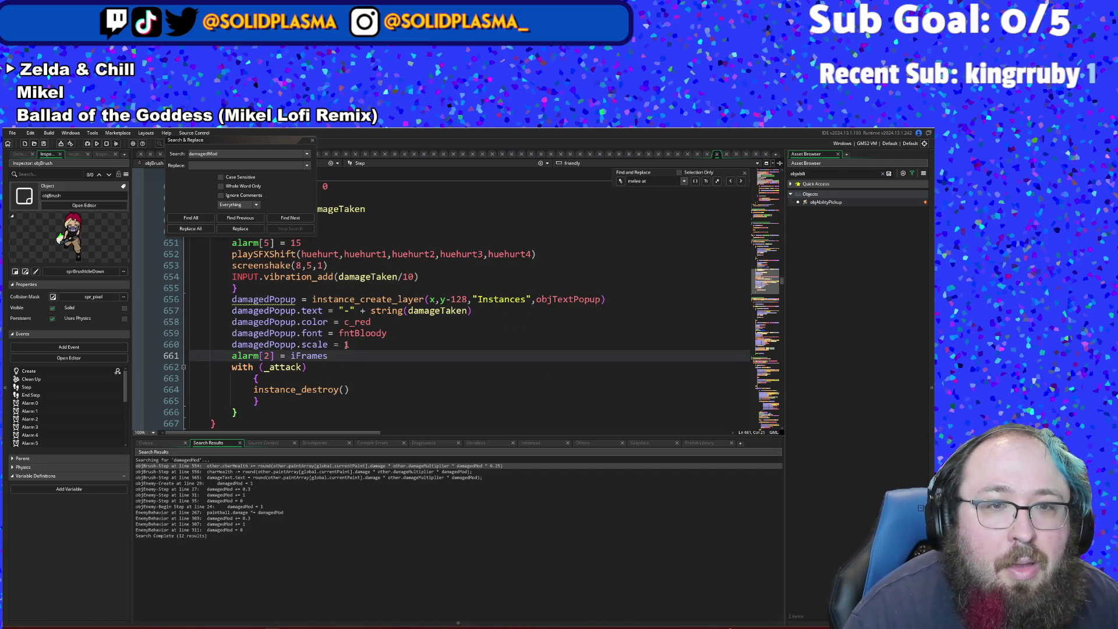
pyautogui.scroll(2, 333, 356)
pyautogui.scroll(-2, 331, 364)
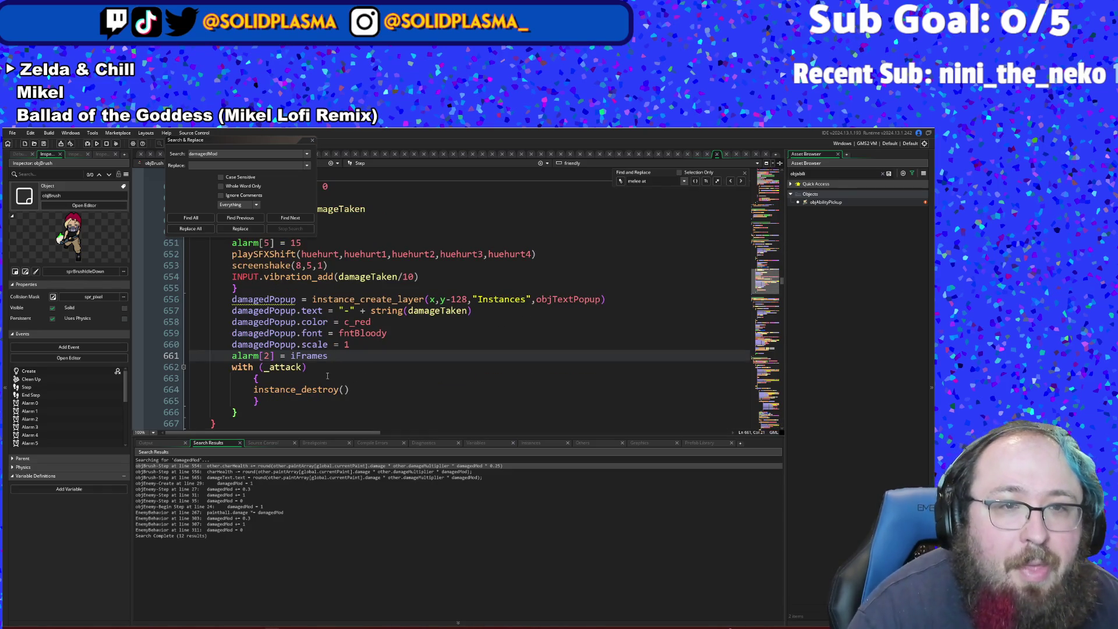
pyautogui.click(328, 376)
pyautogui.click(336, 356)
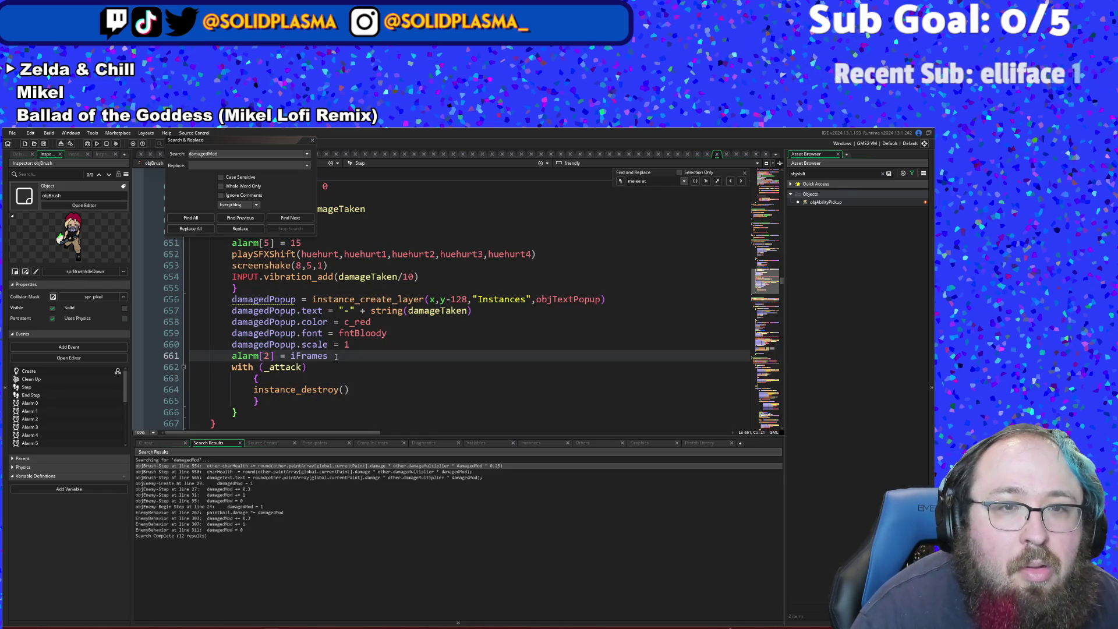
pyautogui.moveTo(336, 357); pyautogui.dragTo(225, 359)
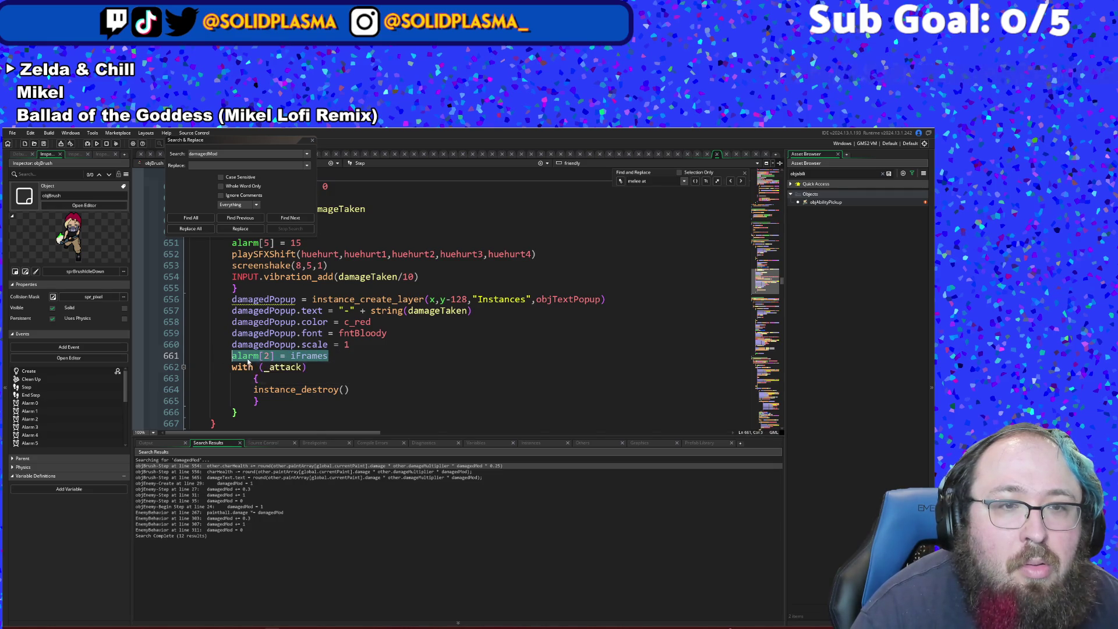
pyautogui.rightClick(249, 358)
pyautogui.click(277, 393)
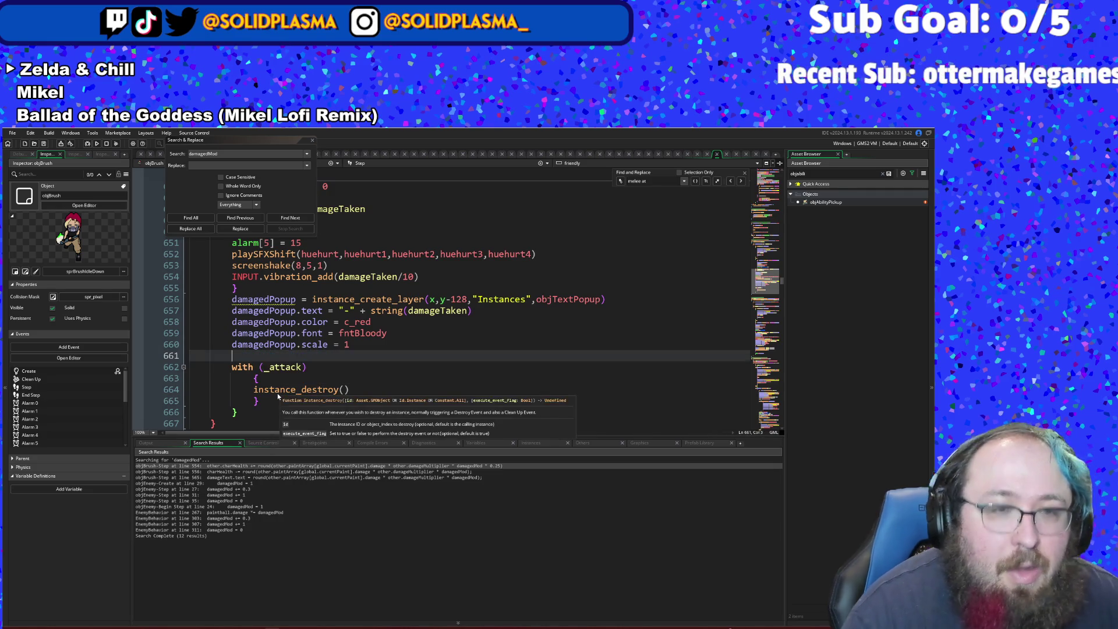
pyautogui.press('BackSpace')
# - Re-add alarm[2] = iFrames on a new line after INPUT.vibration_add
pyautogui.scroll(2, 282, 381)
pyautogui.scroll(2, 281, 382)
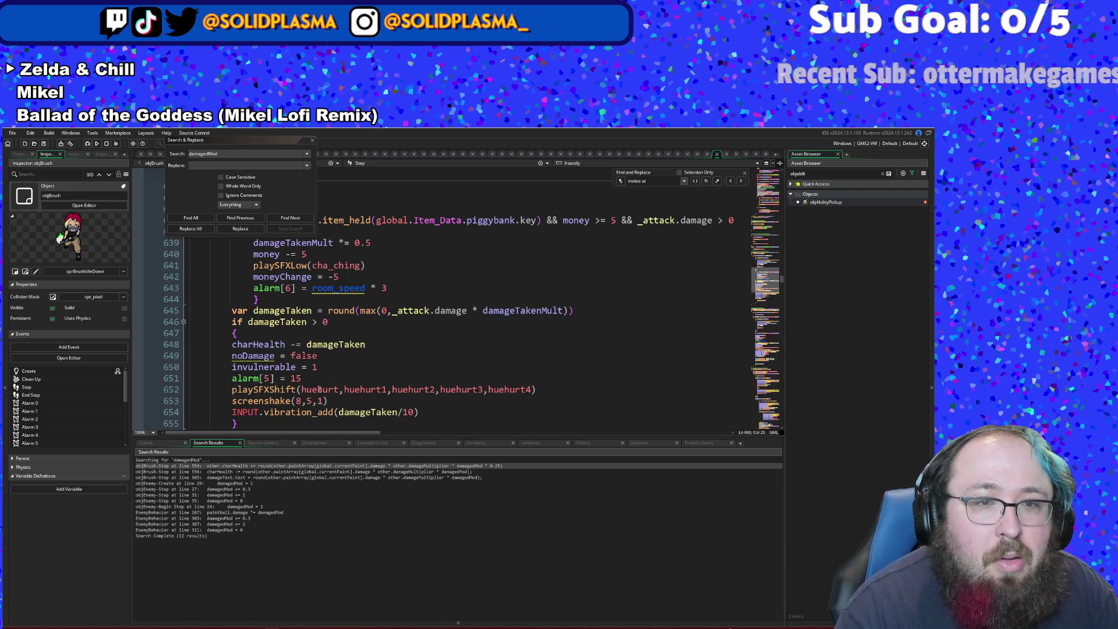
pyautogui.click(426, 411)
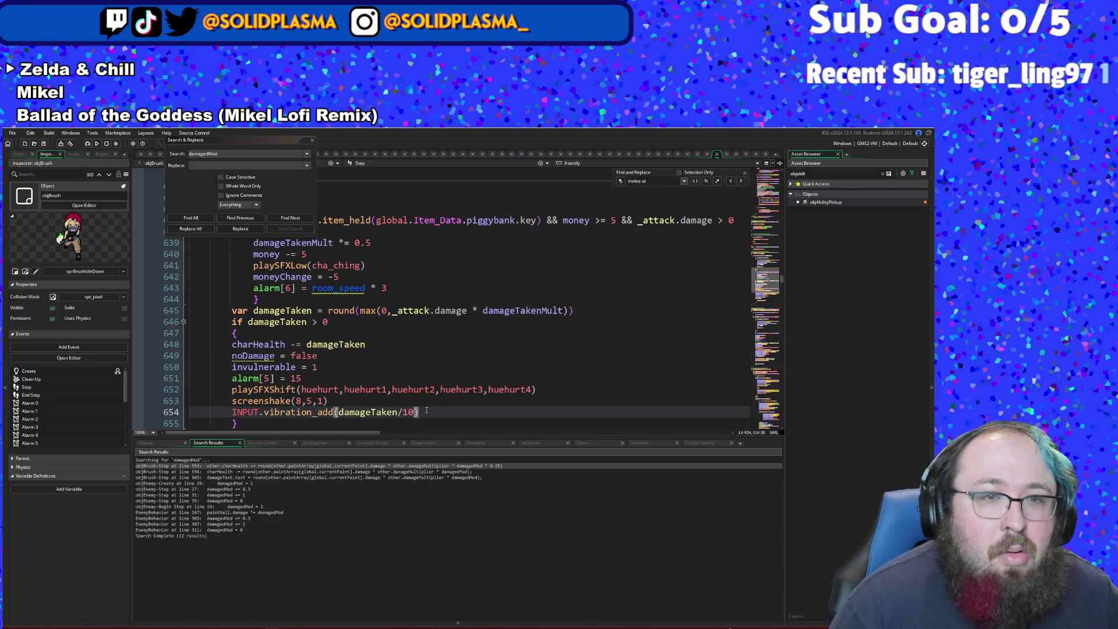
pyautogui.press('Return')
pyautogui.write('alarm[2] = iFrames')
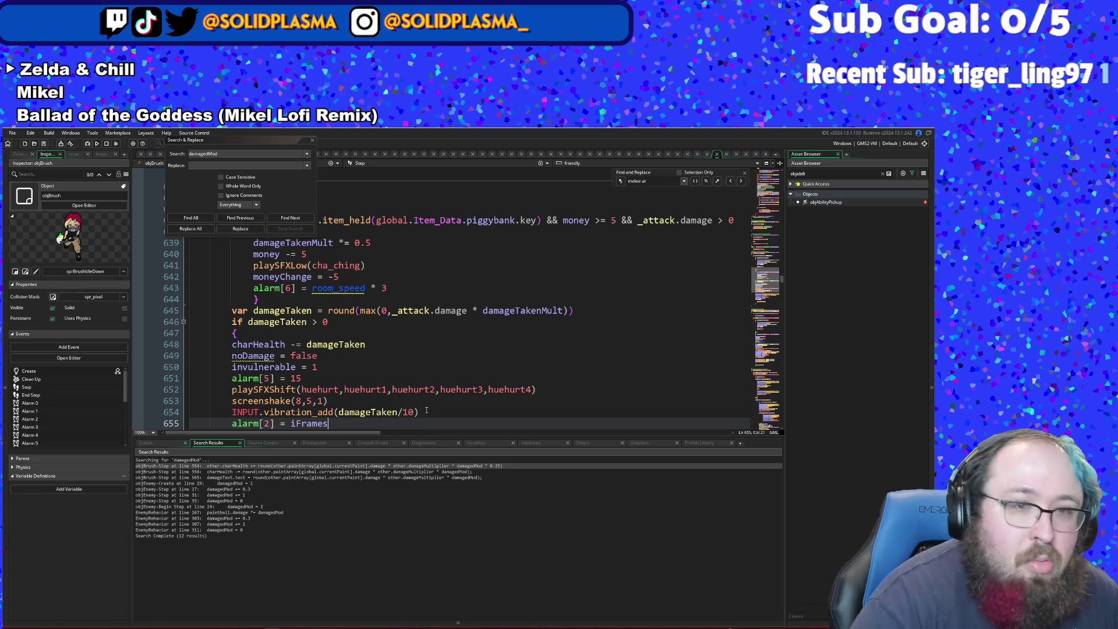
pyautogui.scroll(-12, 357, 339)
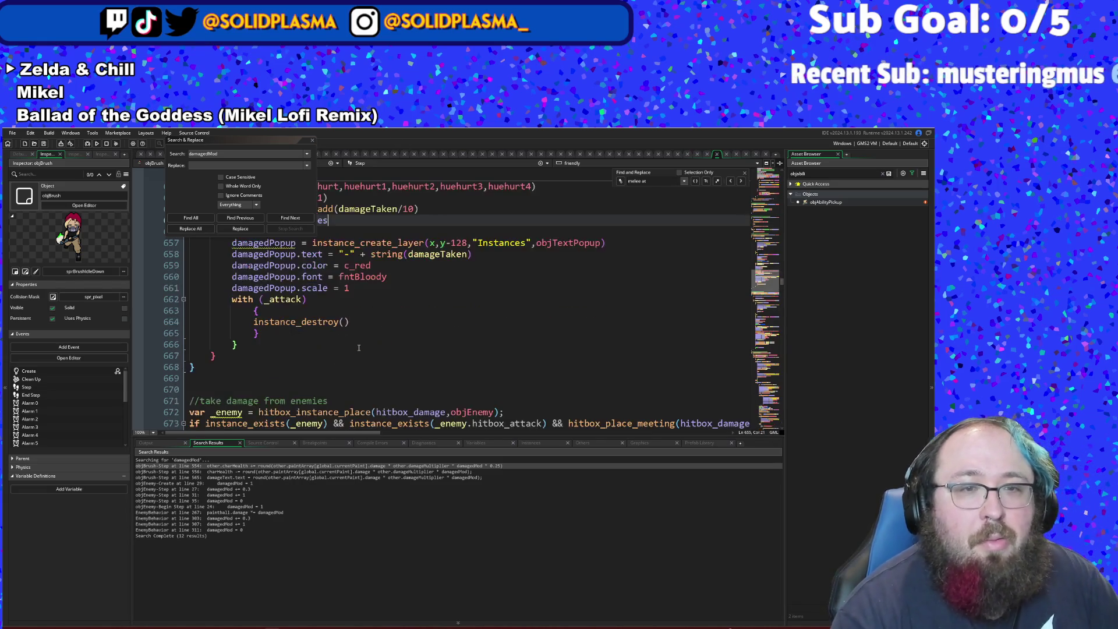
pyautogui.scroll(-4, 357, 339)
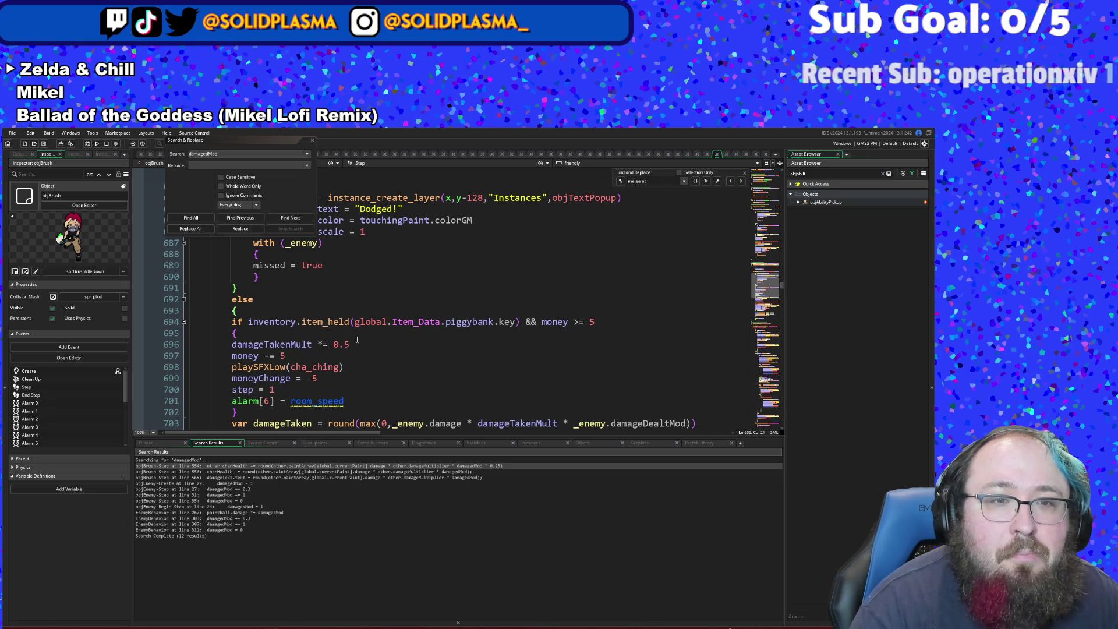
pyautogui.scroll(-4, 357, 340)
pyautogui.scroll(4, 357, 339)
pyautogui.click(357, 339)
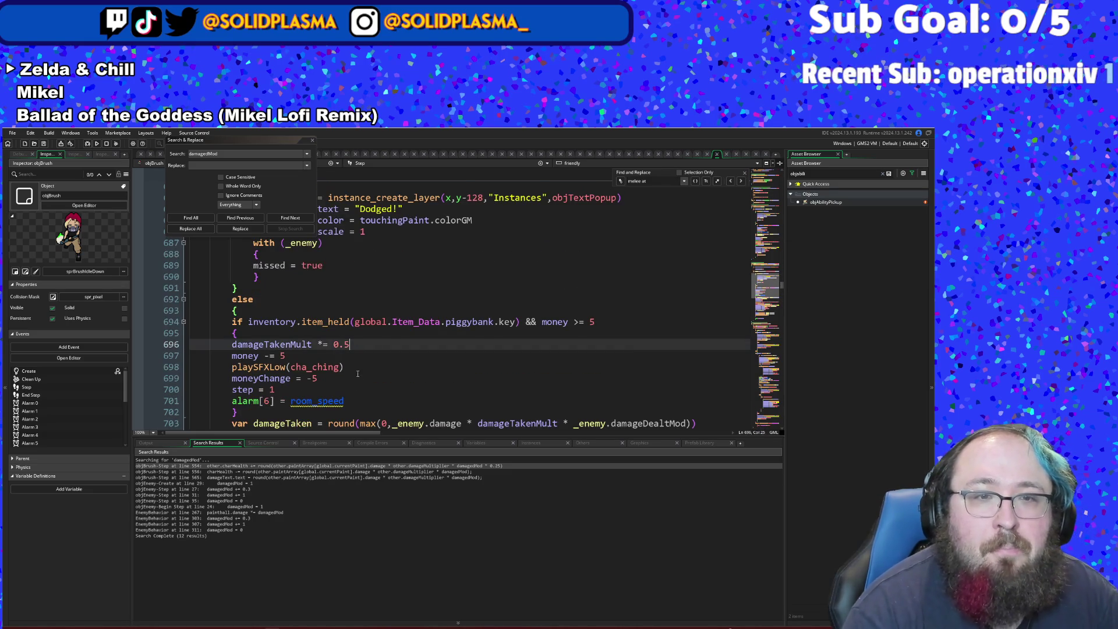
pyautogui.click(657, 322)
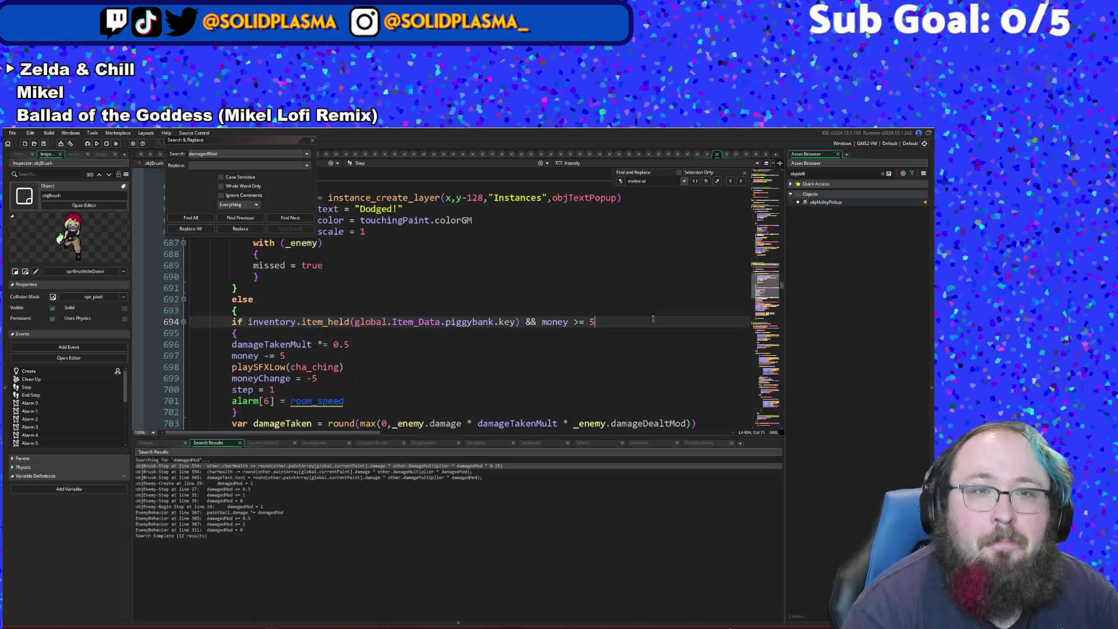
pyautogui.scroll(2, 653, 318)
pyautogui.scroll(-6, 653, 319)
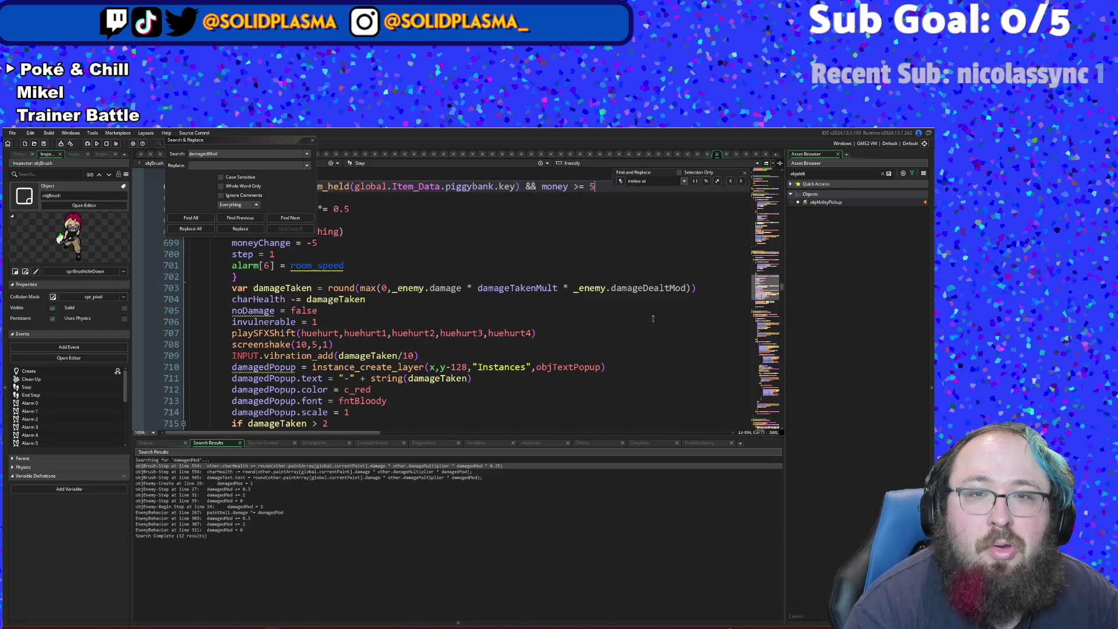
pyautogui.scroll(4, 653, 318)
pyautogui.scroll(-2, 653, 318)
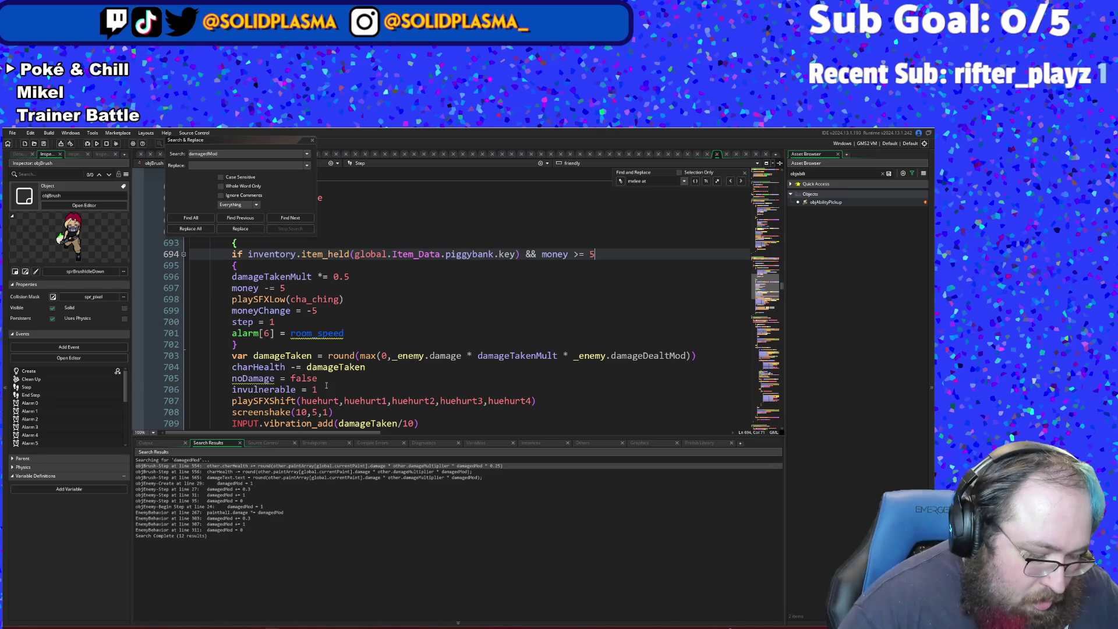
pyautogui.write(' && enemy')
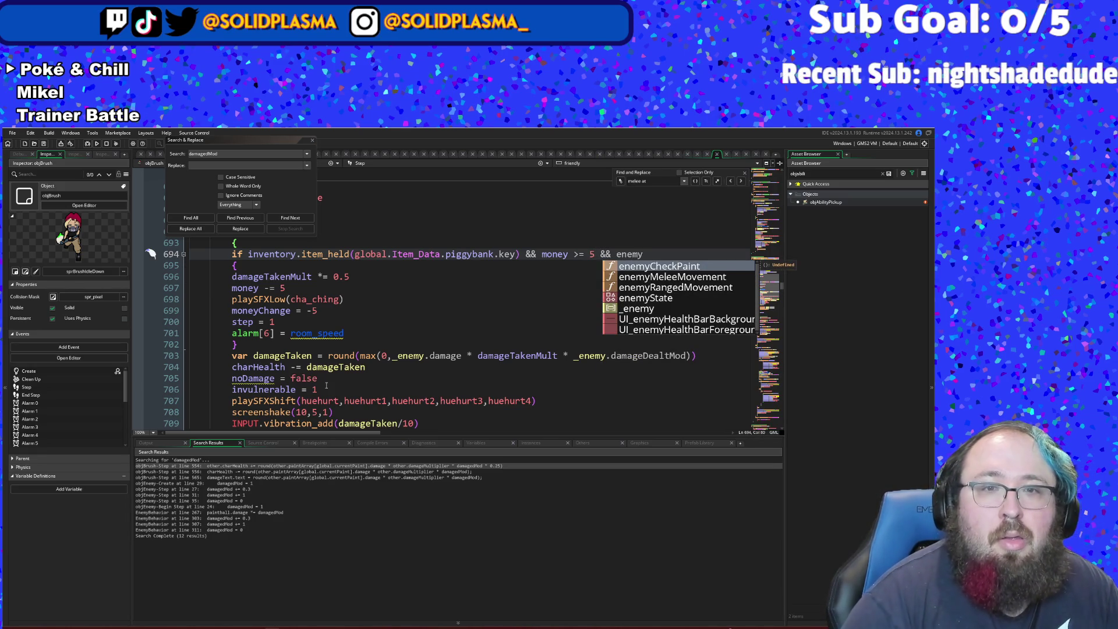
pyautogui.write('.dama')
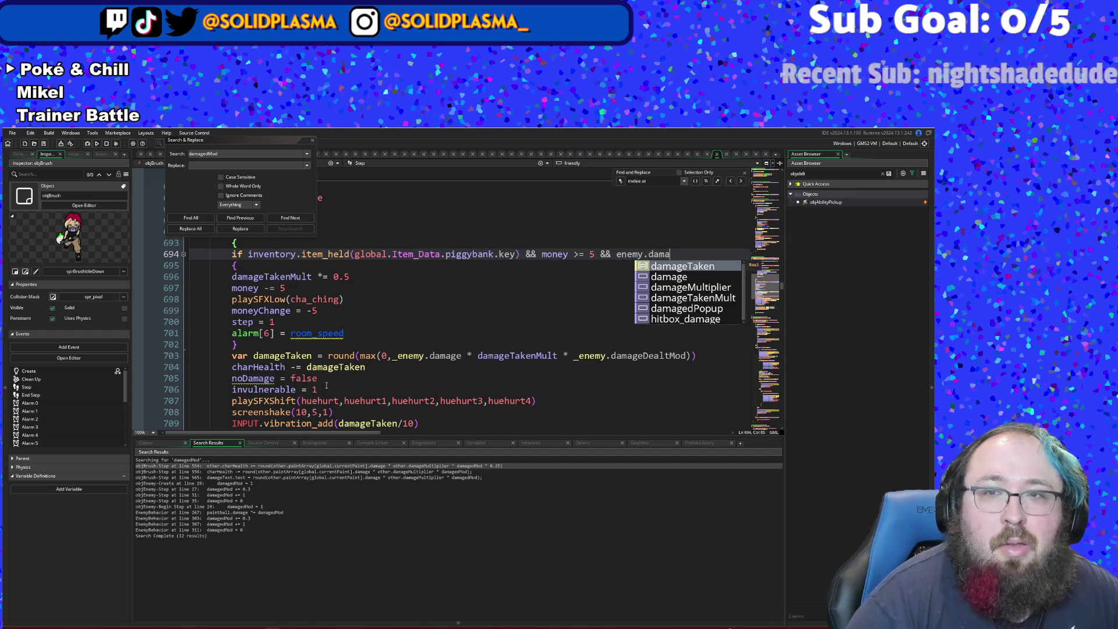
pyautogui.write('ge')
# - Extend line 694's piggybank condition with a lowercase *enemy.damage term
pyautogui.press('Escape')
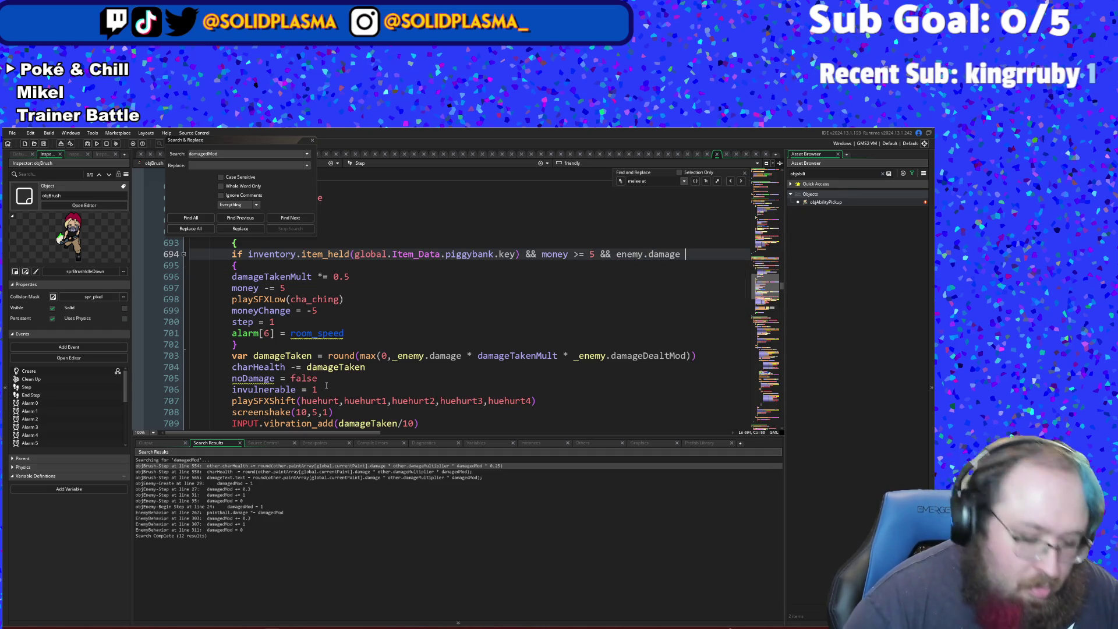
pyautogui.write('*e')
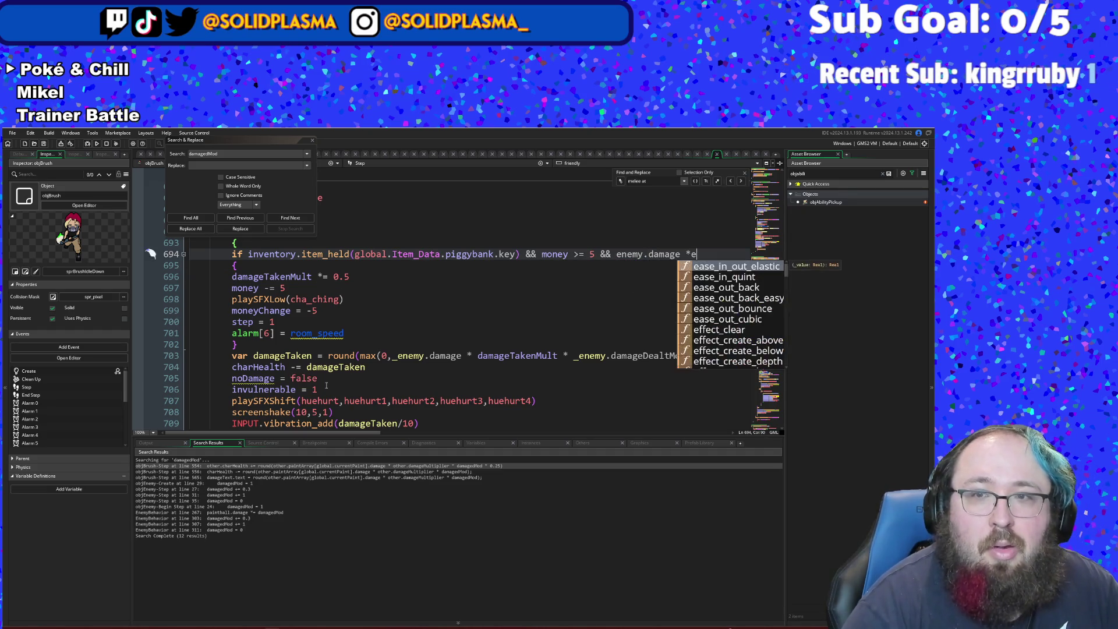
pyautogui.write('nemy')
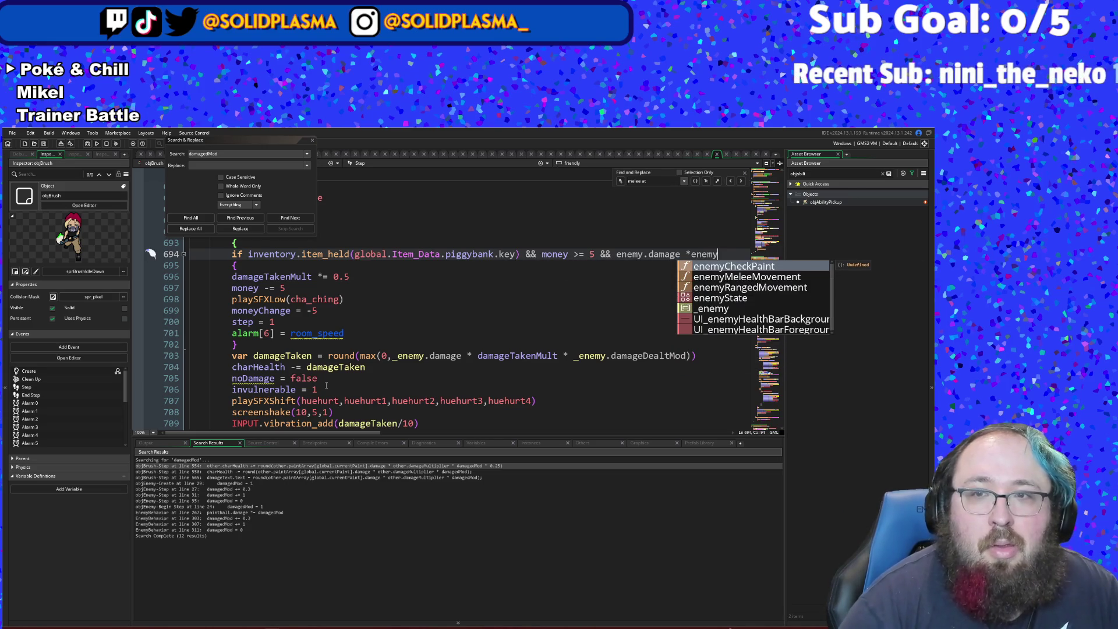
pyautogui.write('.D')
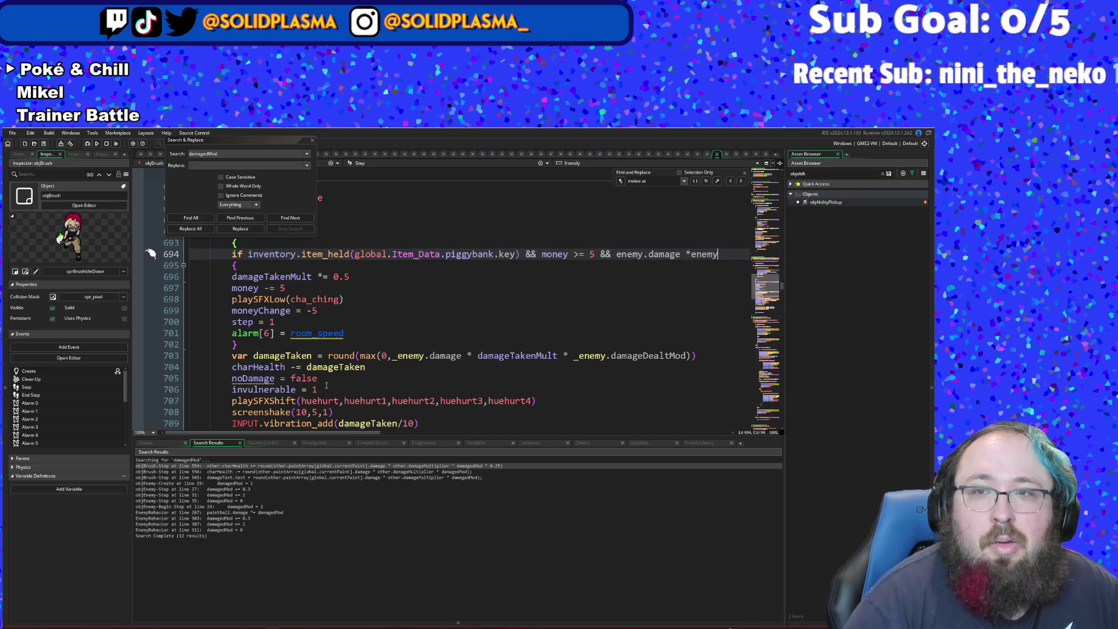
pyautogui.write('amag')
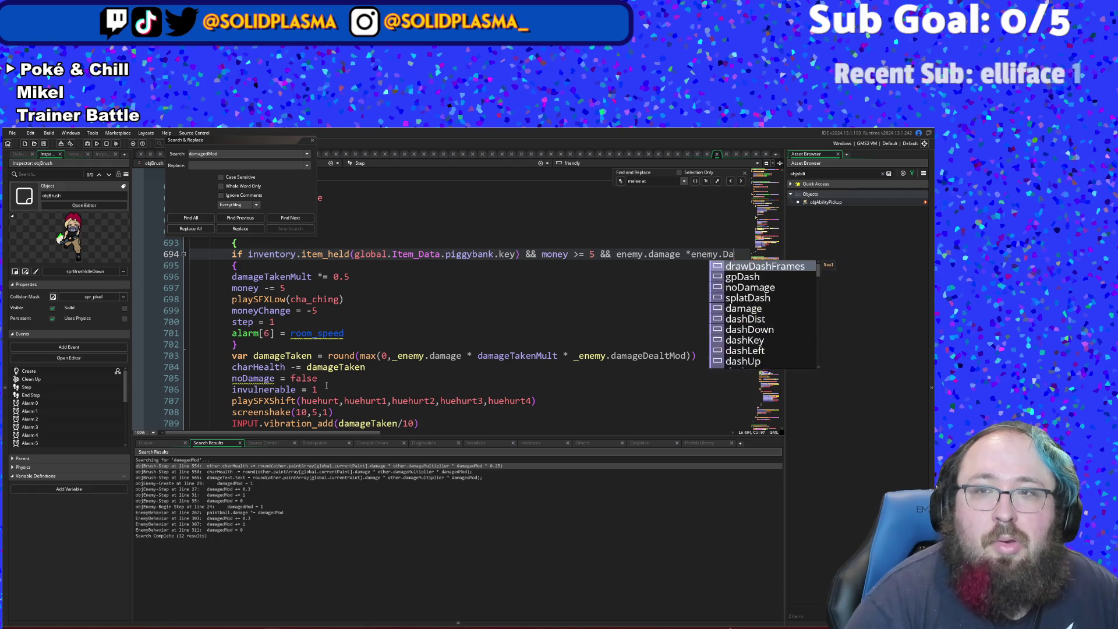
pyautogui.press('Down')
pyautogui.press('Down')
pyautogui.press('BackSpace')
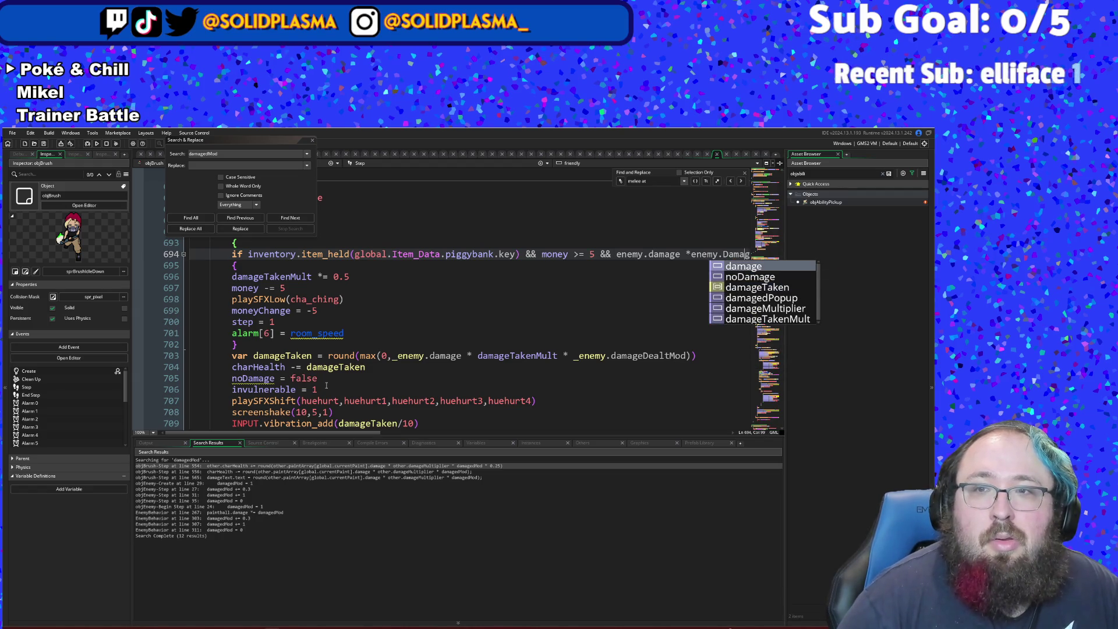
pyautogui.press('BackSpace')
pyautogui.write('d')
pyautogui.press('Escape')
pyautogui.press('Down')
pyautogui.press('Down')
pyautogui.press('Up')
pyautogui.press('Up')
pyautogui.press('End')
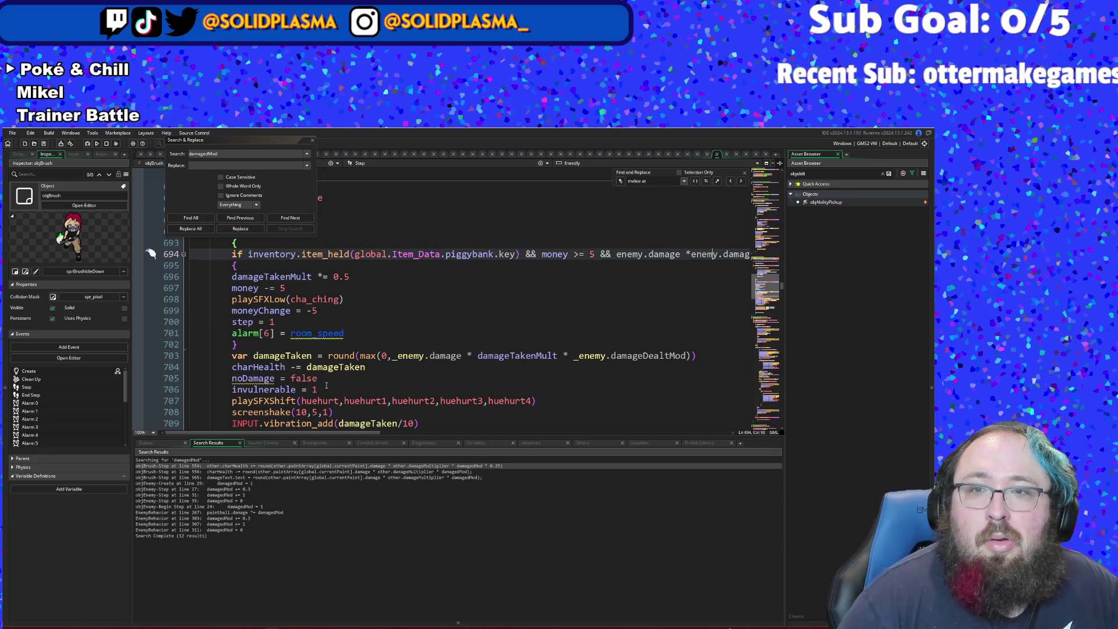
# - Complete the condition as _enemy.damage * _enemy.damageDealtMod > 0
pyautogui.write('_')
pyautogui.hotkey('ctrl', 'Left')
pyautogui.hotkey('ctrl', 'Left')
pyautogui.hotkey('ctrl', 'Left')
pyautogui.write('_')
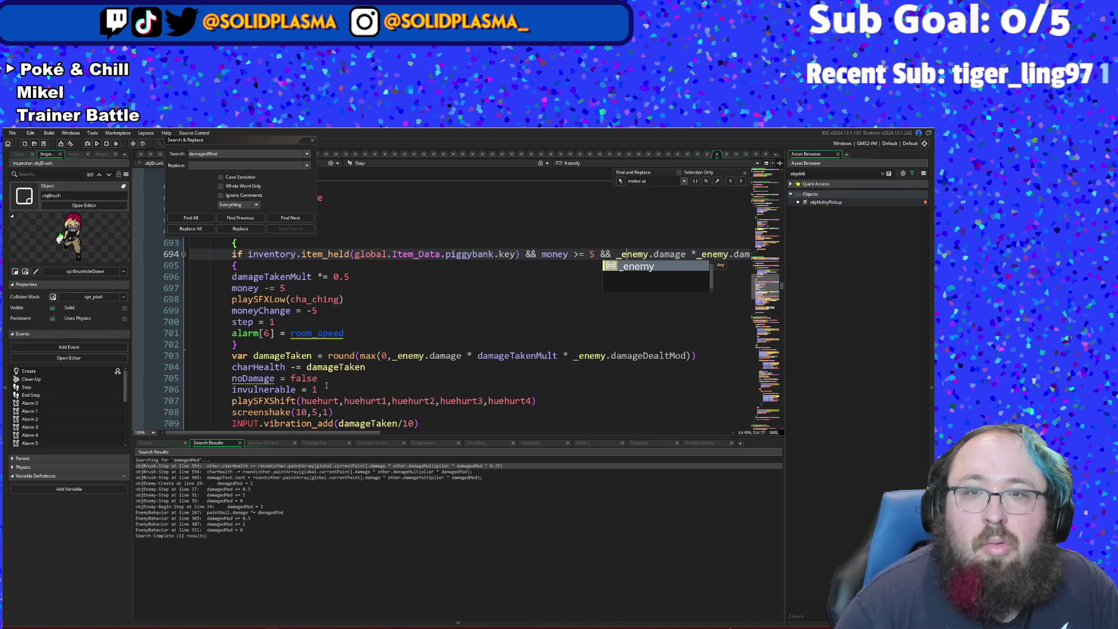
pyautogui.press('Escape')
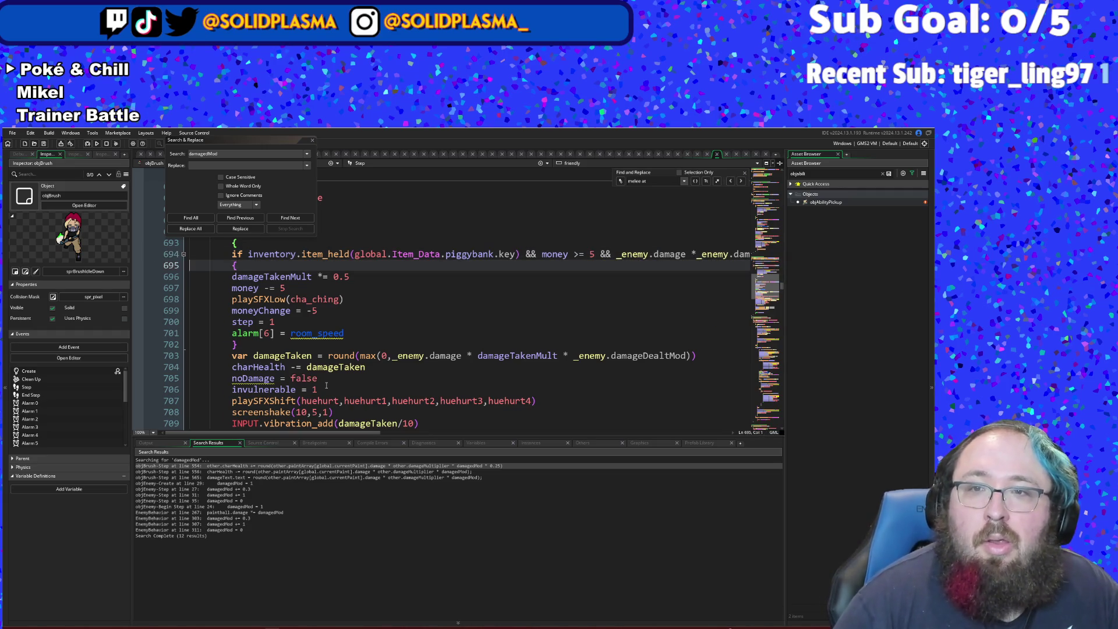
pyautogui.press('End')
pyautogui.write('emy.dama')
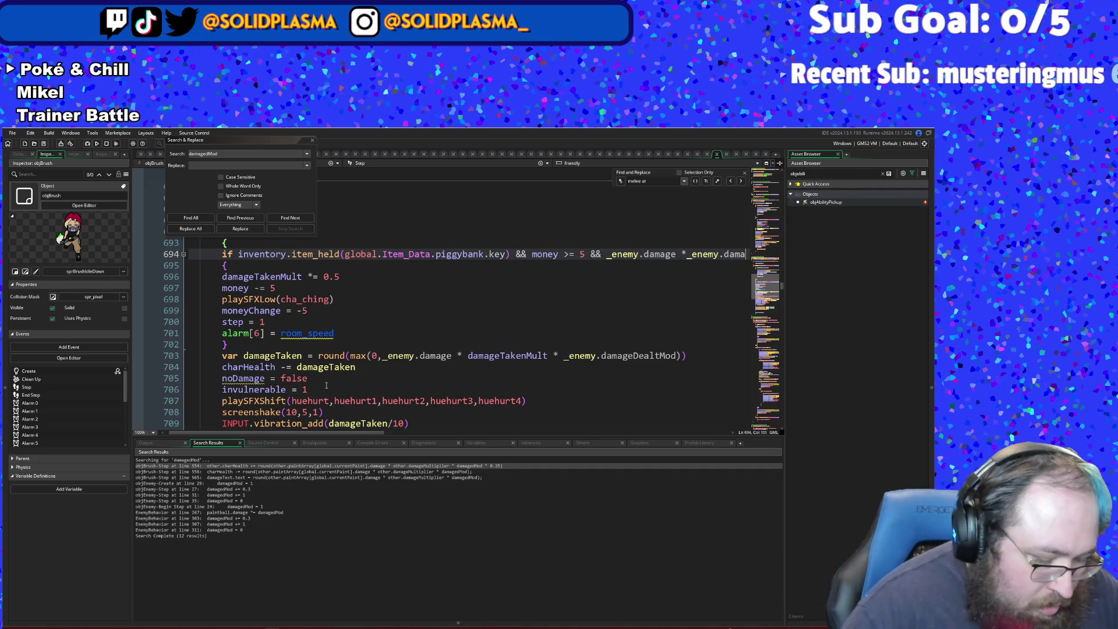
pyautogui.write('ge')
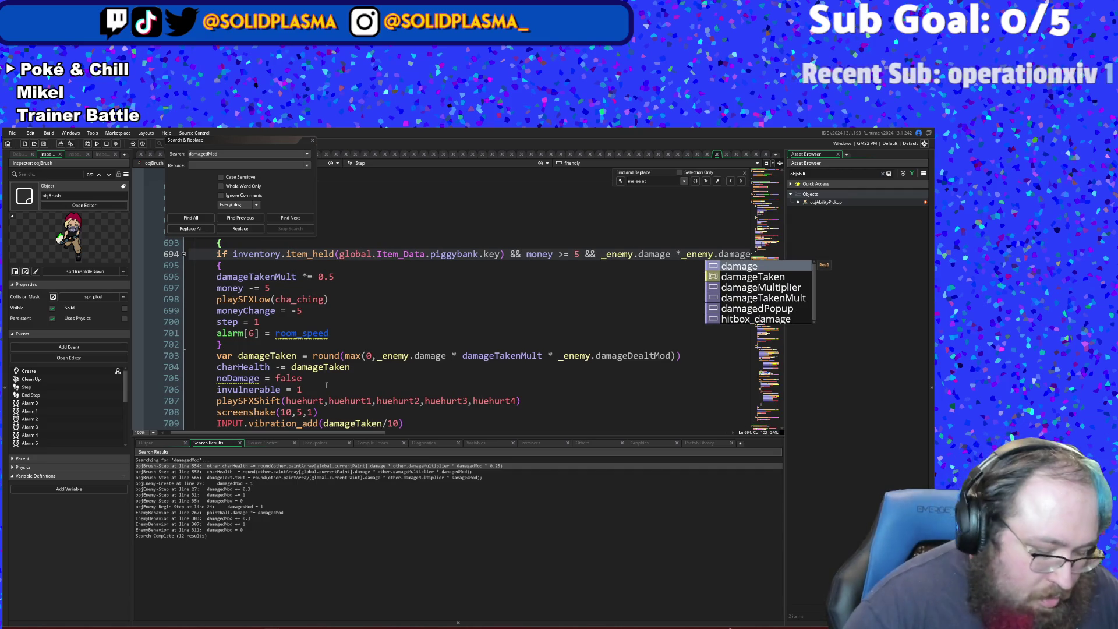
pyautogui.write('D')
pyautogui.write('ea')
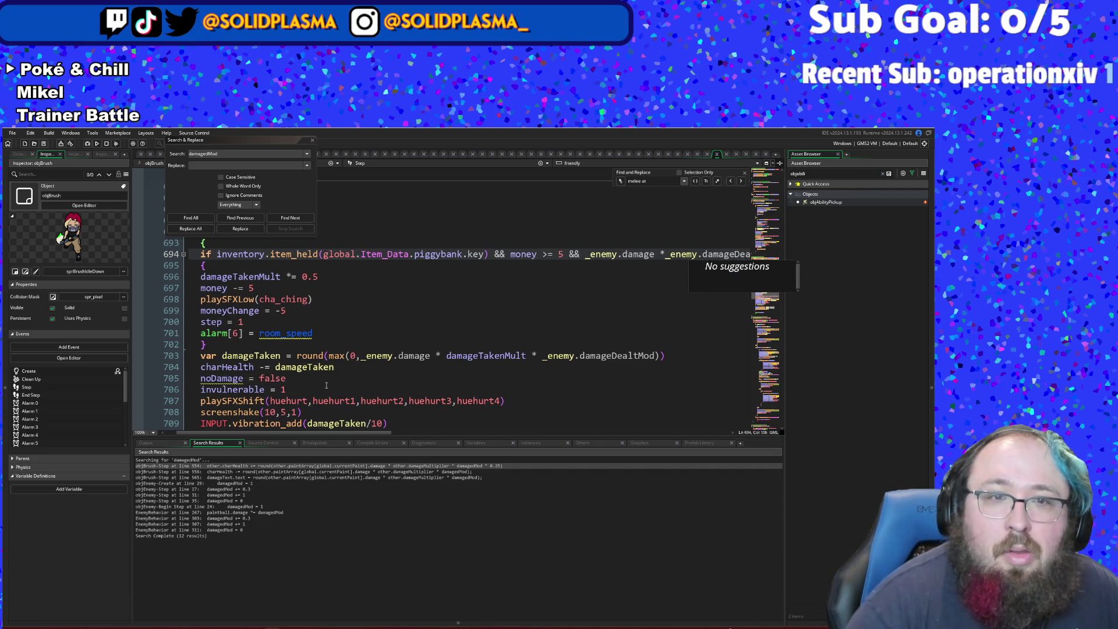
pyautogui.write('lt')
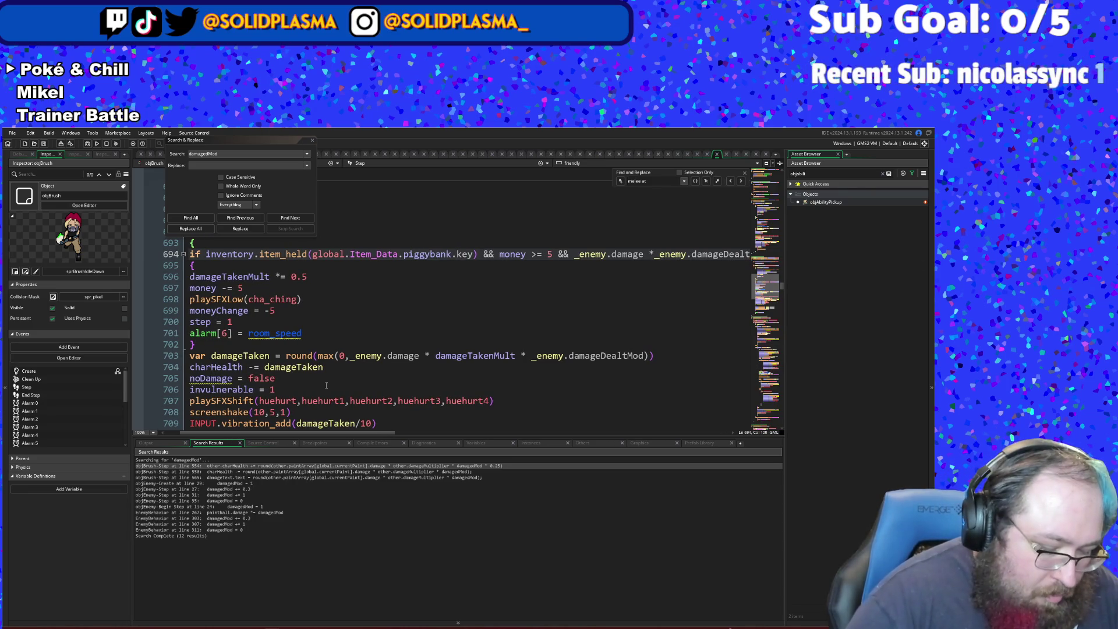
pyautogui.write('Mod > ')
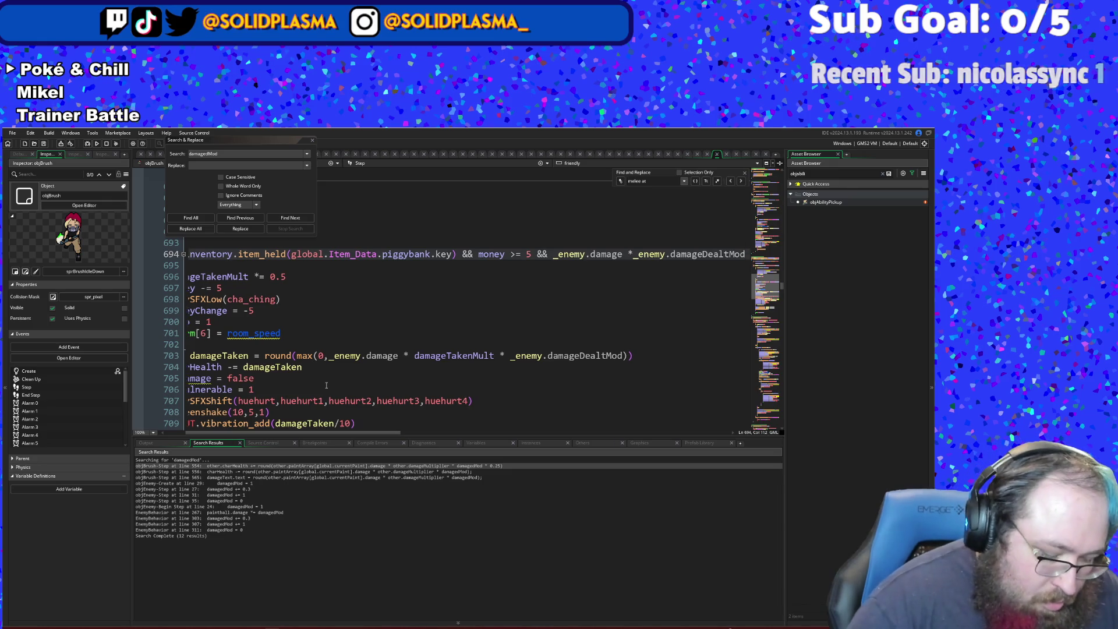
pyautogui.write('0')
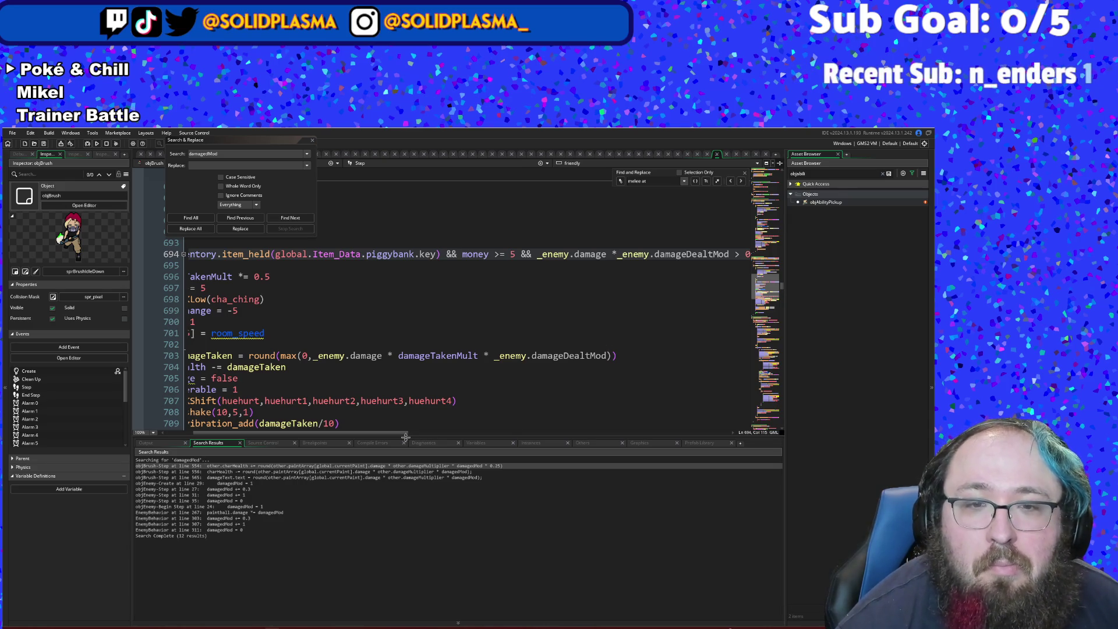
pyautogui.moveTo(405, 435)
pyautogui.mouseDown()
pyautogui.moveTo(436, 435)
pyautogui.moveTo(338, 438)
pyautogui.mouseUp()
pyautogui.click(392, 361)
# - Insert 'if damageTaken > 0 {' on a new line after the damageTaken calculation
pyautogui.press('Down')
pyautogui.press('Down')
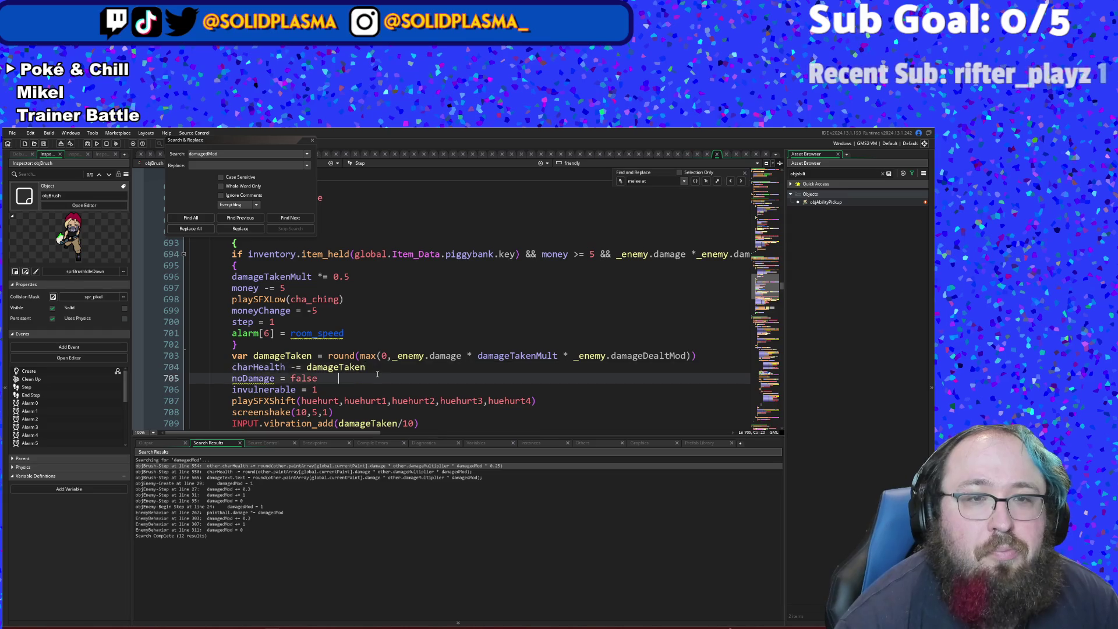
pyautogui.click(710, 355)
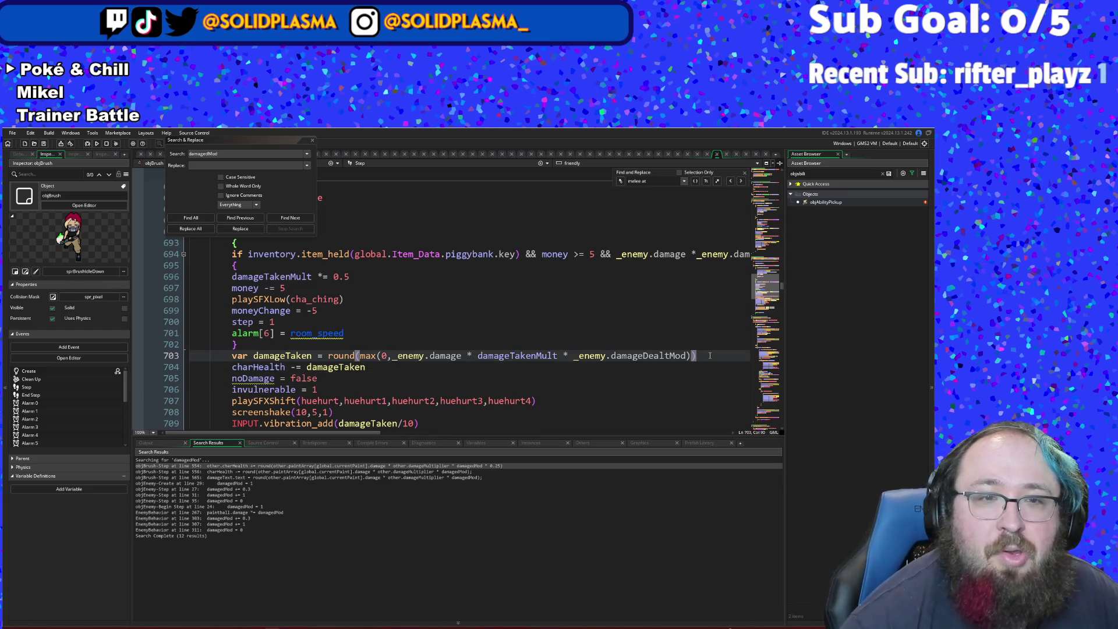
pyautogui.press('Return')
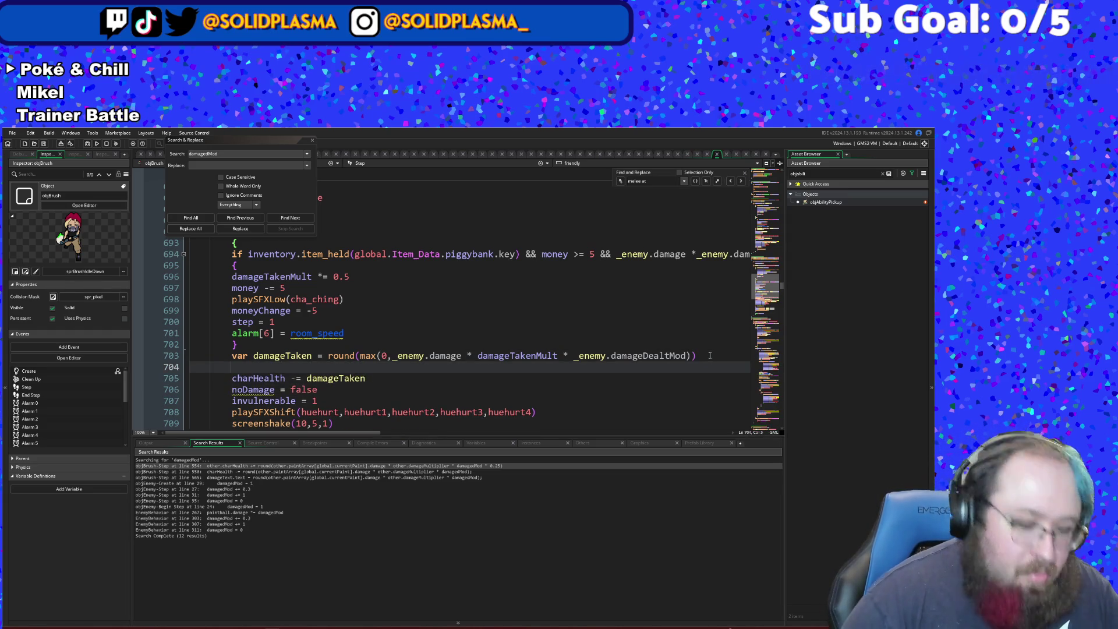
pyautogui.write('if damageTaken')
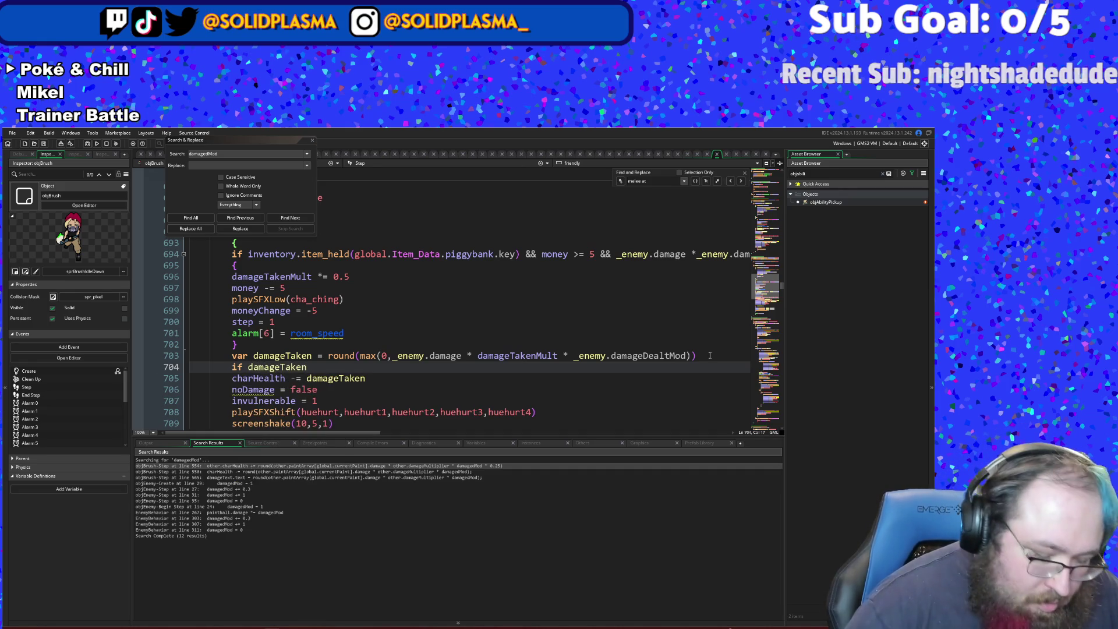
pyautogui.write(' > 0')
pyautogui.press('Return')
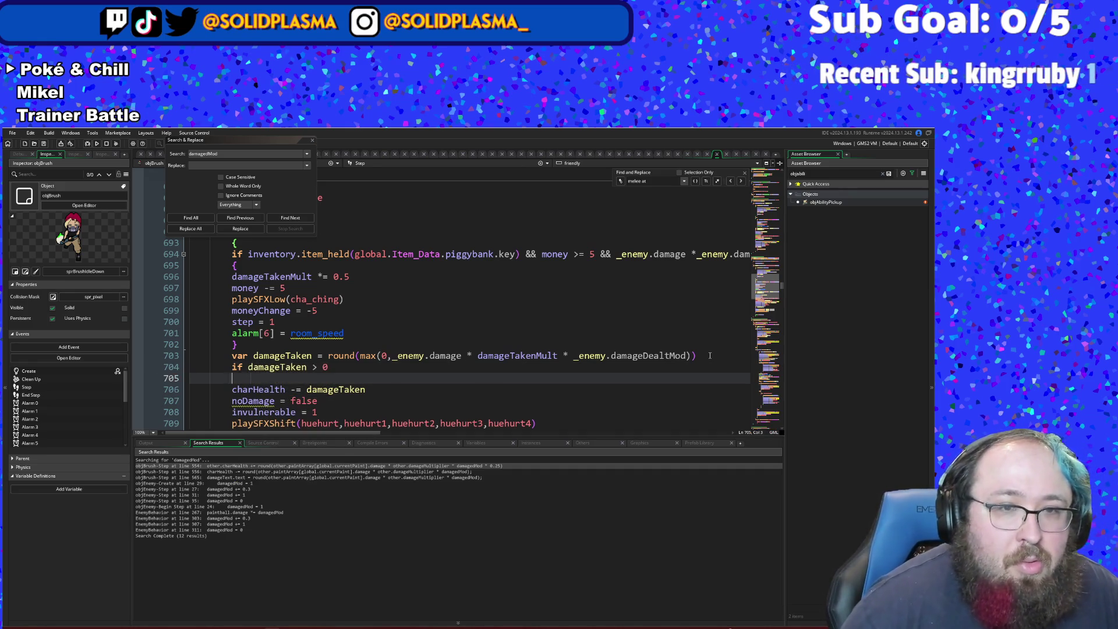
pyautogui.write('{')
pyautogui.press('Return')
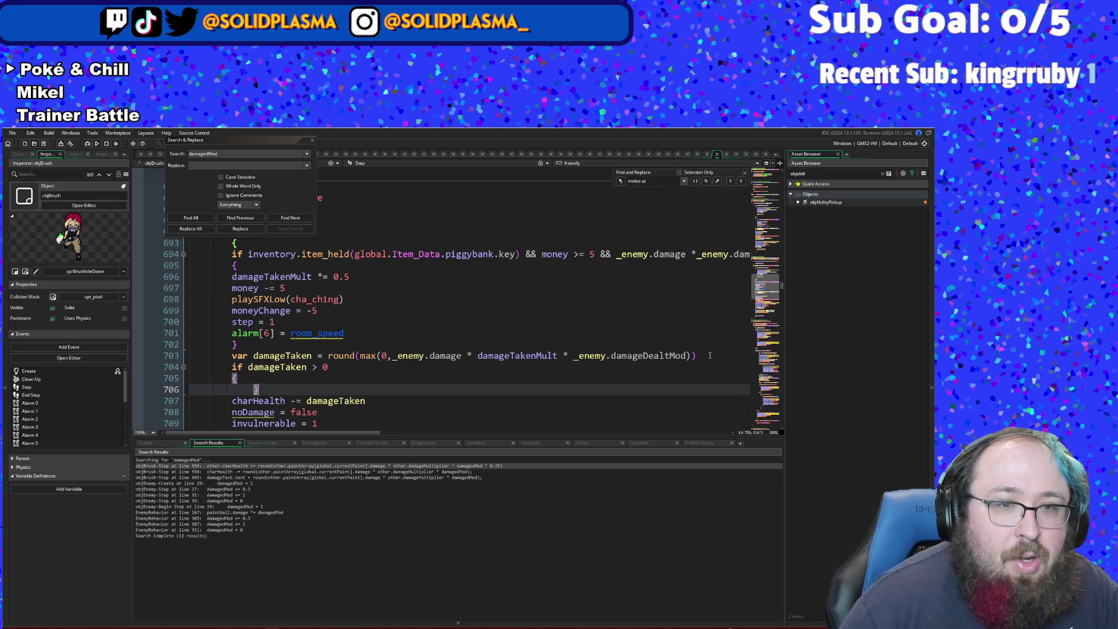
pyautogui.hotkey('ctrl', 'x')
pyautogui.press('Down')
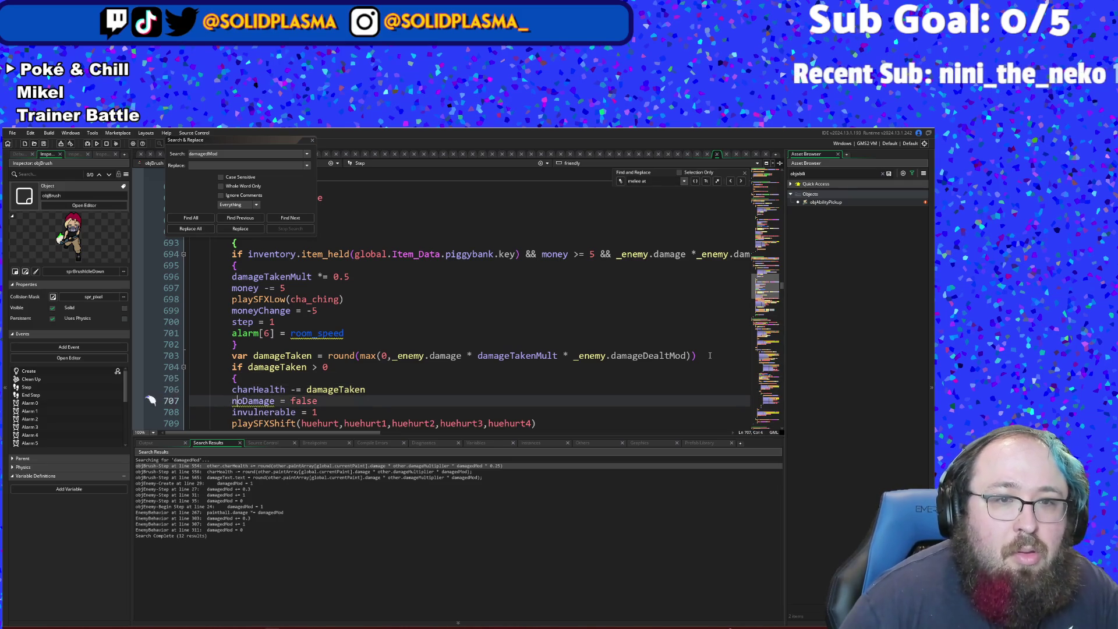
# - Close the new block with '}' right after the INPUT.vibration_add line
pyautogui.press('Down')
pyautogui.press('Down')
pyautogui.press('Down')
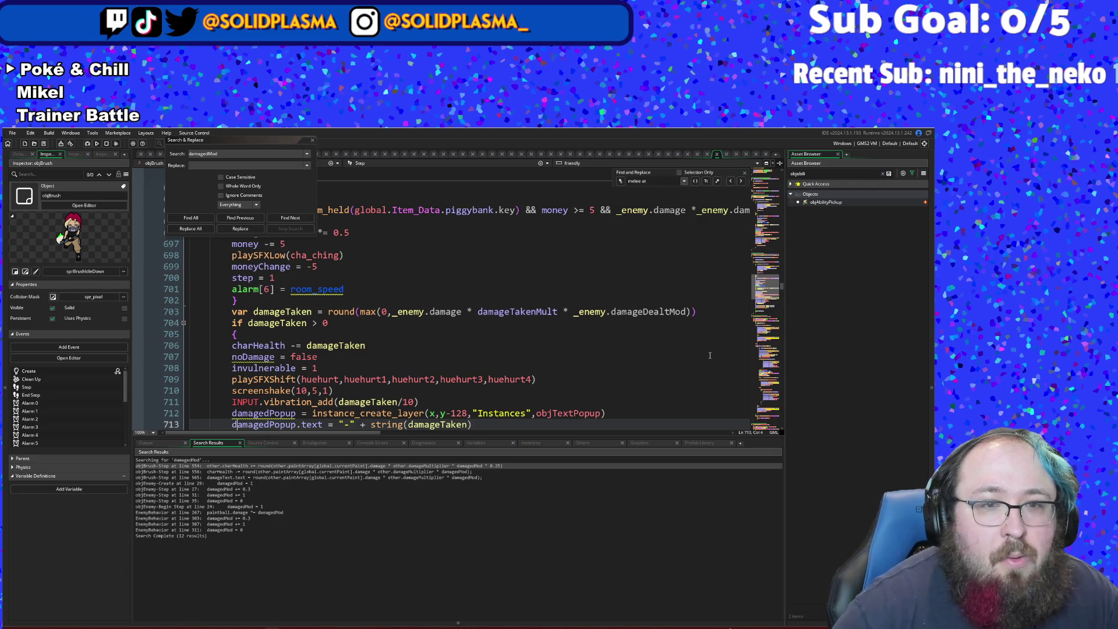
pyautogui.press('Down')
pyautogui.press('Down')
pyautogui.press('Down')
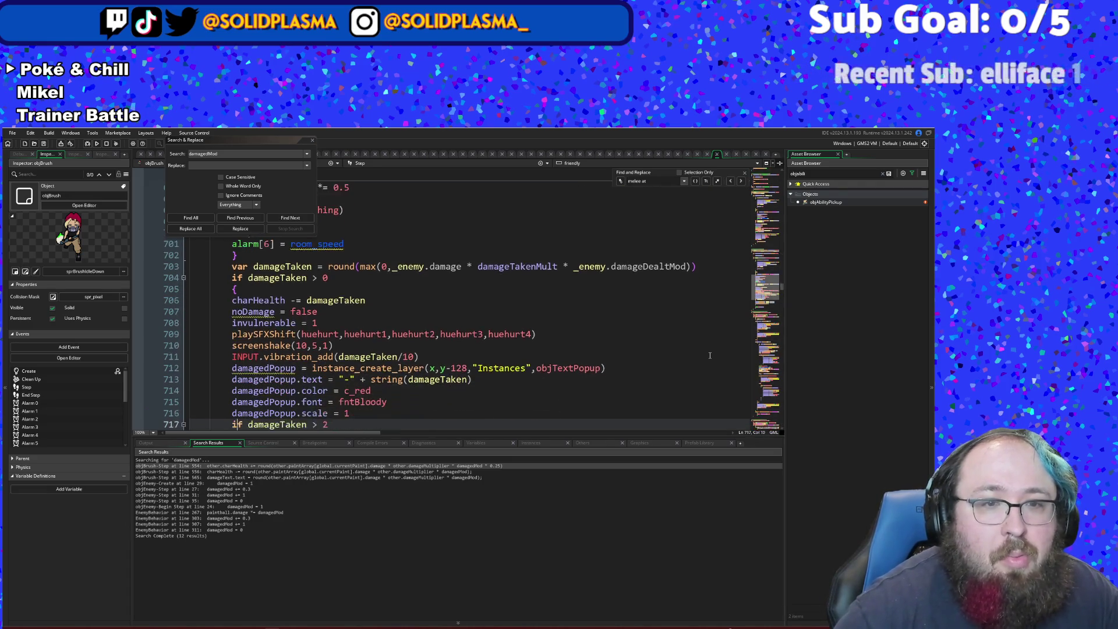
pyautogui.press('Down')
pyautogui.press('Down')
pyautogui.press('Up')
pyautogui.press('Up')
pyautogui.press('Up')
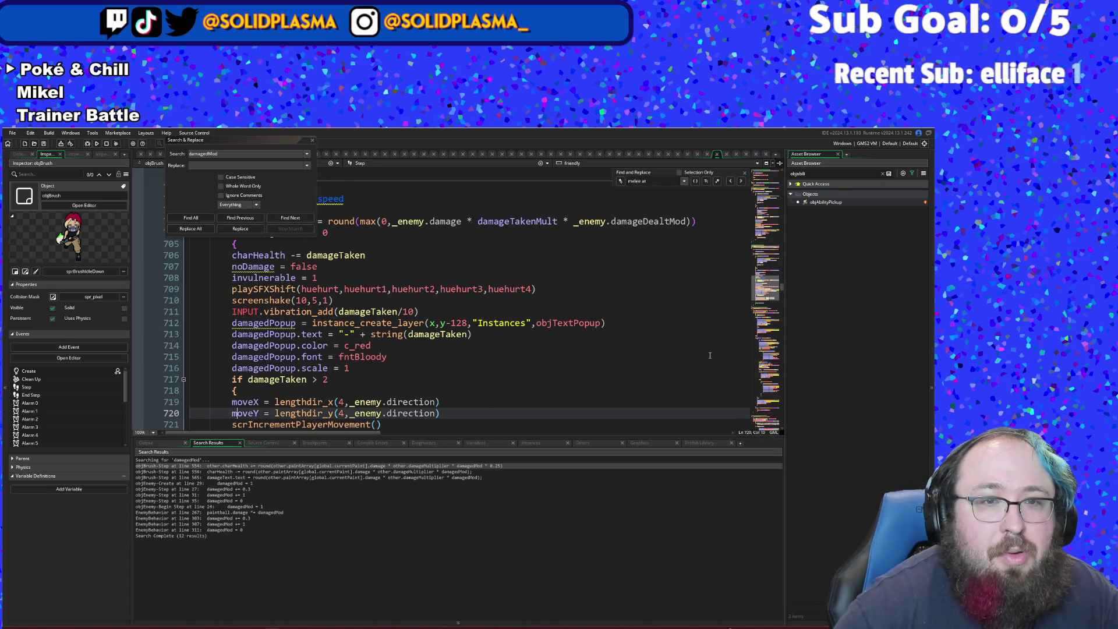
pyautogui.press('Down')
pyautogui.press('Down')
pyautogui.press('Down')
pyautogui.press('Up')
pyautogui.press('End')
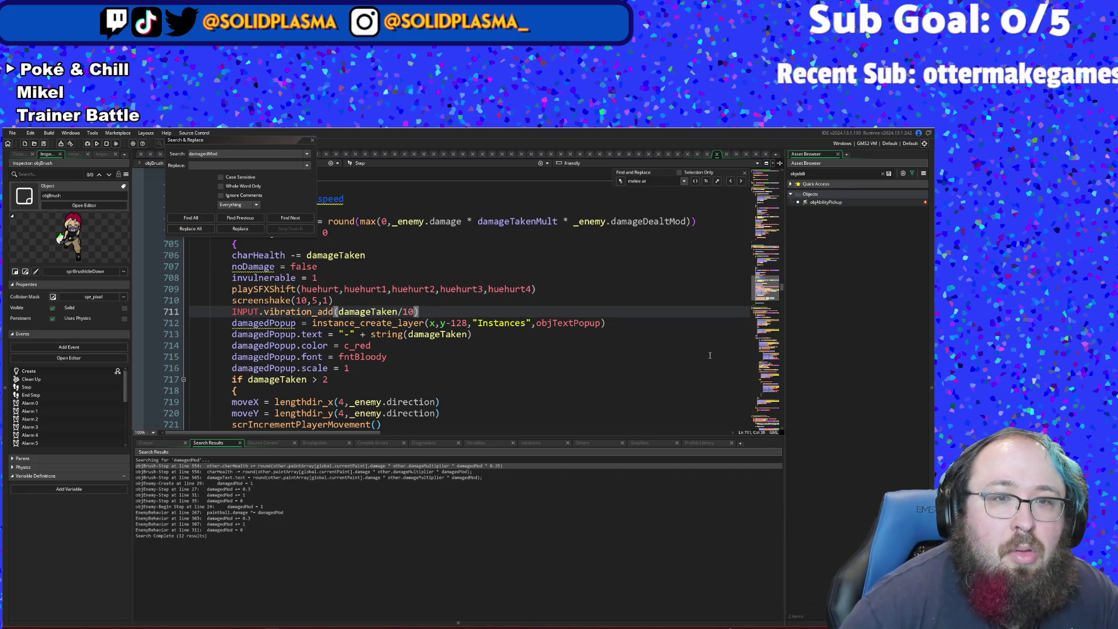
pyautogui.press('Return')
pyautogui.write('}')
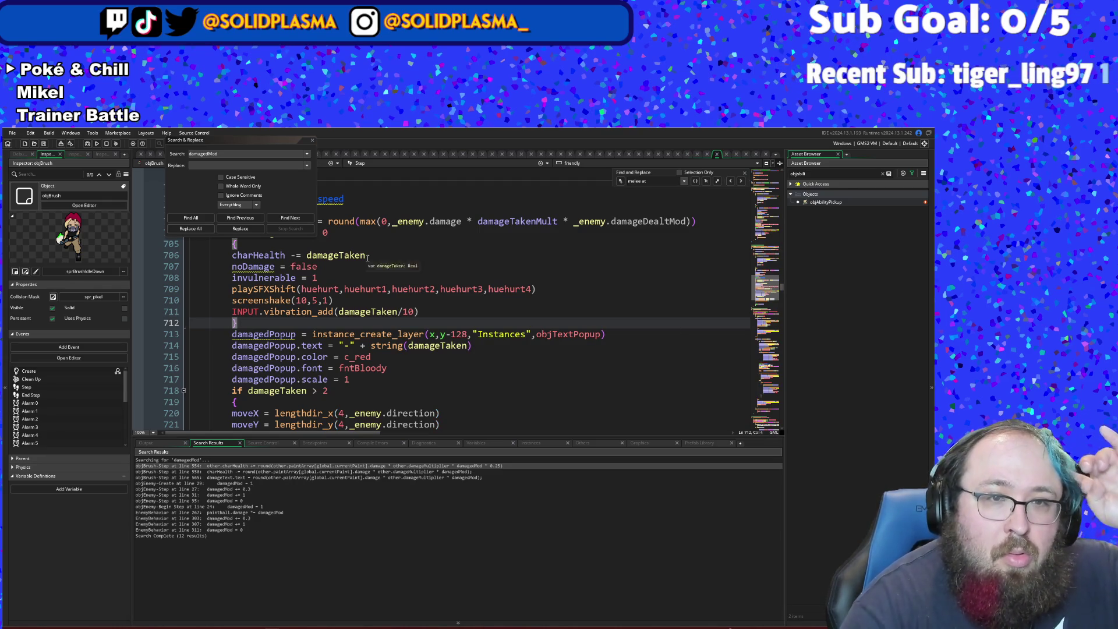
pyautogui.scroll(-2, 368, 255)
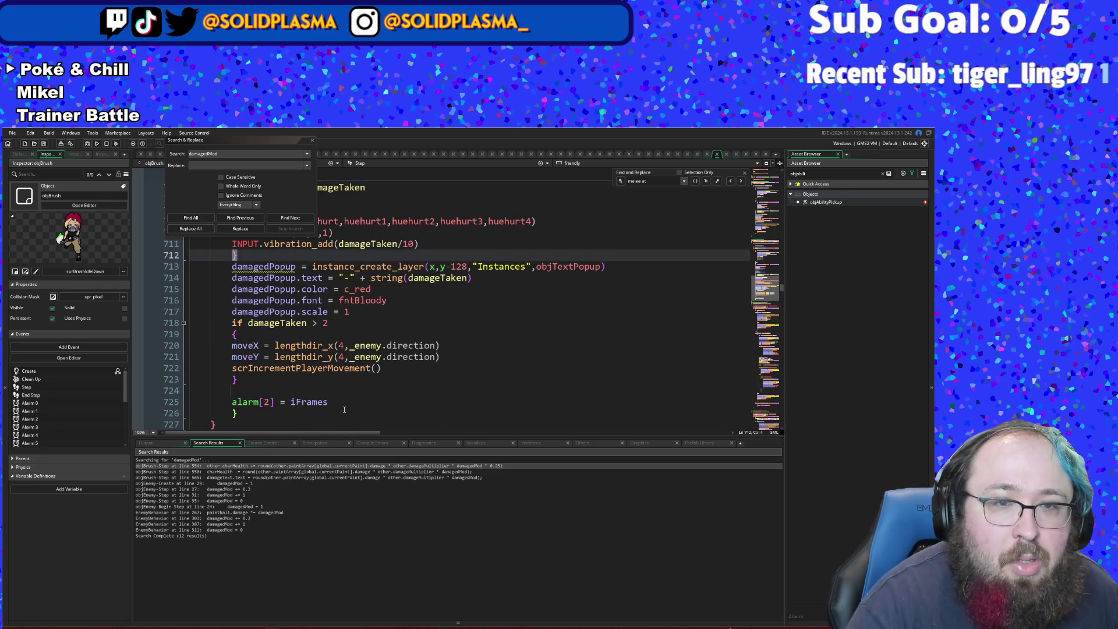
pyautogui.click(326, 392)
# - Cut the alarm[2] = iFrames line from below the popup code
pyautogui.moveTo(329, 402); pyautogui.dragTo(132, 388)
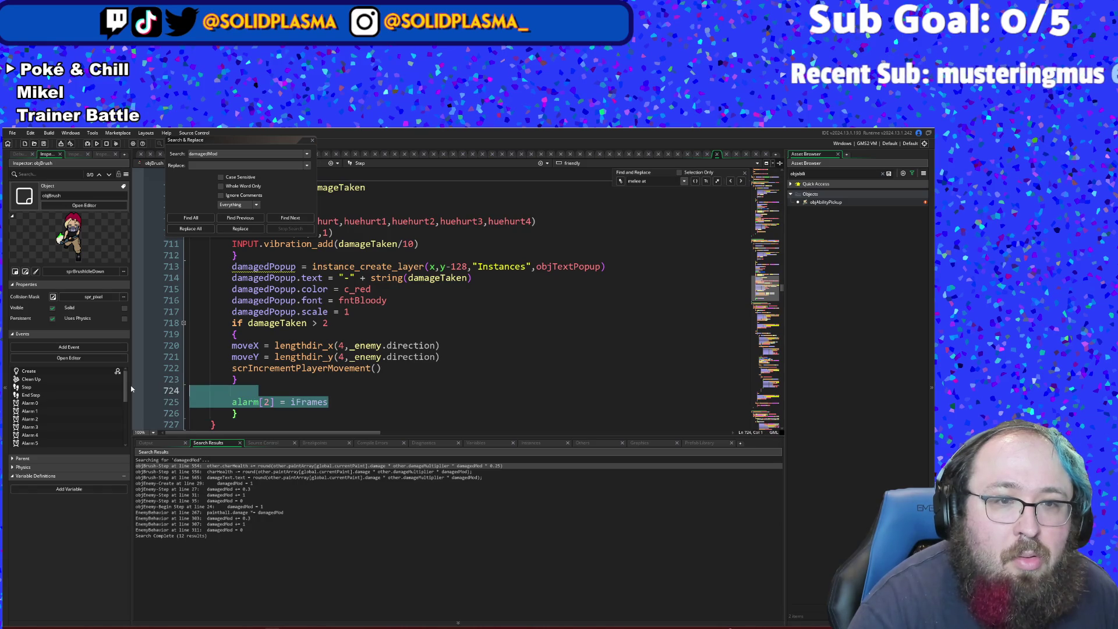
pyautogui.rightClick(253, 405)
pyautogui.click(265, 407)
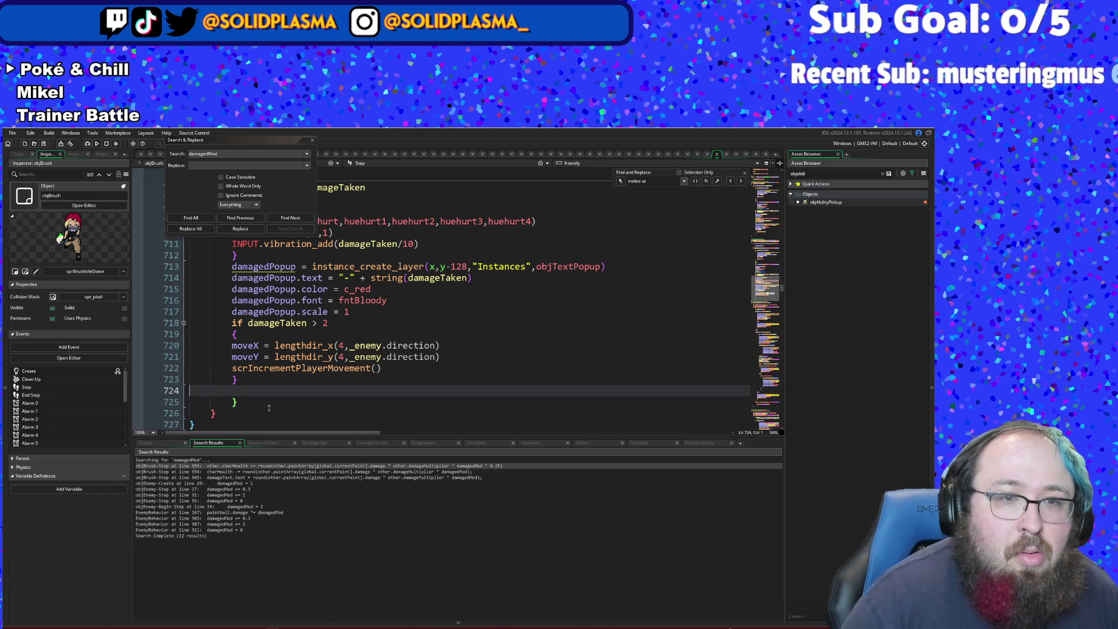
pyautogui.press('Up')
pyautogui.press('Up')
pyautogui.press('Up')
pyautogui.press('Up')
pyautogui.press('Up')
pyautogui.press('Up')
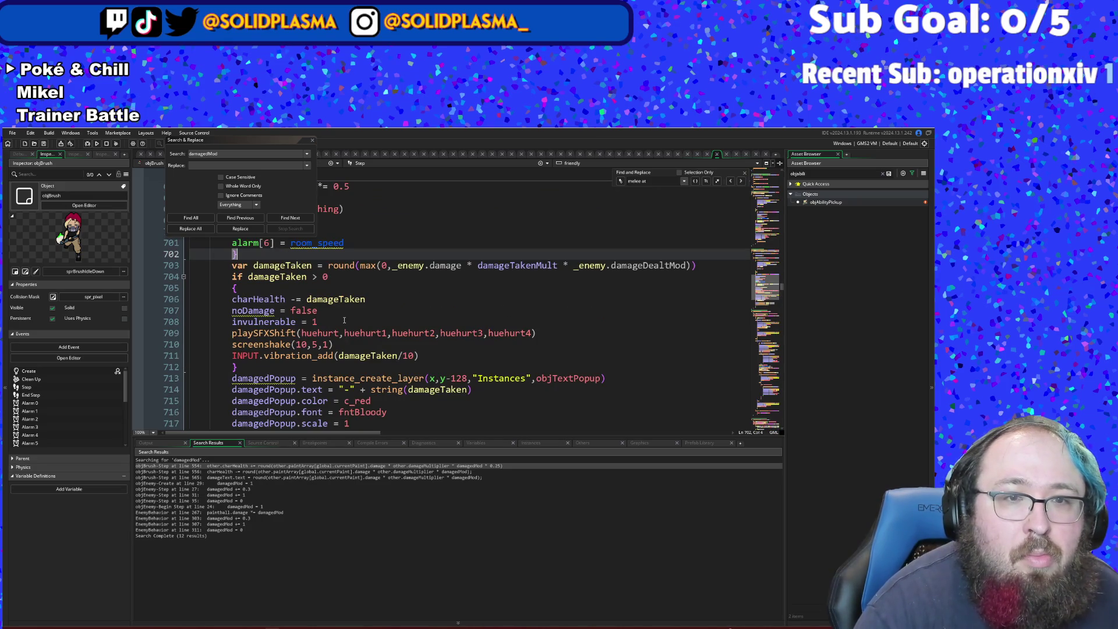
# - Place alarm[2] = iFrames after INPUT.vibration_add, before the block's closing brace
pyautogui.click(340, 321)
pyautogui.press('Down')
pyautogui.press('Down')
pyautogui.press('Down')
pyautogui.press('Down')
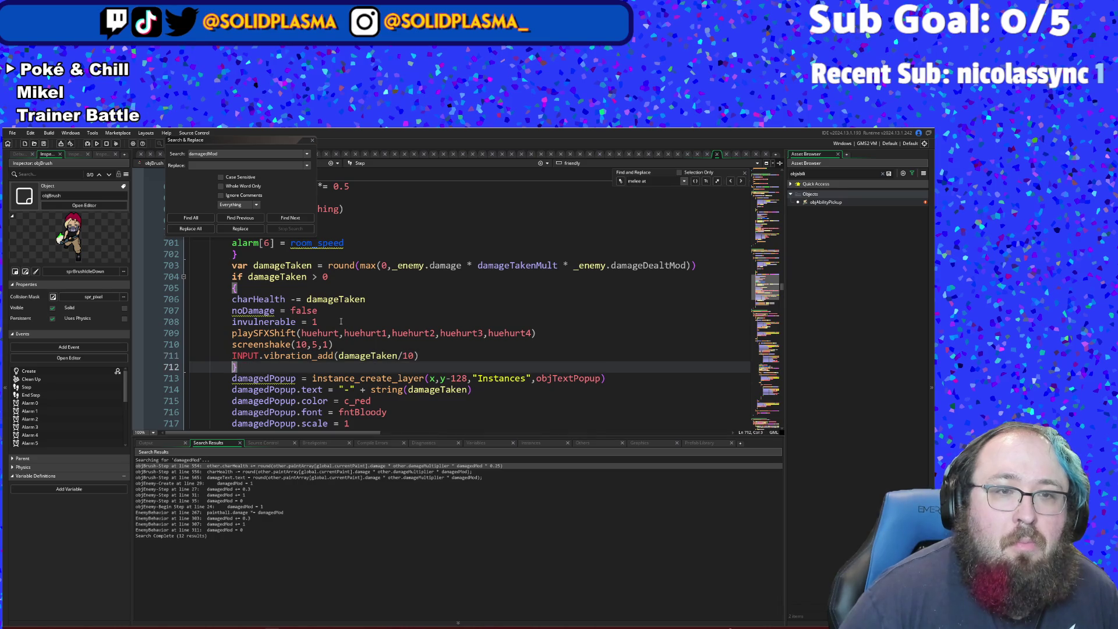
pyautogui.press('Return')
pyautogui.press('BackSpace')
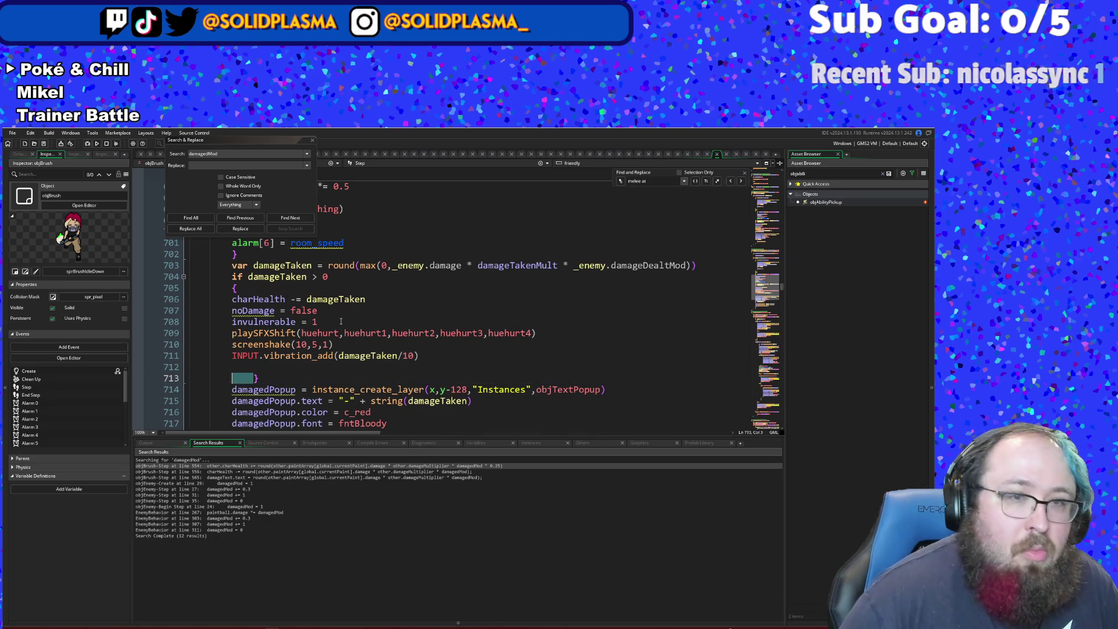
pyautogui.press('Up')
pyautogui.press('Return')
pyautogui.write('alarm[2] = iFrames')
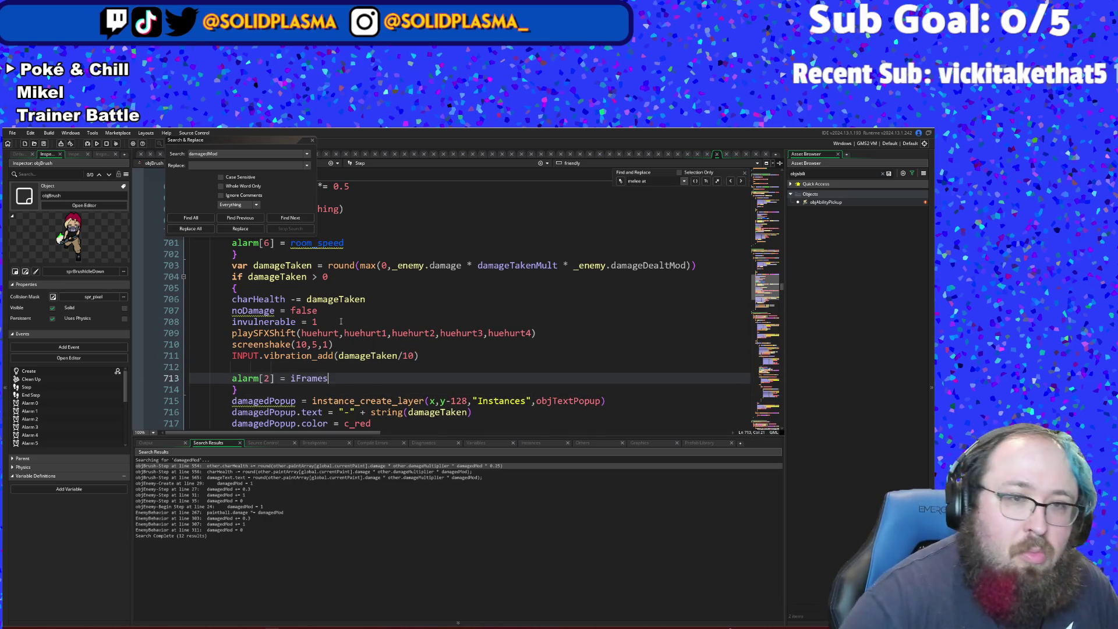
pyautogui.press('Up')
pyautogui.press('BackSpace')
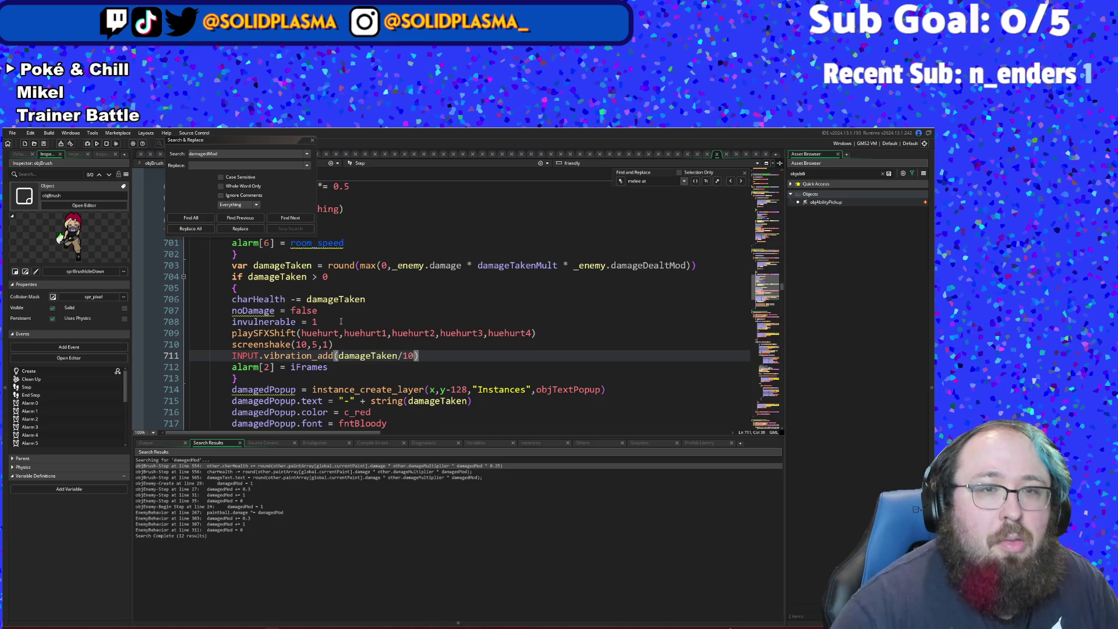
pyautogui.scroll(-8, 341, 321)
# - Close the search-and-replace panel and open objEnemy through the asset search
pyautogui.scroll(12, 341, 322)
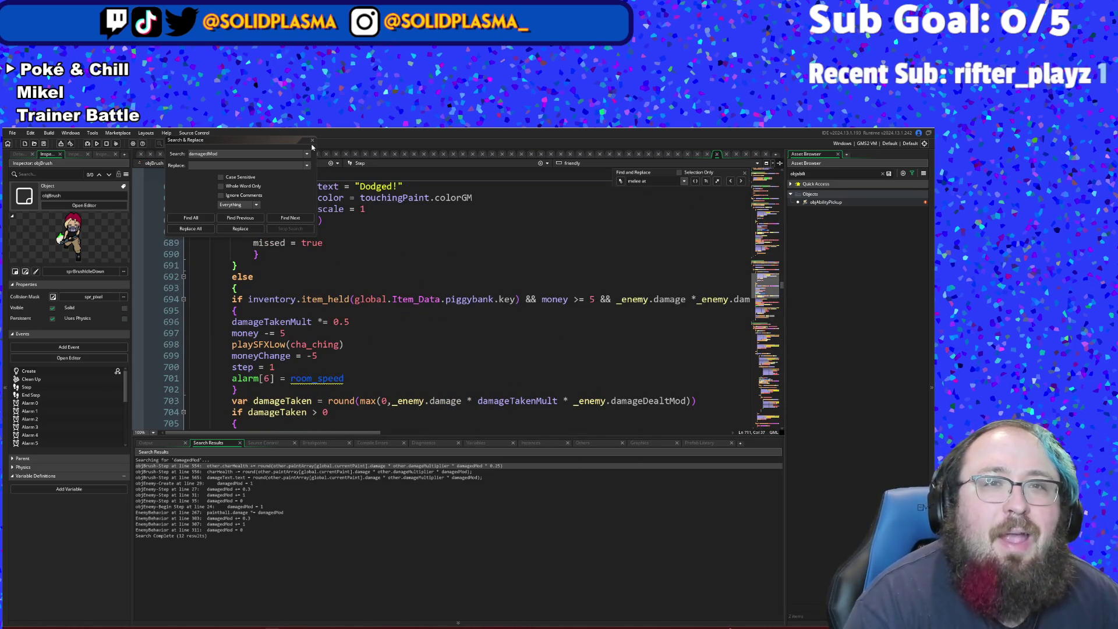
pyautogui.click(312, 141)
pyautogui.click(234, 265)
pyautogui.scroll(6, 361, 267)
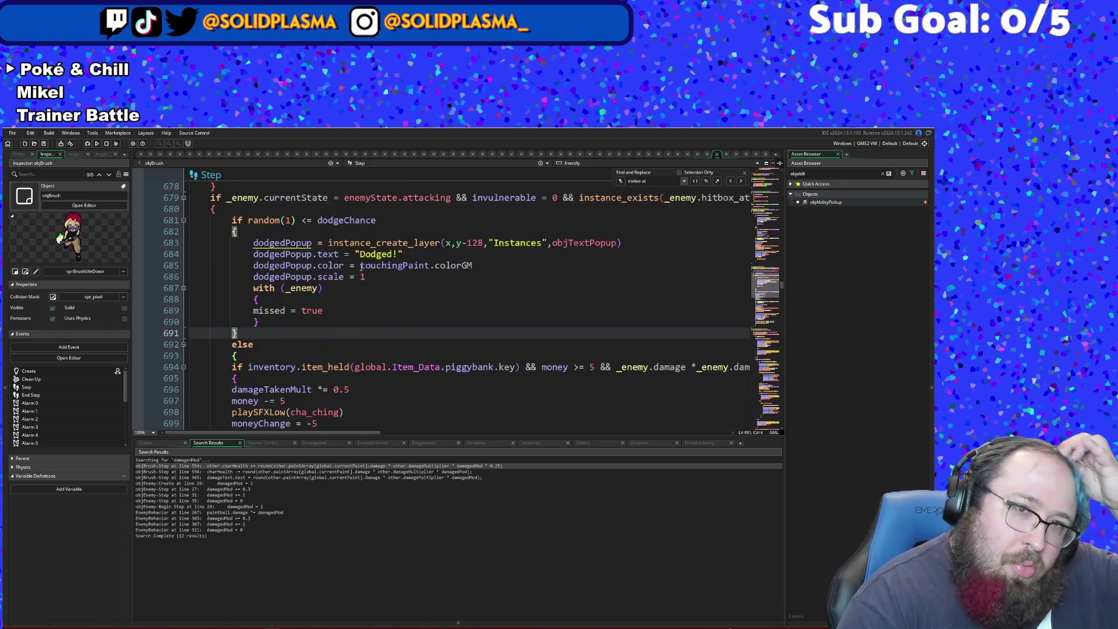
pyautogui.hotkey('ctrl', 't')
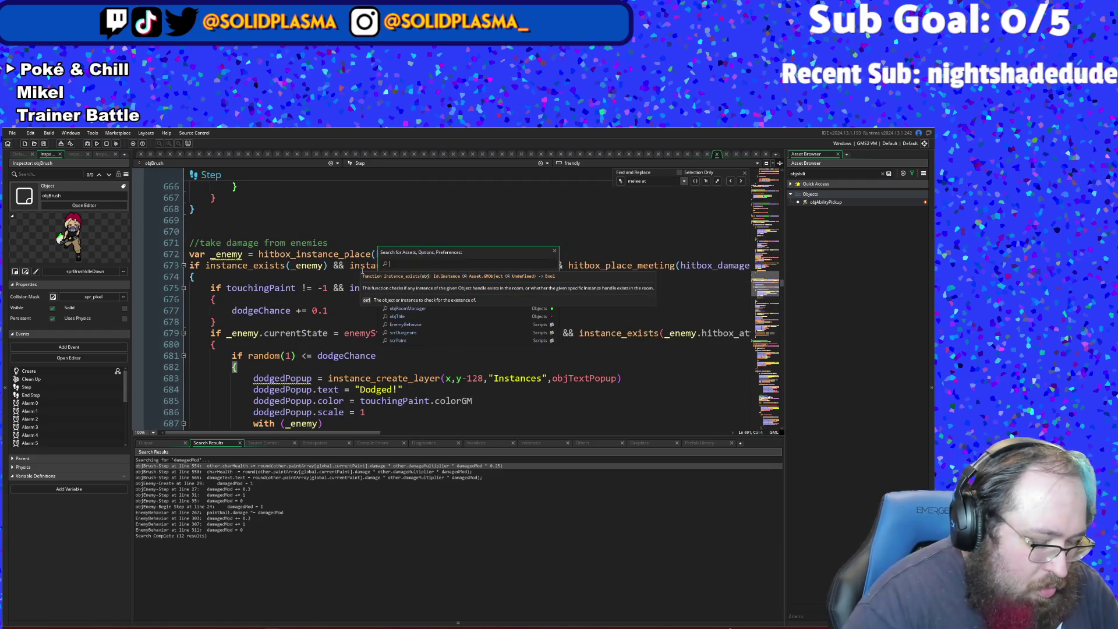
pyautogui.write('a')
pyautogui.write('emy')
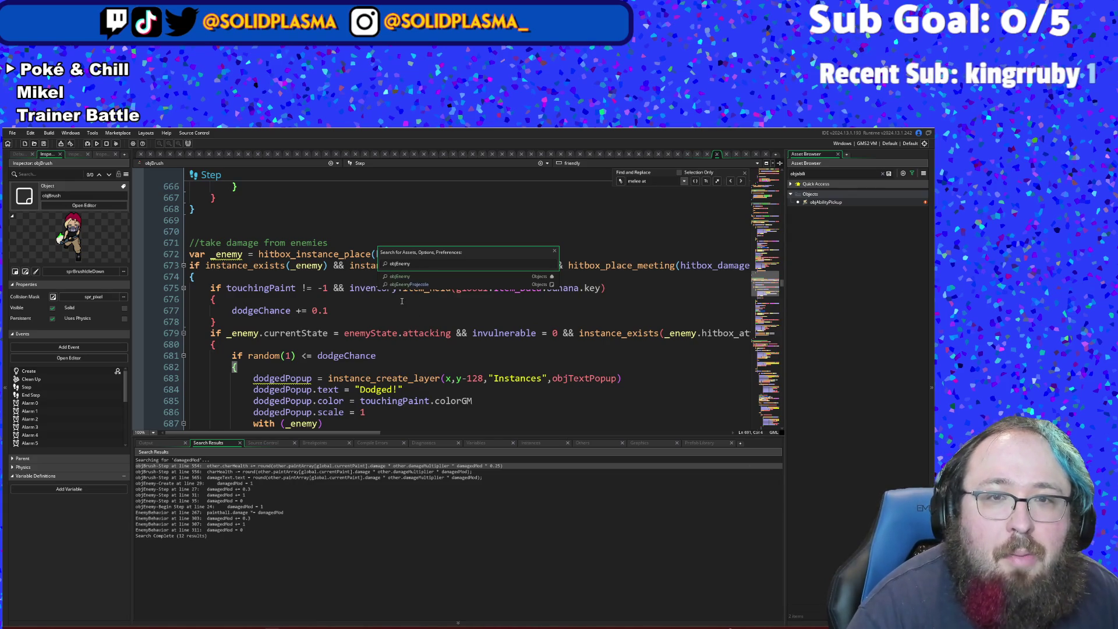
pyautogui.press('Return')
# - Cut the damagedMod and damageDealtMod reset lines from objEnemy's Begin Step
pyautogui.scroll(10, 386, 322)
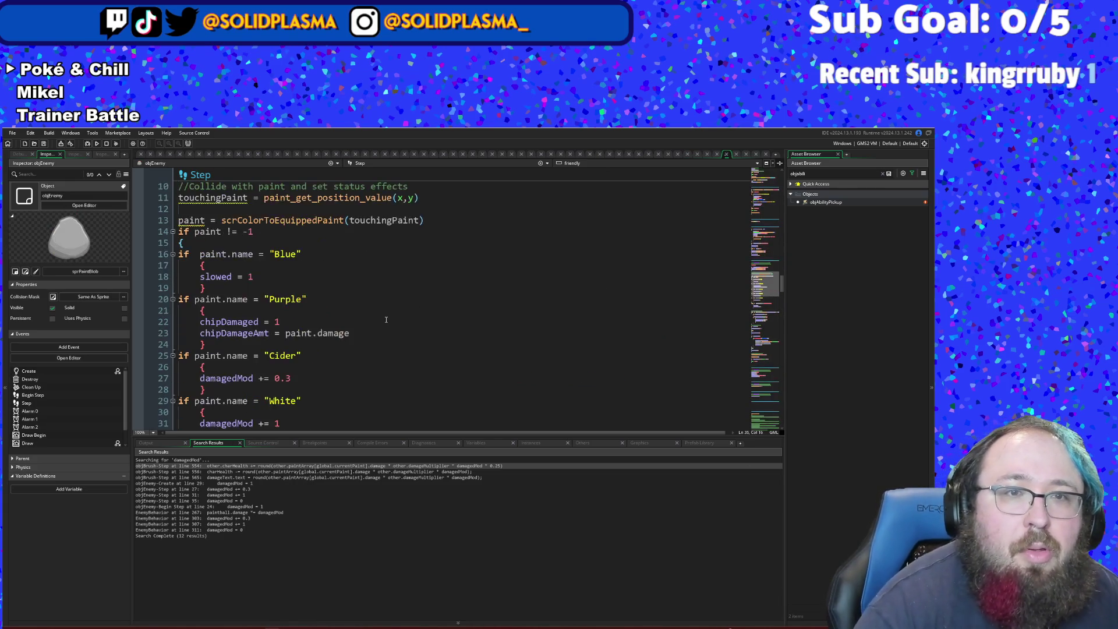
pyautogui.scroll(-3, 386, 322)
pyautogui.scroll(10, 386, 321)
pyautogui.scroll(-4, 388, 321)
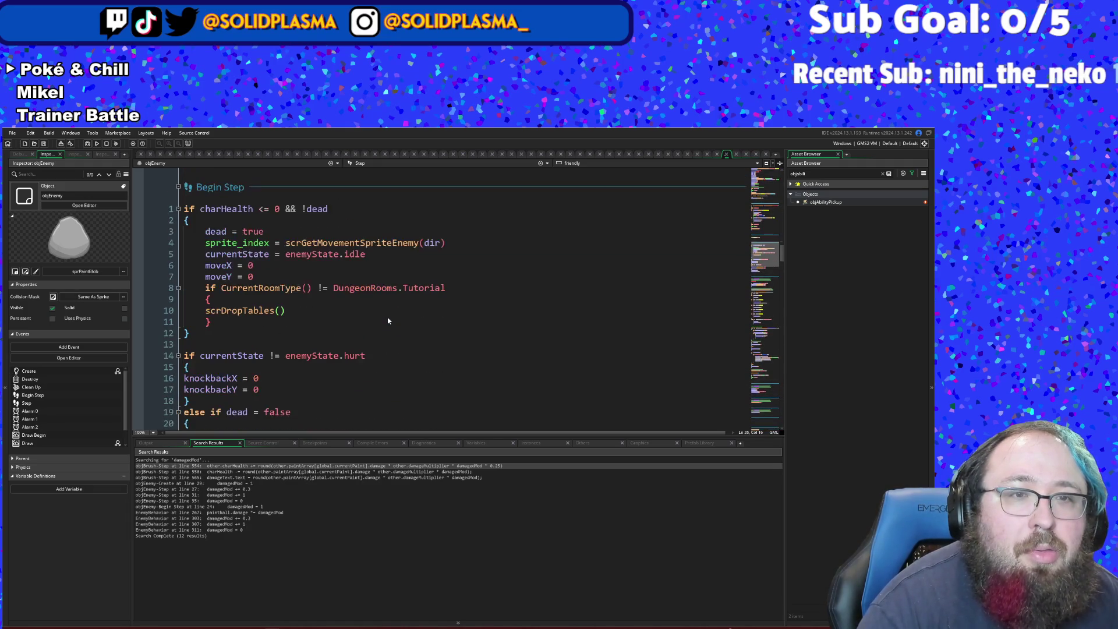
pyautogui.scroll(-2, 387, 321)
pyautogui.click(388, 320)
pyautogui.scroll(-2, 349, 338)
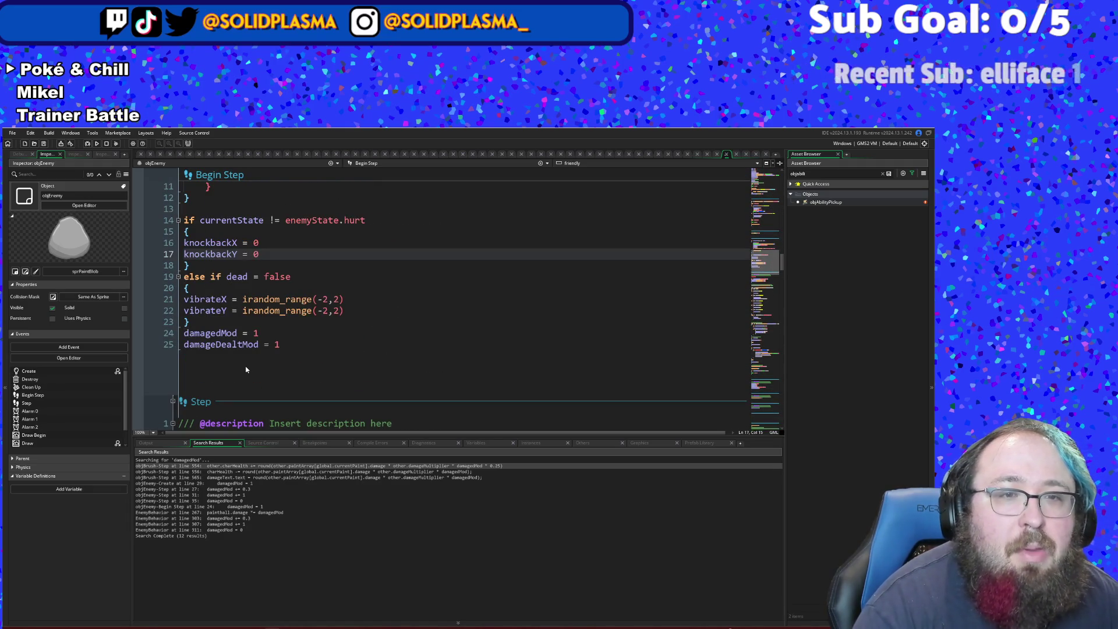
pyautogui.click(249, 344)
pyautogui.scroll(2, 273, 353)
pyautogui.scroll(-2, 276, 346)
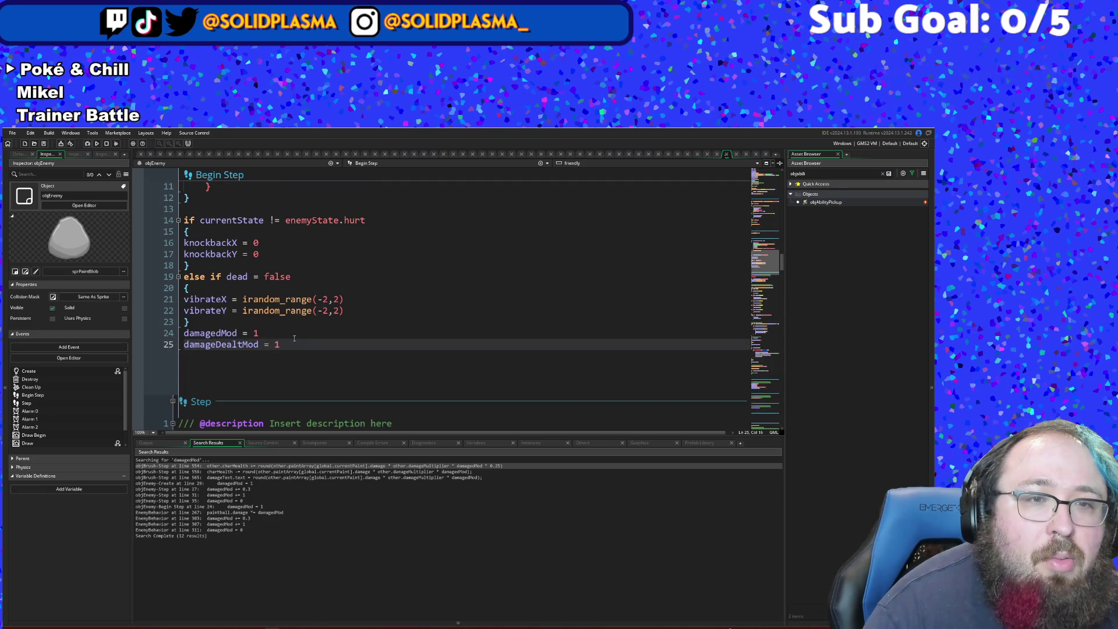
pyautogui.moveTo(294, 341); pyautogui.dragTo(187, 332)
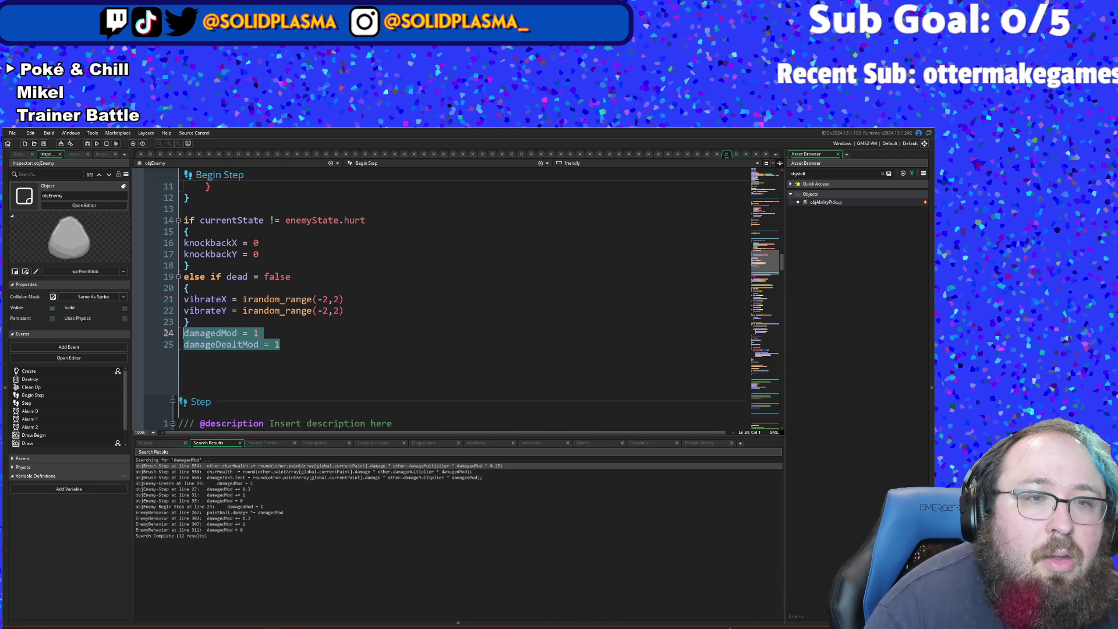
pyautogui.rightClick(208, 346)
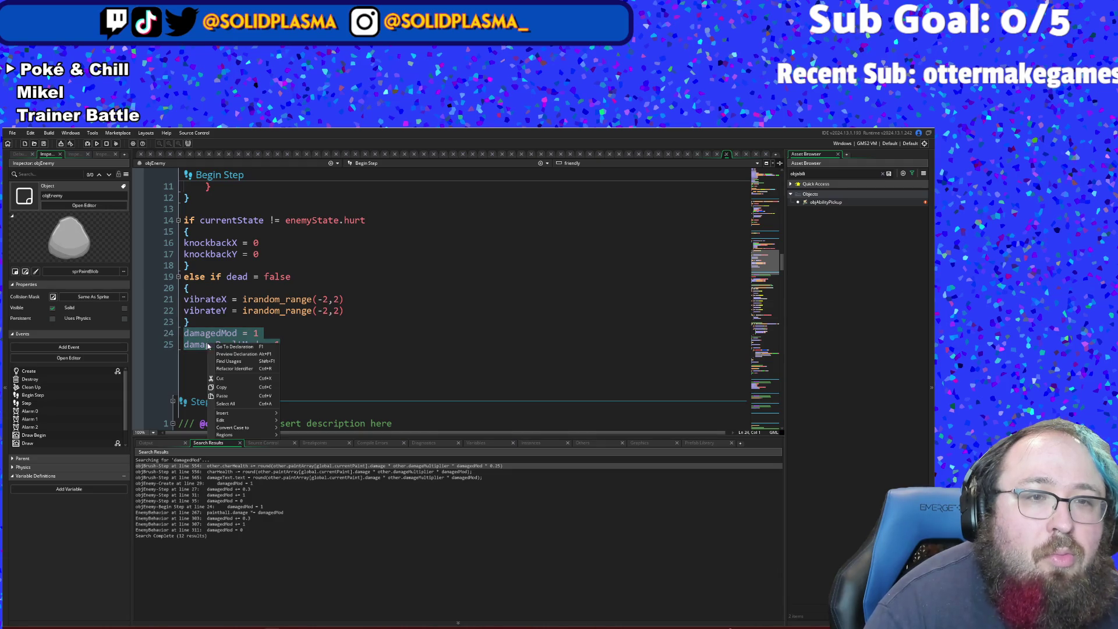
pyautogui.click(223, 379)
pyautogui.press('BackSpace')
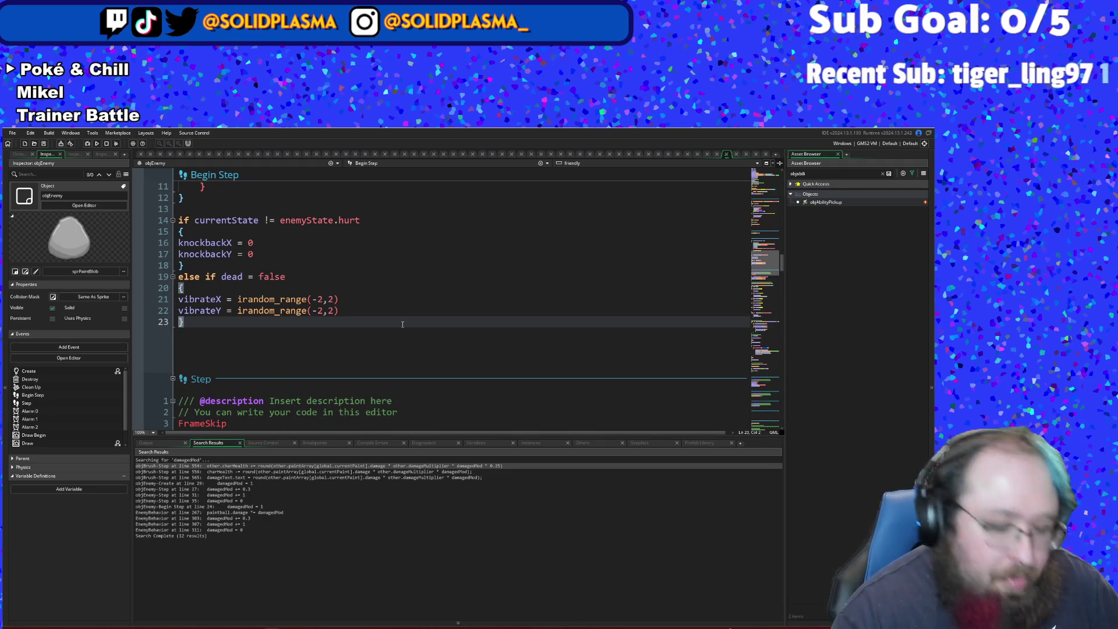
pyautogui.hotkey('ctrl', 't')
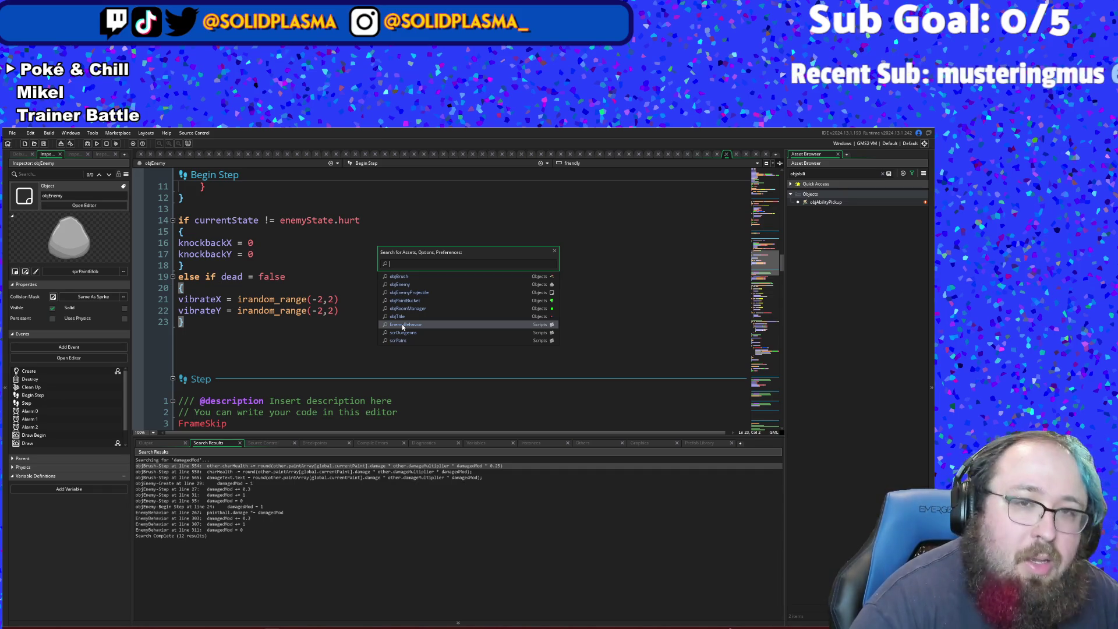
# - Add damagedMod = 1 and damageDealtMod = 1 at the start of EnemyBehavior's enemyCheckPaint
pyautogui.write('enemy')
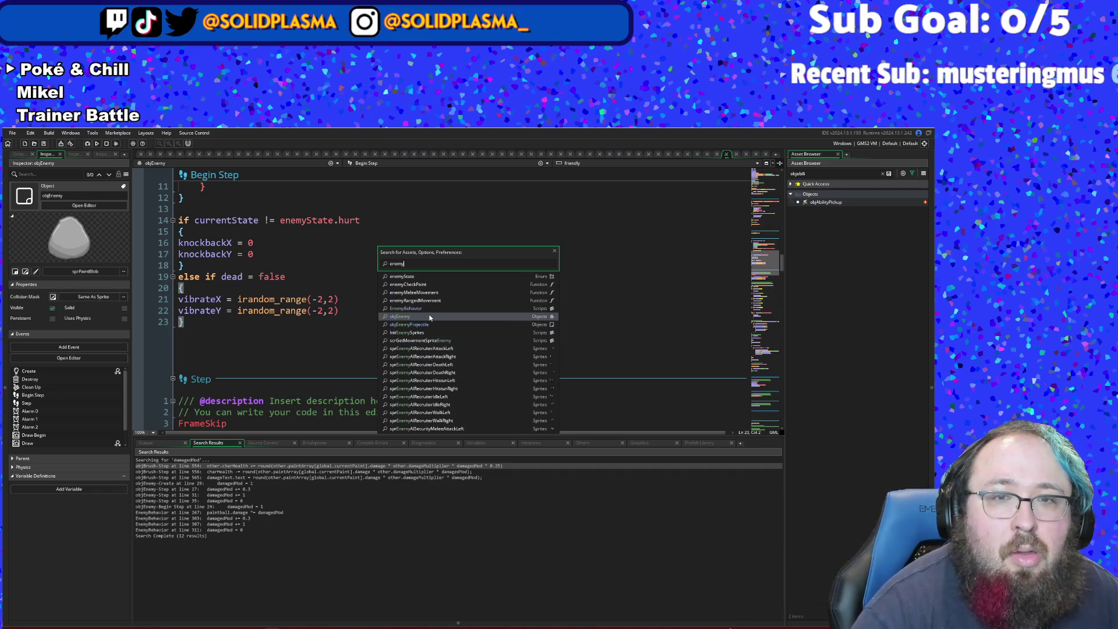
pyautogui.click(428, 310)
pyautogui.scroll(4, 428, 321)
pyautogui.scroll(2, 428, 322)
pyautogui.scroll(2, 290, 315)
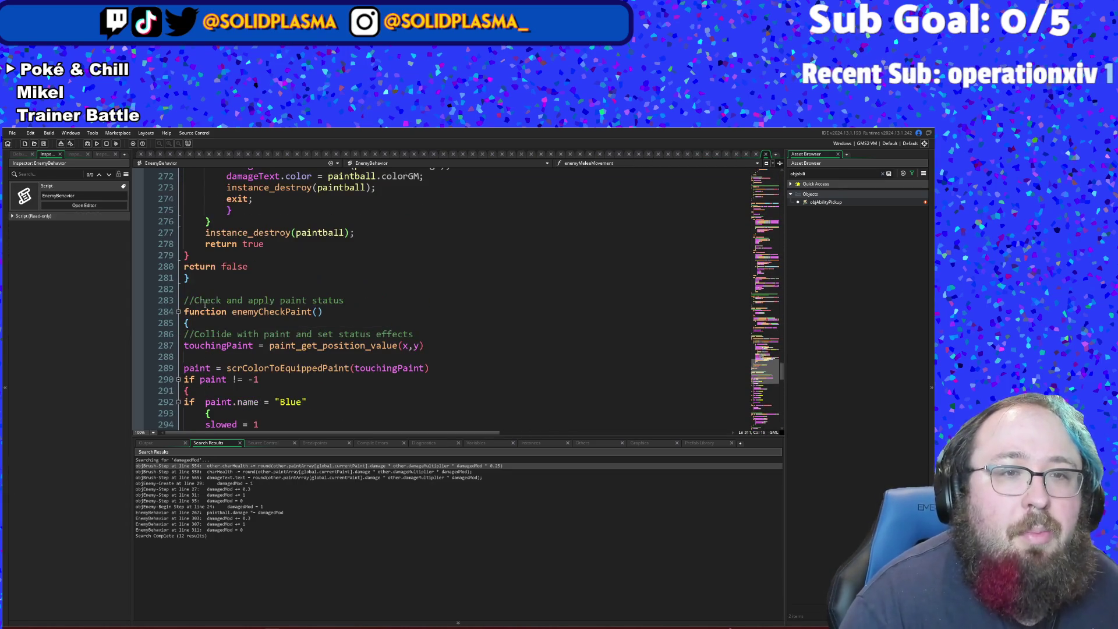
pyautogui.click(194, 326)
pyautogui.press('Return')
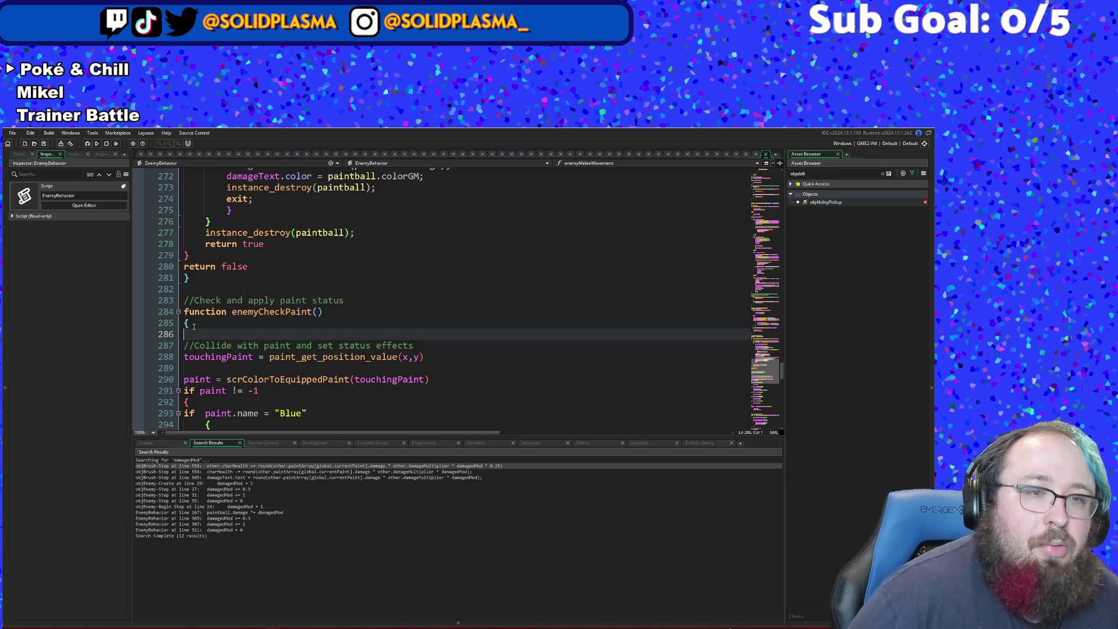
pyautogui.write('damagedMod = 1')
pyautogui.press('Return')
pyautogui.write('damageDealtMod = 1')
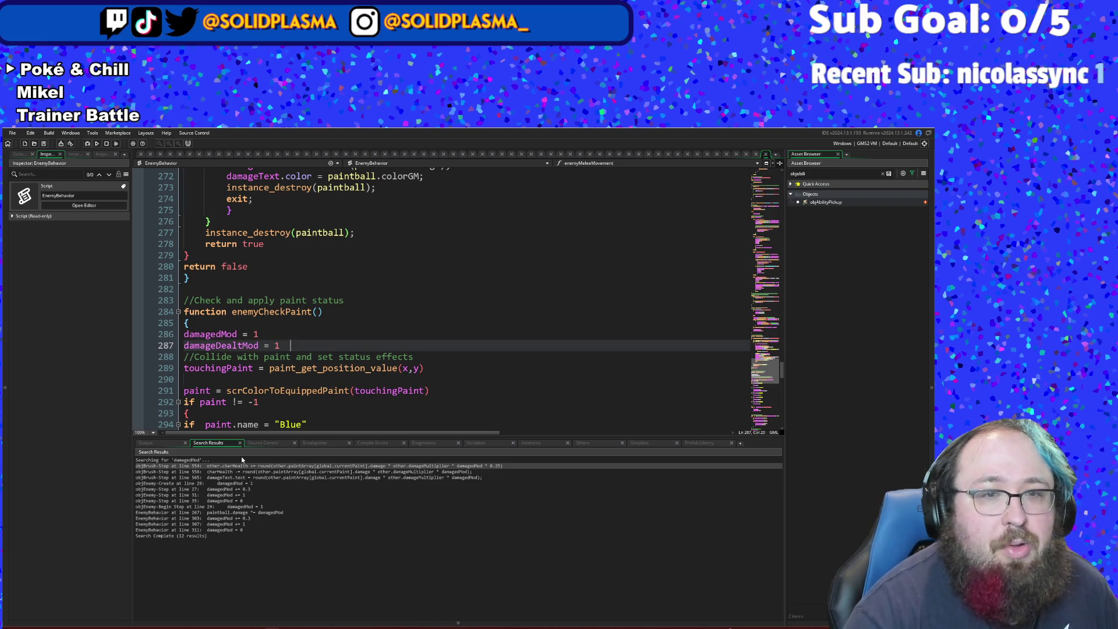
# - Remove the stray blank line after touchingPaint and save the project
pyautogui.click(218, 379)
pyautogui.press('BackSpace')
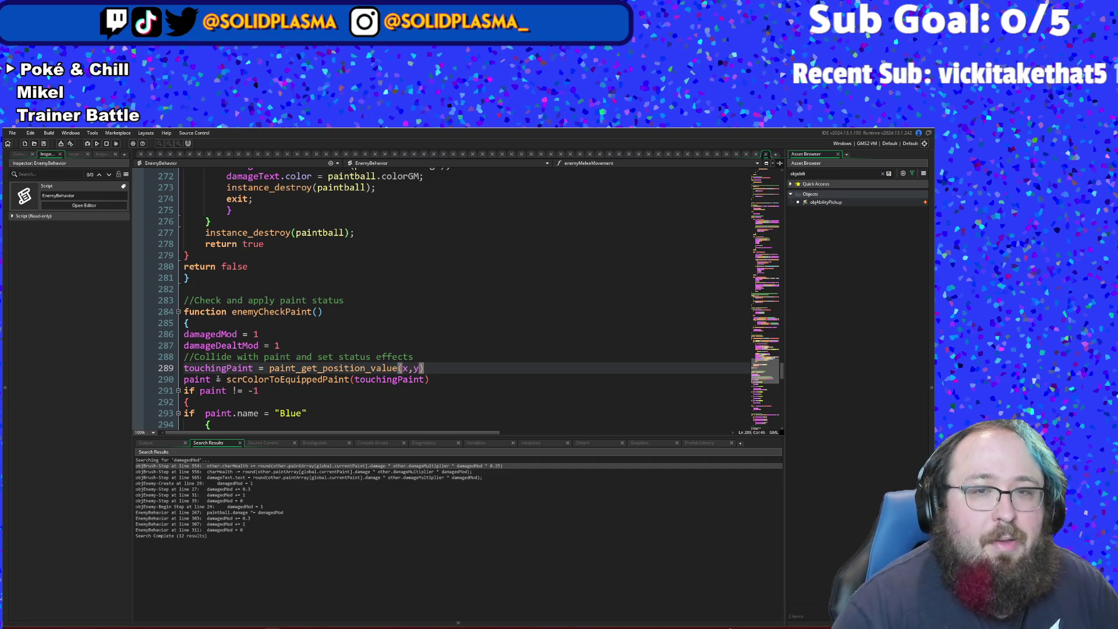
pyautogui.click(336, 315)
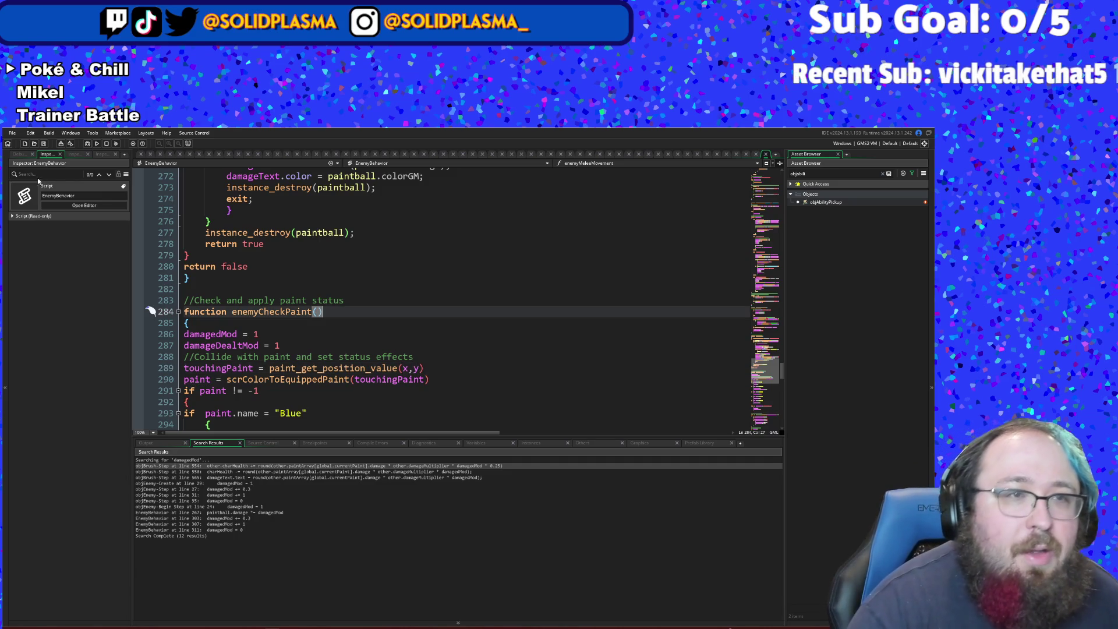
pyautogui.click(12, 133)
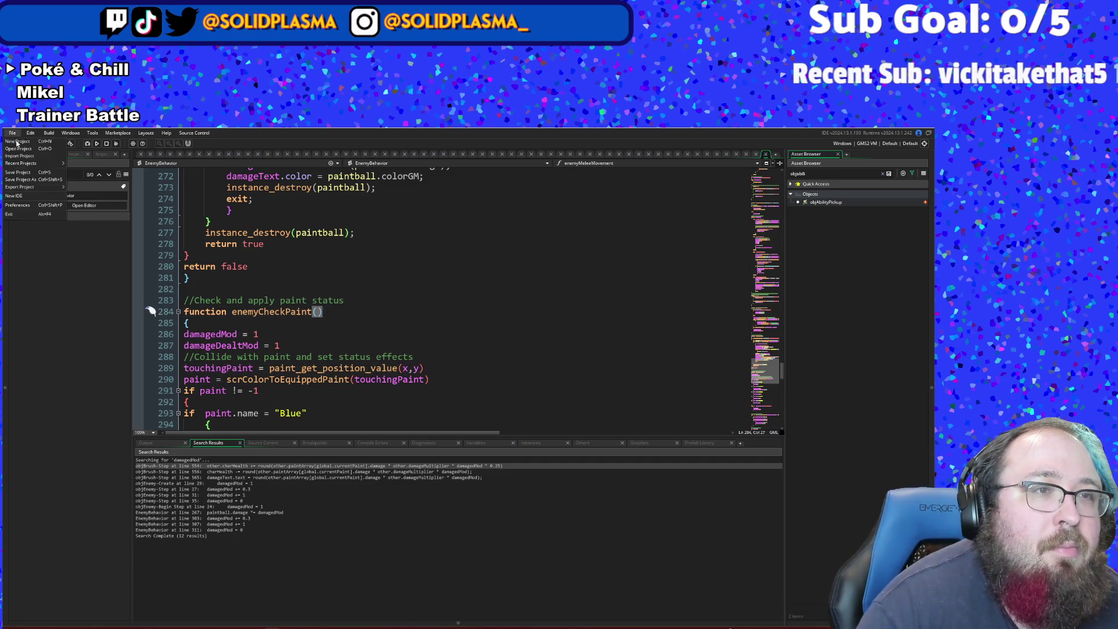
pyautogui.click(22, 171)
# - Launch Art Attack in debug mode, start from the title screen, and show the F1 debug overlay
pyautogui.click(86, 144)
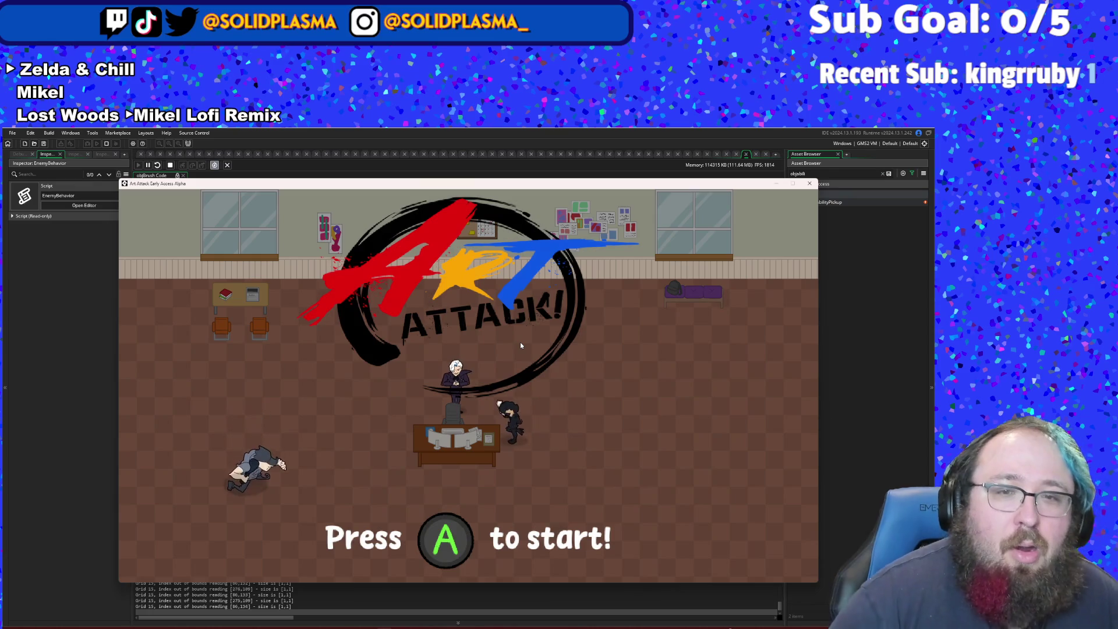
pyautogui.press('Return')
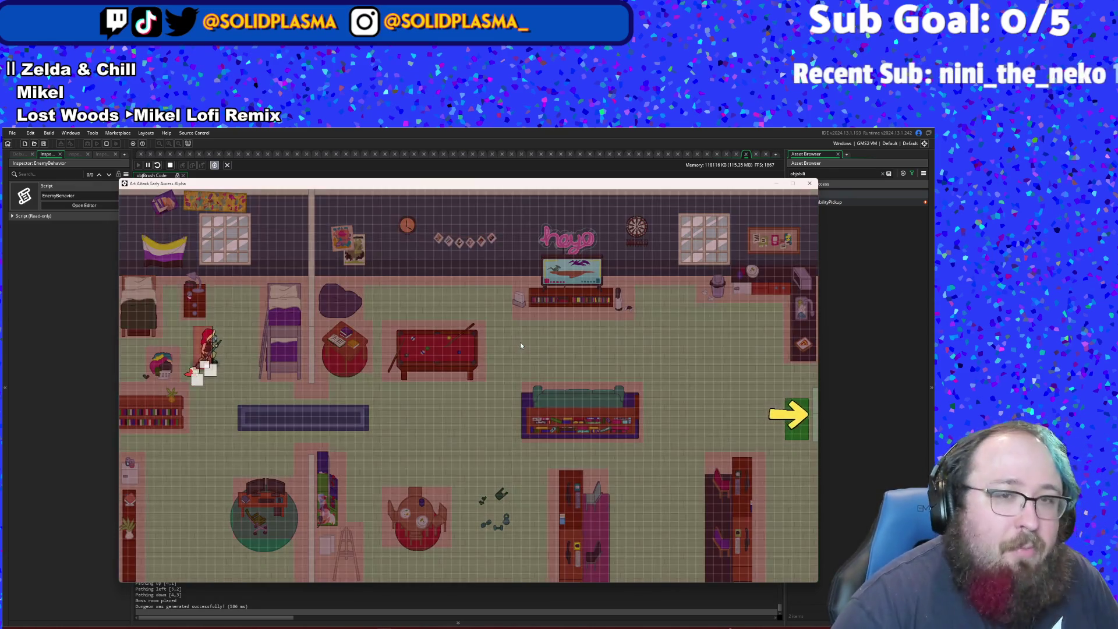
pyautogui.press('F1')
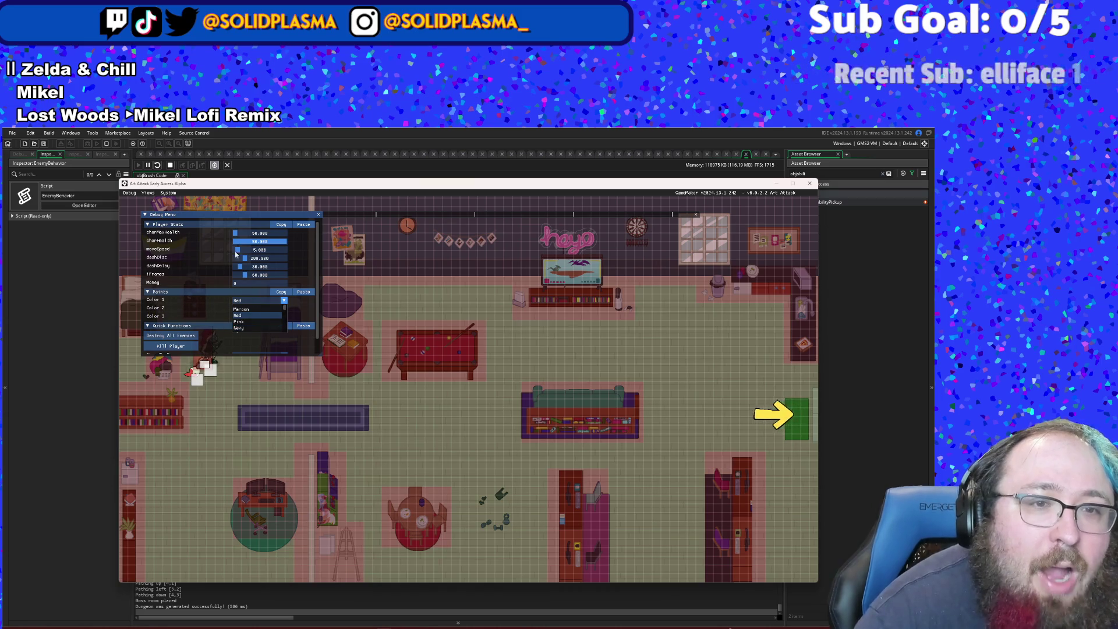
# - Set paint Color 1 to Black and Color 2 to Lavender, then close the debug overlay
pyautogui.scroll(-3, 249, 322)
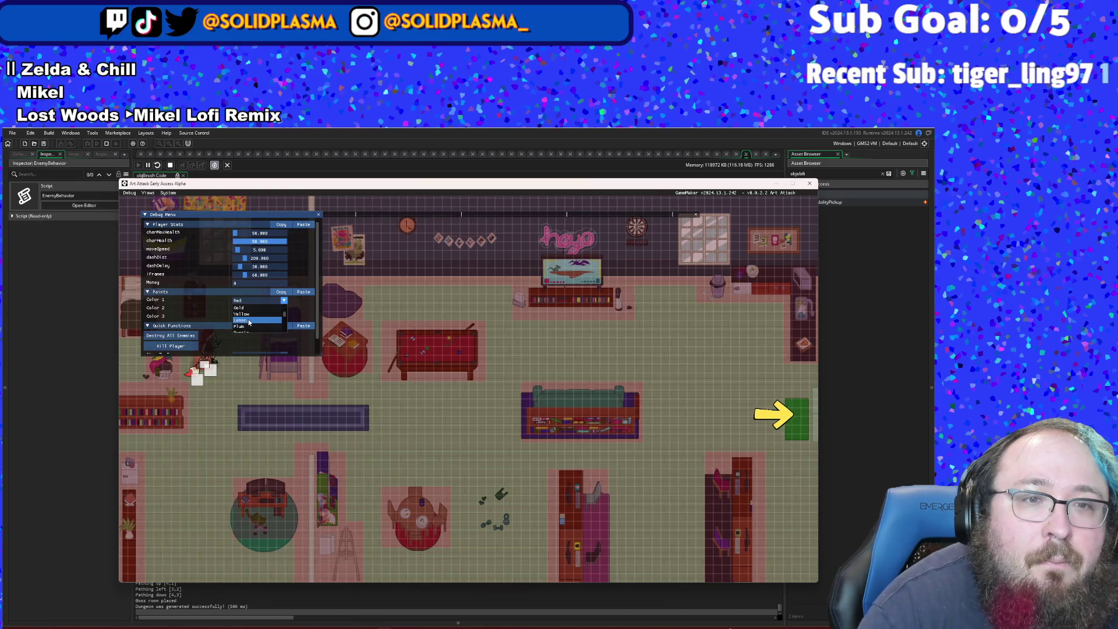
pyautogui.scroll(-3, 249, 322)
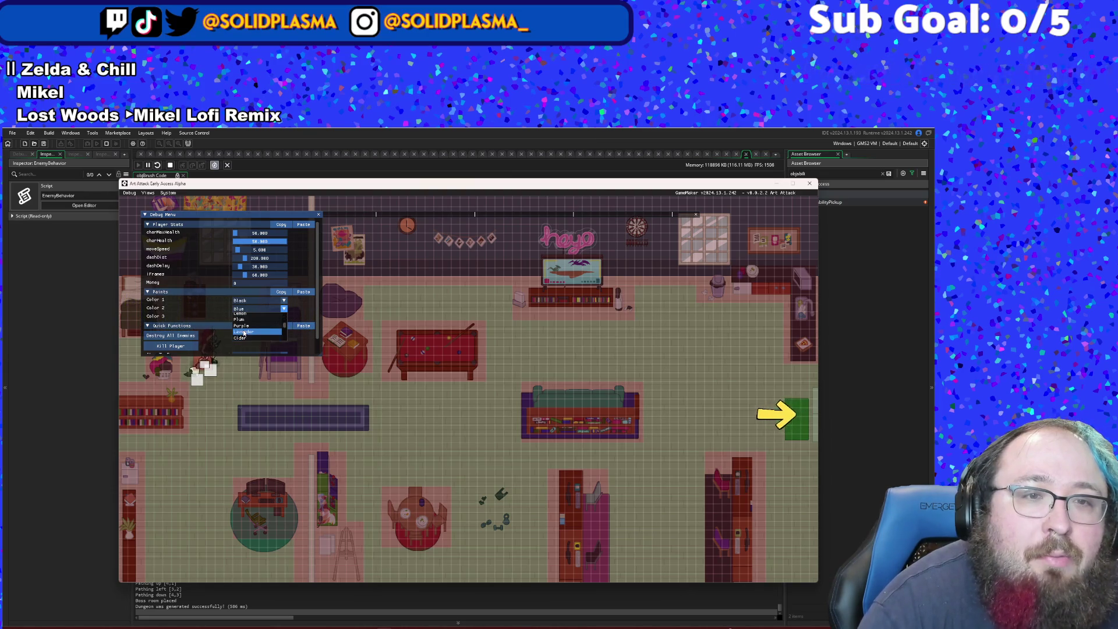
pyautogui.click(239, 332)
pyautogui.scroll(-1, 251, 319)
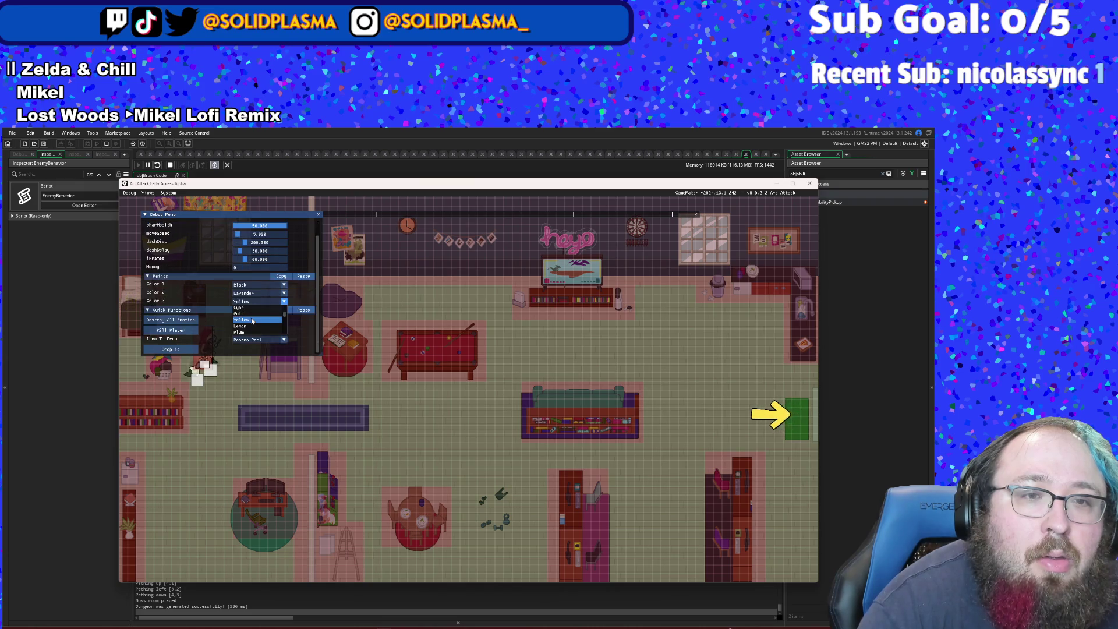
pyautogui.scroll(1, 252, 322)
pyautogui.scroll(-3, 248, 335)
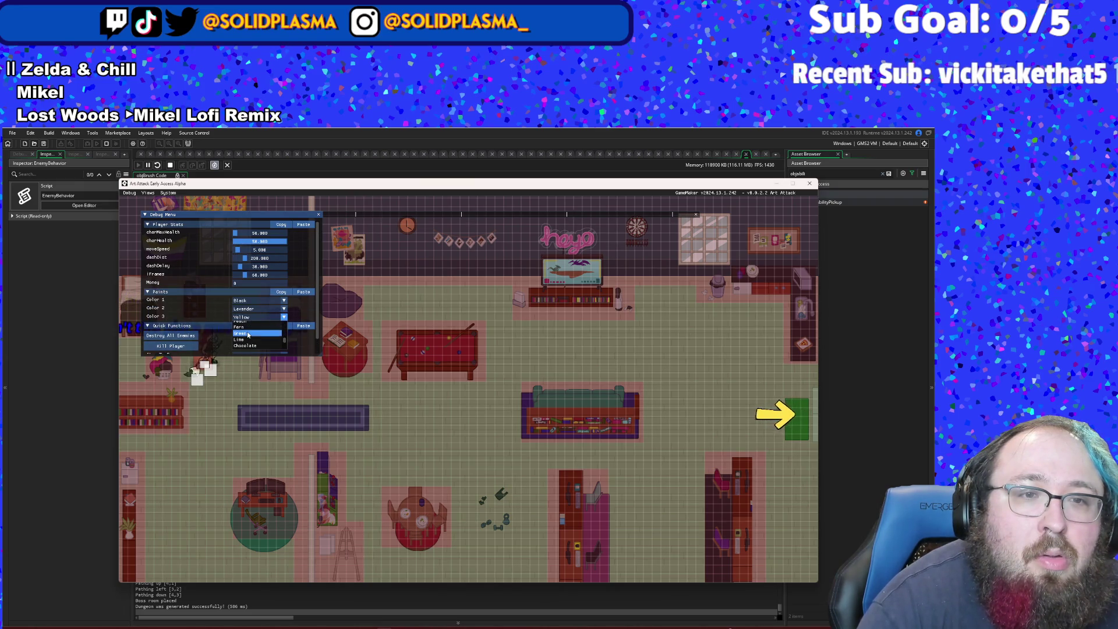
pyautogui.press('F1')
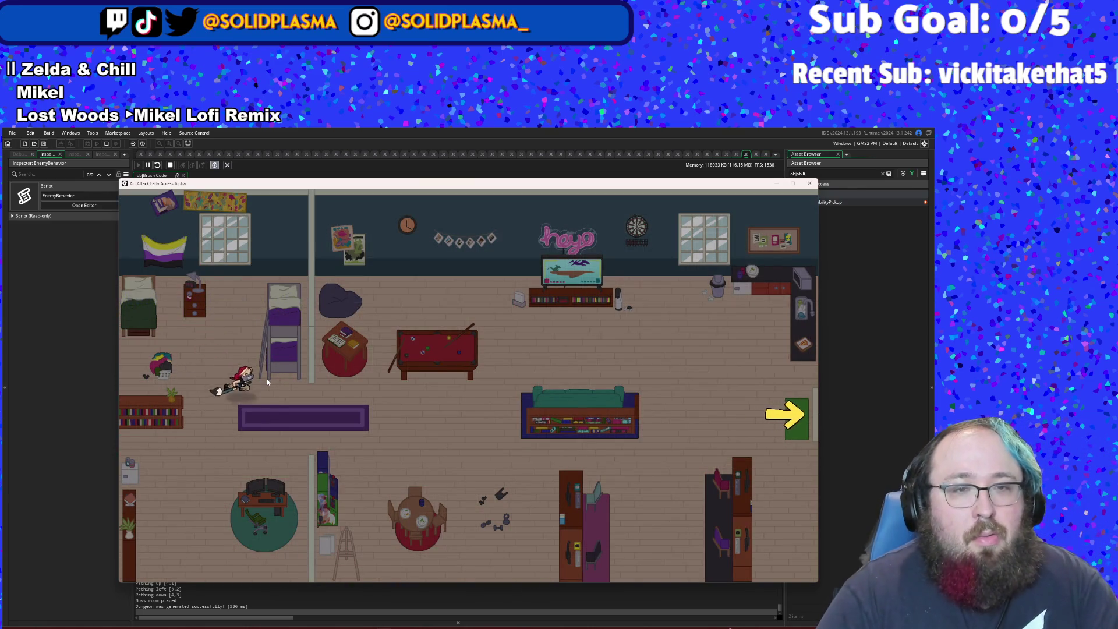
# - Walk right, pick up the sponge, and cross the shop to its right exit
pyautogui.press('d')
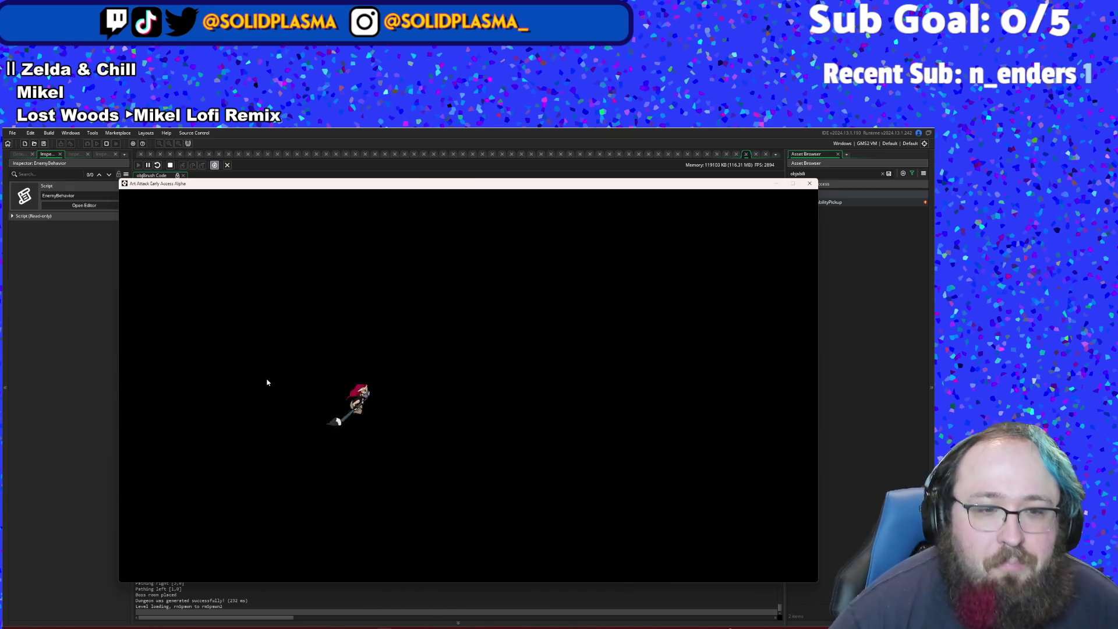
pyautogui.press('d')
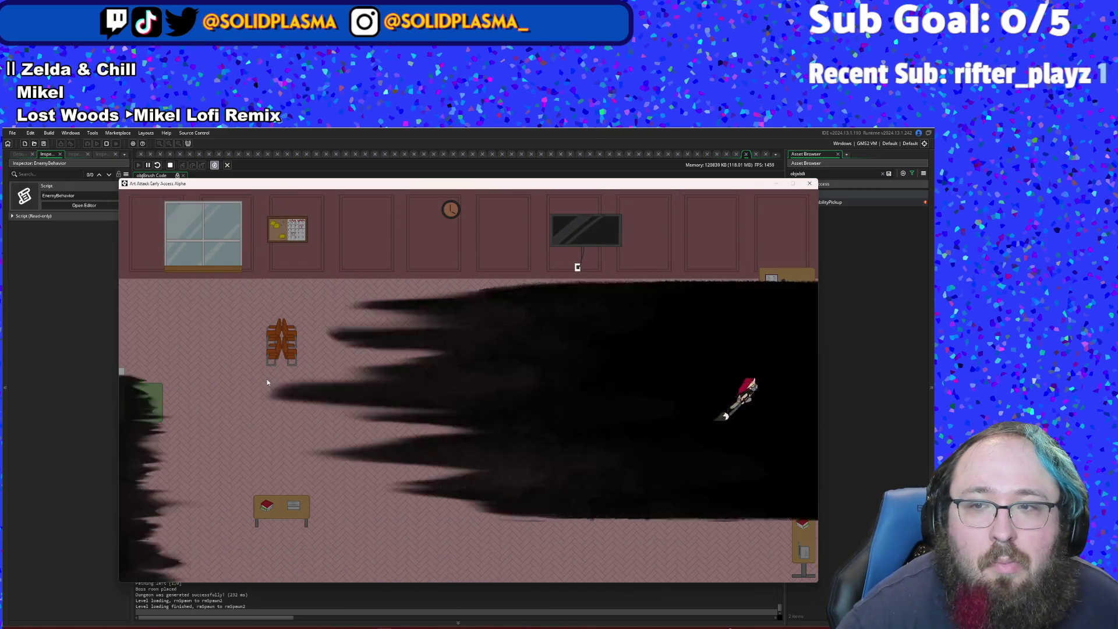
pyautogui.press('d')
pyautogui.press('e')
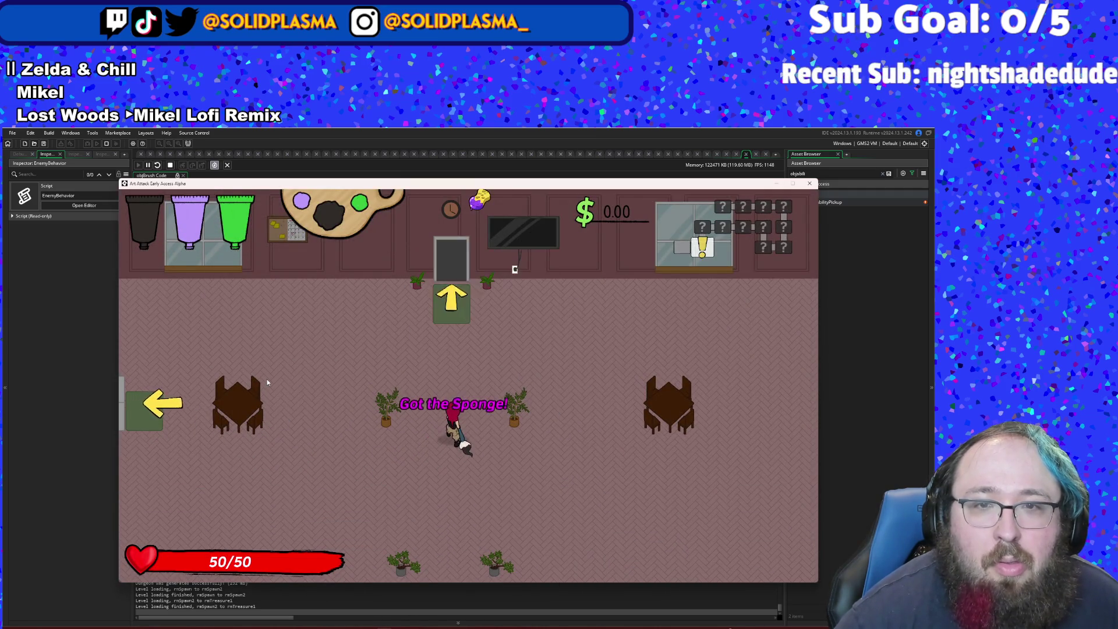
pyautogui.press('w')
pyautogui.press('w')
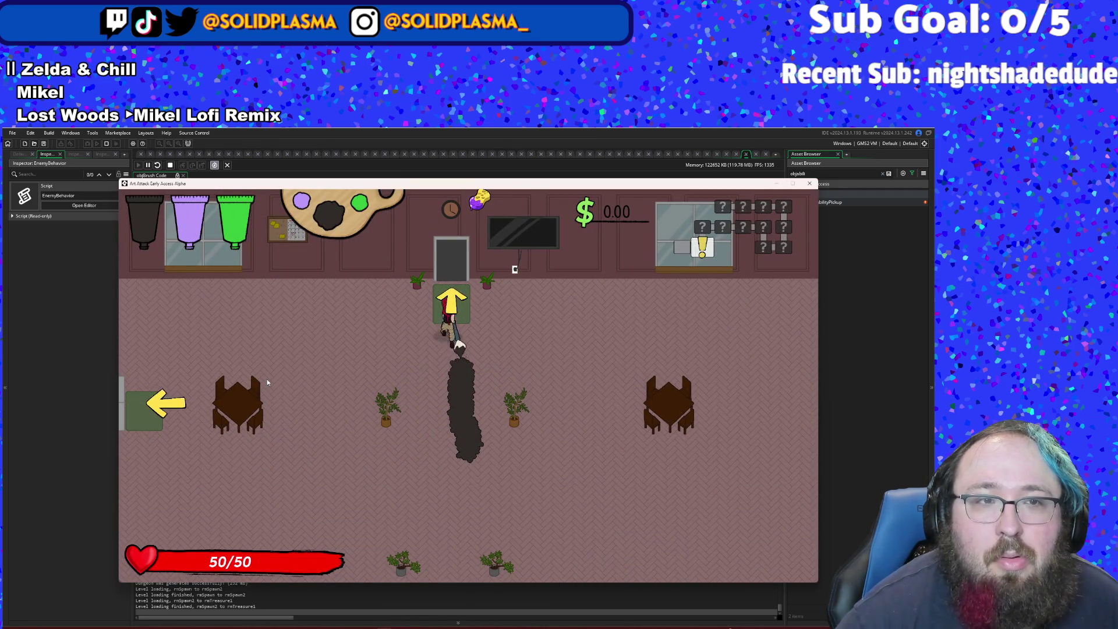
pyautogui.press('w')
pyautogui.press('d')
pyautogui.press('w')
pyautogui.press('d')
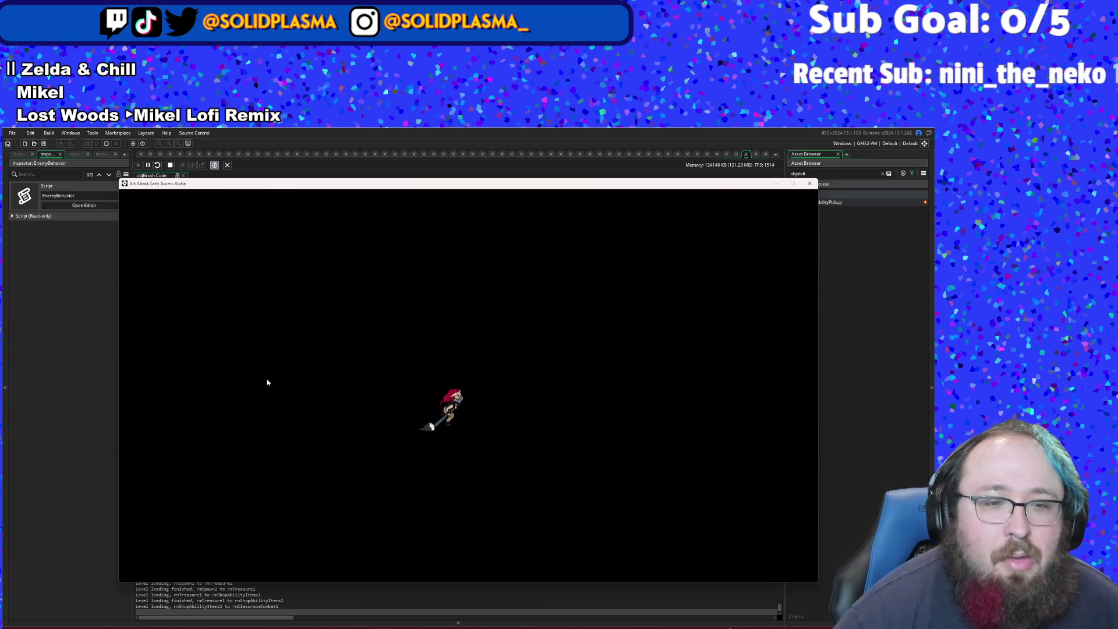
# - Swing the brush at the enemy group until objBrush crashes on line 114
pyautogui.click(267, 382)
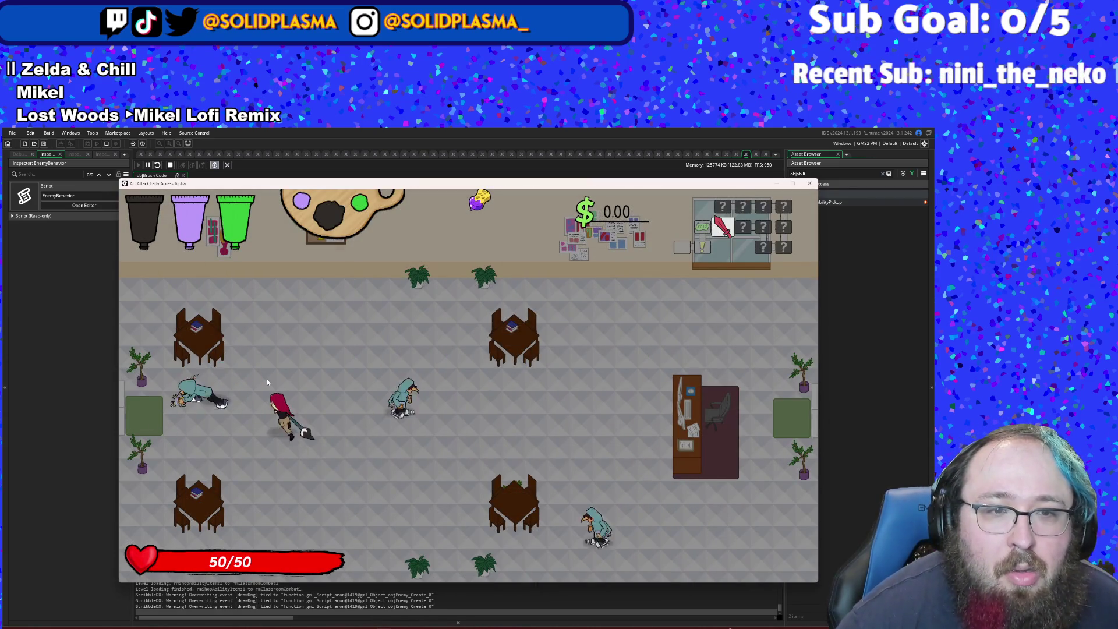
pyautogui.click(267, 382)
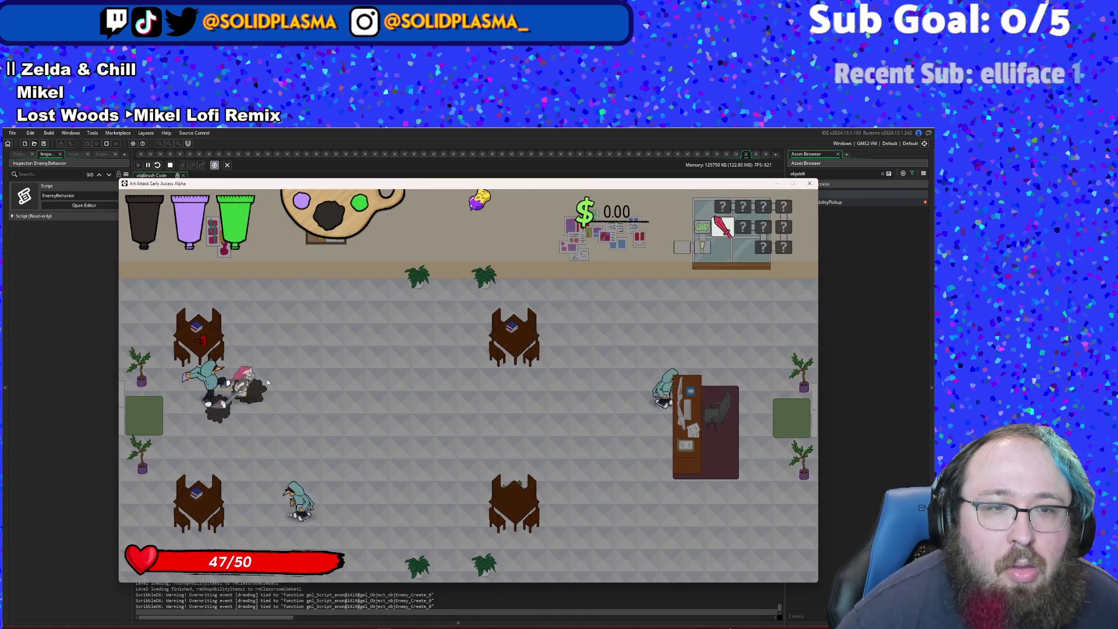
pyautogui.click(267, 382)
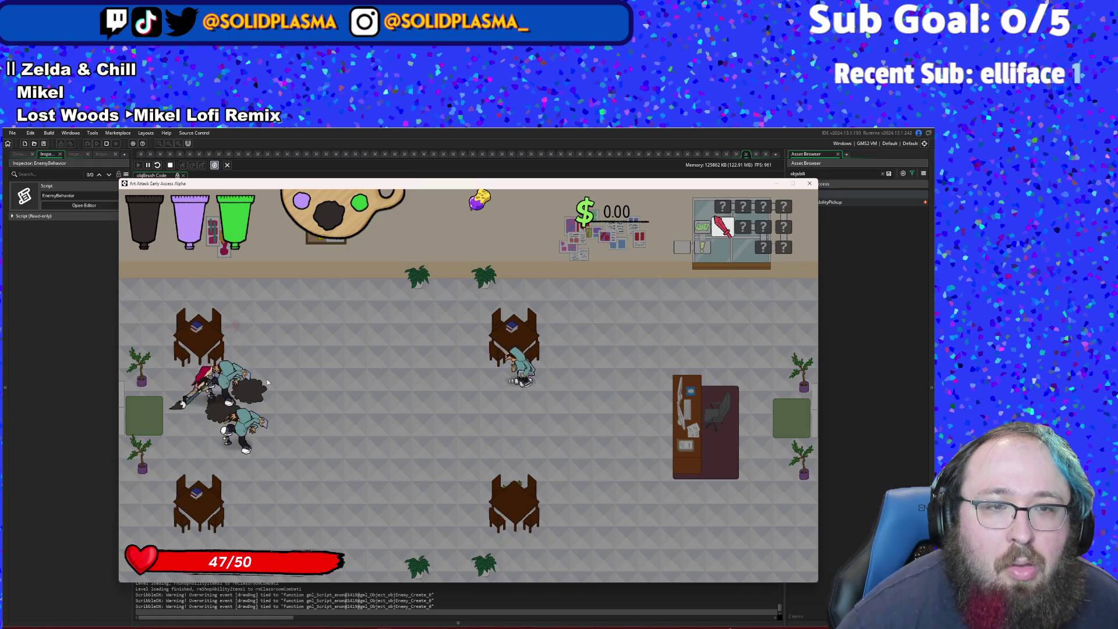
pyautogui.press('w')
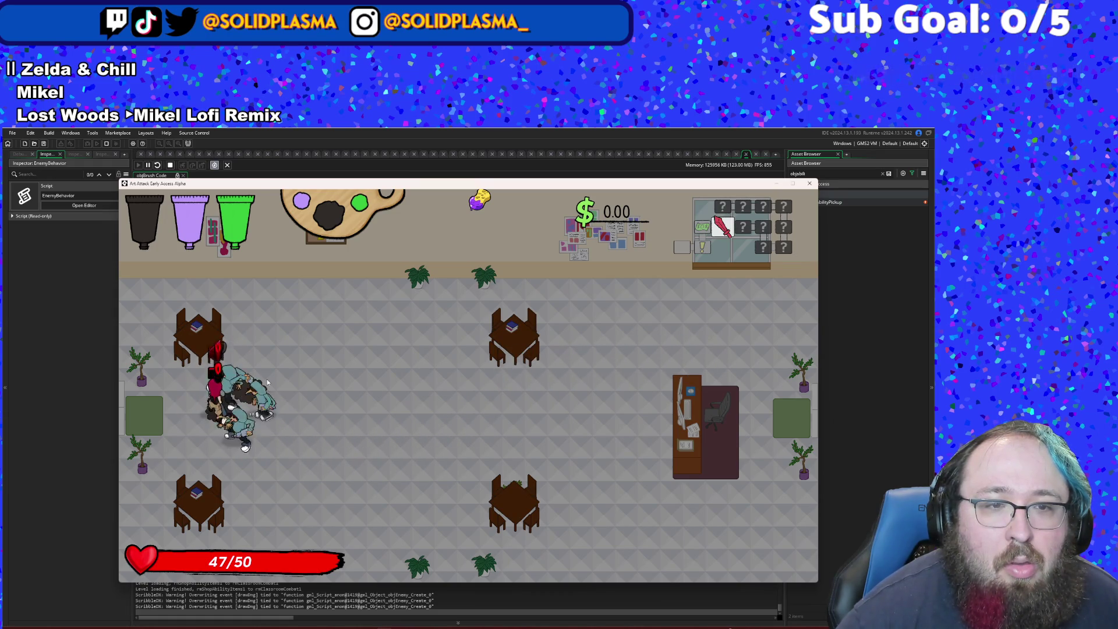
pyautogui.click(268, 382)
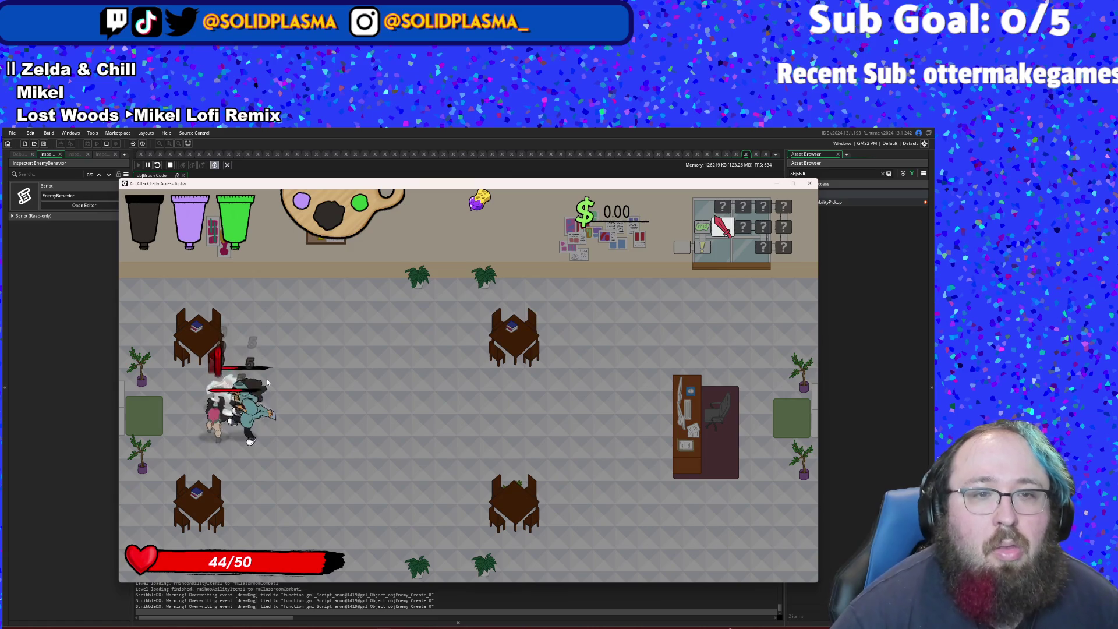
pyautogui.click(267, 381)
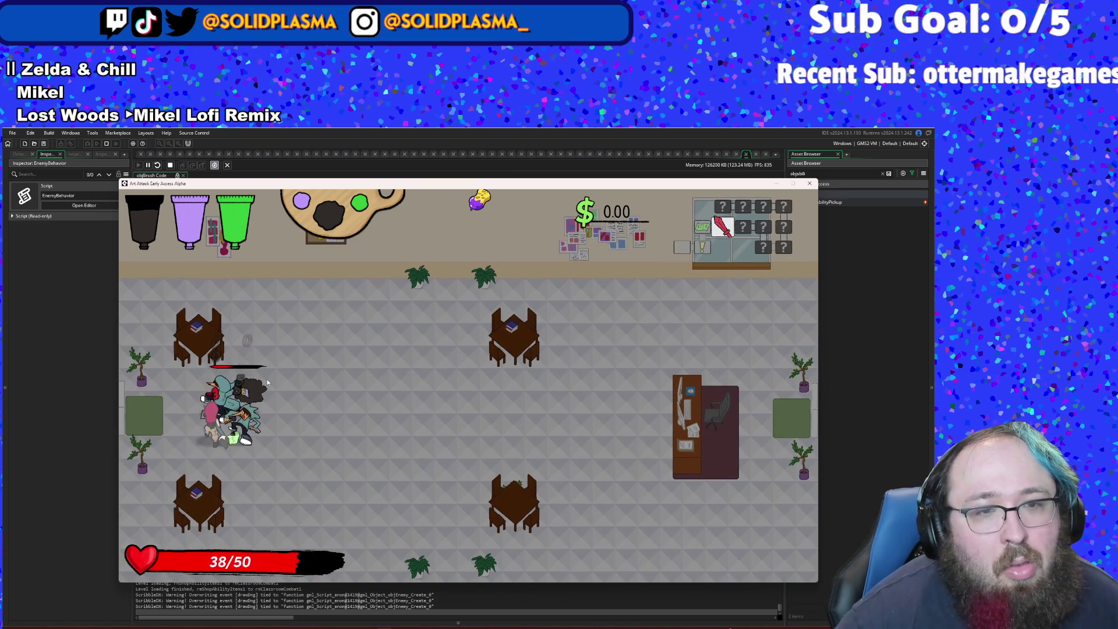
pyautogui.press('d')
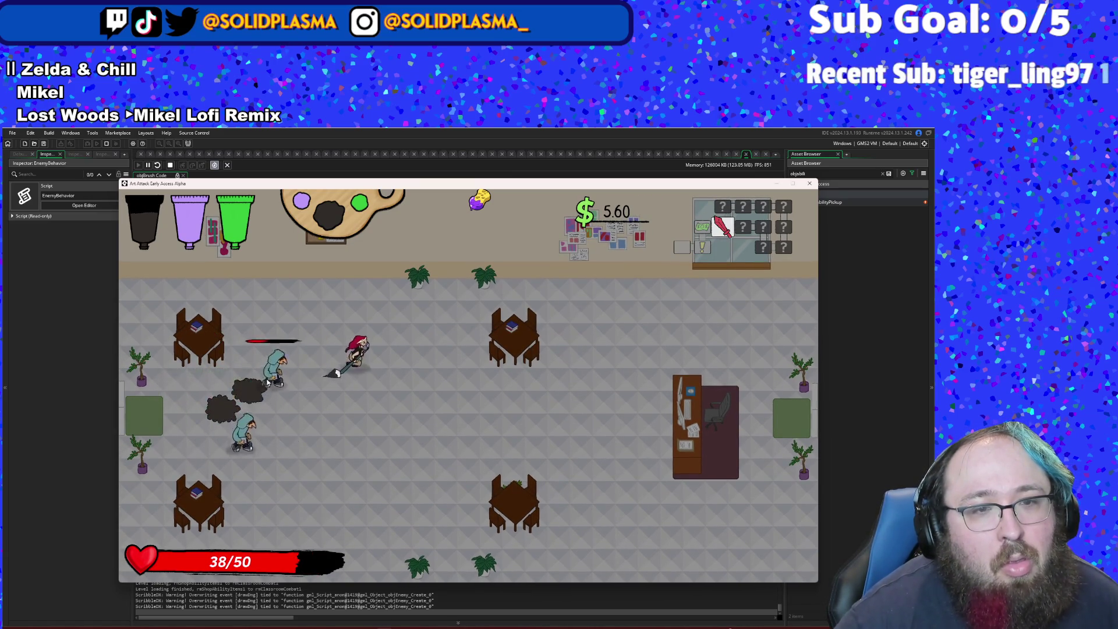
pyautogui.scroll(-1, 267, 382)
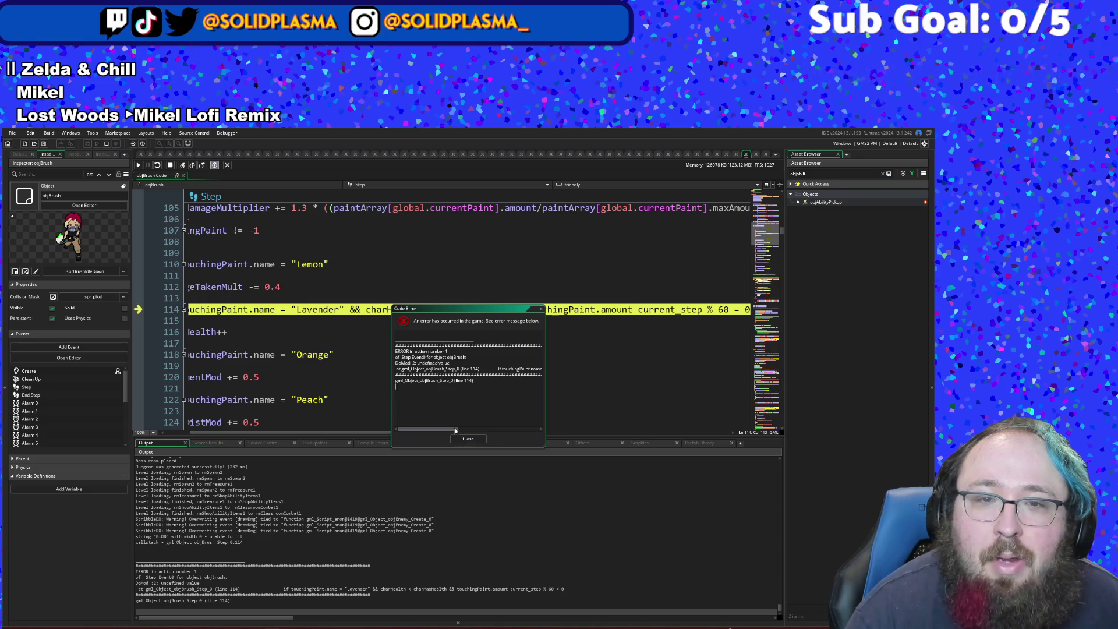
# - Read line 114 in the error report and move the report away from the code
pyautogui.moveTo(456, 432); pyautogui.dragTo(478, 431)
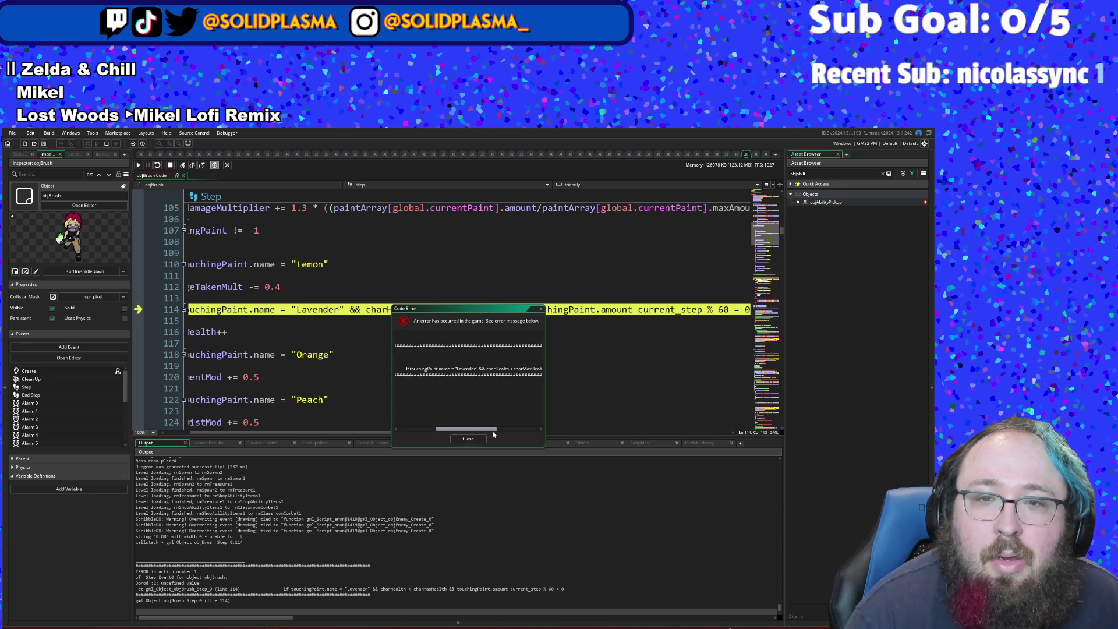
pyautogui.moveTo(519, 439)
pyautogui.mouseDown()
pyautogui.moveTo(557, 442)
pyautogui.moveTo(335, 423)
pyautogui.moveTo(265, 434)
pyautogui.mouseUp()
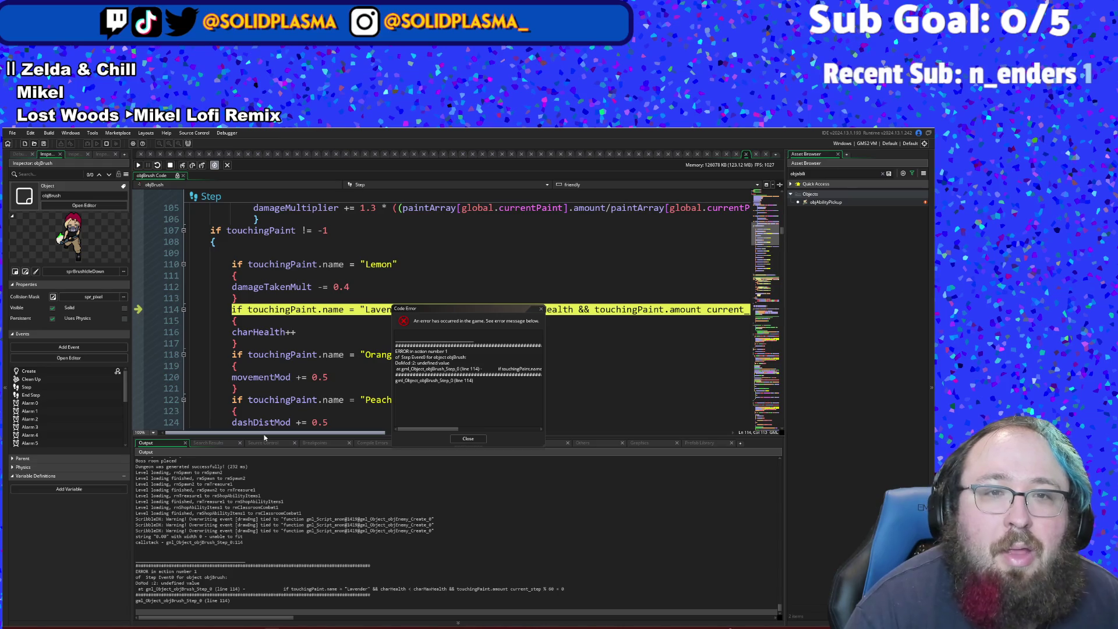
pyautogui.moveTo(297, 433); pyautogui.dragTo(368, 433)
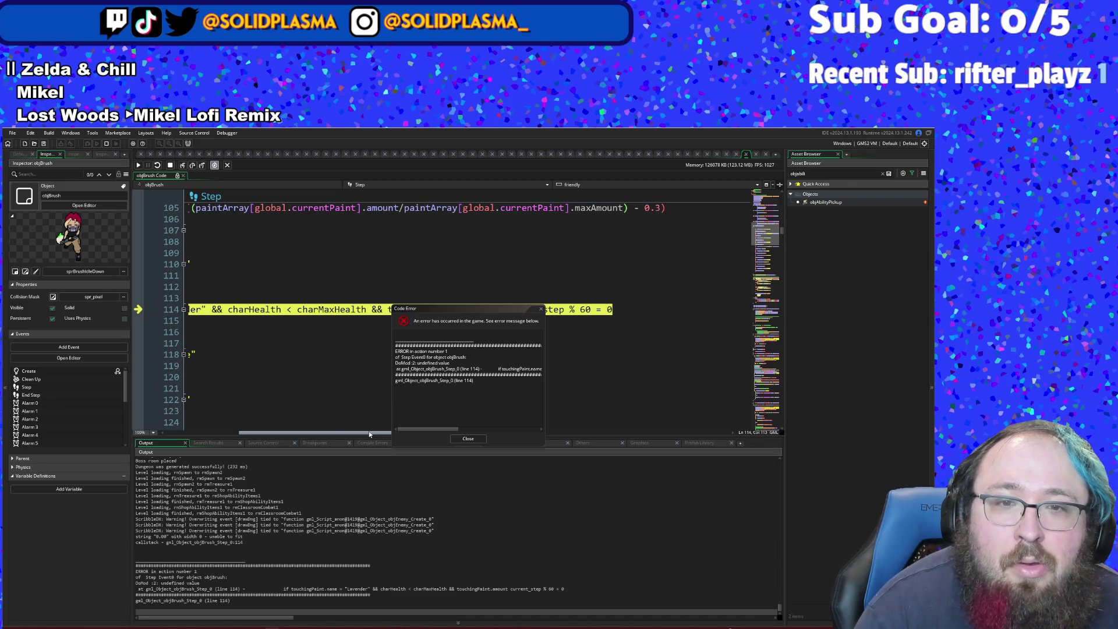
pyautogui.moveTo(369, 434)
pyautogui.mouseDown()
pyautogui.moveTo(408, 430)
pyautogui.moveTo(340, 427)
pyautogui.mouseUp()
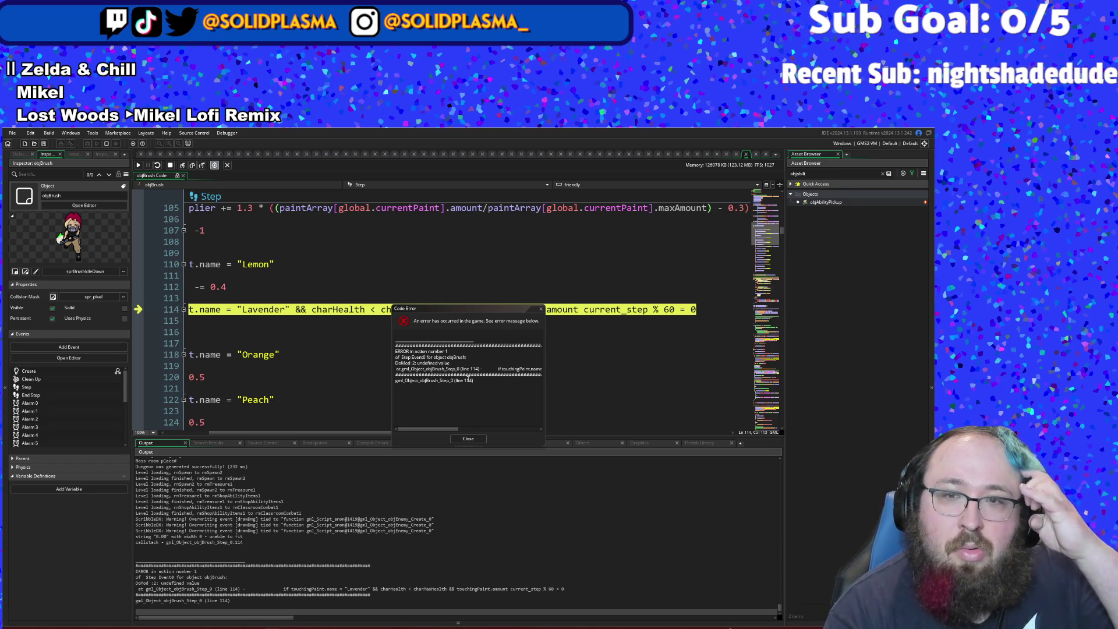
pyautogui.moveTo(472, 310); pyautogui.dragTo(160, 317)
pyautogui.hscroll(-3, 585, 311)
pyautogui.click(585, 312)
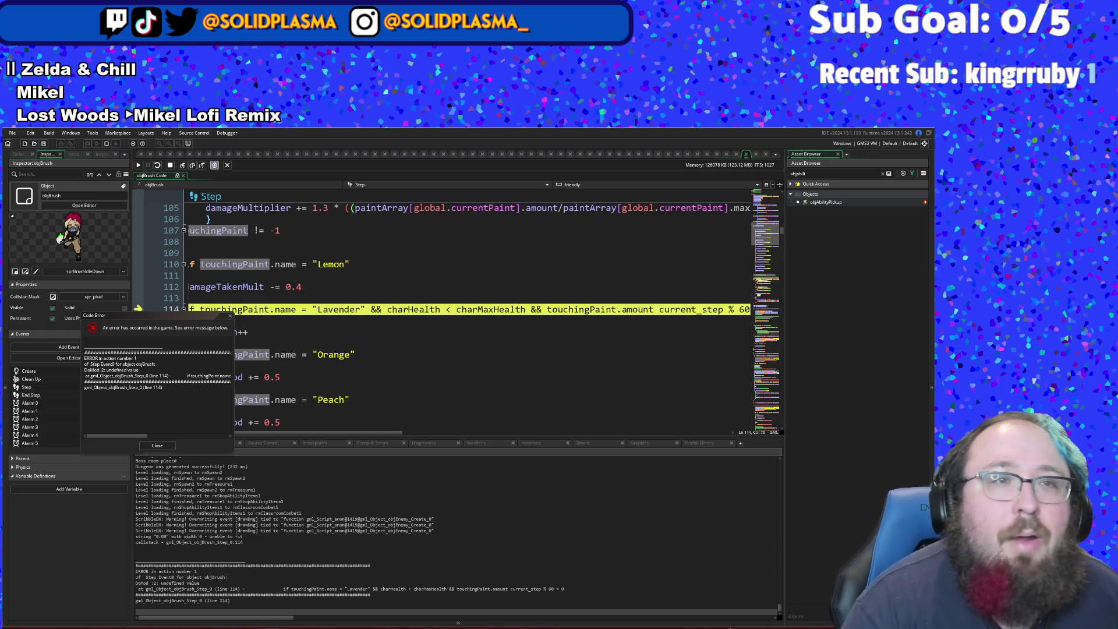
# - Stop the running game and select current_step on line 114
pyautogui.click(172, 165)
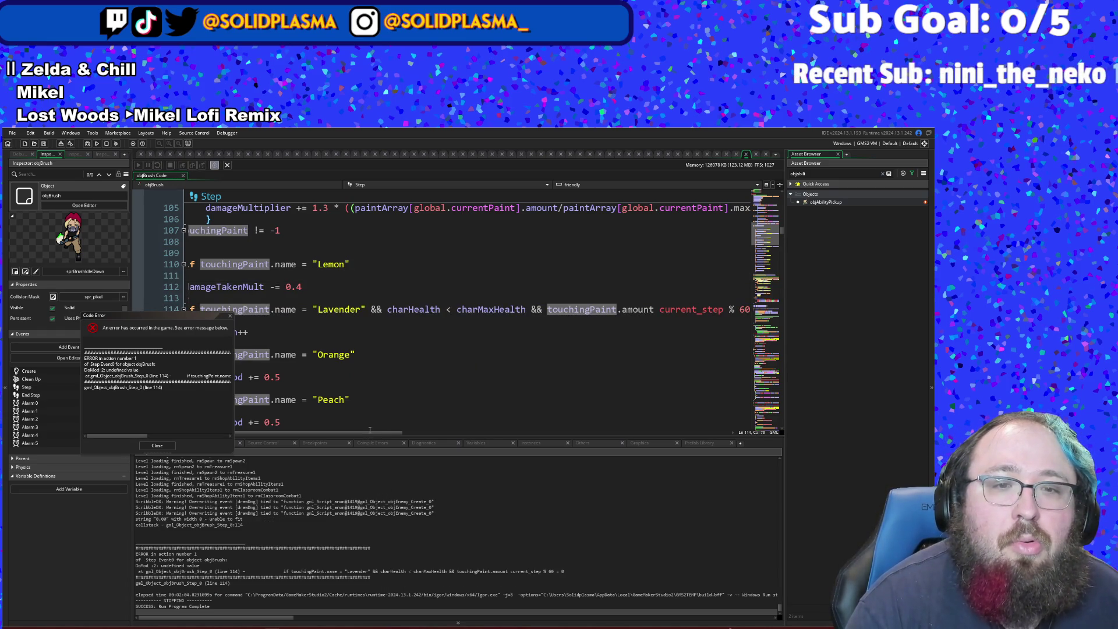
pyautogui.moveTo(376, 432); pyautogui.dragTo(445, 432)
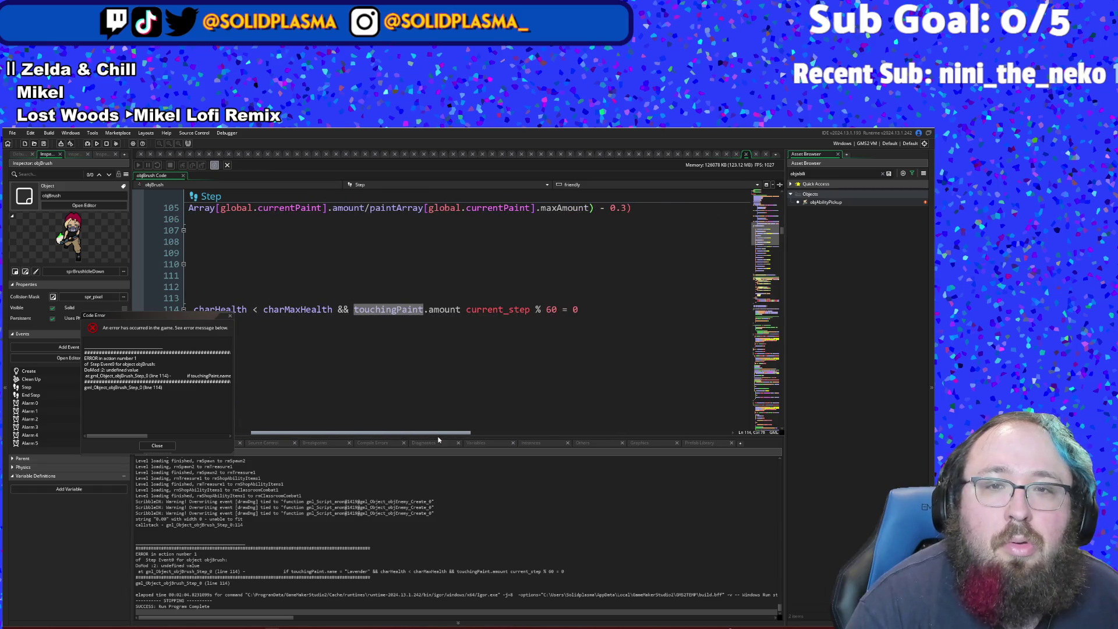
pyautogui.doubleClick(464, 313)
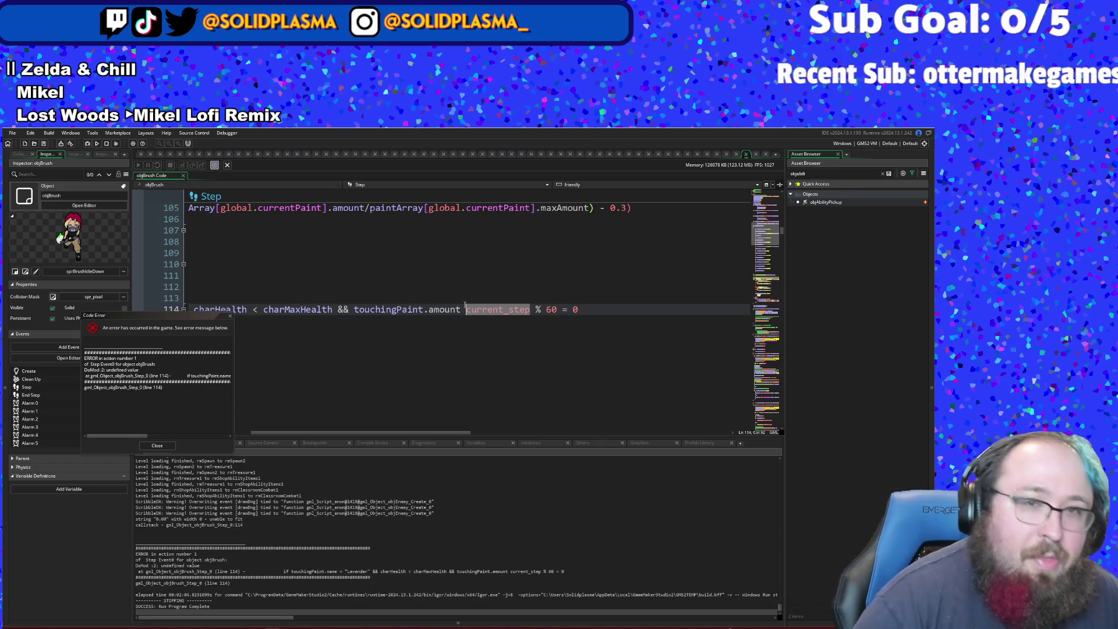
# - Insert '< touchingPaint.maxAmount &&' before current_step on line 114
pyautogui.write('<')
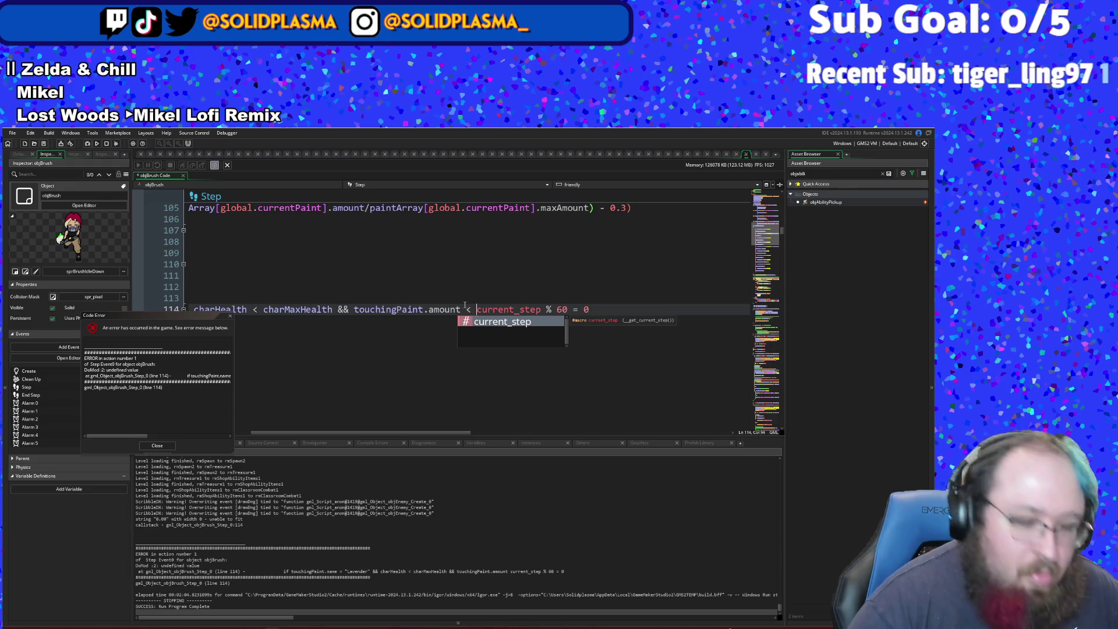
pyautogui.write(' touching')
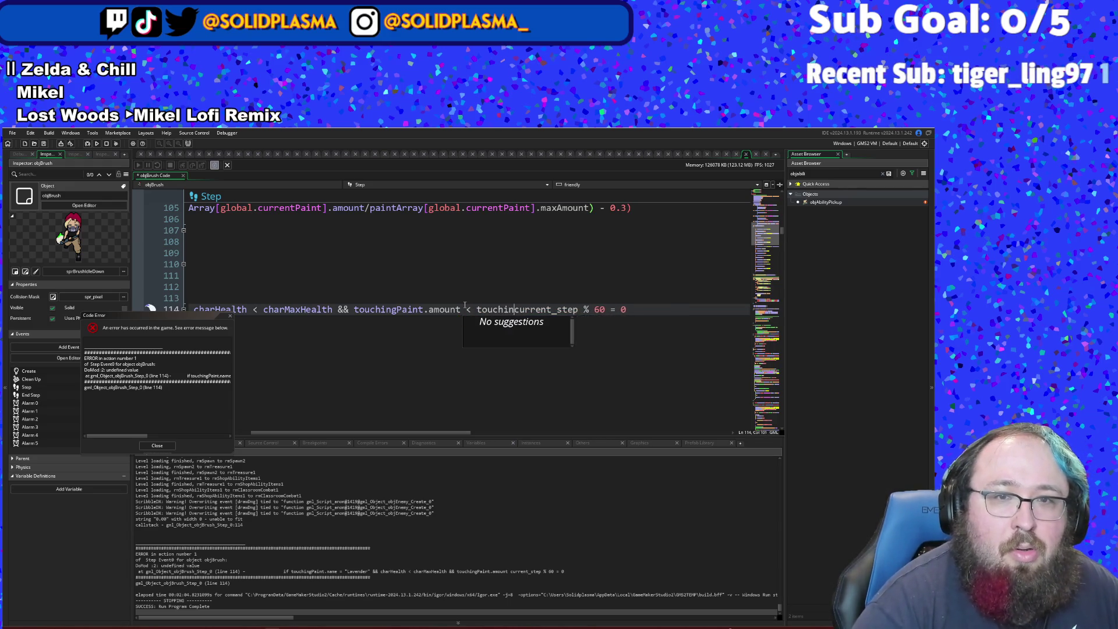
pyautogui.write('Paint')
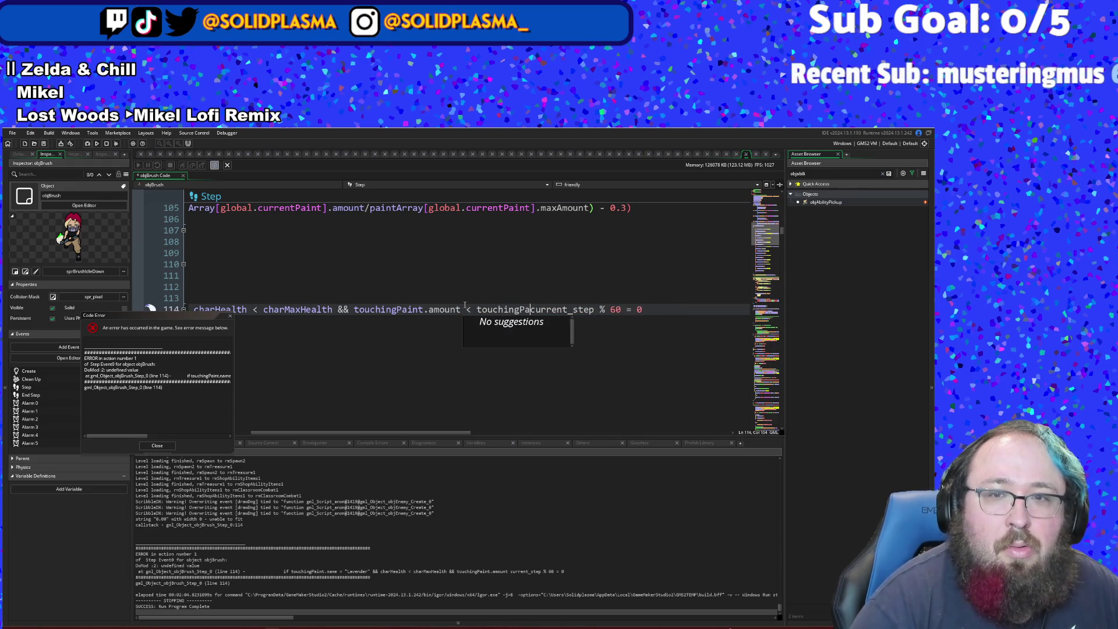
pyautogui.write('.maxAm')
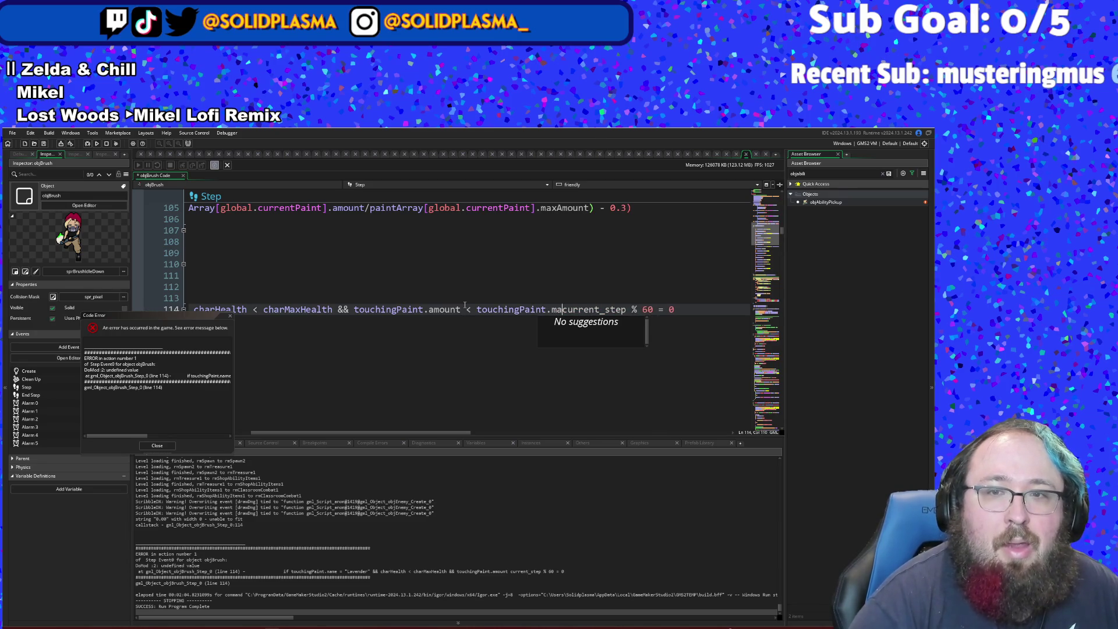
pyautogui.write('ount ')
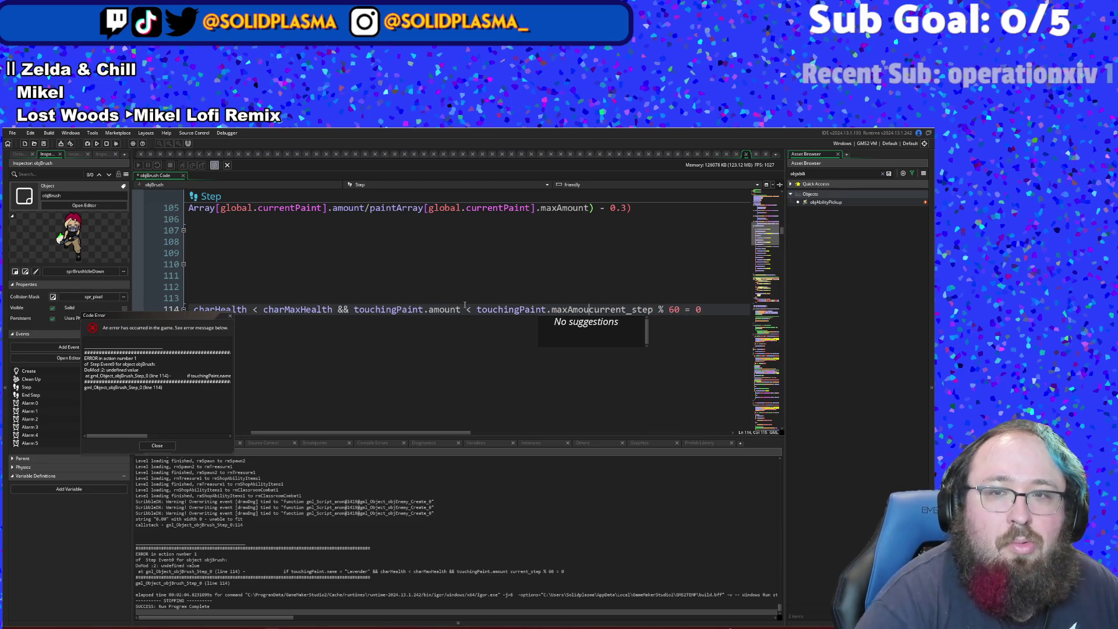
pyautogui.write('&&')
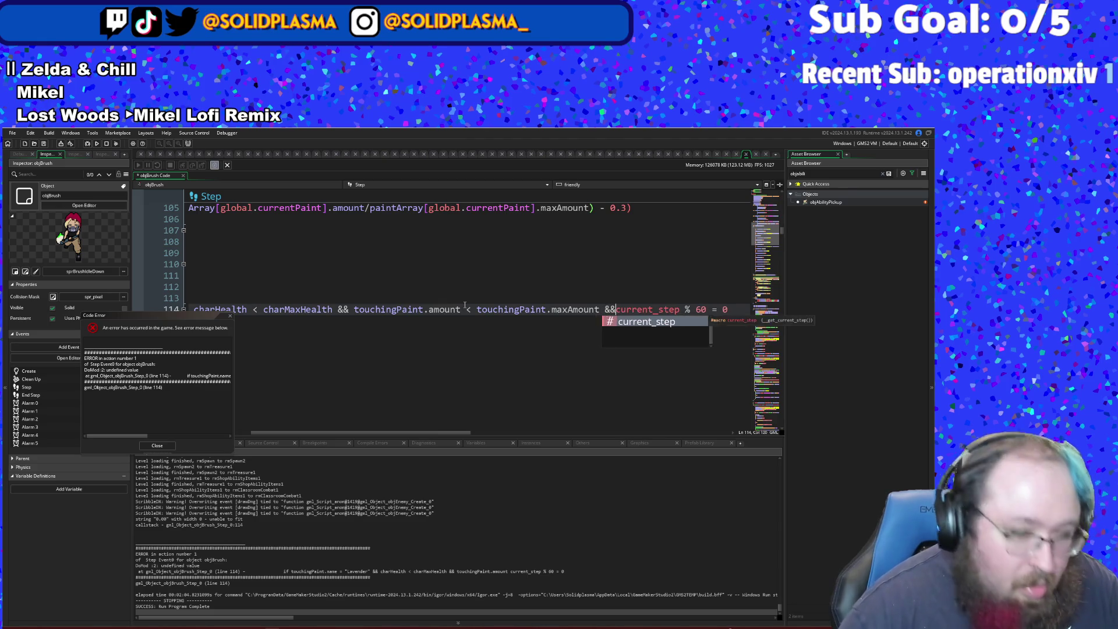
pyautogui.press('Escape')
pyautogui.click(492, 309)
pyautogui.scroll(2, 492, 303)
pyautogui.scroll(2, 492, 304)
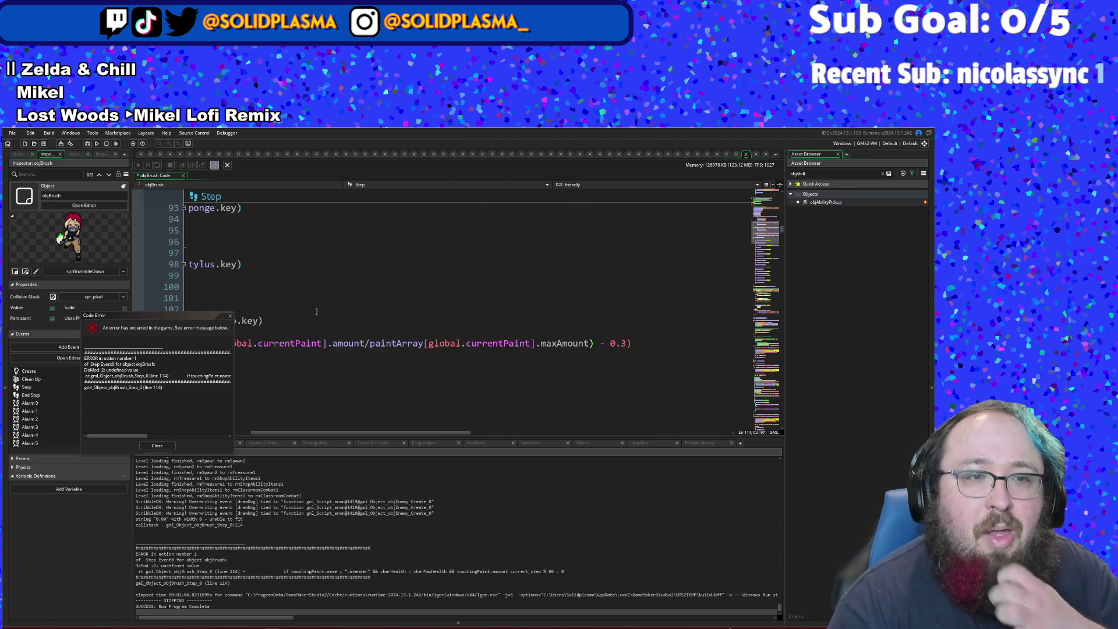
# - Close the Code Error report and search the code for maxAmount
pyautogui.click(231, 316)
pyautogui.scroll(-2, 273, 356)
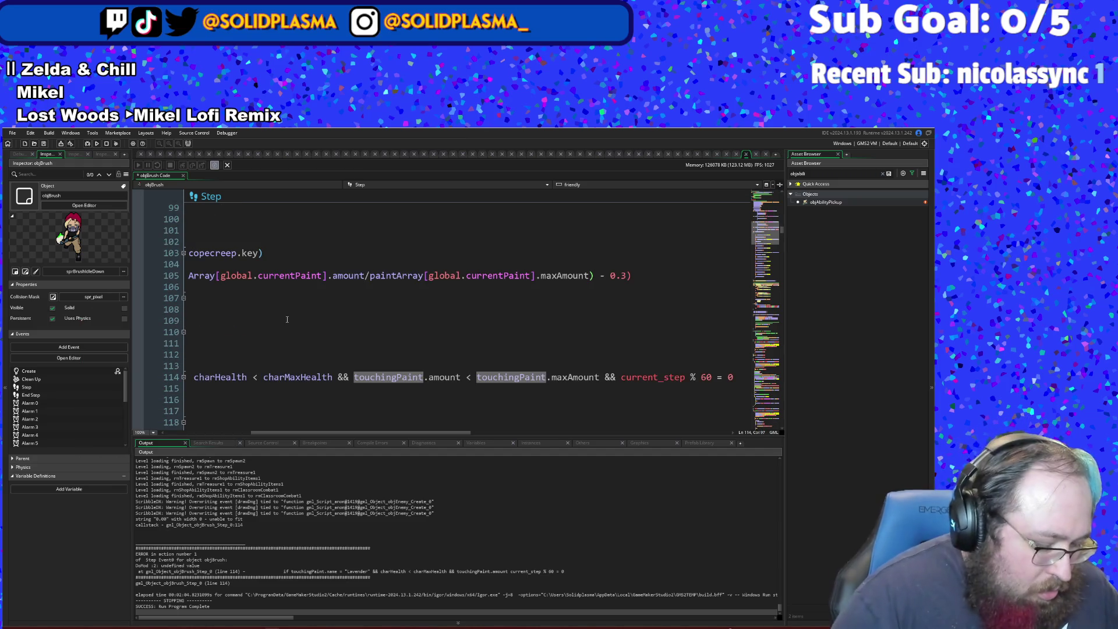
pyautogui.hotkey('ctrl', 'f')
pyautogui.write('maxAm')
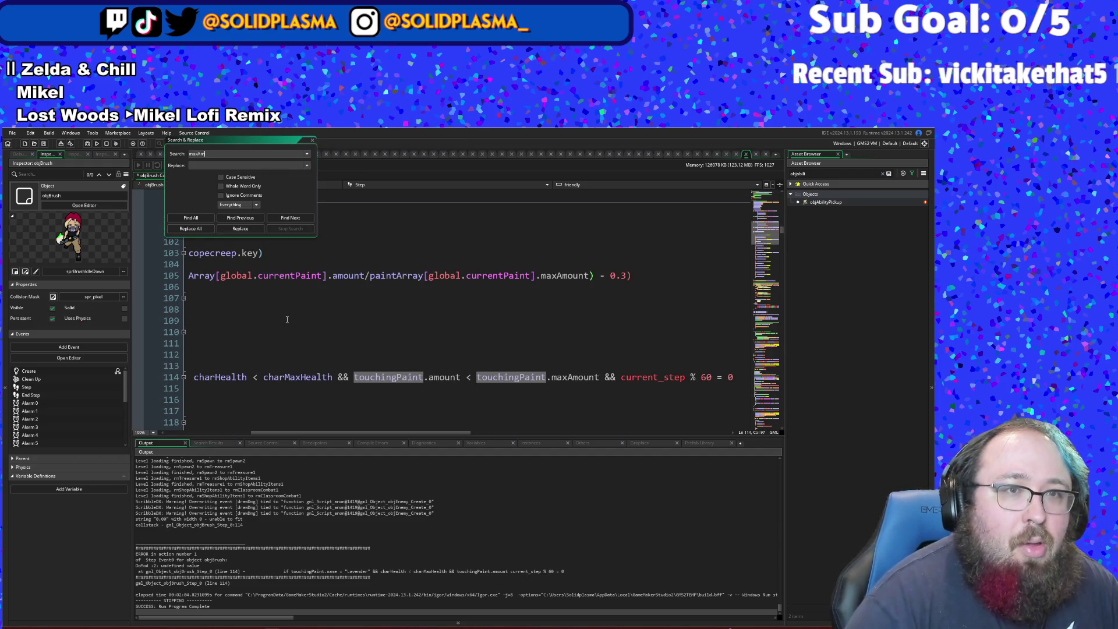
pyautogui.write('ount')
pyautogui.press('Return')
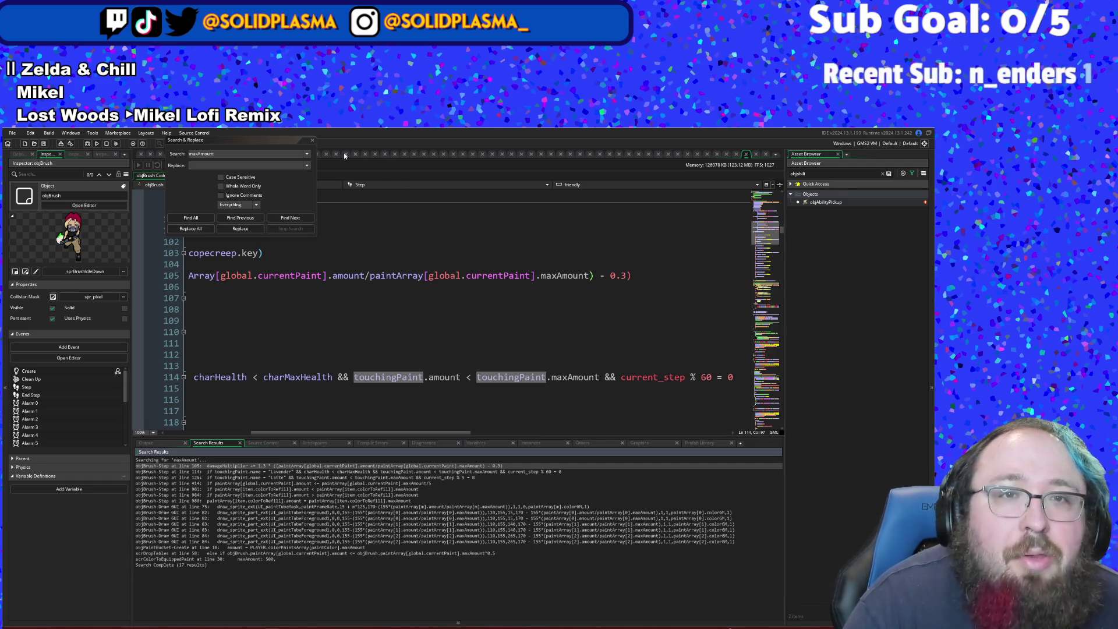
pyautogui.click(313, 140)
pyautogui.click(444, 332)
pyautogui.scroll(-2, 444, 271)
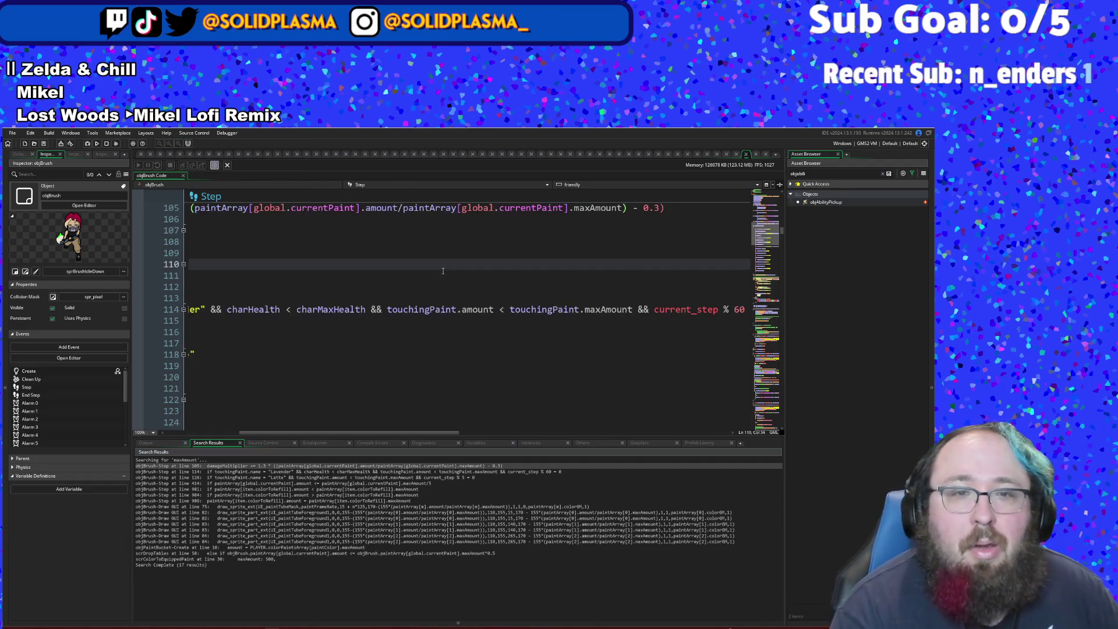
pyautogui.moveTo(398, 433); pyautogui.dragTo(323, 433)
pyautogui.click(233, 366)
pyautogui.scroll(-4, 349, 350)
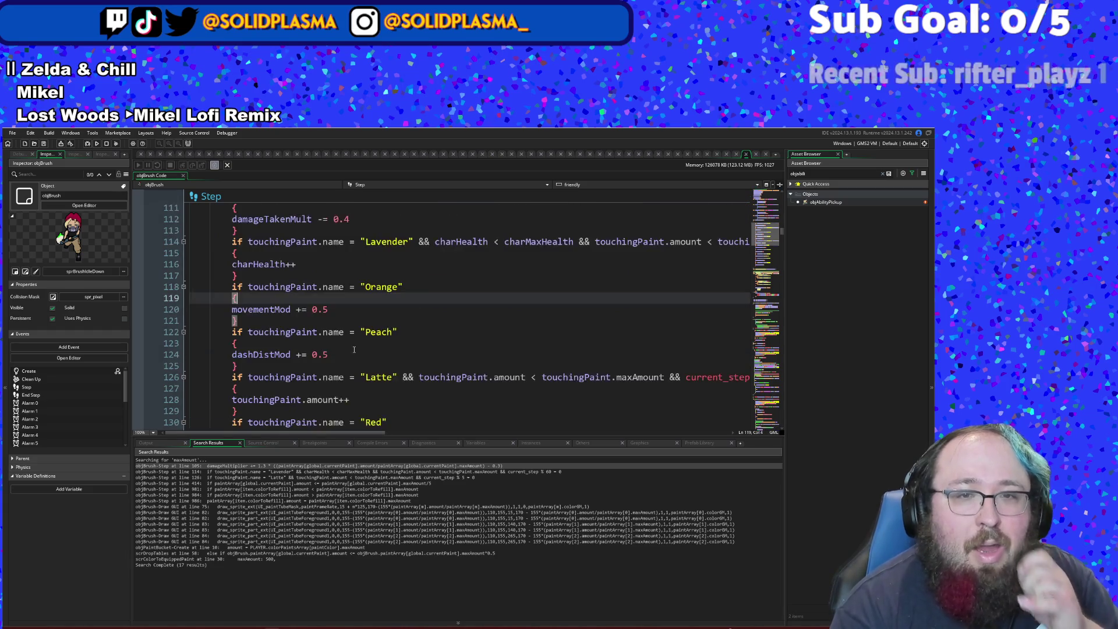
pyautogui.click(358, 347)
pyautogui.moveTo(381, 434)
pyautogui.mouseDown()
pyautogui.moveTo(417, 433)
pyautogui.moveTo(361, 408)
pyautogui.mouseUp()
pyautogui.scroll(4, 354, 395)
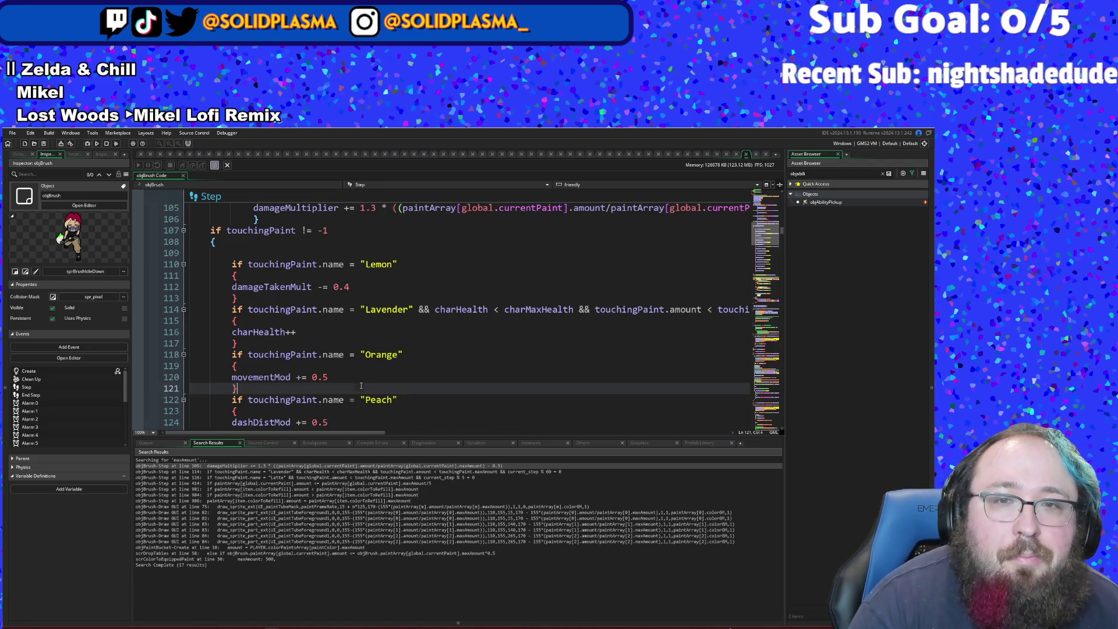
pyautogui.scroll(-4, 361, 386)
pyautogui.scroll(2, 364, 379)
pyautogui.click(370, 371)
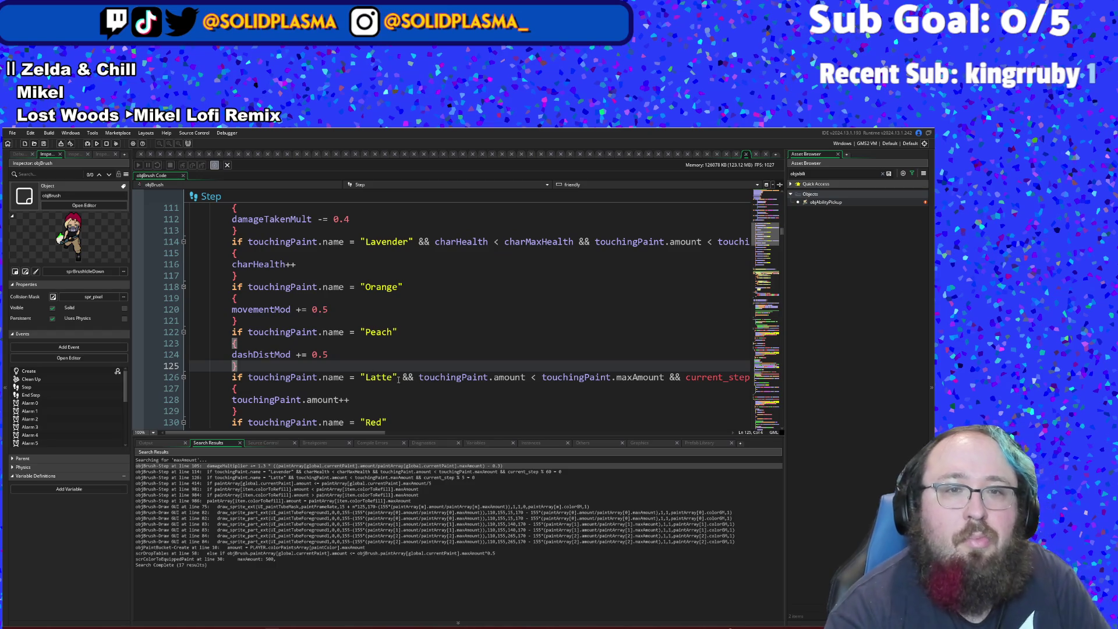
pyautogui.scroll(2, 413, 284)
pyautogui.click(391, 332)
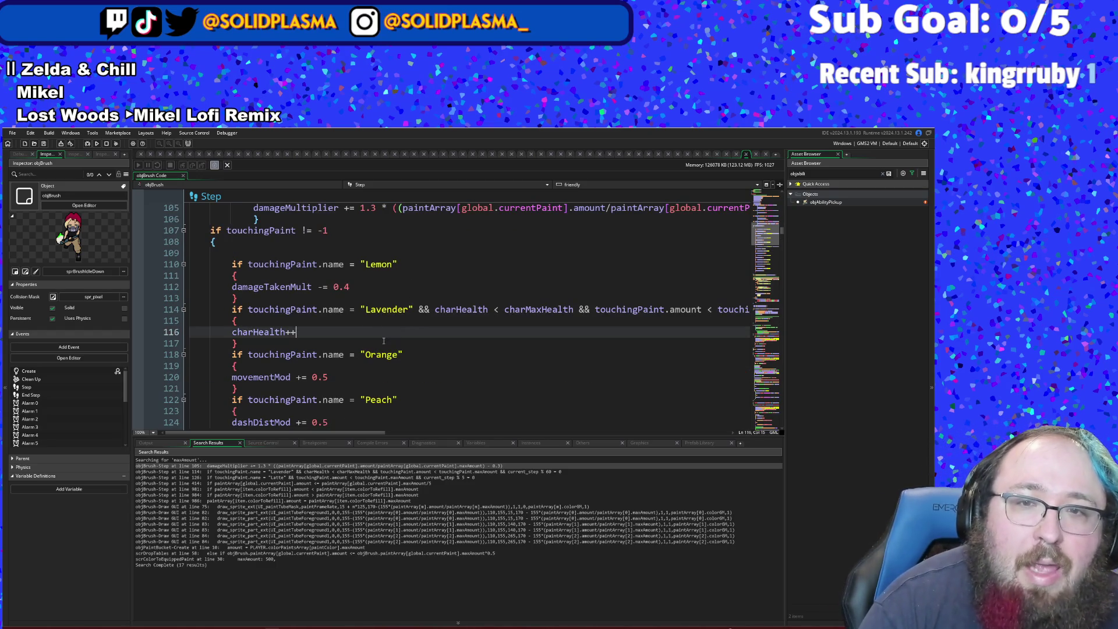
pyautogui.scroll(-2, 379, 387)
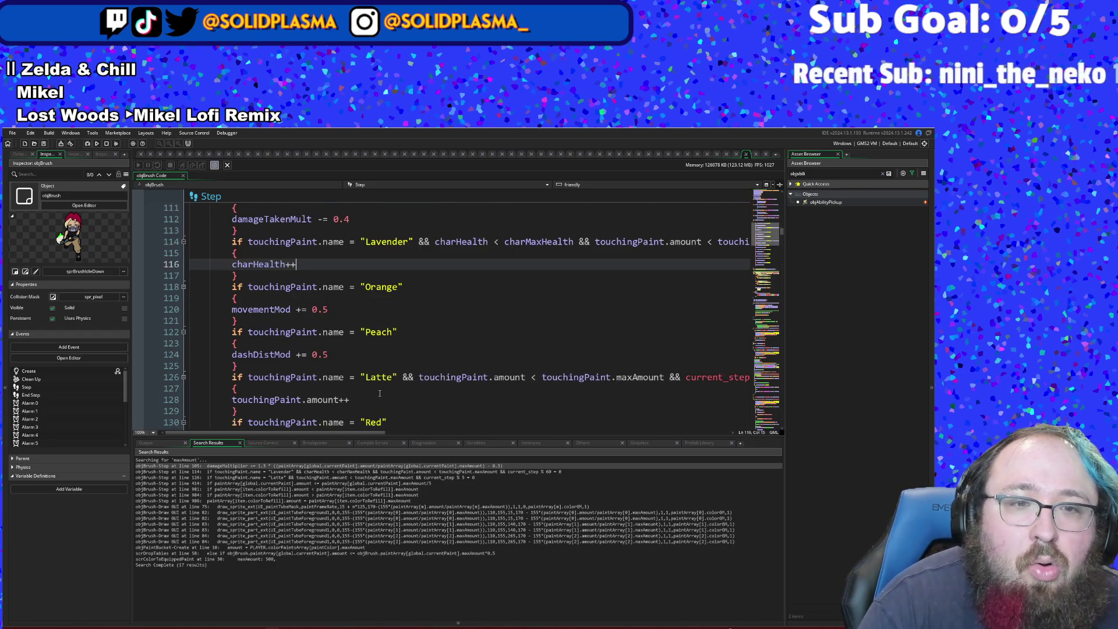
pyautogui.scroll(-8, 379, 394)
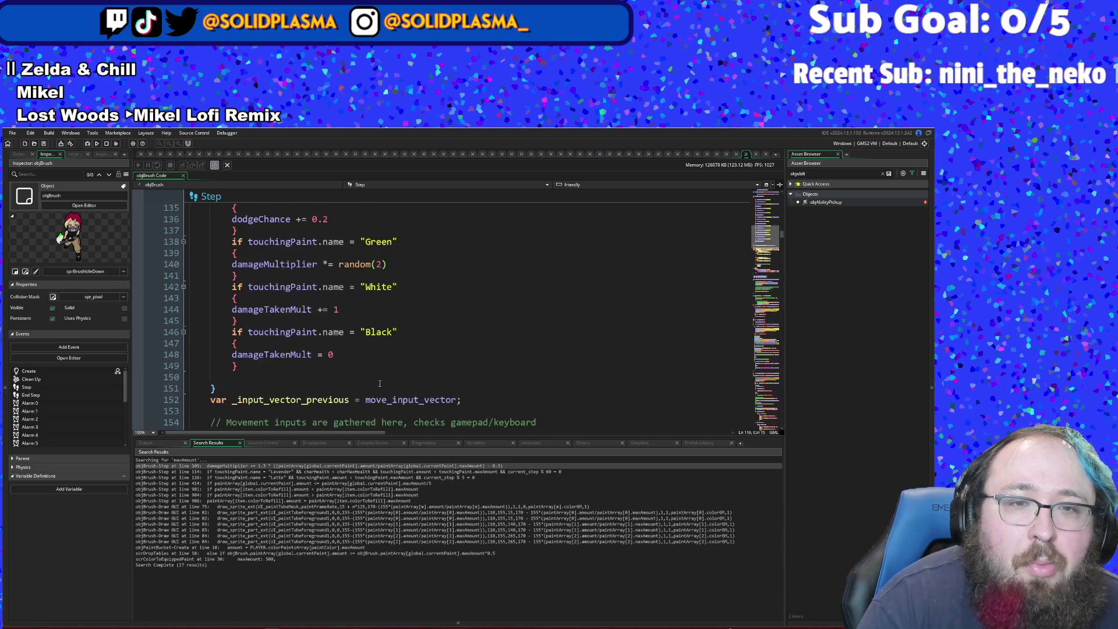
pyautogui.click(387, 306)
pyautogui.scroll(2, 387, 308)
pyautogui.click(389, 332)
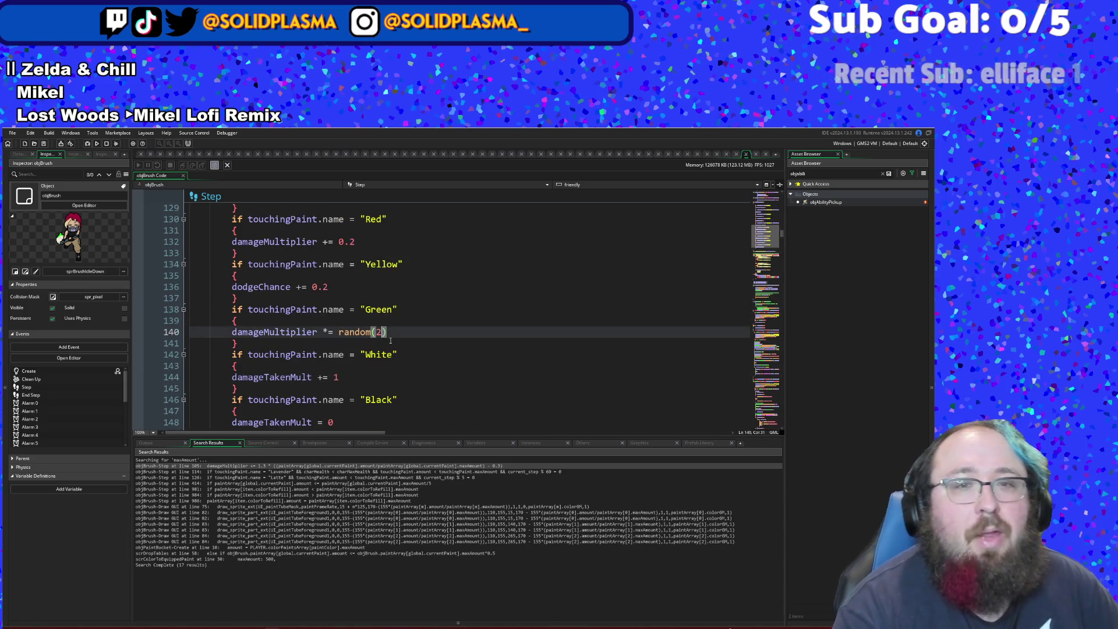
pyautogui.click(389, 339)
pyautogui.click(388, 334)
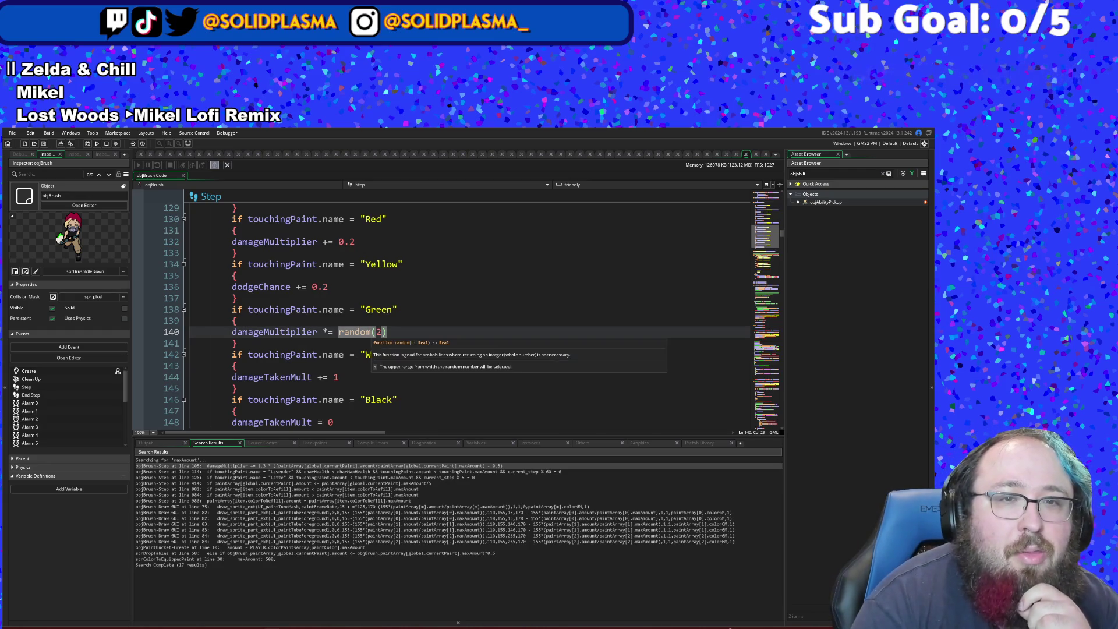
pyautogui.scroll(8, 372, 335)
pyautogui.scroll(2, 371, 334)
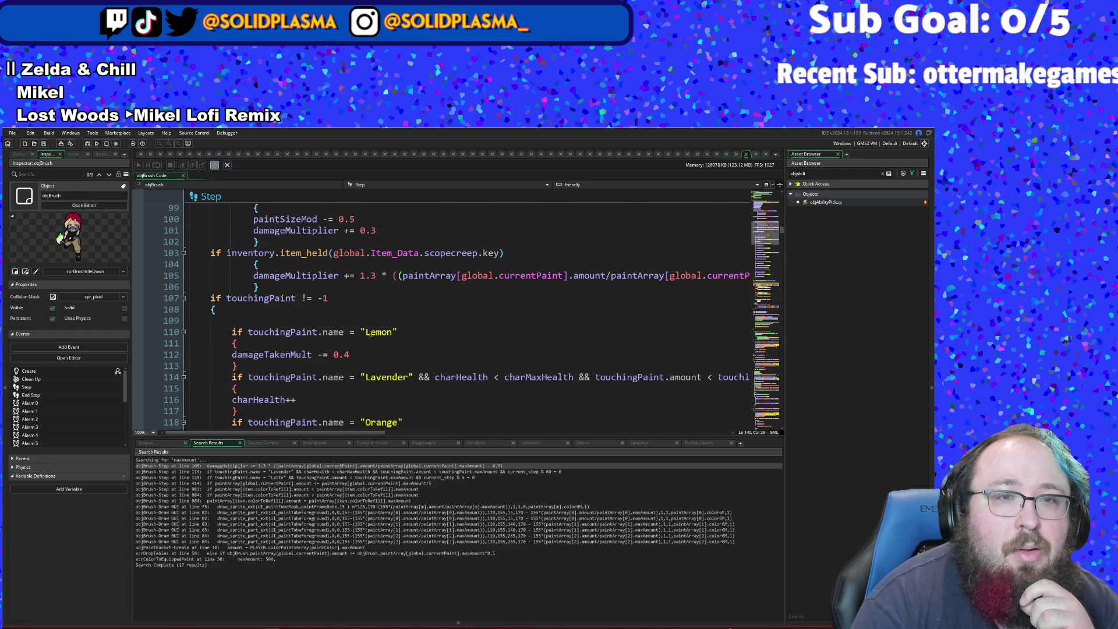
pyautogui.scroll(-10, 371, 333)
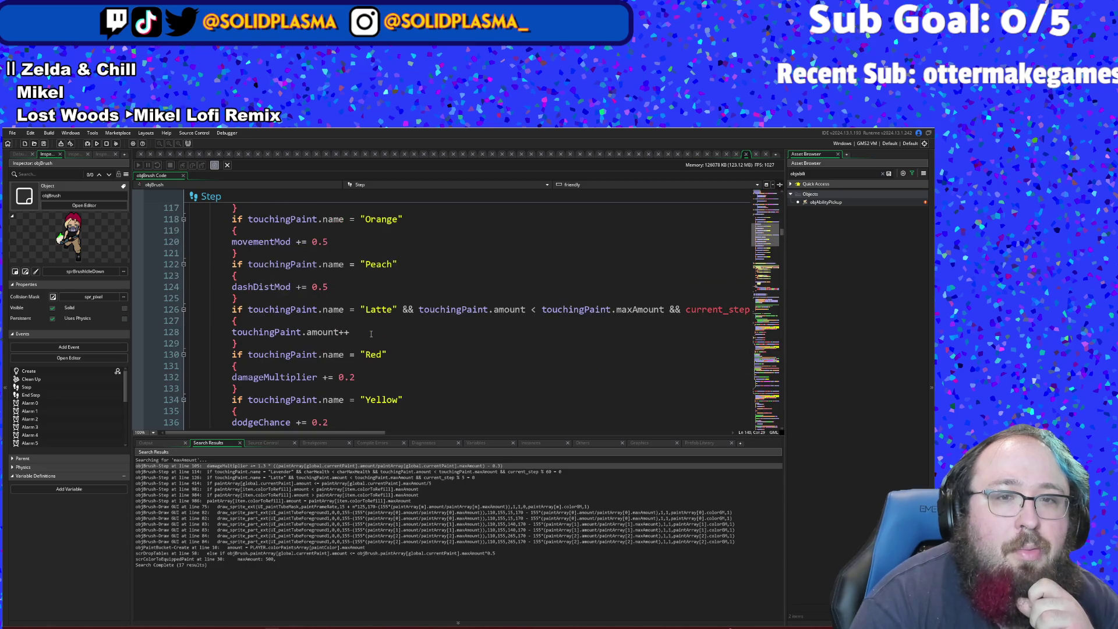
pyautogui.scroll(10, 371, 326)
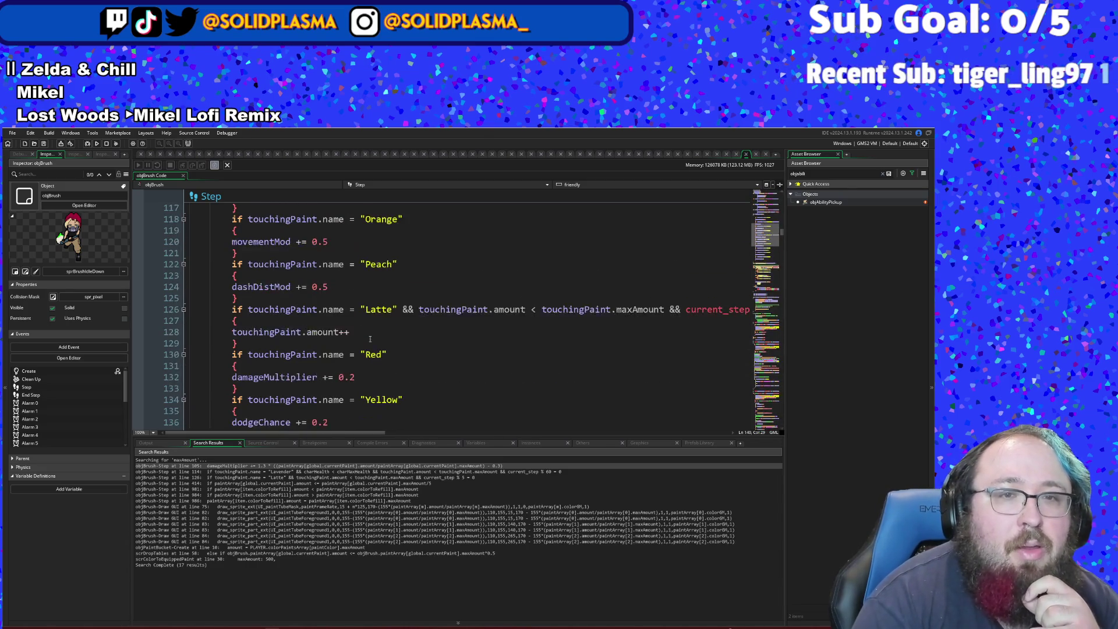
pyautogui.scroll(-8, 371, 341)
pyautogui.scroll(14, 371, 342)
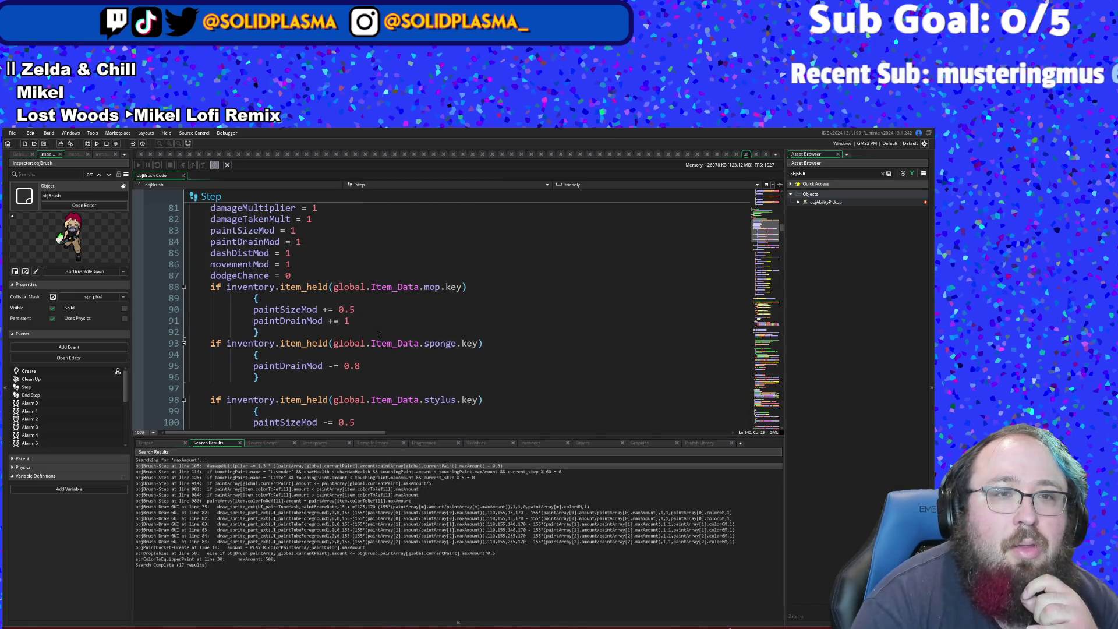
pyautogui.scroll(2, 380, 334)
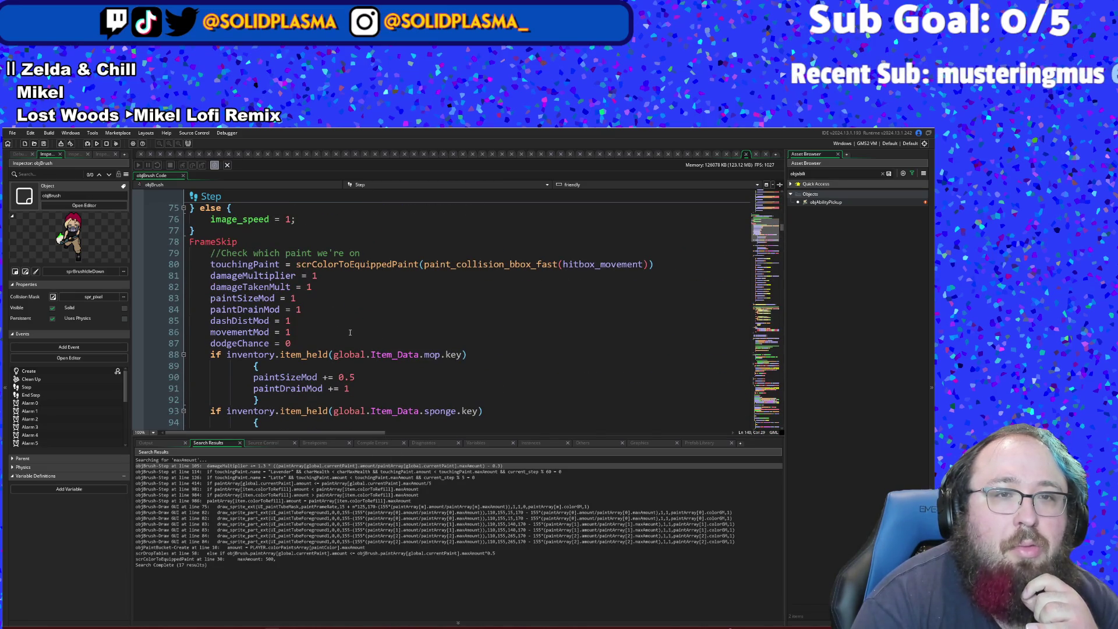
pyautogui.scroll(-16, 350, 331)
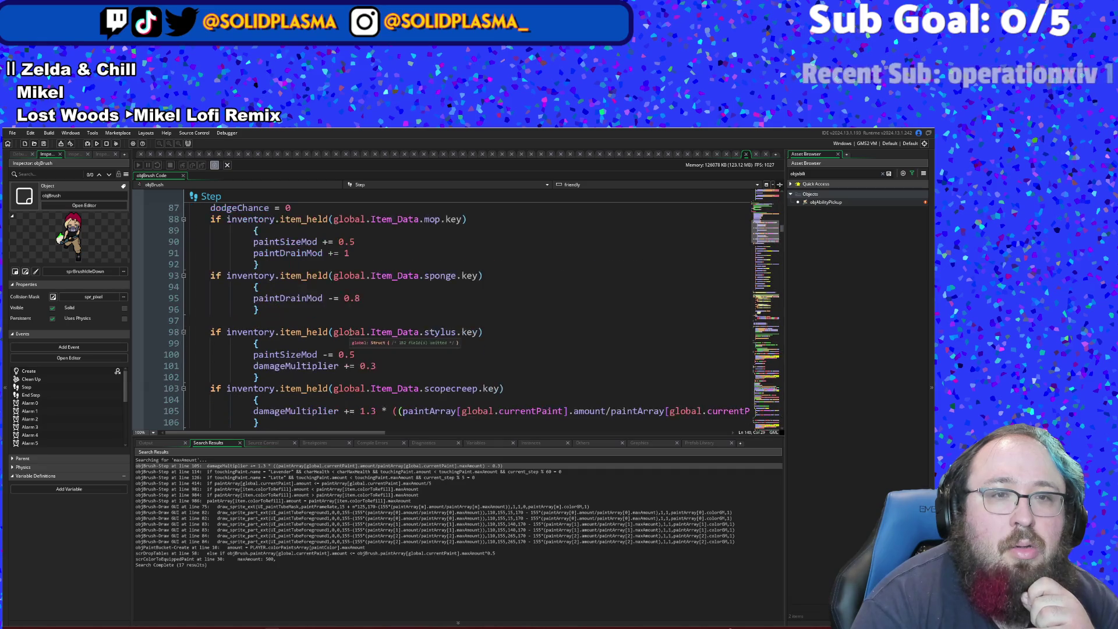
pyautogui.click(351, 332)
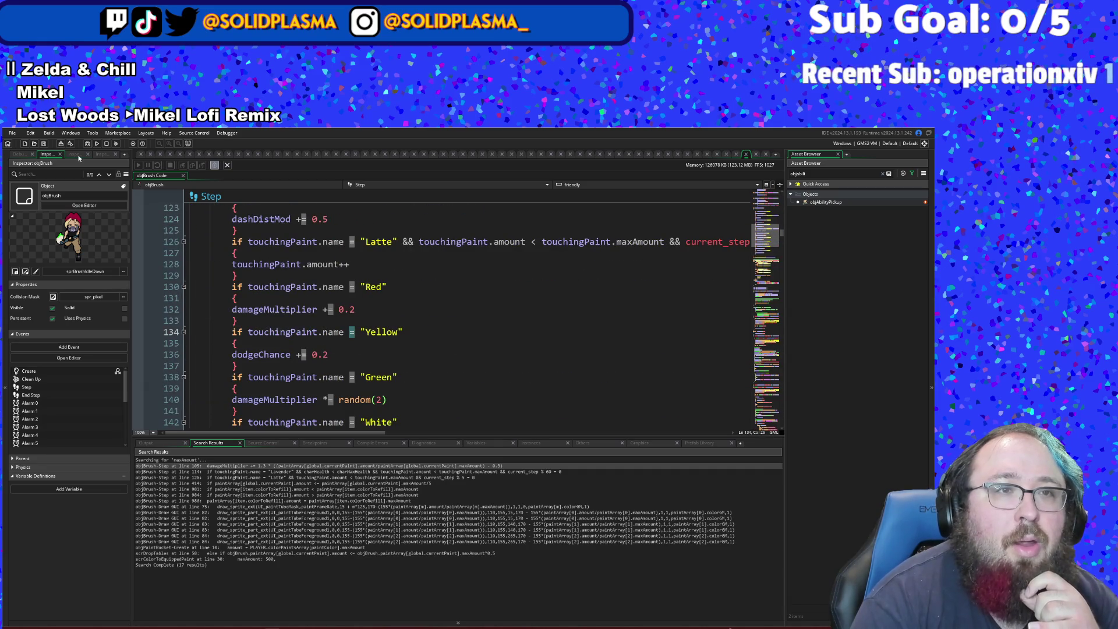
# - Debug-run the game and paint through the rooms and plaza until it crashes on line 258
pyautogui.press('F6')
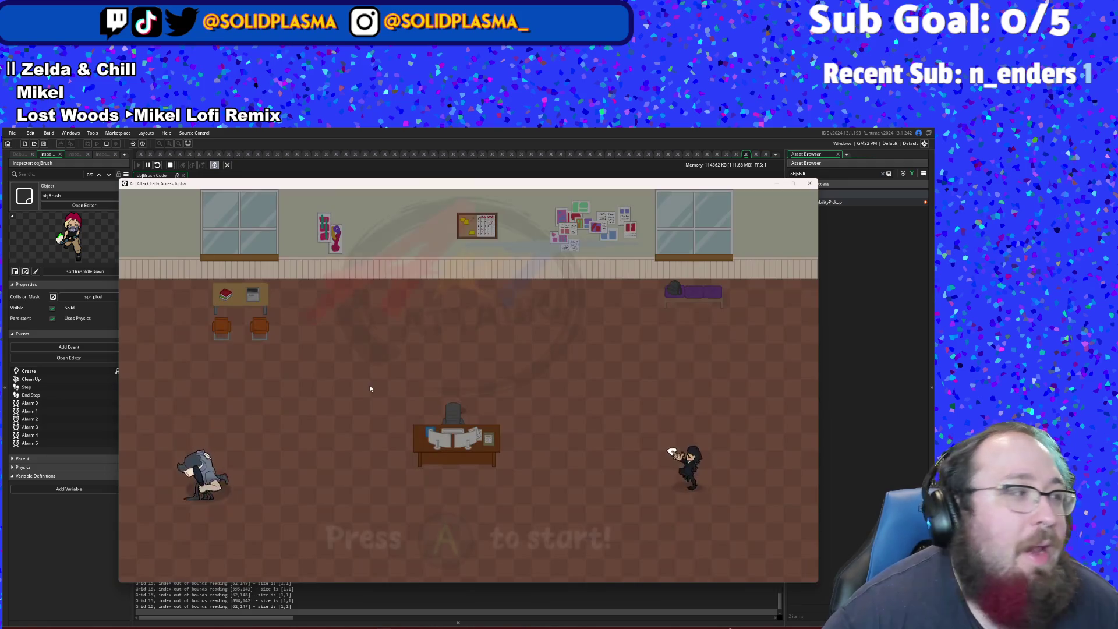
pyautogui.press('Return')
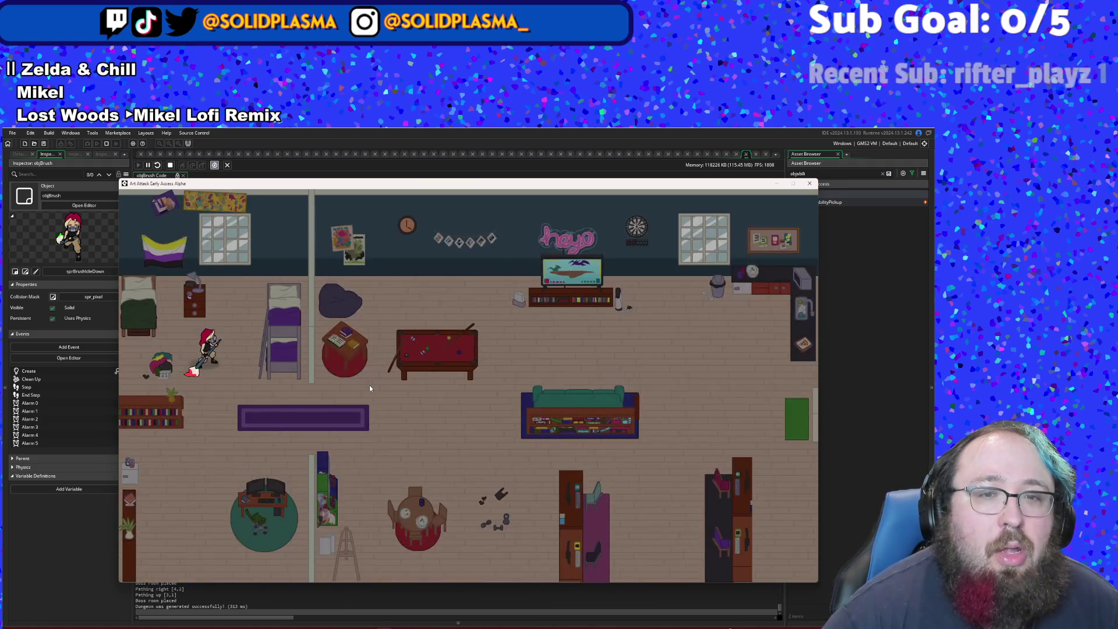
pyautogui.press('d')
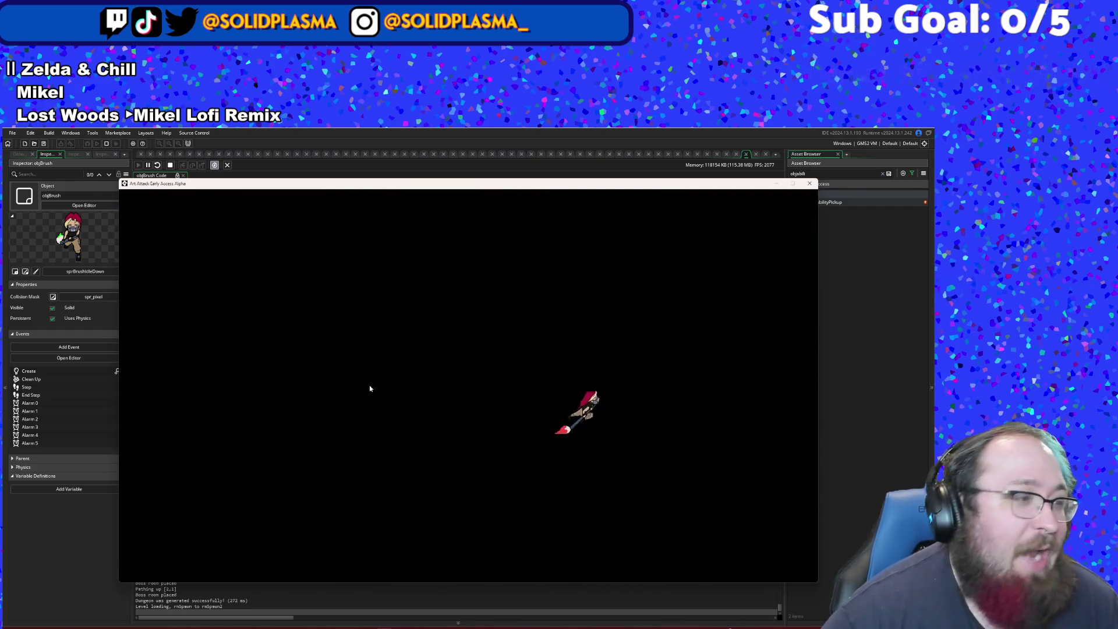
pyautogui.press('d')
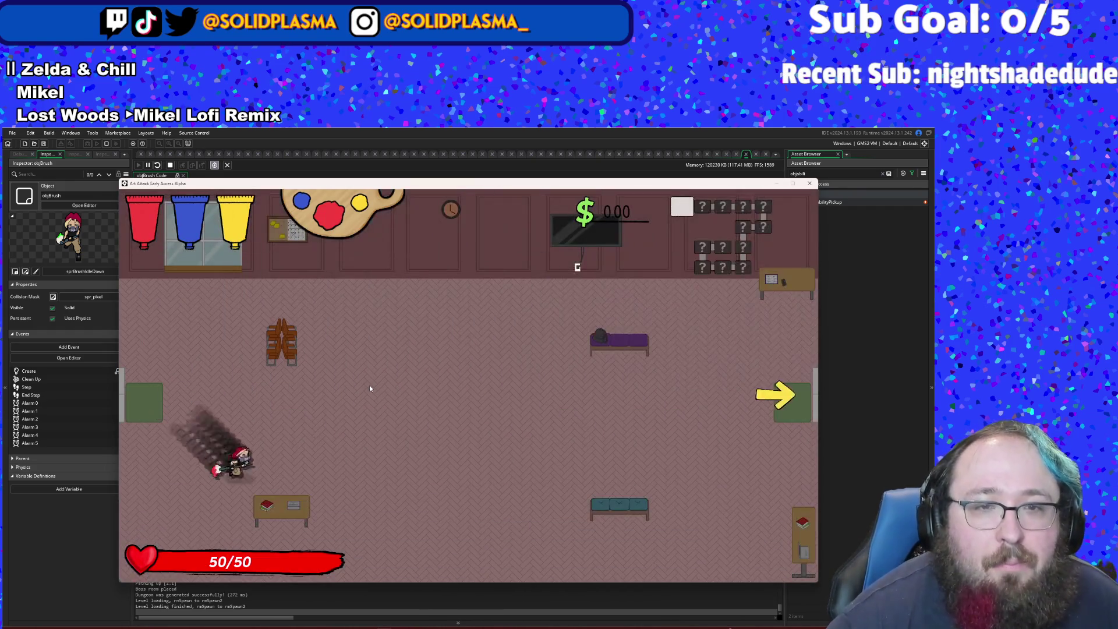
pyautogui.press('d')
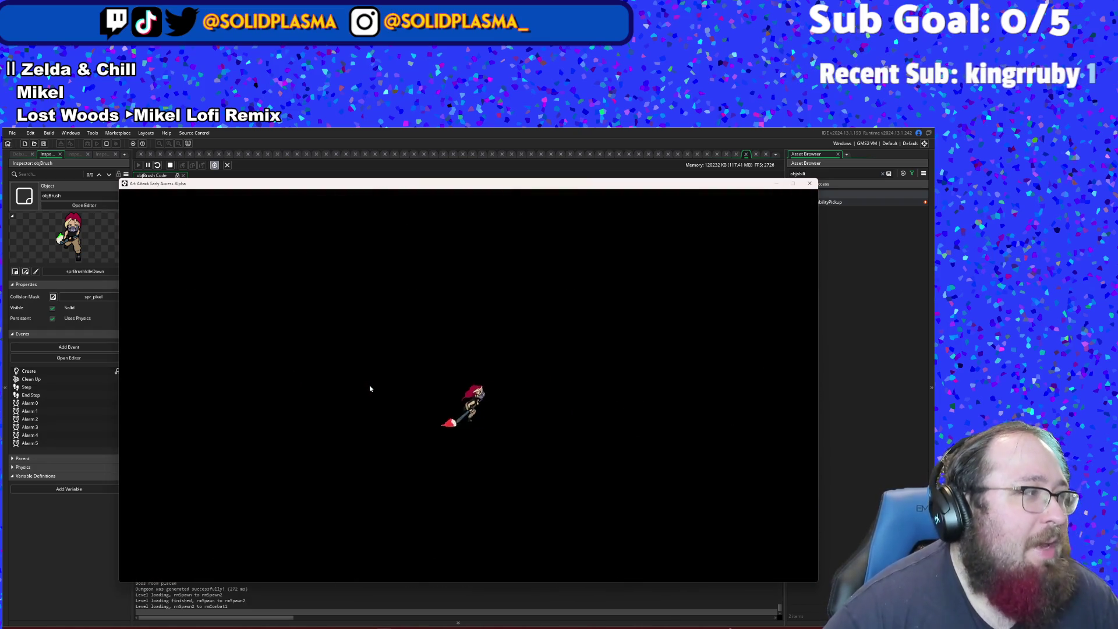
pyautogui.press('d')
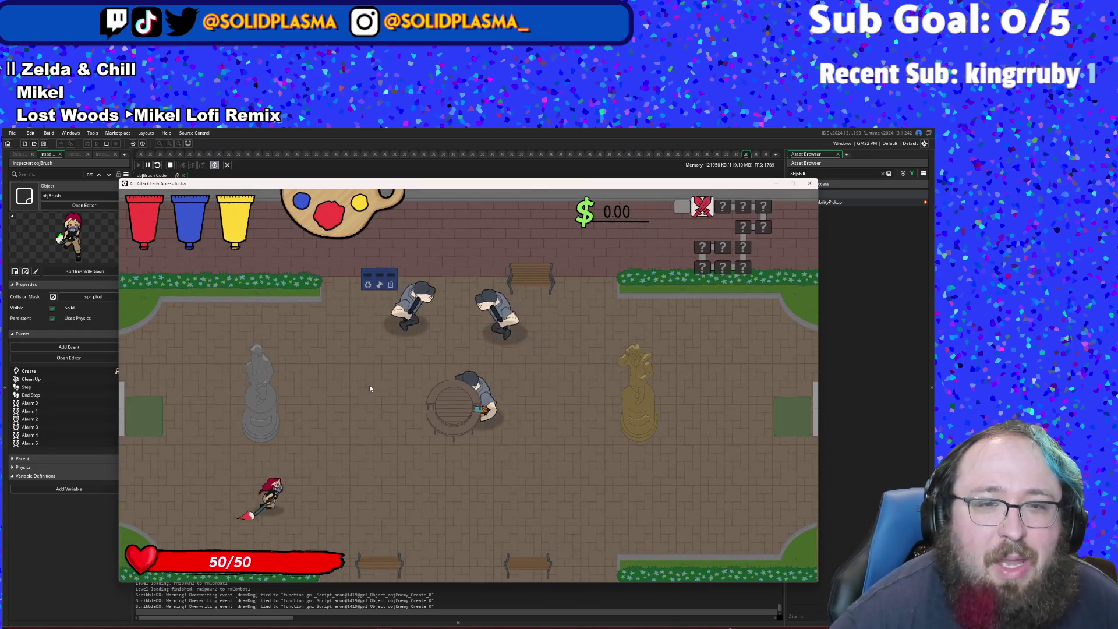
pyautogui.press('w')
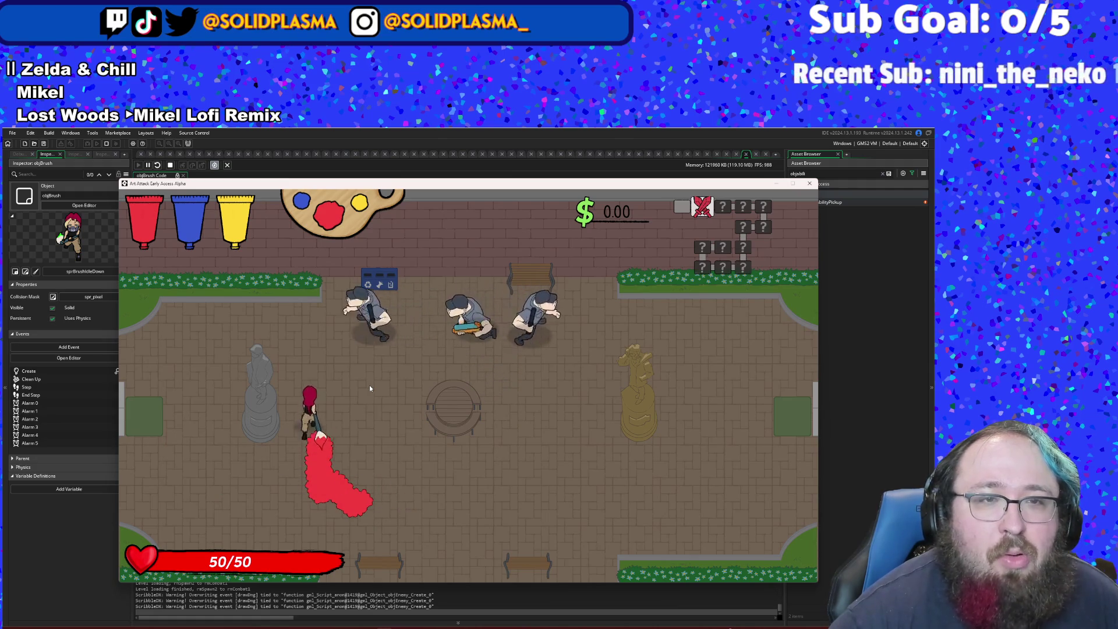
pyautogui.press('s')
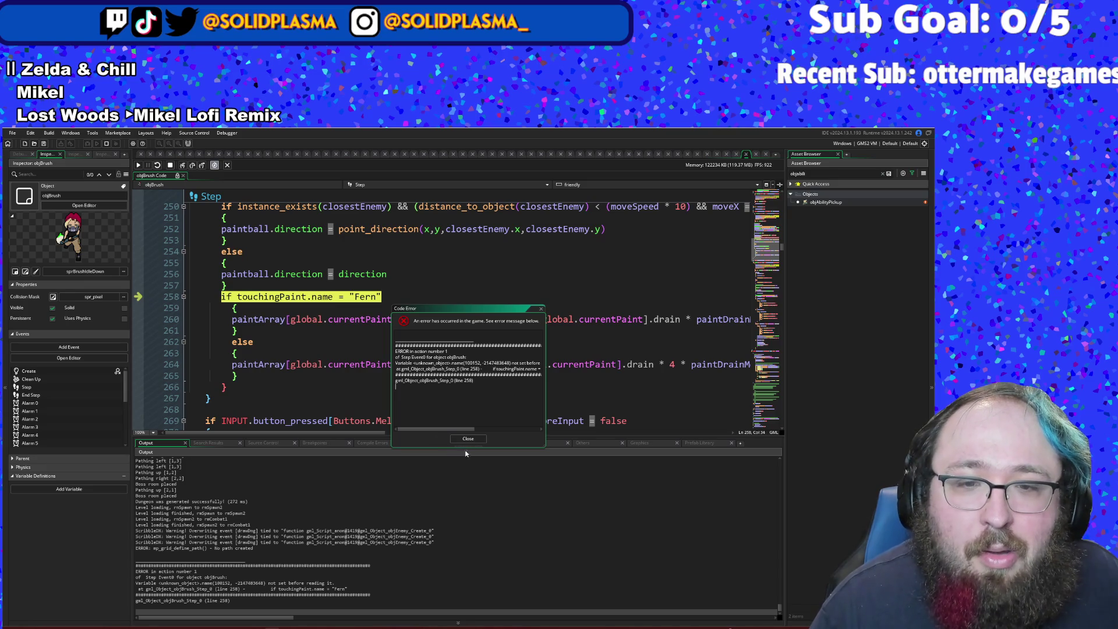
# - Dismiss the code error, put the caret before touchingPaint on line 258, and stop debugging
pyautogui.click(472, 439)
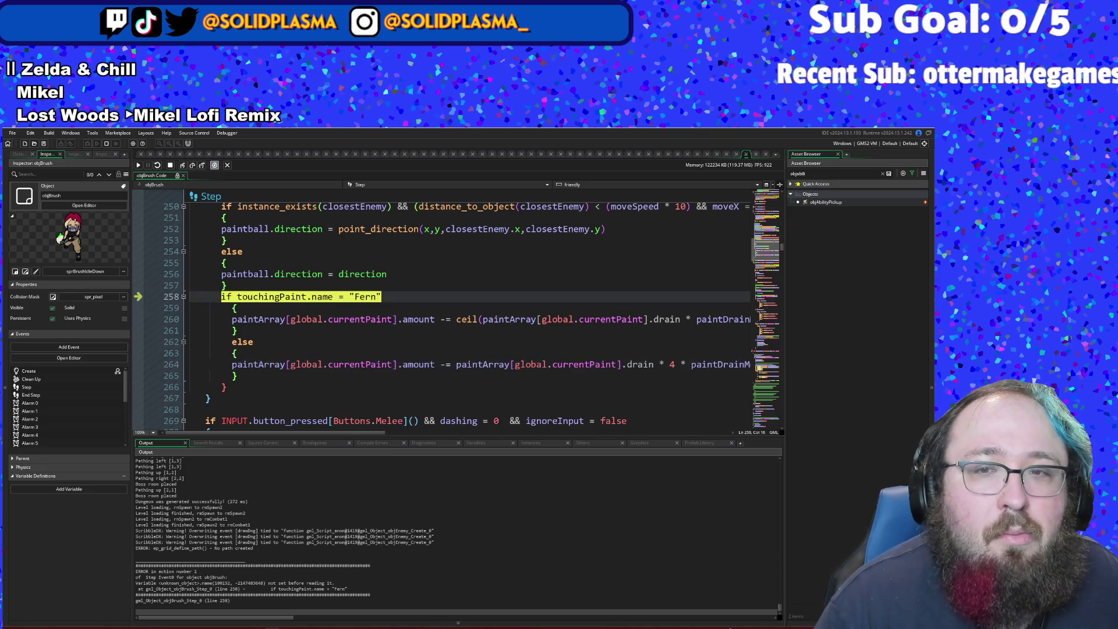
pyautogui.click(237, 303)
pyautogui.click(238, 297)
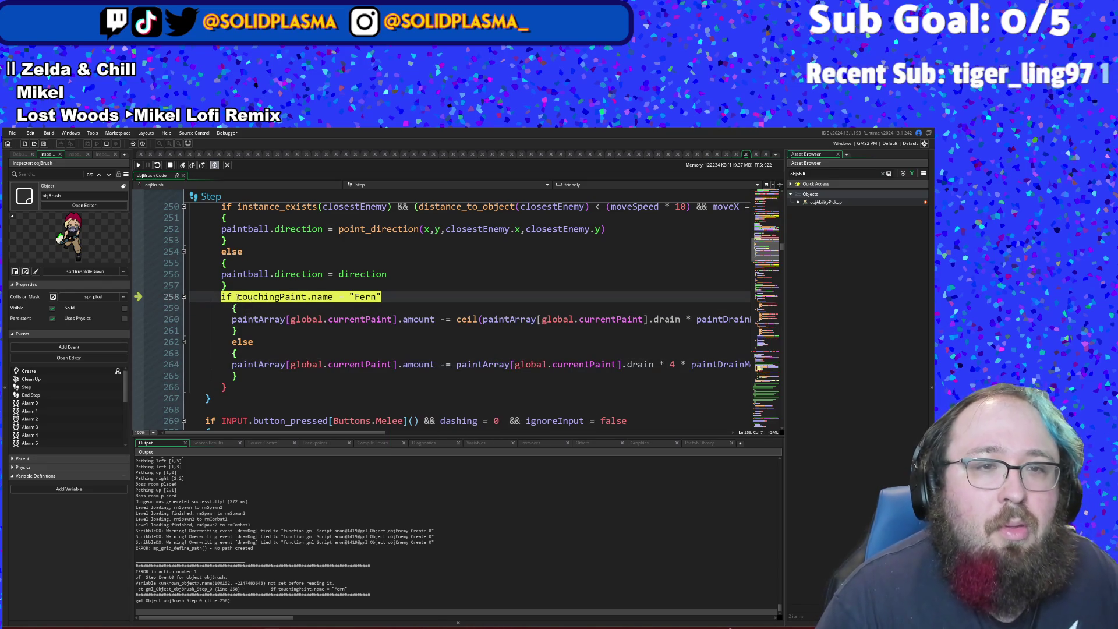
pyautogui.click(171, 166)
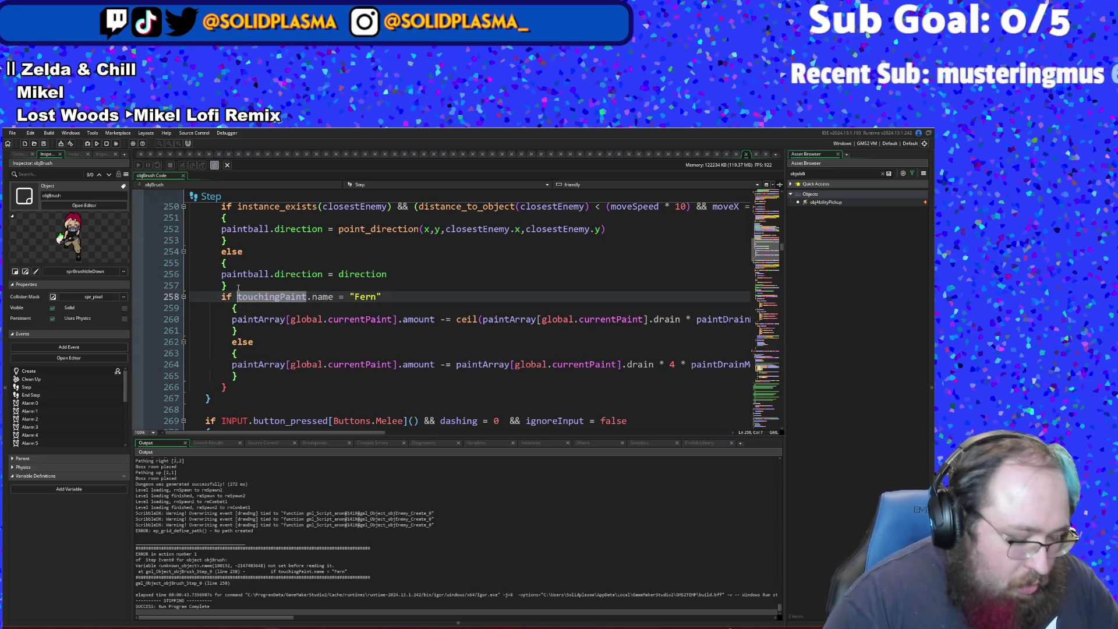
# - Insert 'touchingpaint != -1 &&' before touchingPaint.name on line 258
pyautogui.write('current')
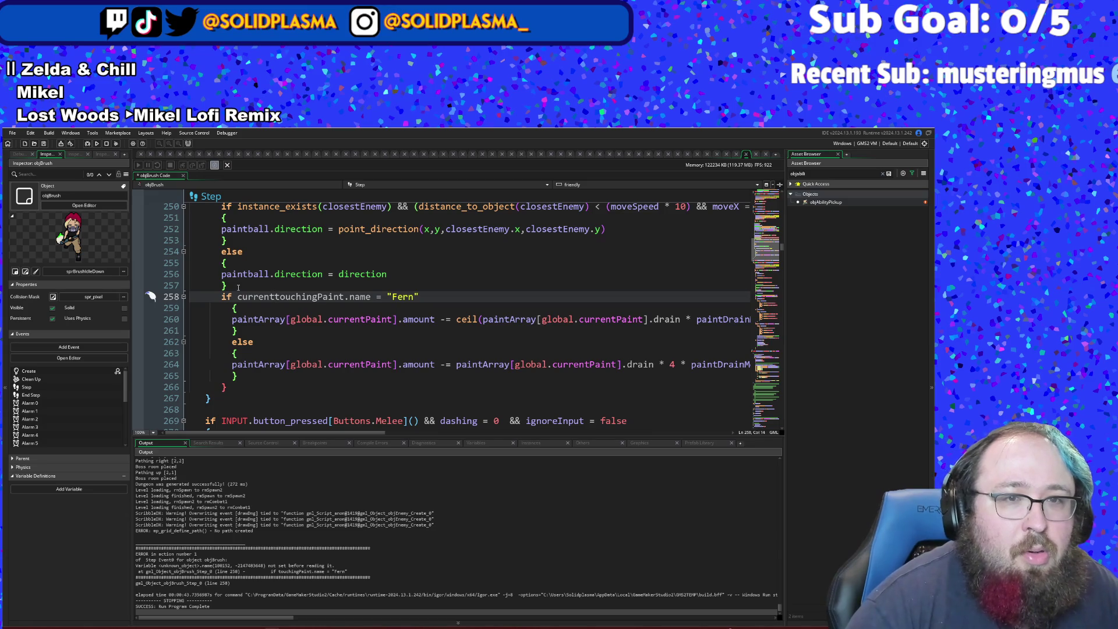
pyautogui.press('BackSpace')
pyautogui.press('BackSpace')
pyautogui.press('BackSpace')
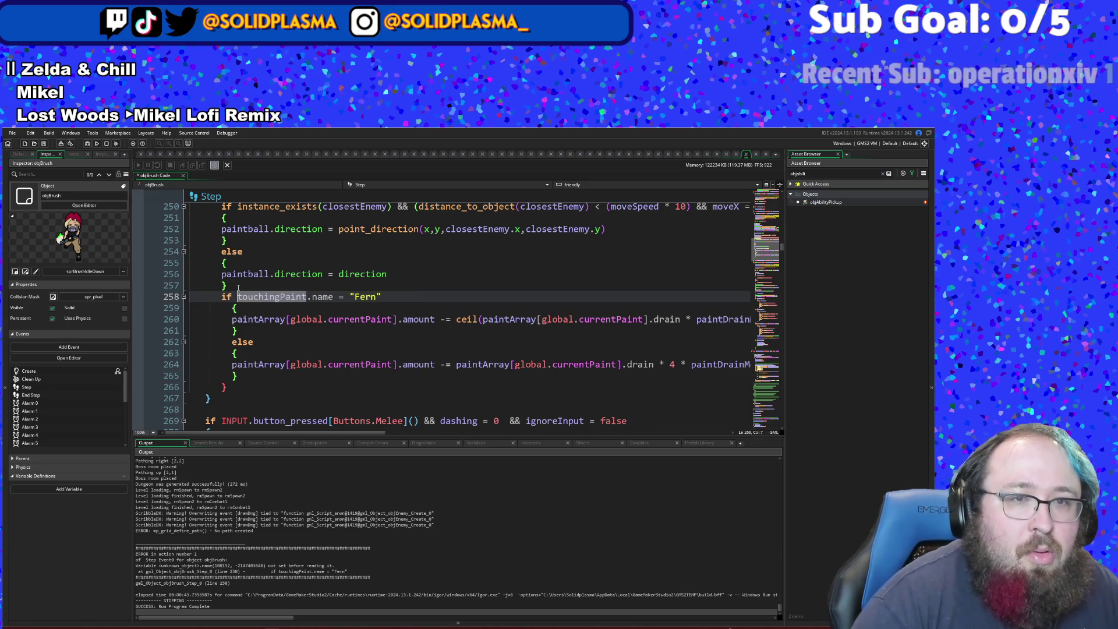
pyautogui.write('touching')
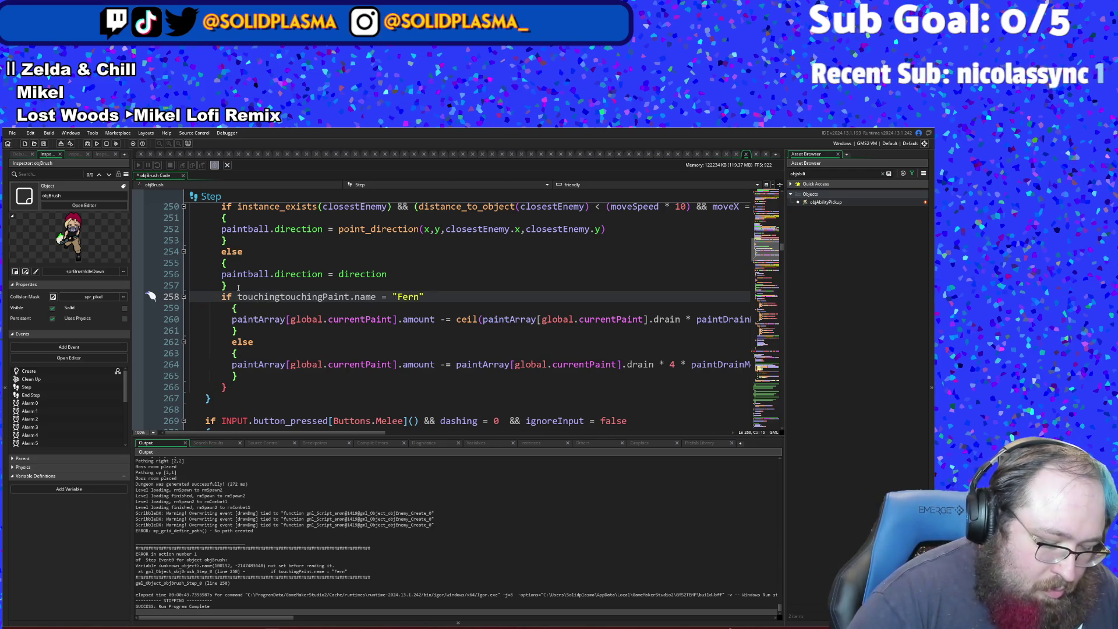
pyautogui.write('paint')
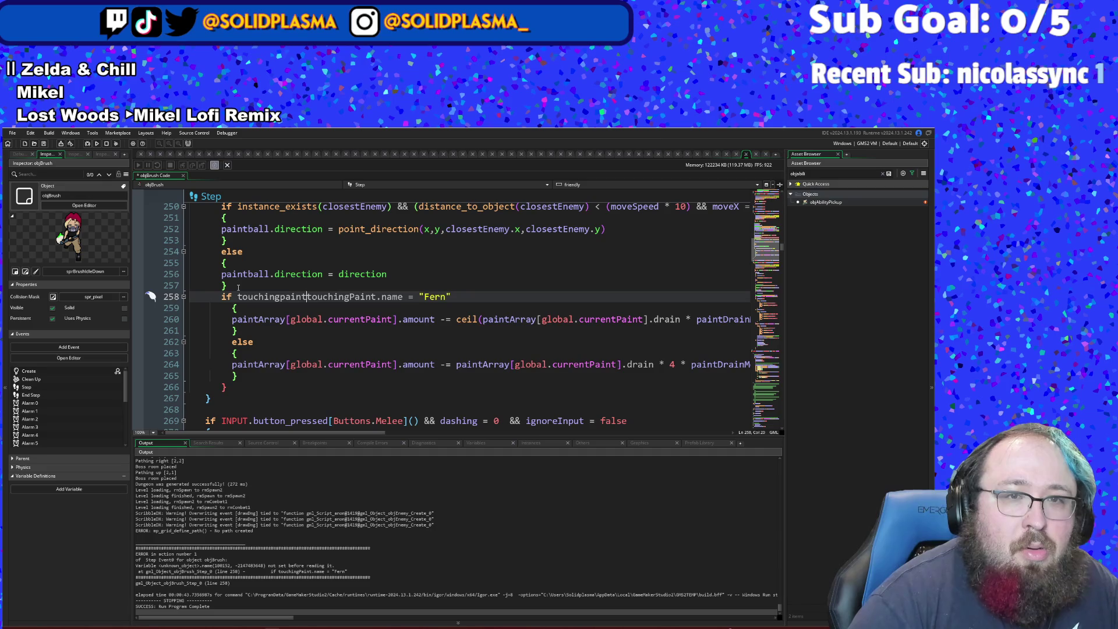
pyautogui.write('!= -1')
pyautogui.press('BackSpace')
pyautogui.press('BackSpace')
pyautogui.press('BackSpace')
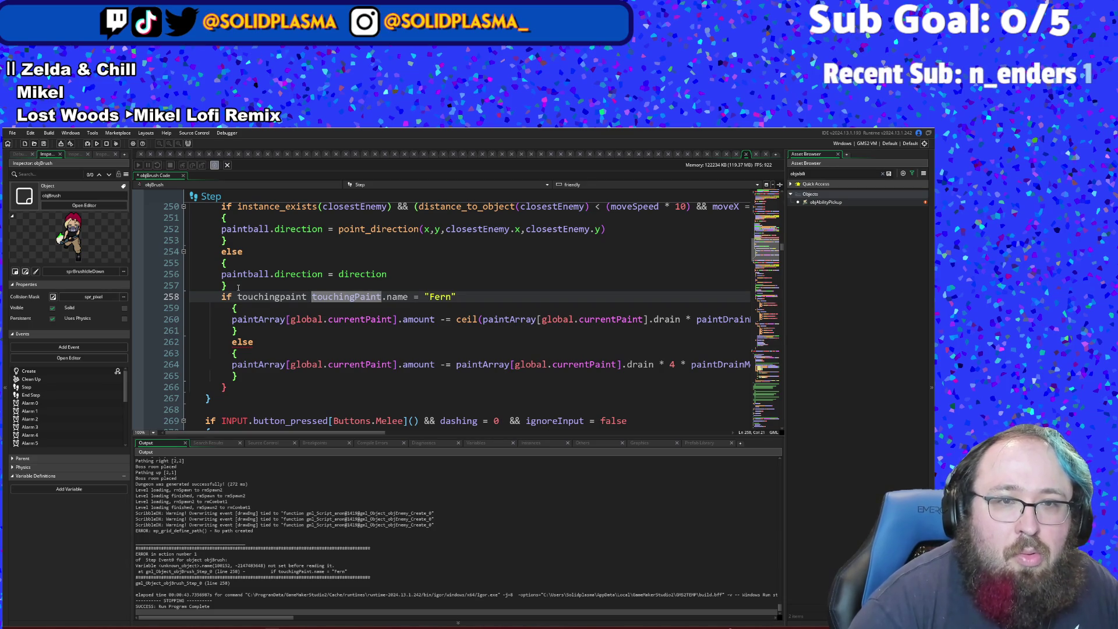
pyautogui.write('!= -1')
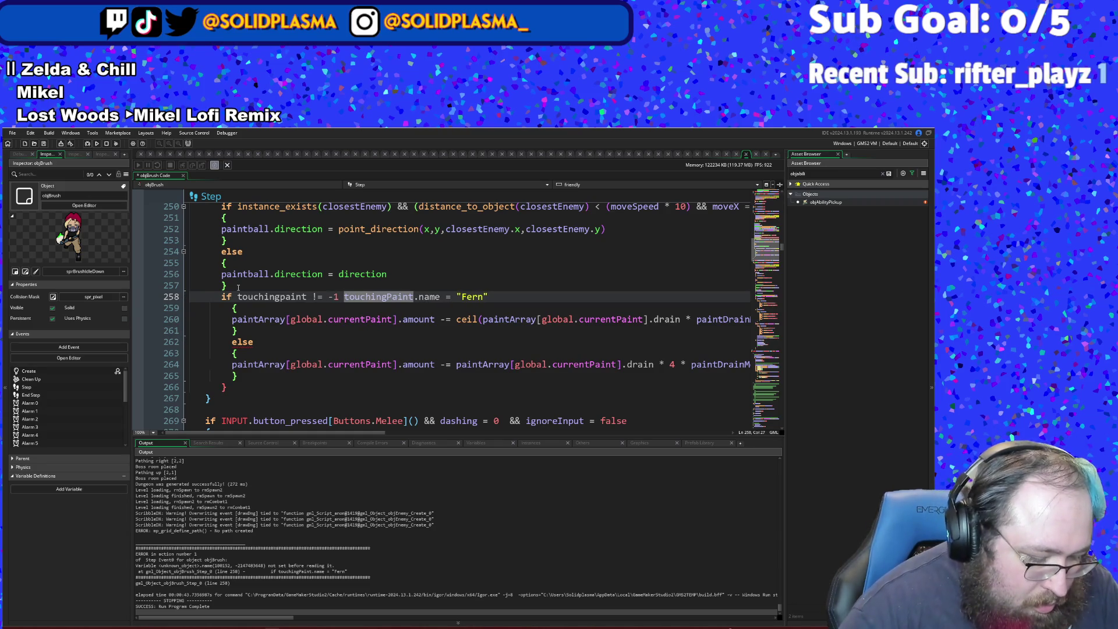
pyautogui.write(' &&')
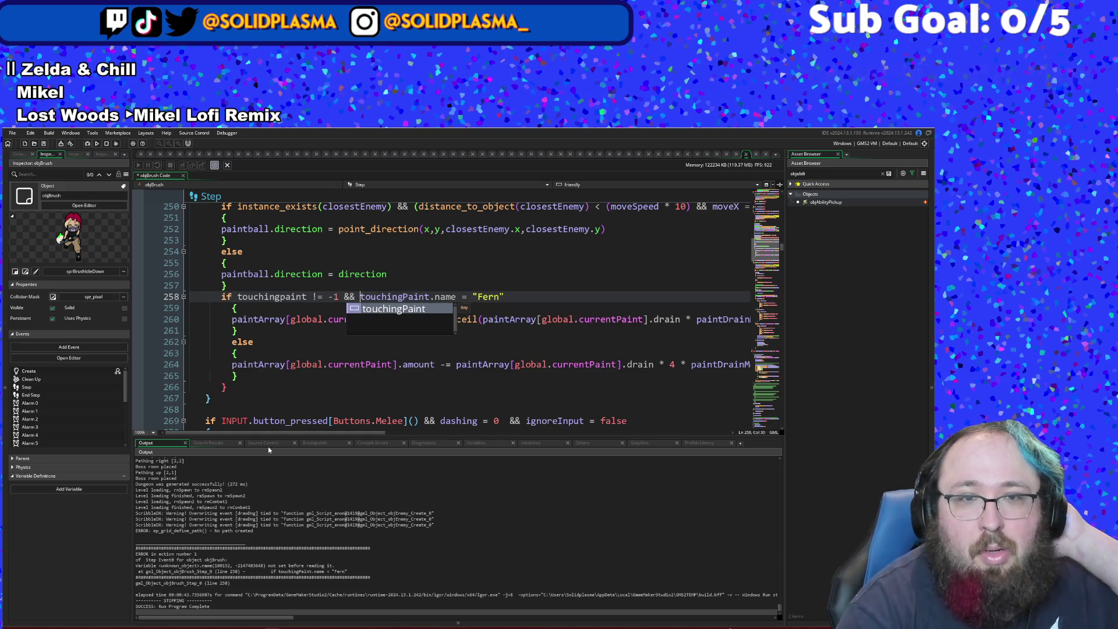
pyautogui.click(288, 387)
pyautogui.scroll(2, 288, 374)
pyautogui.scroll(-2, 288, 374)
pyautogui.click(291, 353)
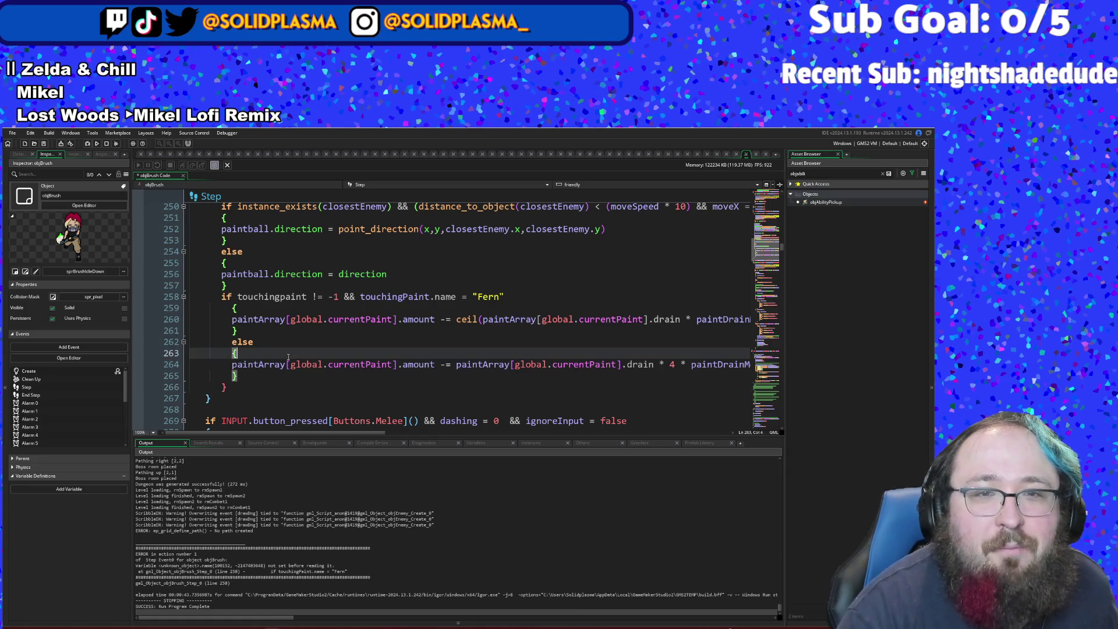
pyautogui.click(296, 334)
pyautogui.scroll(20, 302, 314)
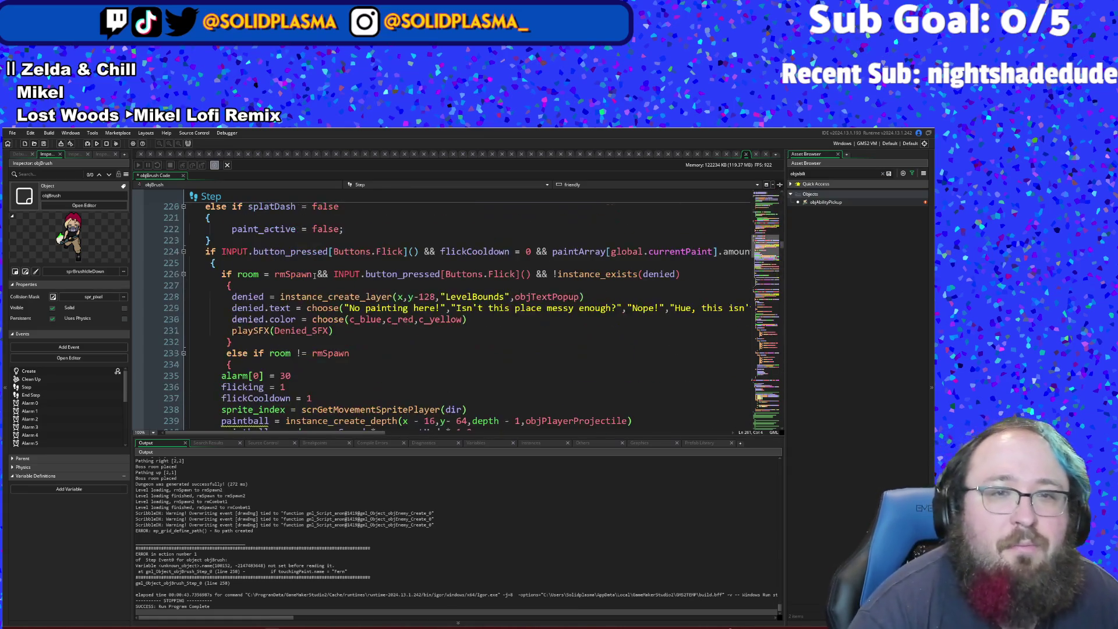
pyautogui.click(317, 276)
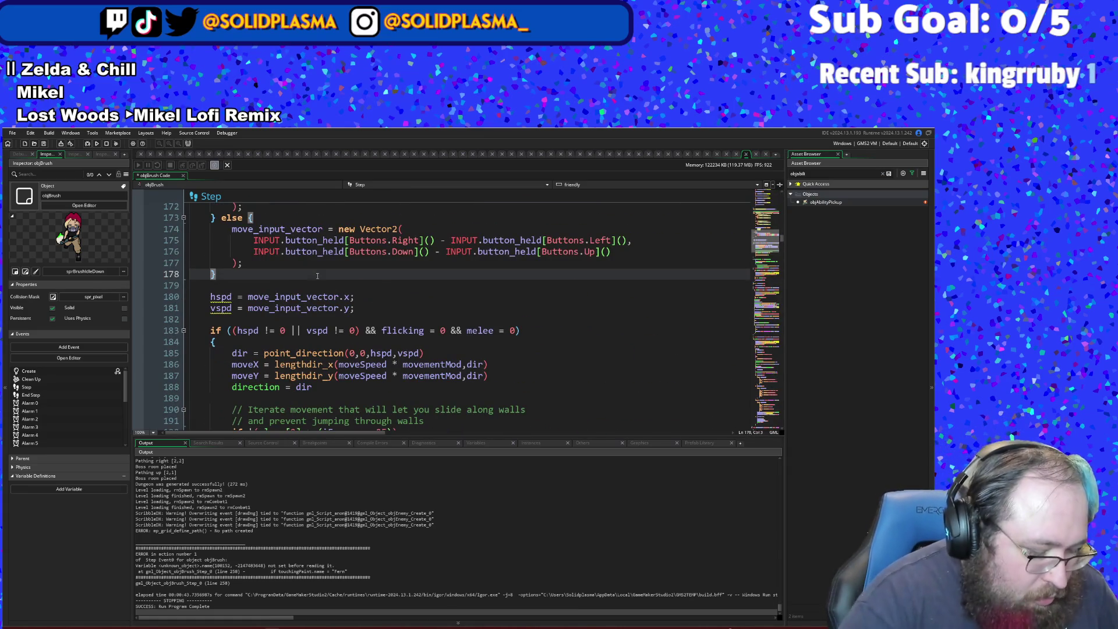
pyautogui.hotkey('ctrl', 't')
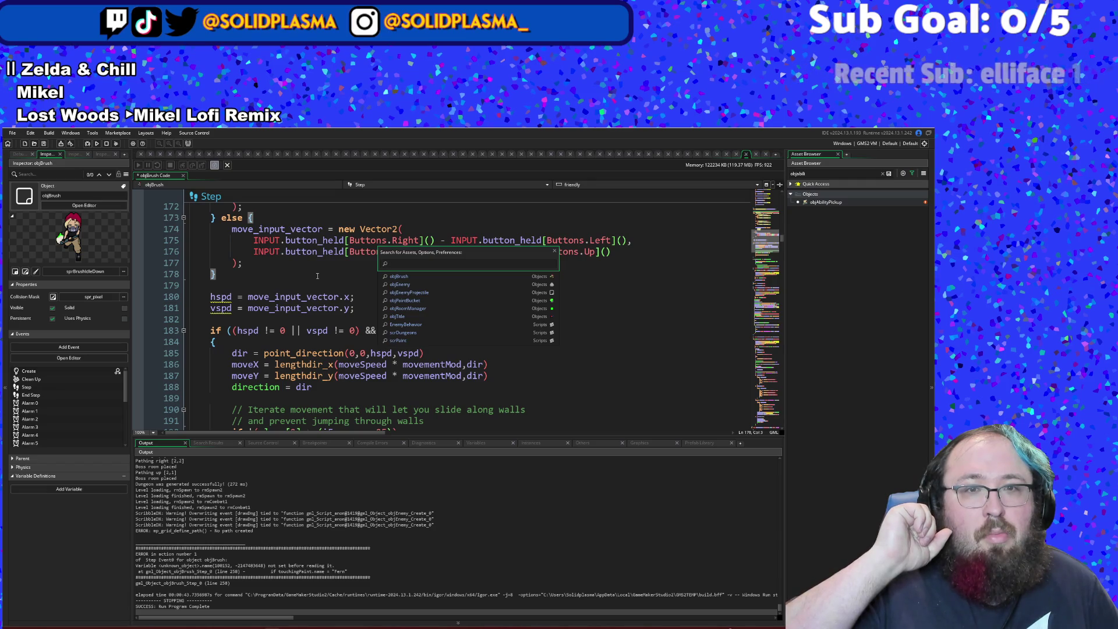
pyautogui.click(317, 276)
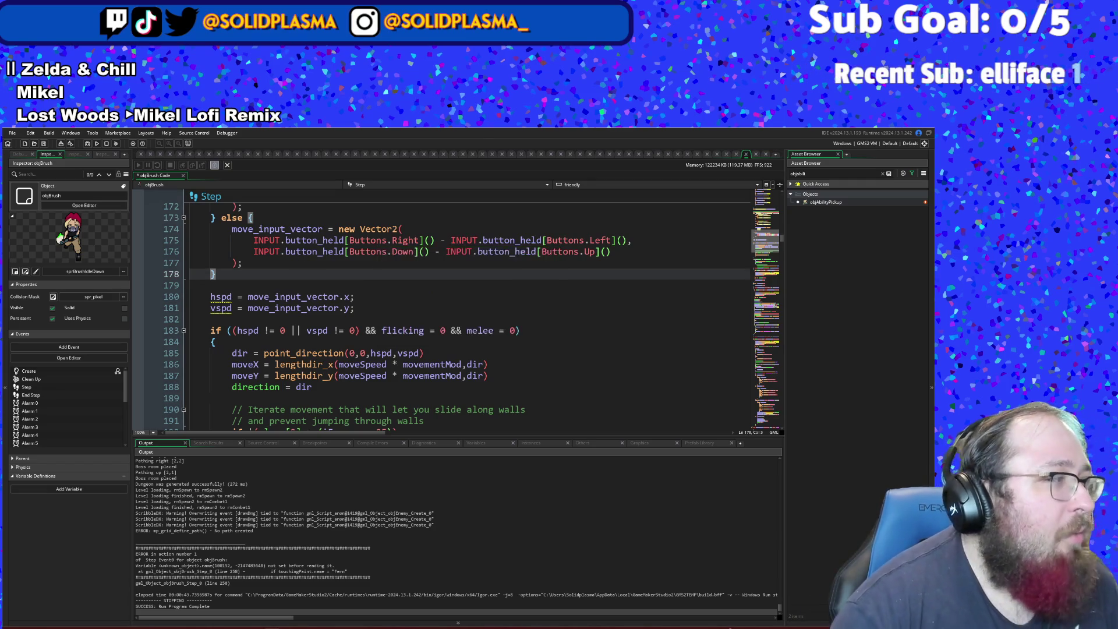